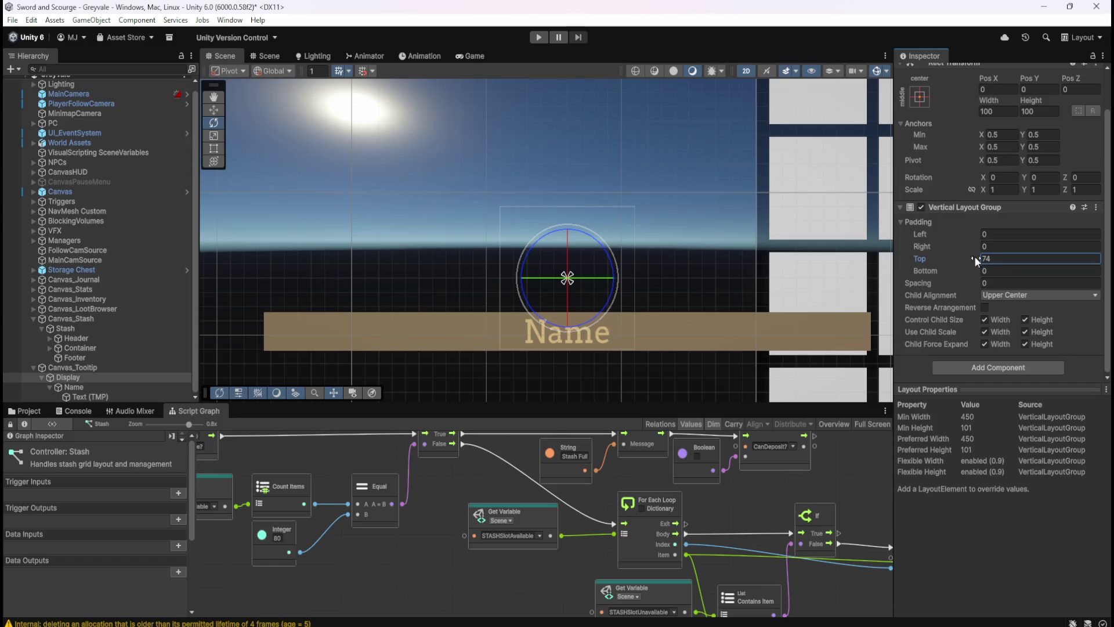
- Undo the trial padding drags so Display's Vertical Layout Group padding is 0 on every side
mouse_move(934, 232)
mouse_down()
mouse_move(1039, 244)
mouse_move(25, 262)
mouse_move(986, 245)
mouse_move(1032, 246)
mouse_move(938, 263)
mouse_move(1070, 272)
mouse_move(945, 251)
mouse_move(972, 256)
mouse_move(942, 269)
mouse_move(981, 271)
mouse_up()
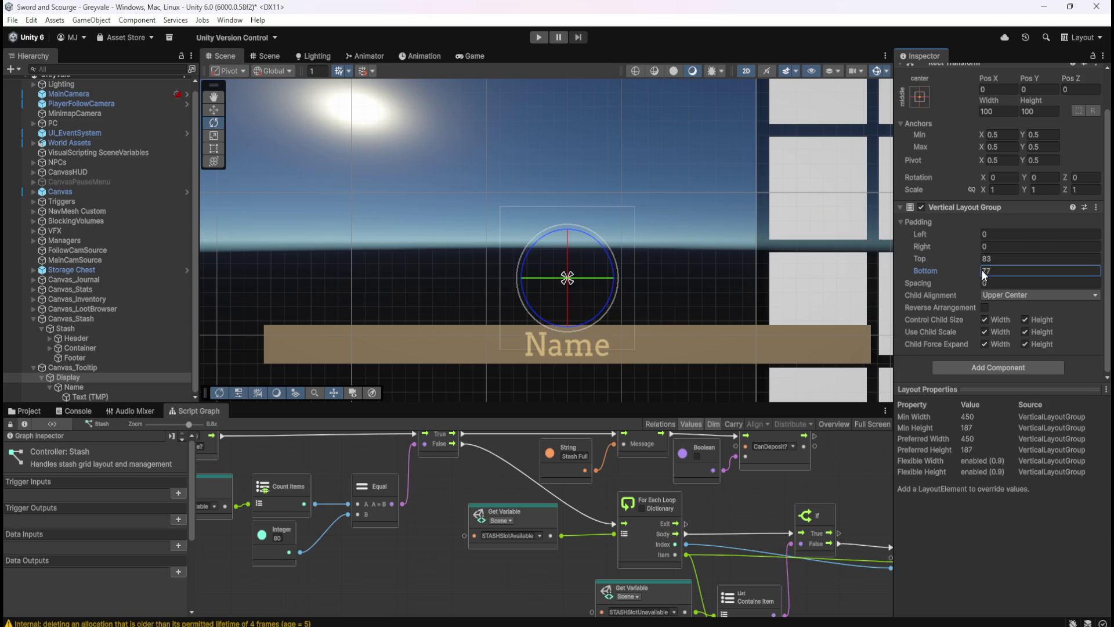
key(ctrl+z)
key(ctrl+z)
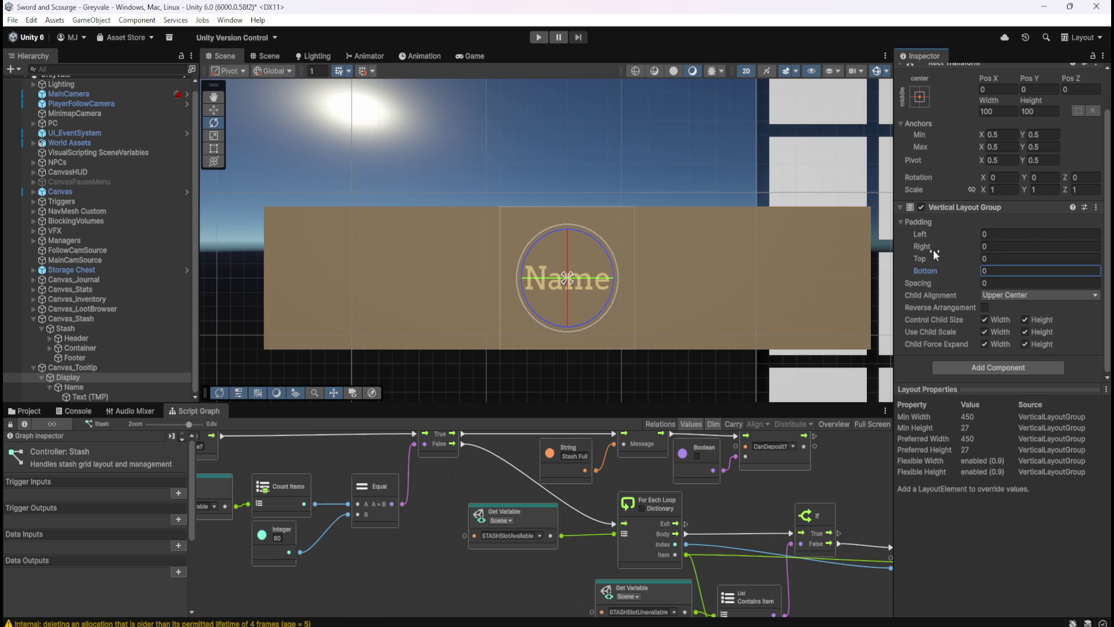
mouse_move(931, 245)
mouse_down()
mouse_move(1012, 242)
mouse_move(22, 245)
mouse_move(1055, 245)
mouse_move(1020, 259)
mouse_up()
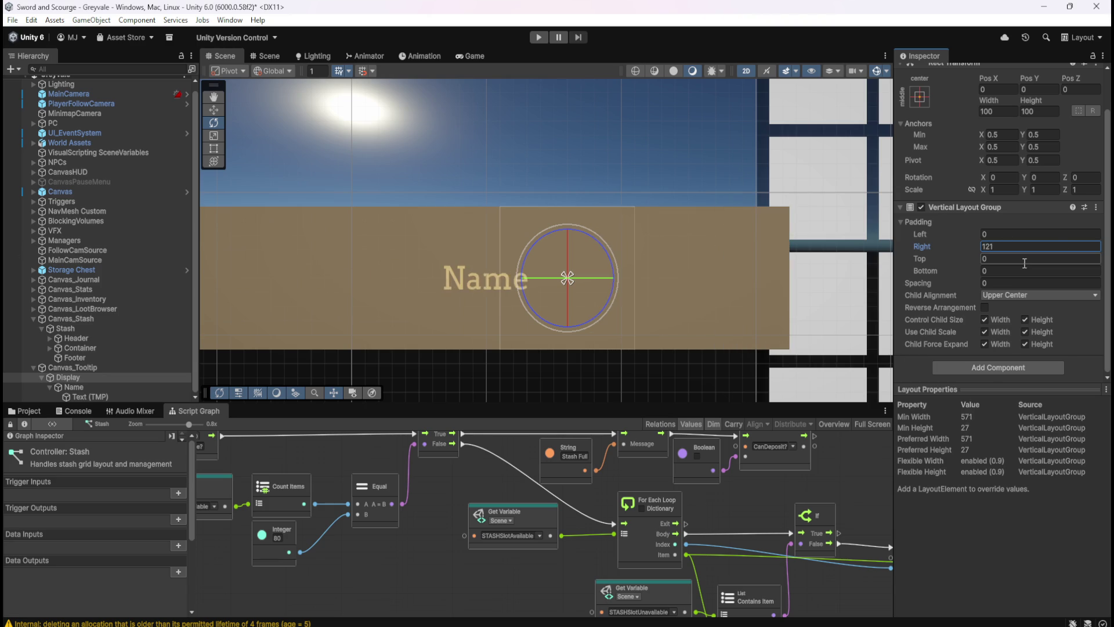
key(ctrl+z)
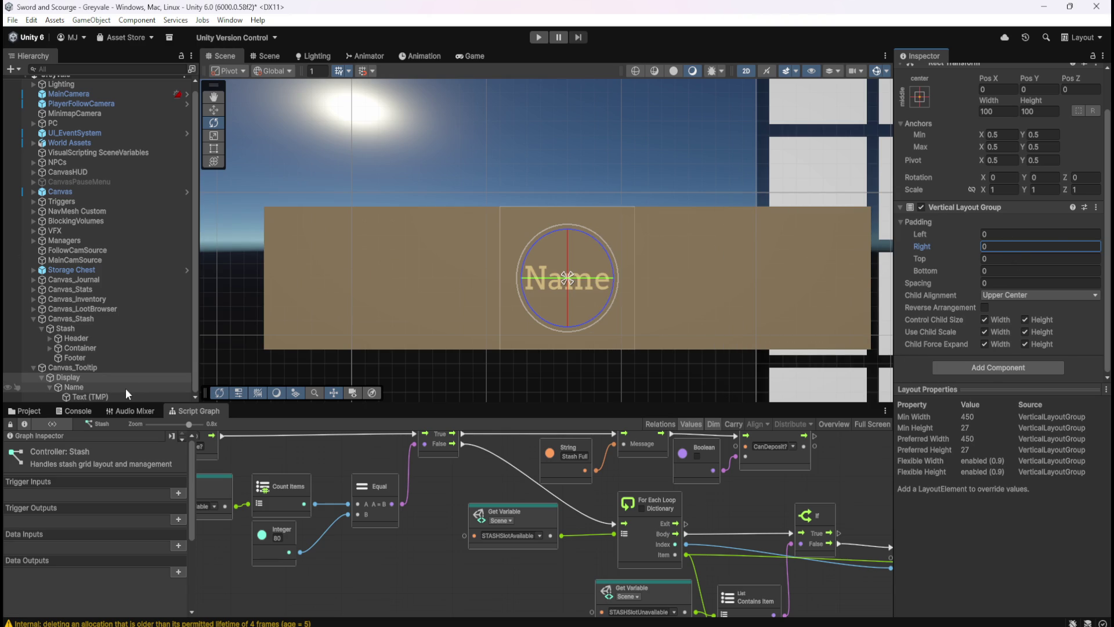
click(126, 388)
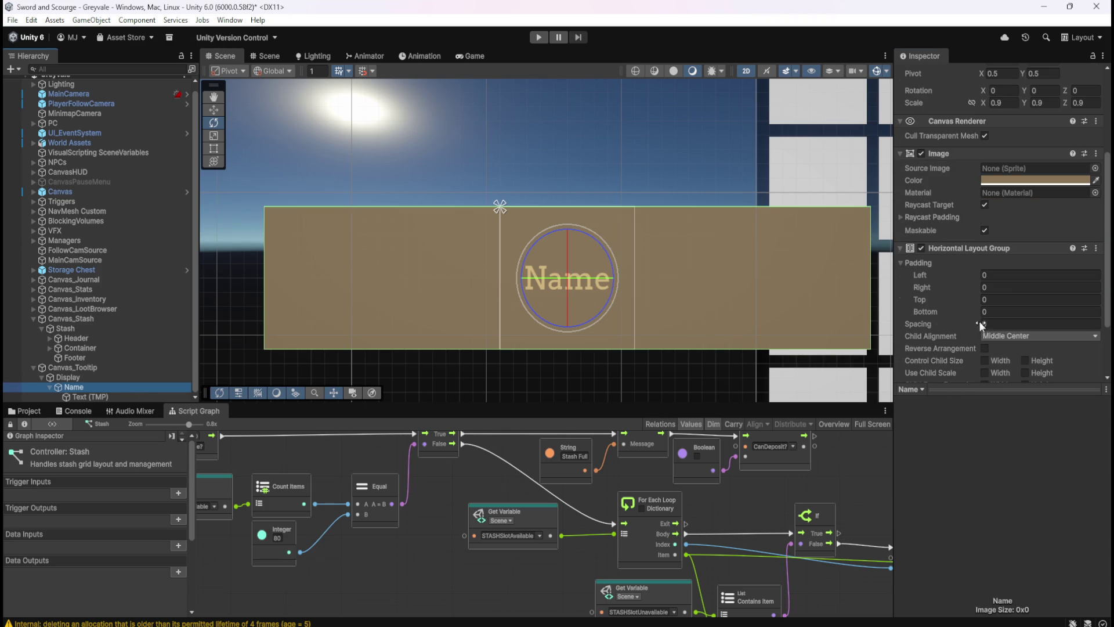
- Scrub Name's Horizontal Layout Group padding, leaving Left at 0 and Right at -262
mouse_move(932, 273)
mouse_down()
mouse_move(982, 280)
mouse_move(641, 287)
mouse_move(671, 284)
mouse_up()
key(Escape)
mouse_move(938, 287)
mouse_down()
mouse_move(987, 290)
mouse_move(690, 294)
mouse_move(793, 298)
mouse_up()
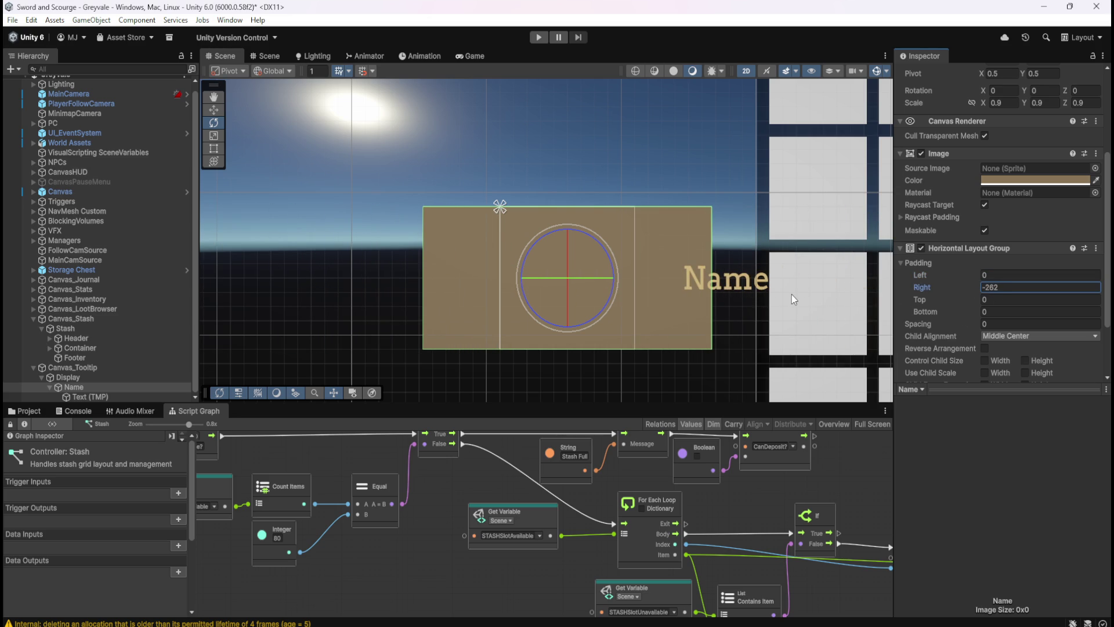
click(124, 396)
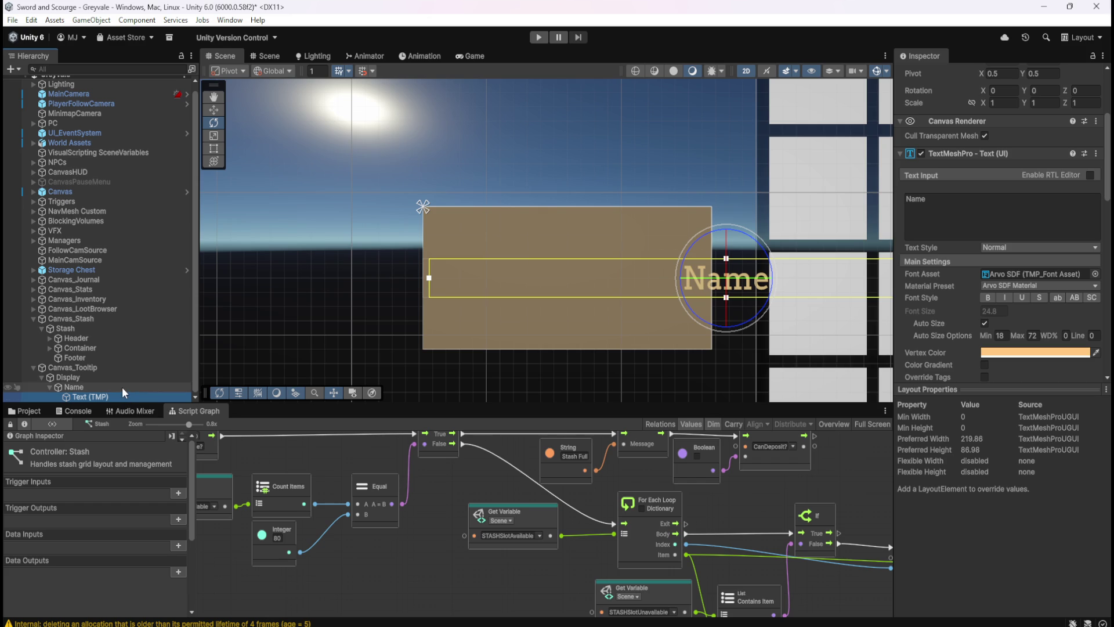
- Set Name's Horizontal Layout Group Padding Right to 0
click(122, 387)
click(984, 288)
text(0)
- Check Display's layout: left padding 0, spacing 0, Child Alignment kept at Upper Center
click(52, 376)
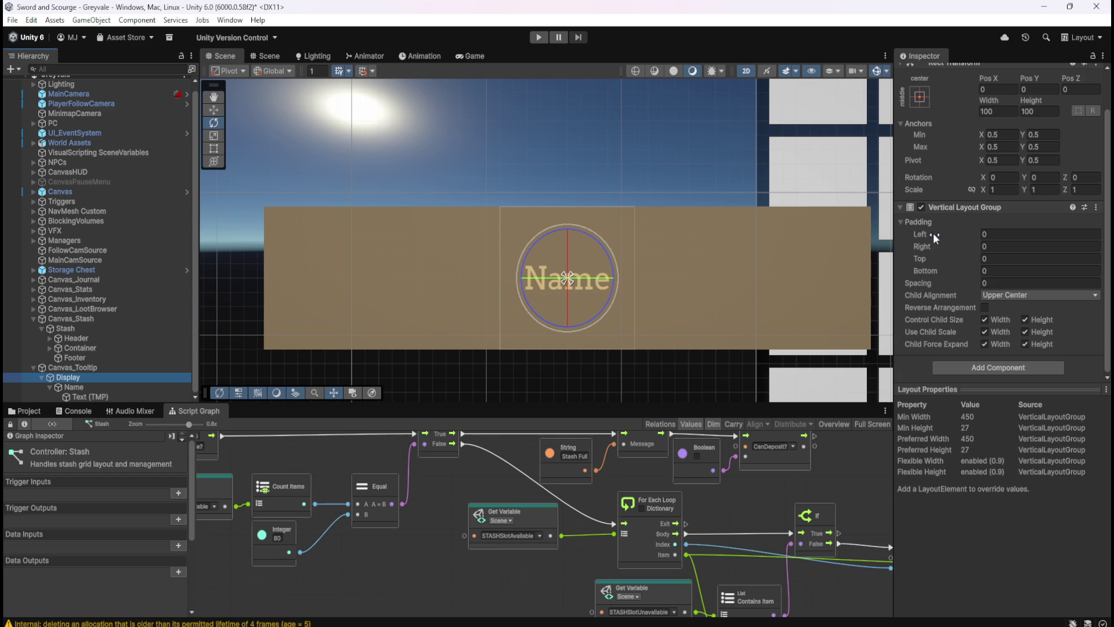
mouse_move(934, 231)
mouse_down()
mouse_move(987, 232)
mouse_move(930, 246)
mouse_move(981, 247)
mouse_move(934, 258)
mouse_move(970, 268)
mouse_move(1077, 266)
mouse_move(931, 284)
mouse_up()
click(931, 284)
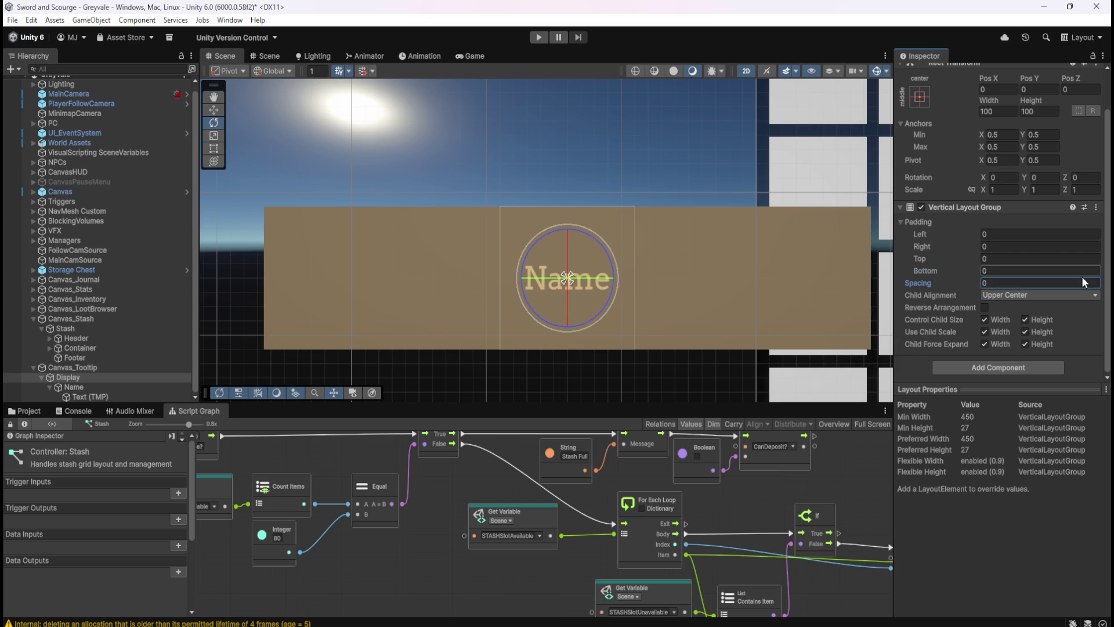
click(1017, 298)
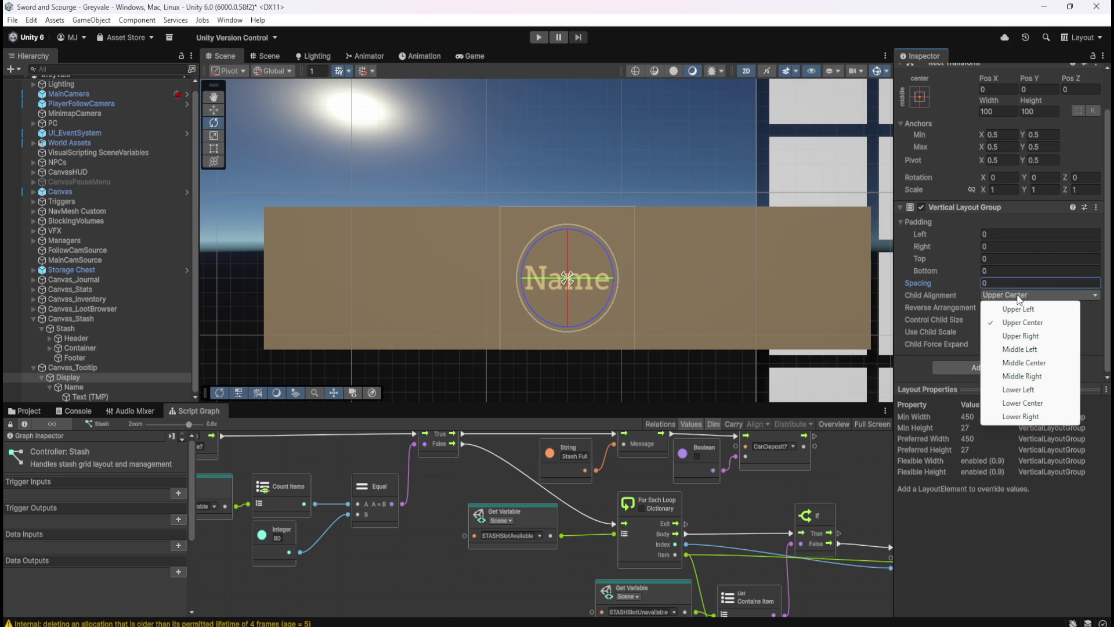
click(1016, 362)
click(1015, 294)
click(1012, 322)
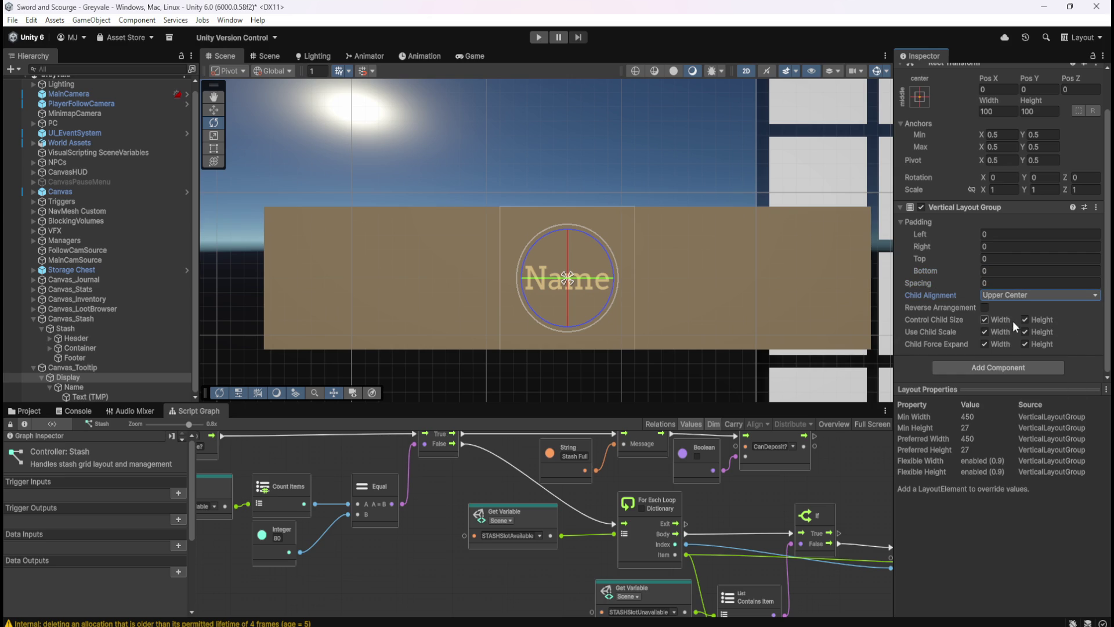
click(1028, 295)
click(109, 391)
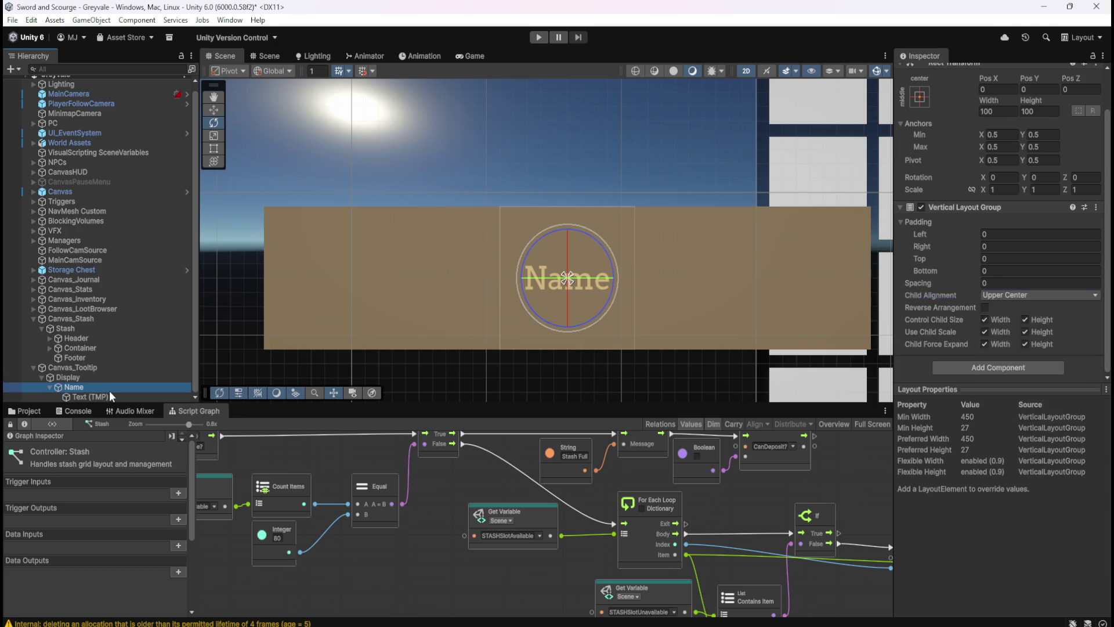
click(105, 396)
- Set the Name object's Horizontal Layout Group Child Alignment to Upper Center
click(107, 387)
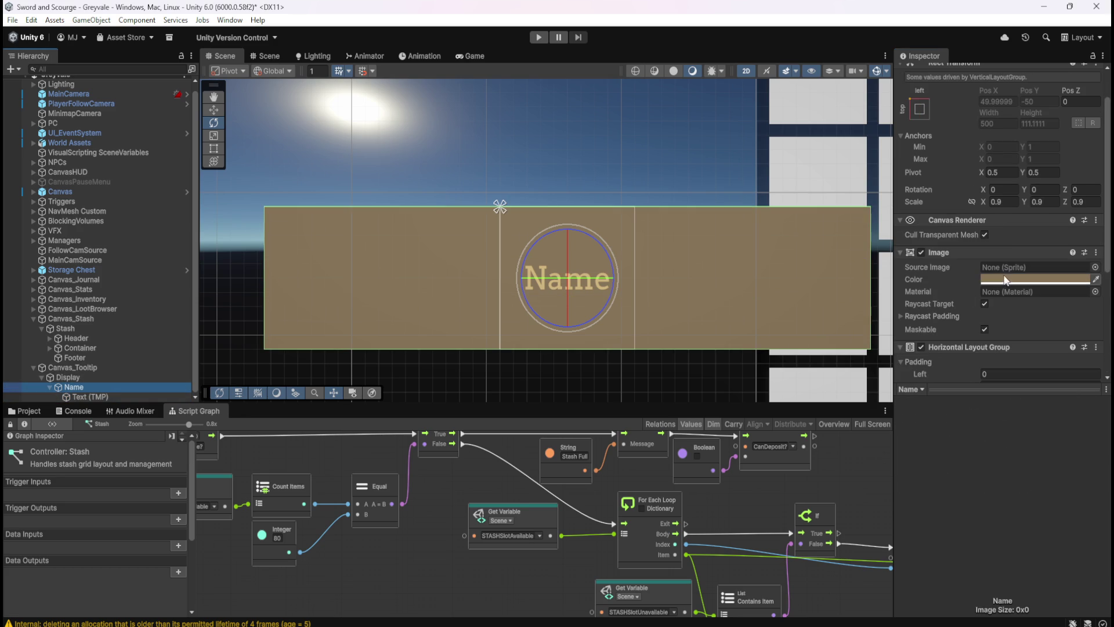
scroll(969, 286, down, 5)
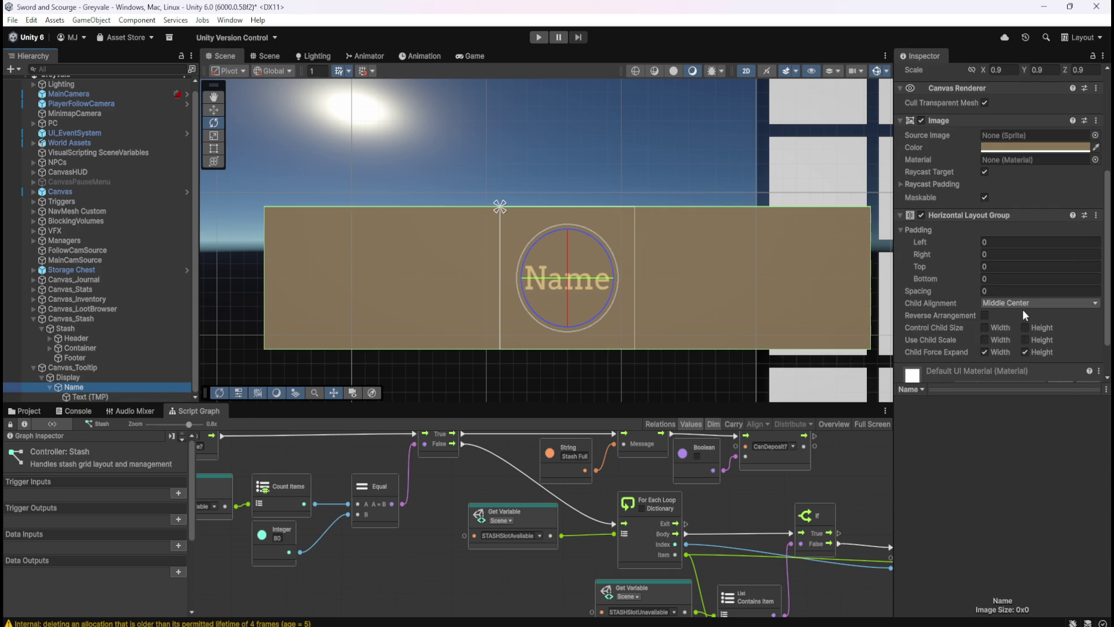
click(1021, 304)
click(1025, 328)
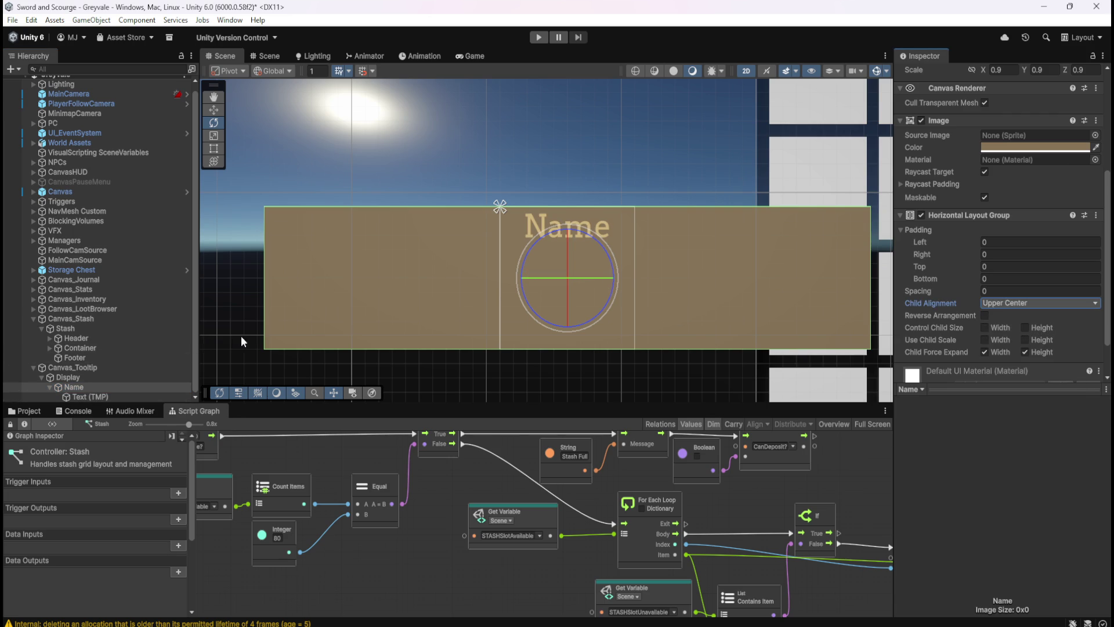
scroll(924, 279, down, 3)
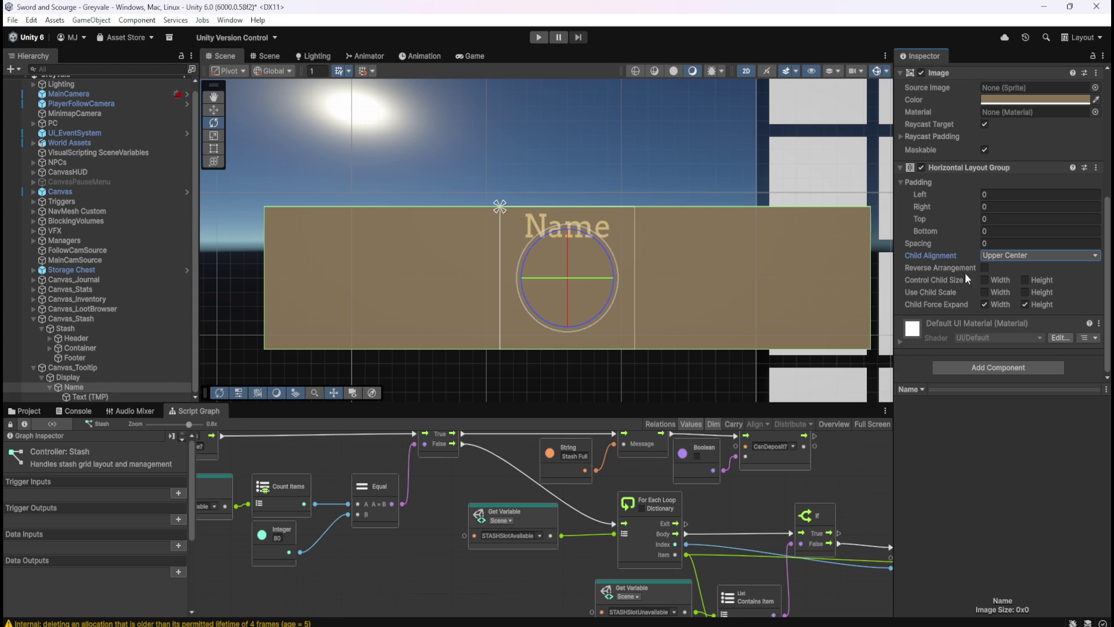
click(88, 396)
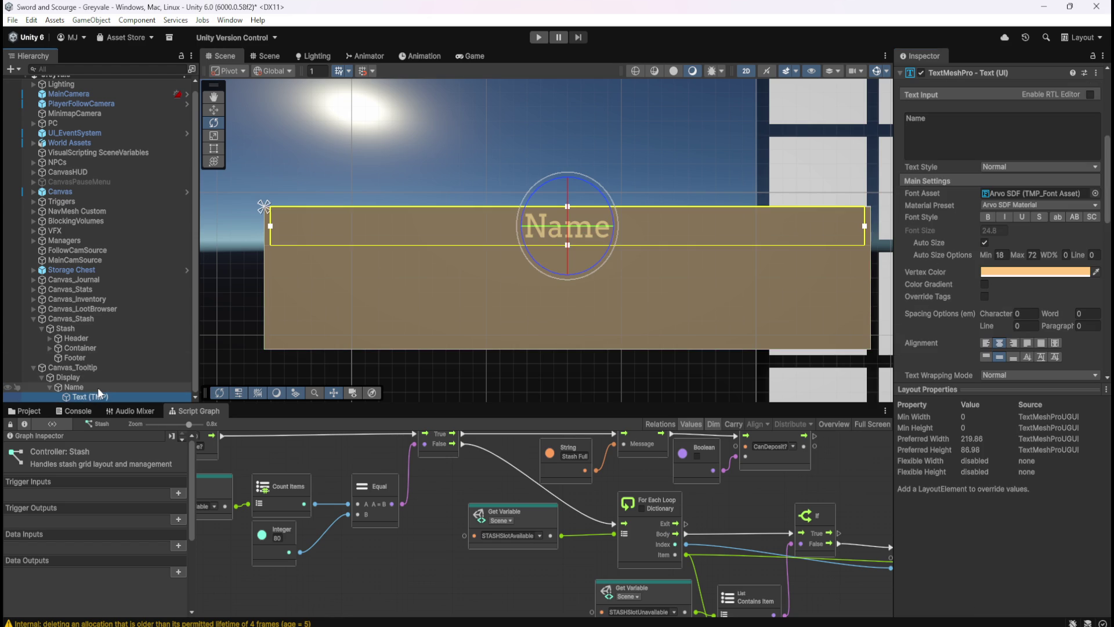
- Toggle the Name text's Auto Size off and back on (min 18, max 72)
scroll(939, 339, up, 4)
scroll(939, 339, up, 5)
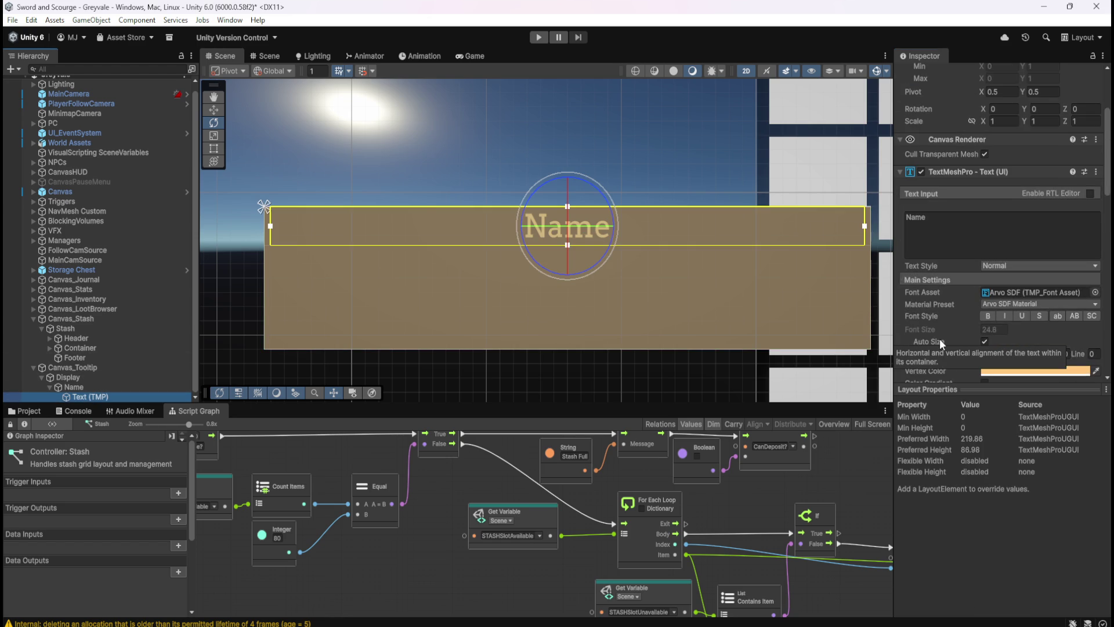
scroll(938, 339, down, 5)
scroll(939, 338, down, 5)
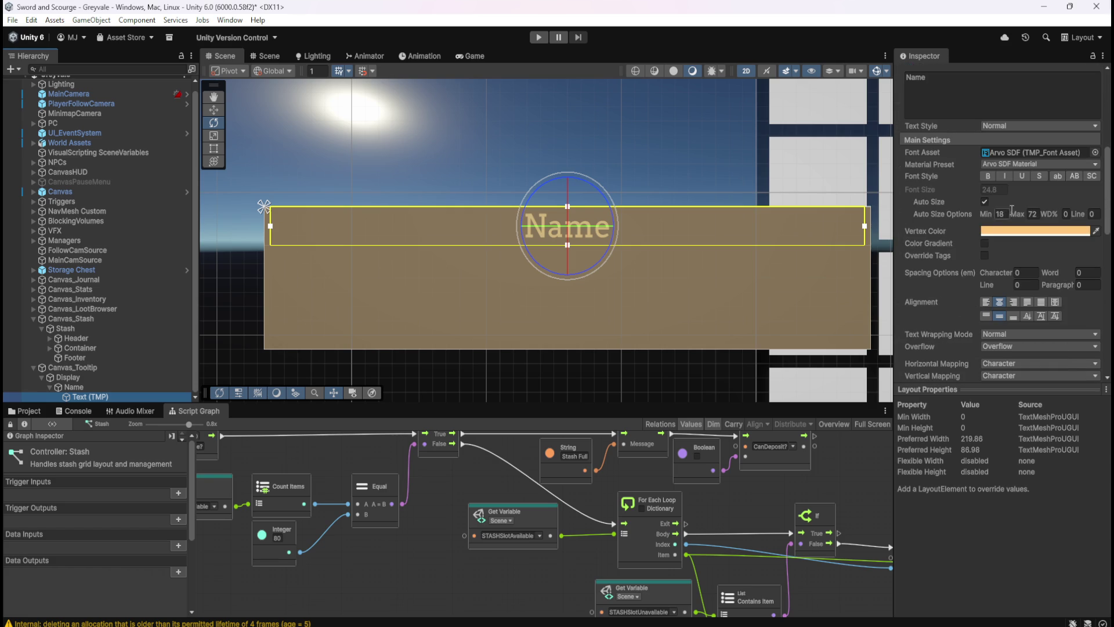
mouse_move(1048, 215)
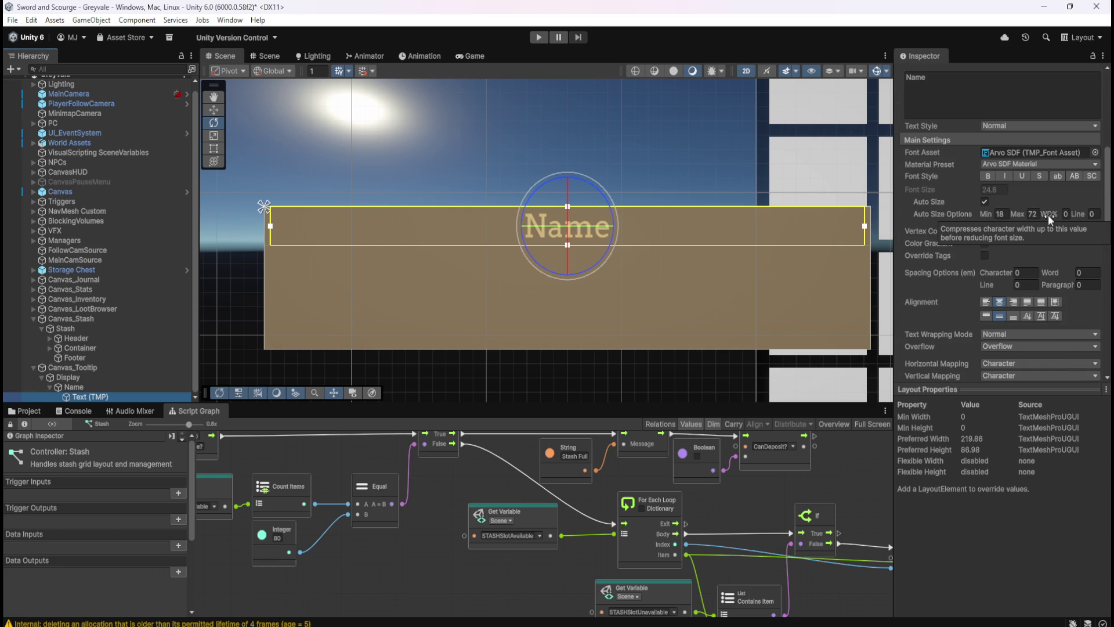
mouse_move(984, 218)
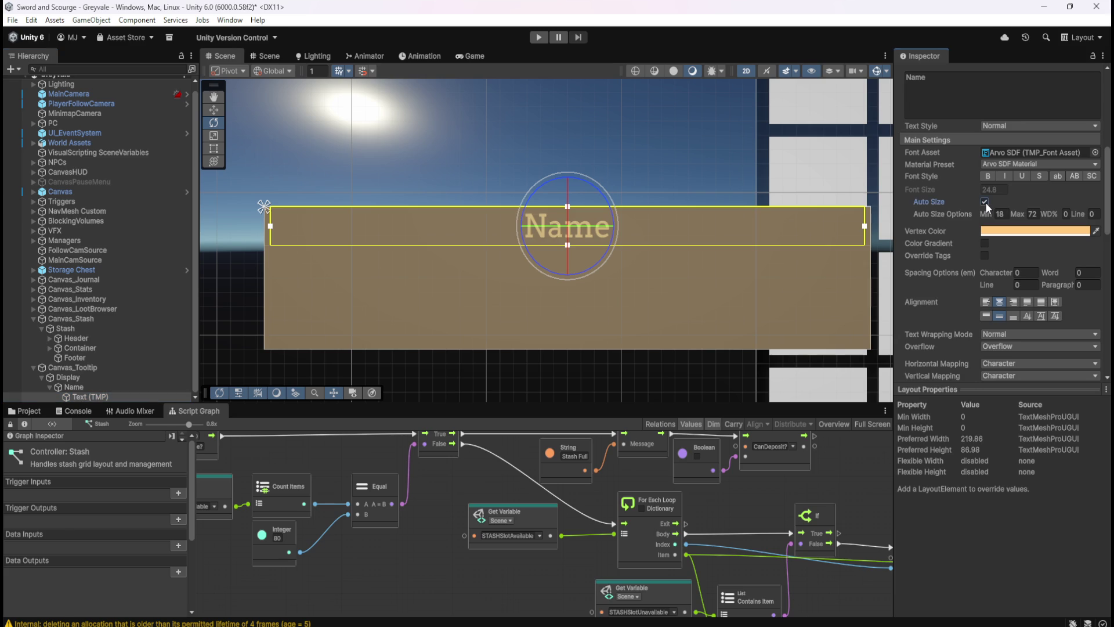
click(984, 202)
click(984, 202)
scroll(941, 234, down, 5)
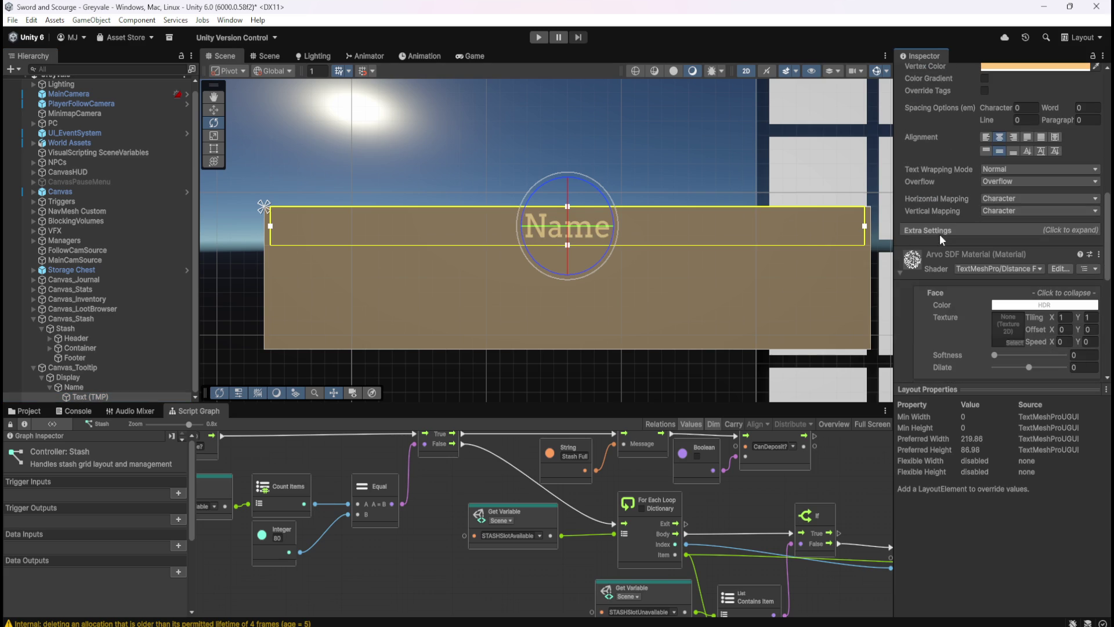
- Reselect the Name's Text (TMP) object and scroll through its TextMeshPro settings
click(89, 388)
click(86, 393)
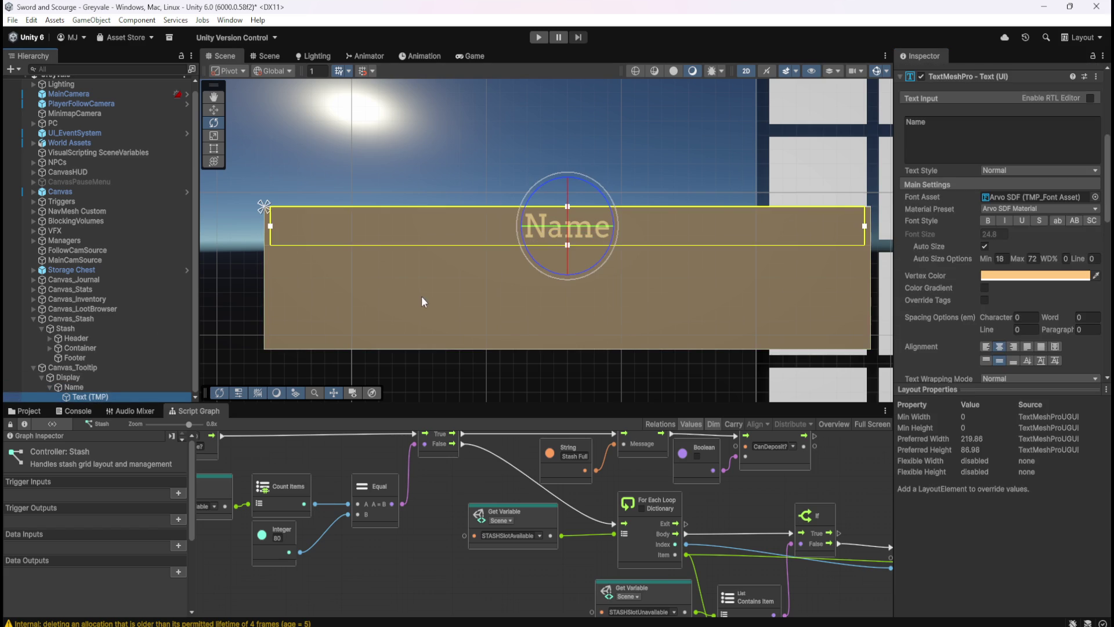
scroll(927, 319, down, 5)
scroll(938, 313, up, 8)
scroll(949, 315, down, 10)
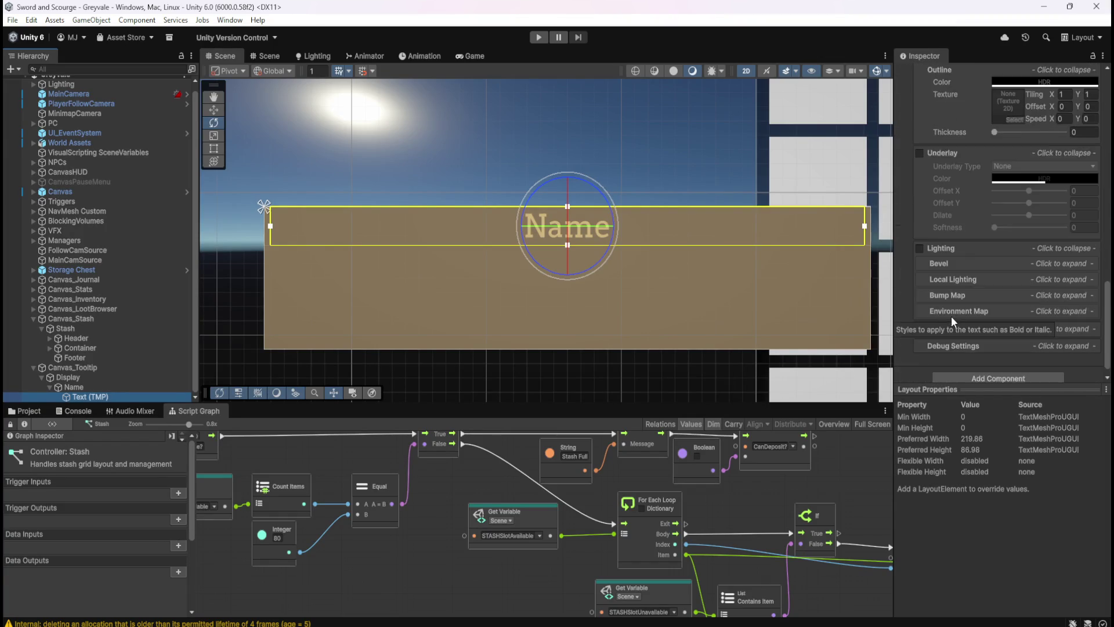
- Add a Content Size Fitter to the Name text with Horizontal Fit set to Preferred Size
click(963, 366)
text(hori)
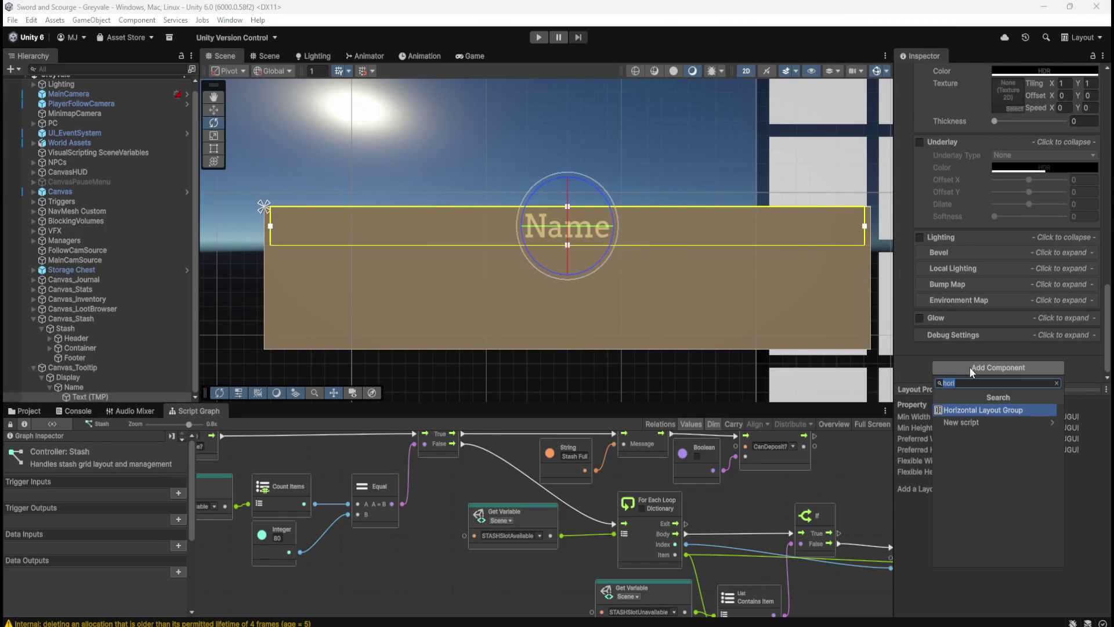
text(content)
key(Return)
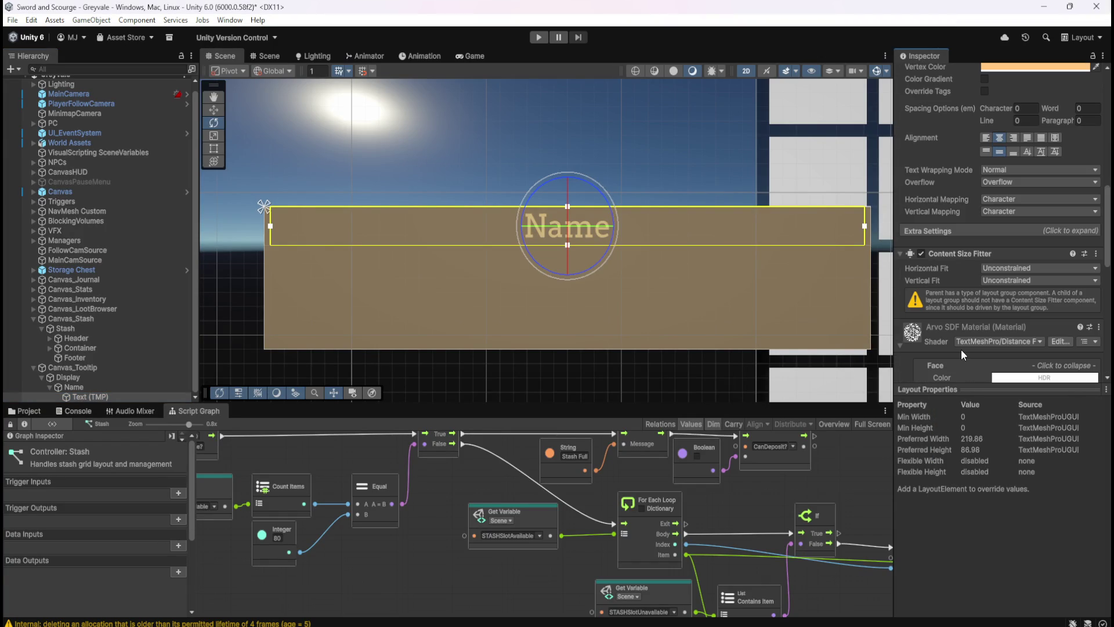
click(997, 279)
click(1010, 309)
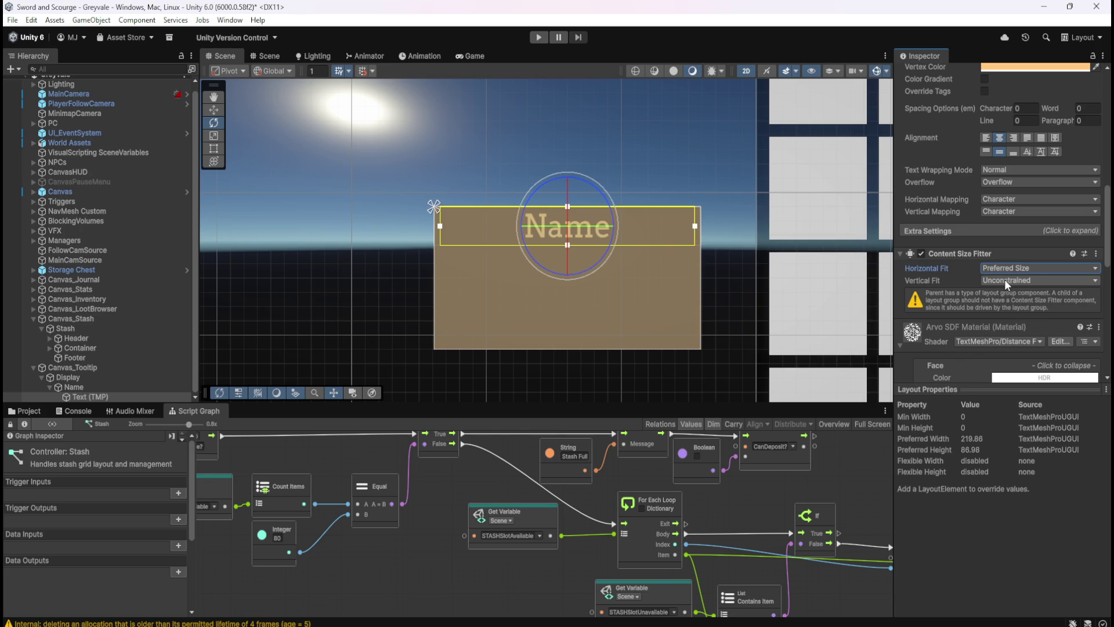
- Try Preferred Size and Min Size for Vertical Fit, undoing each
click(1005, 280)
click(1019, 320)
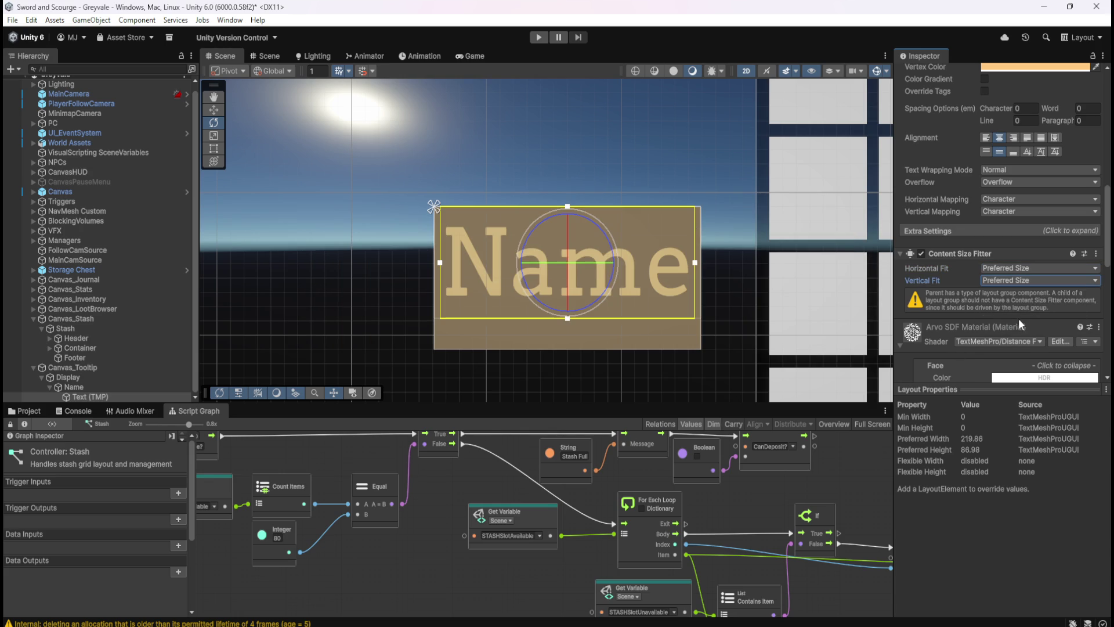
key(ctrl+z)
click(1022, 281)
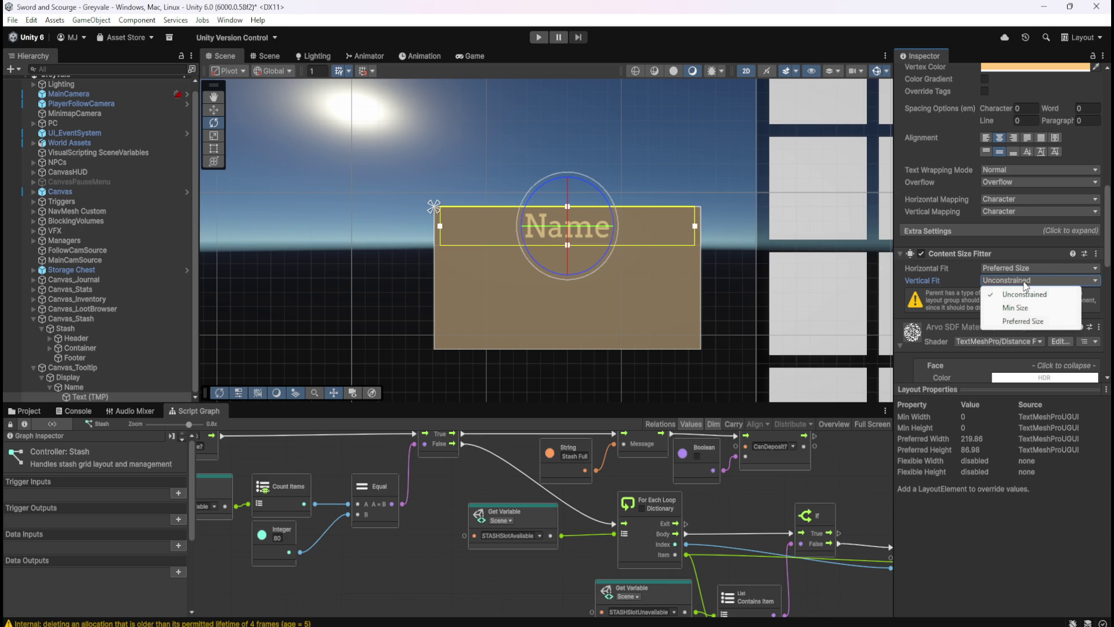
click(1022, 301)
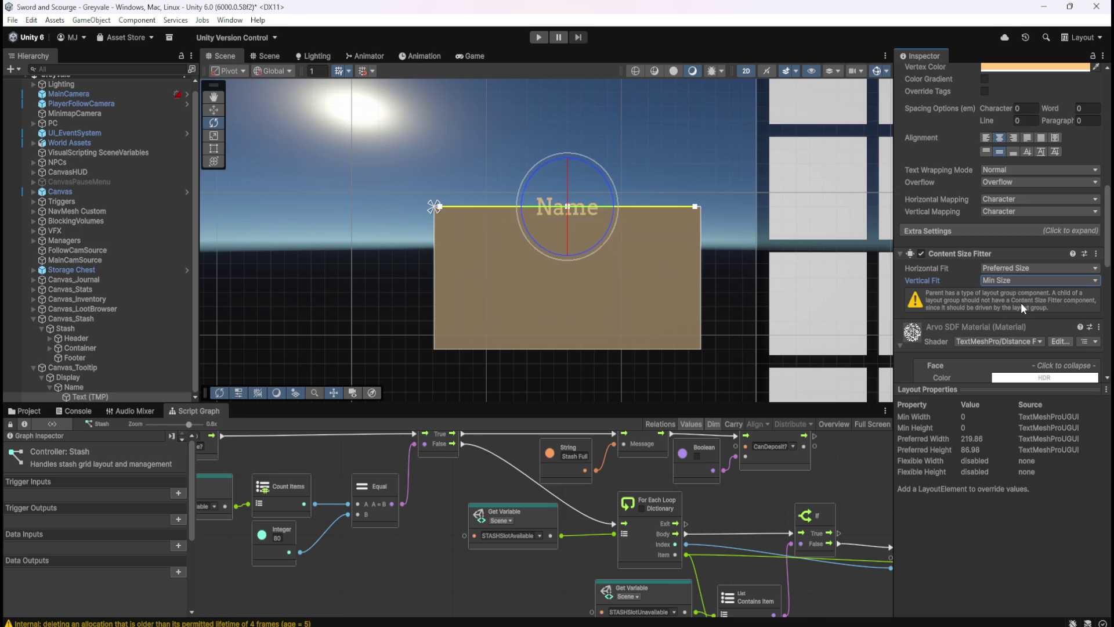
key(ctrl+z)
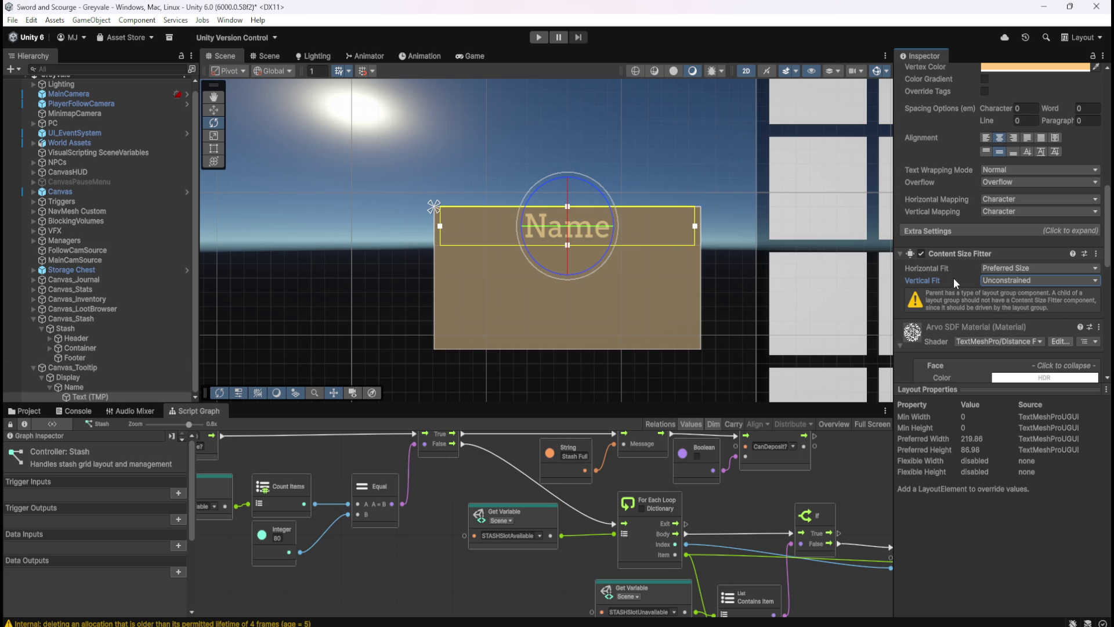
- Set the text's Vertical Fit to Min Size after trying Preferred and Unconstrained
click(1014, 277)
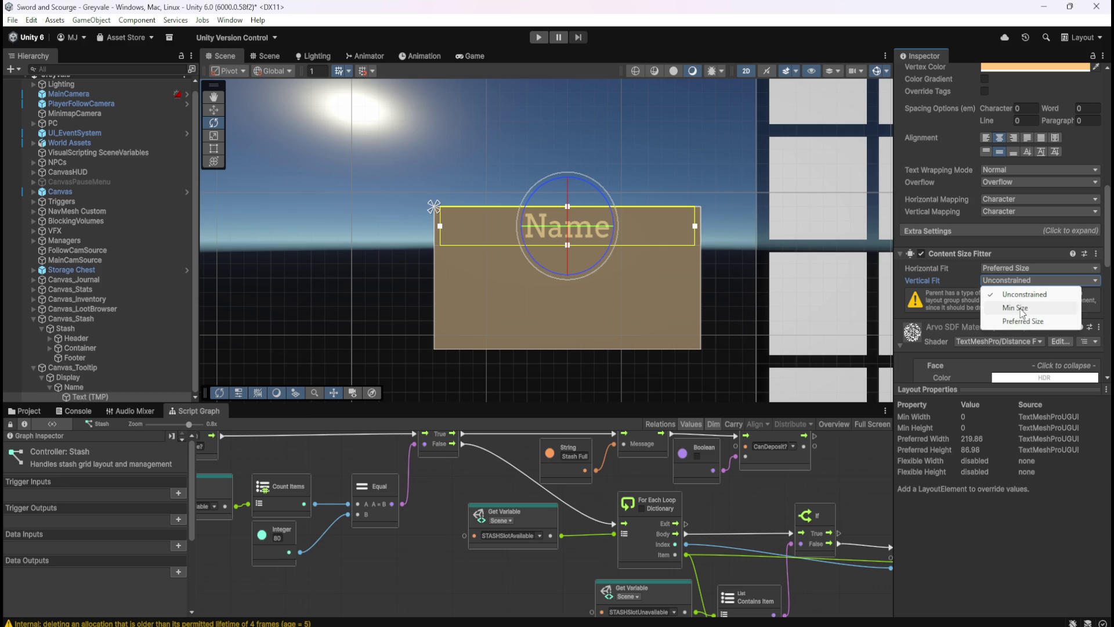
click(1021, 321)
click(1022, 281)
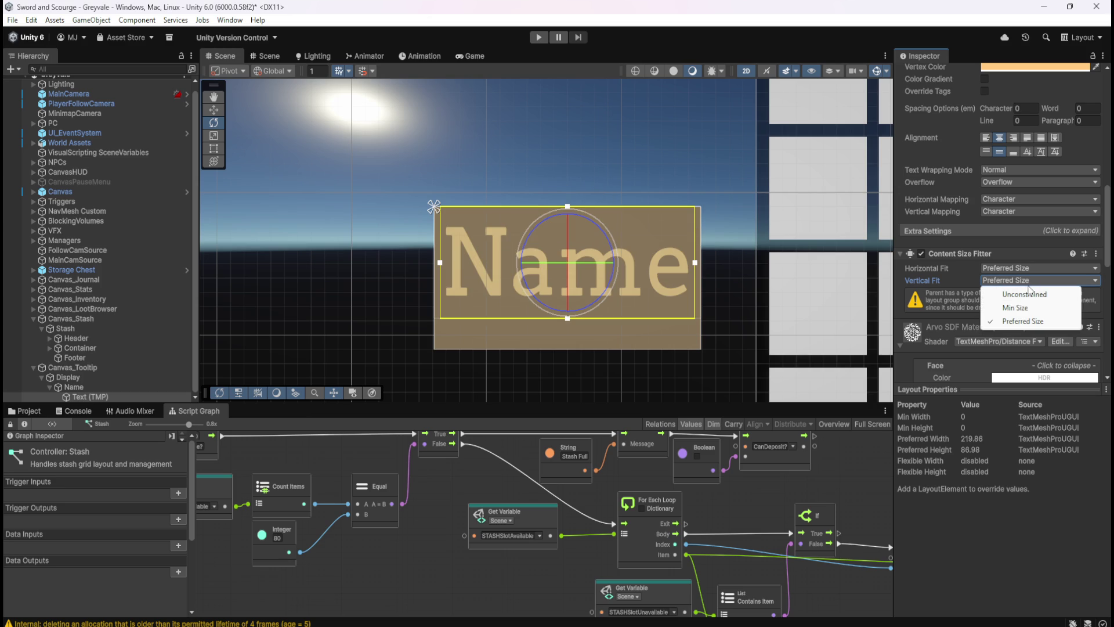
click(1025, 295)
click(1026, 280)
click(1027, 310)
scroll(512, 185, up, 3)
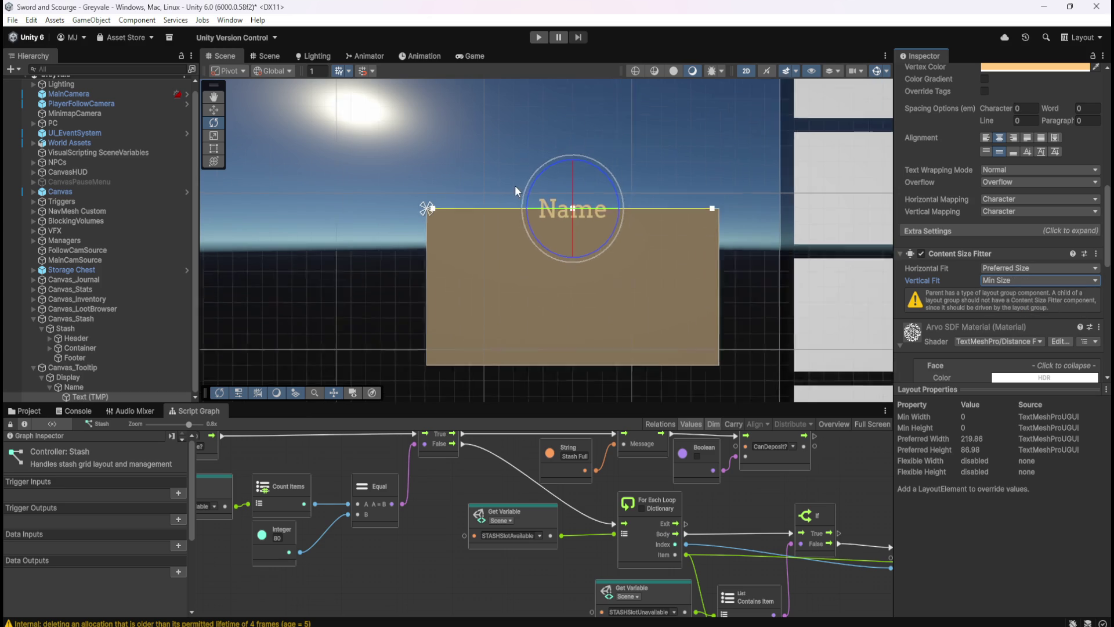
scroll(551, 220, up, 2)
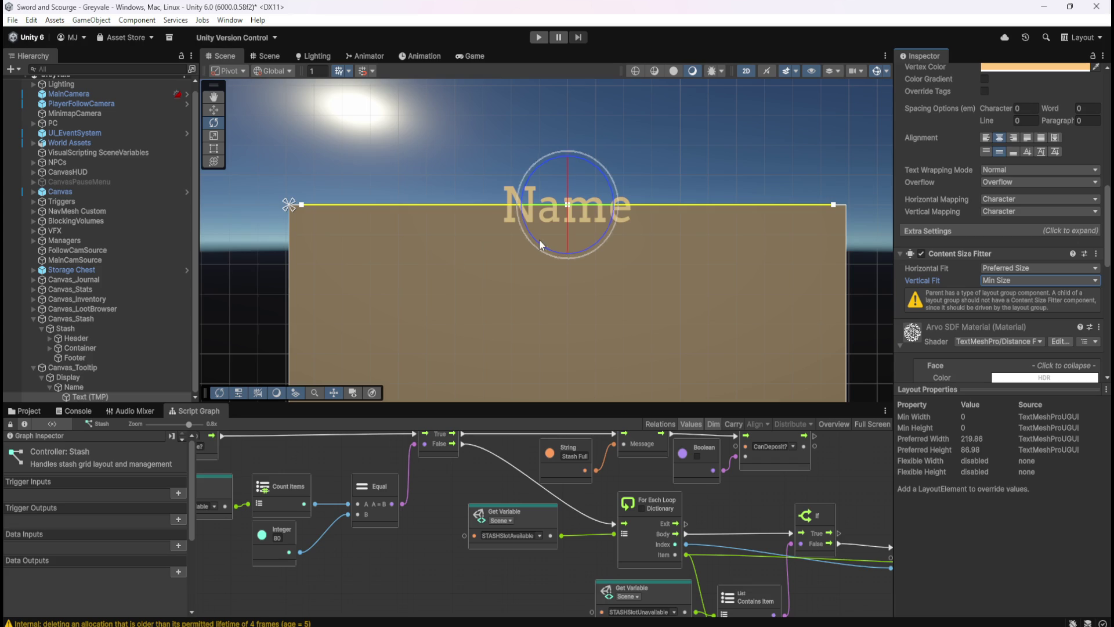
click(103, 385)
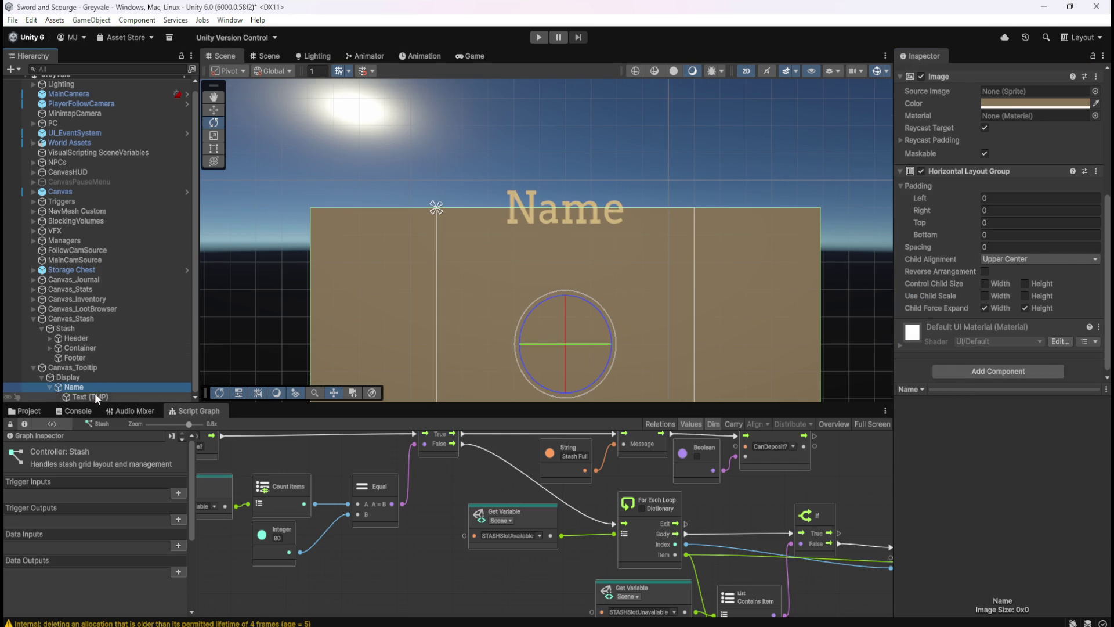
- Remove the Content Size Fitter from the Name's Text (TMP)
click(93, 396)
scroll(954, 262, down, 6)
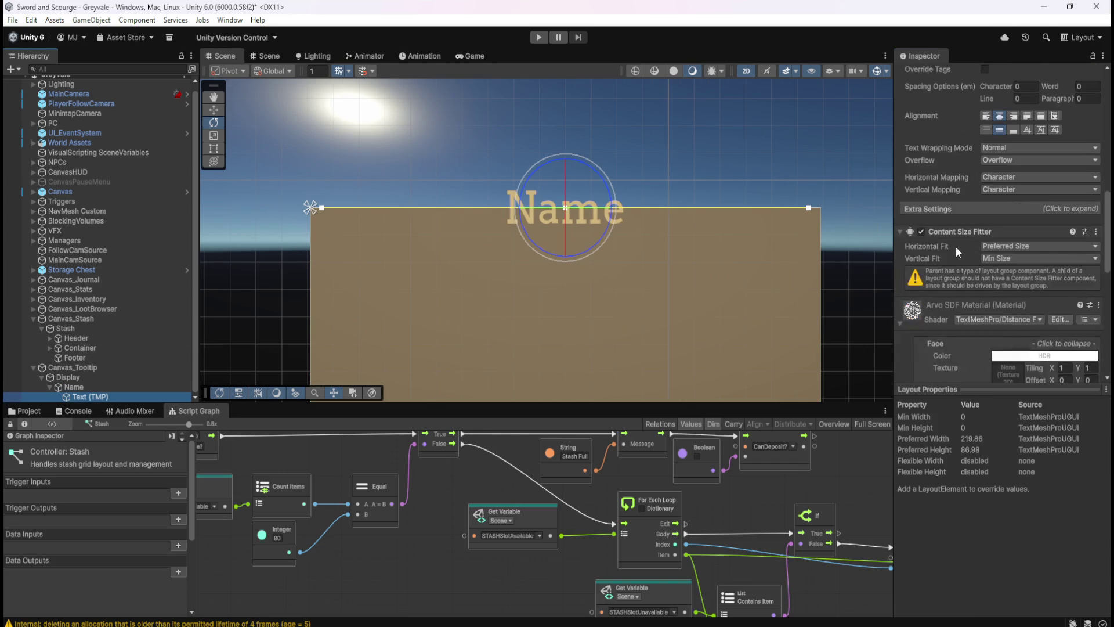
right_click(959, 234)
click(992, 261)
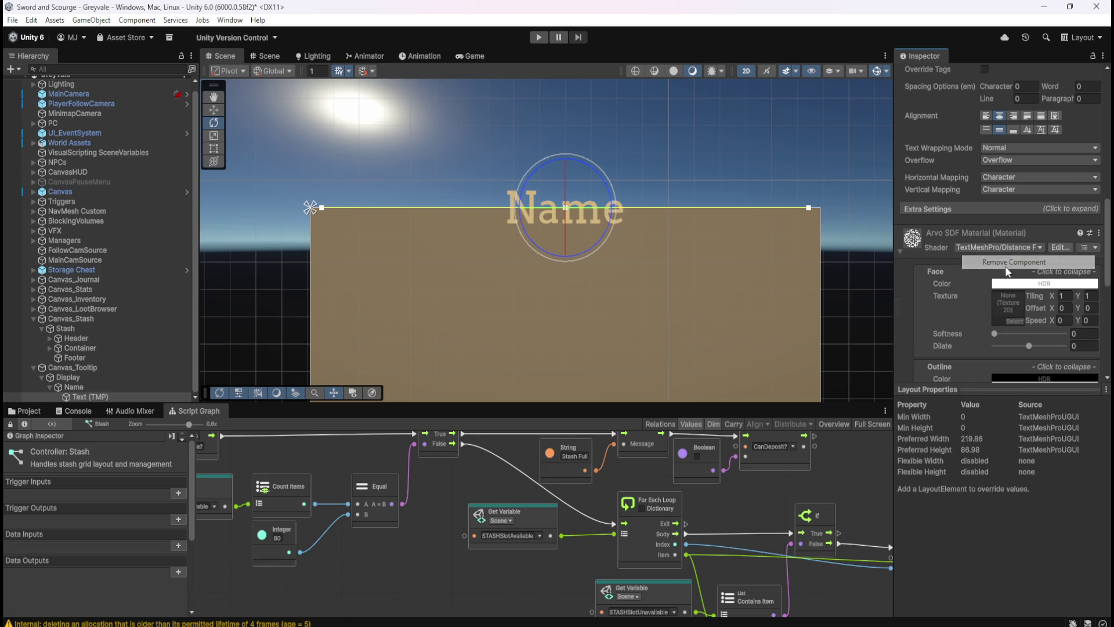
- Add a fresh Content Size Fitter to the Text (TMP) object
click(103, 388)
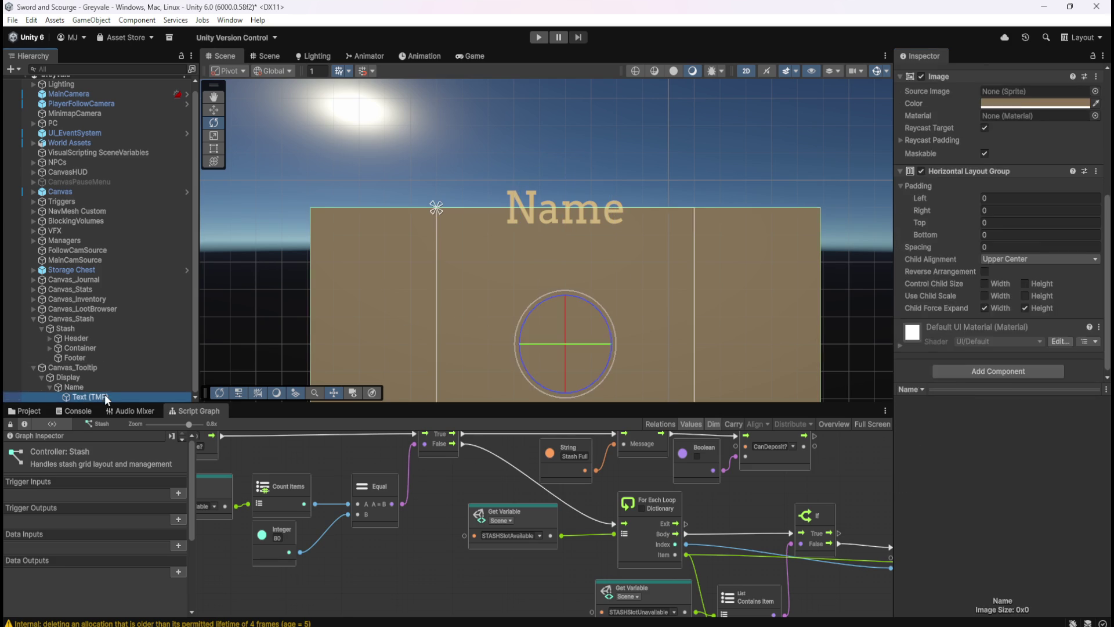
click(104, 397)
scroll(479, 242, down, 3)
scroll(488, 239, up, 3)
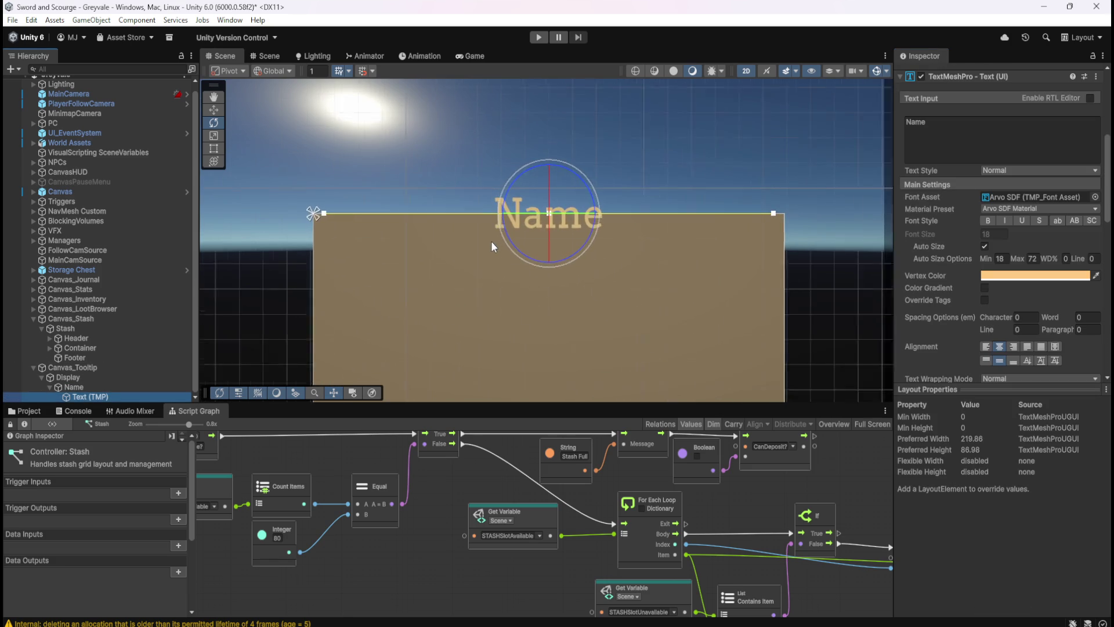
click(107, 387)
click(107, 397)
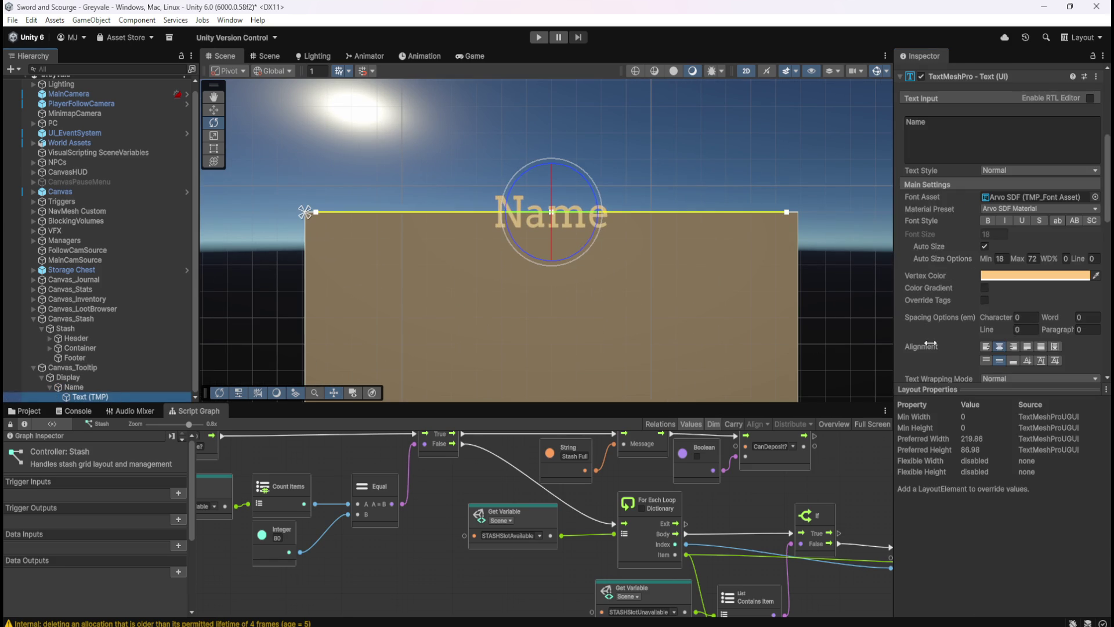
scroll(972, 315, down, 15)
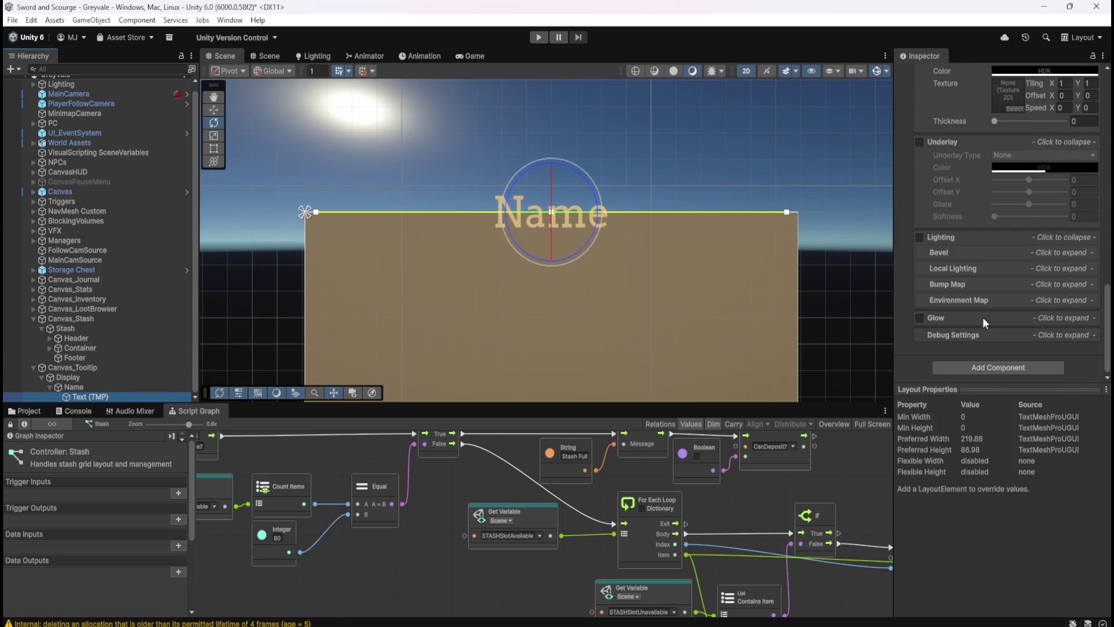
click(998, 367)
click(996, 412)
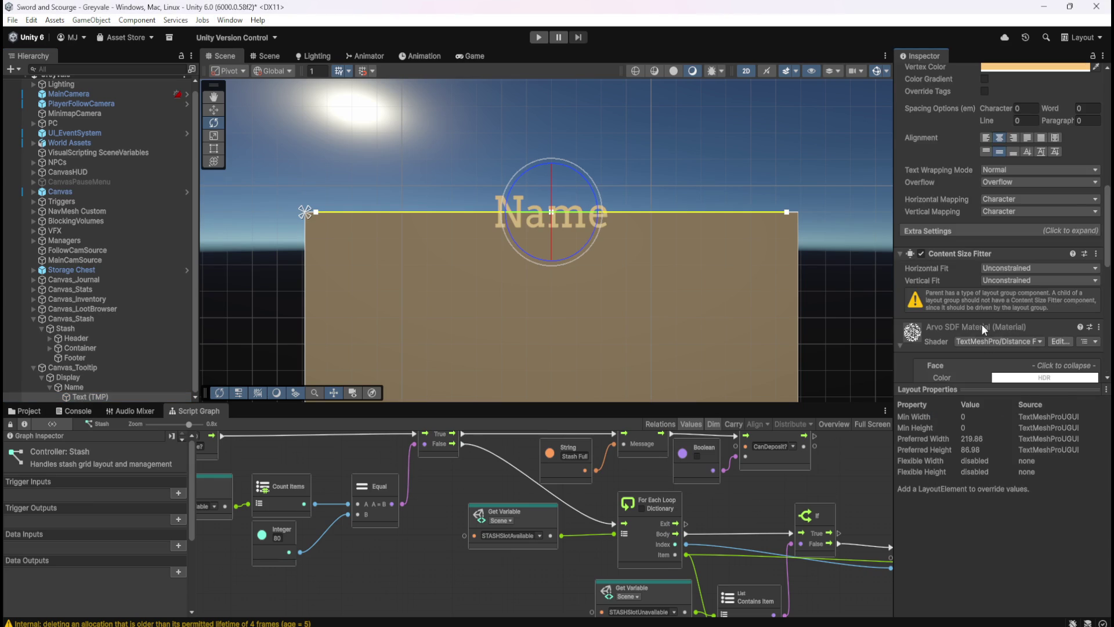
- Set the fitter's Horizontal and Vertical Fit to Preferred Size, after trying Min Size
click(1011, 270)
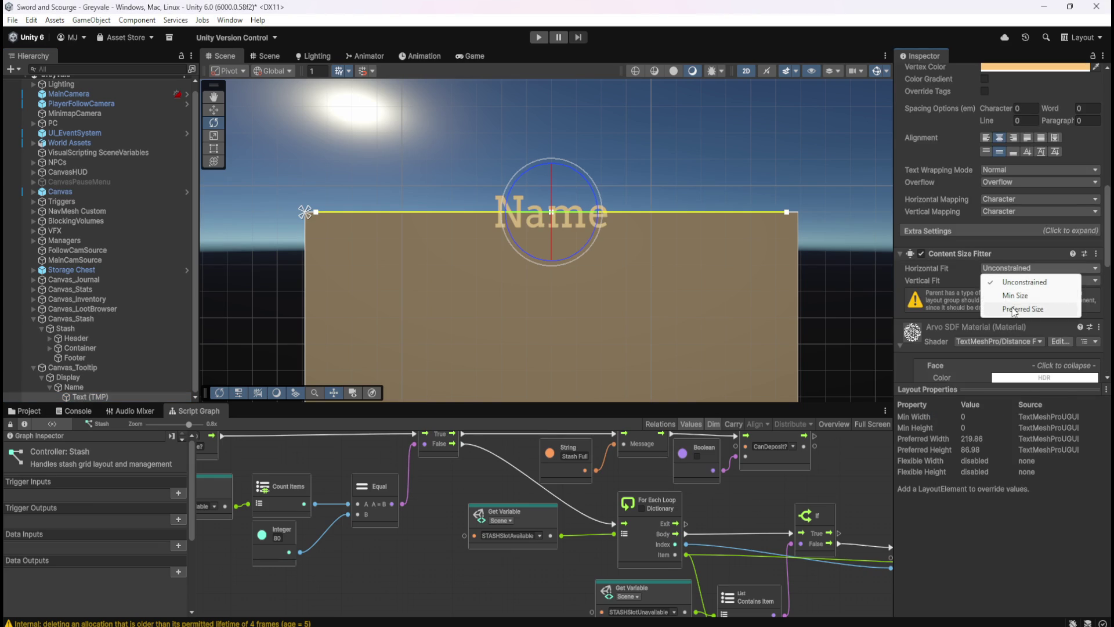
click(1017, 304)
click(1017, 281)
click(1018, 320)
click(1021, 279)
click(1021, 305)
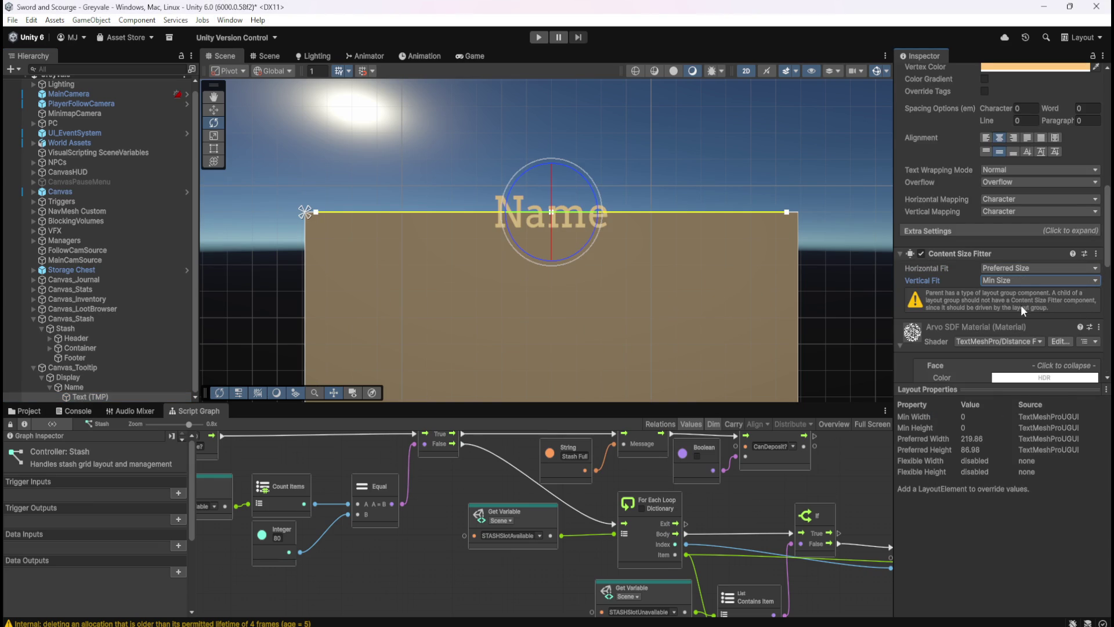
click(1026, 269)
click(1029, 292)
click(1030, 270)
click(1021, 305)
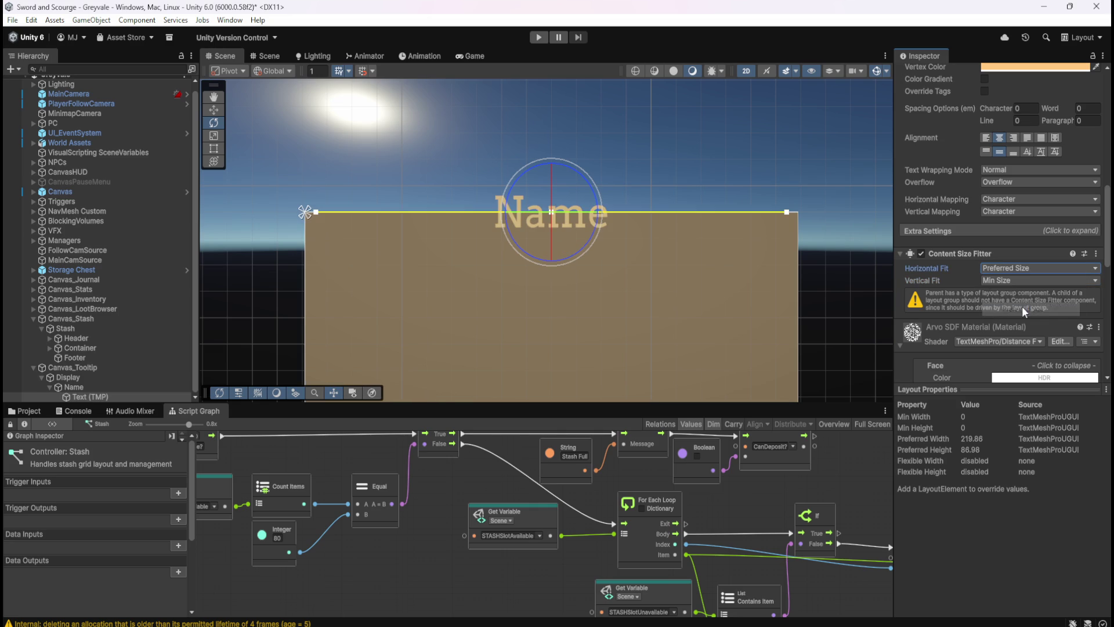
click(1029, 283)
click(1021, 318)
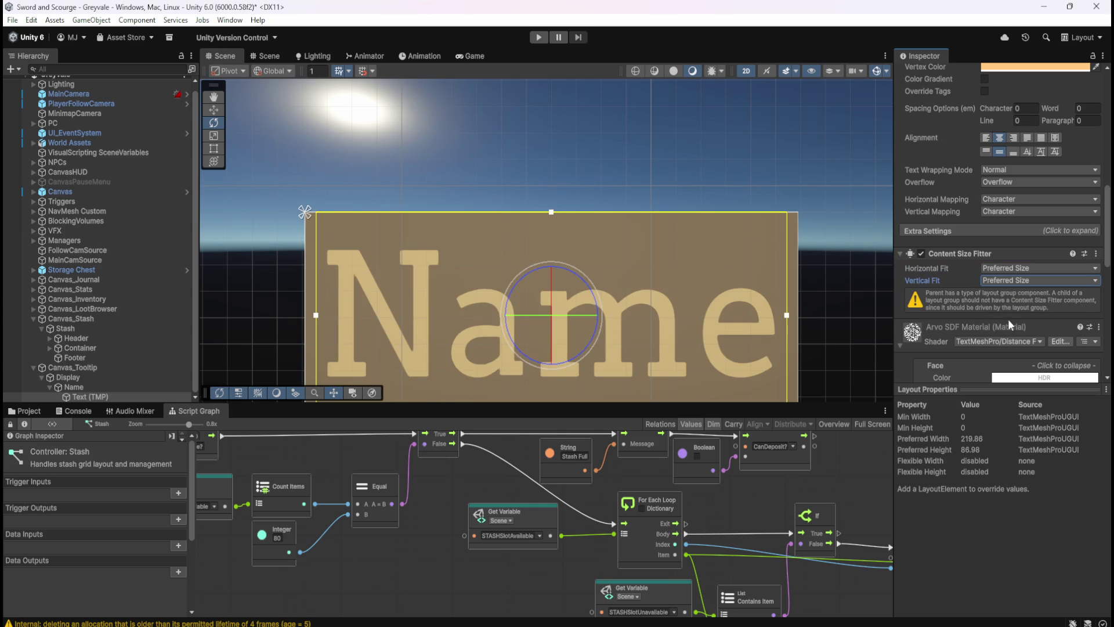
- Remove the Content Size Fitter from the Text (TMP) again
scroll(657, 217, down, 2)
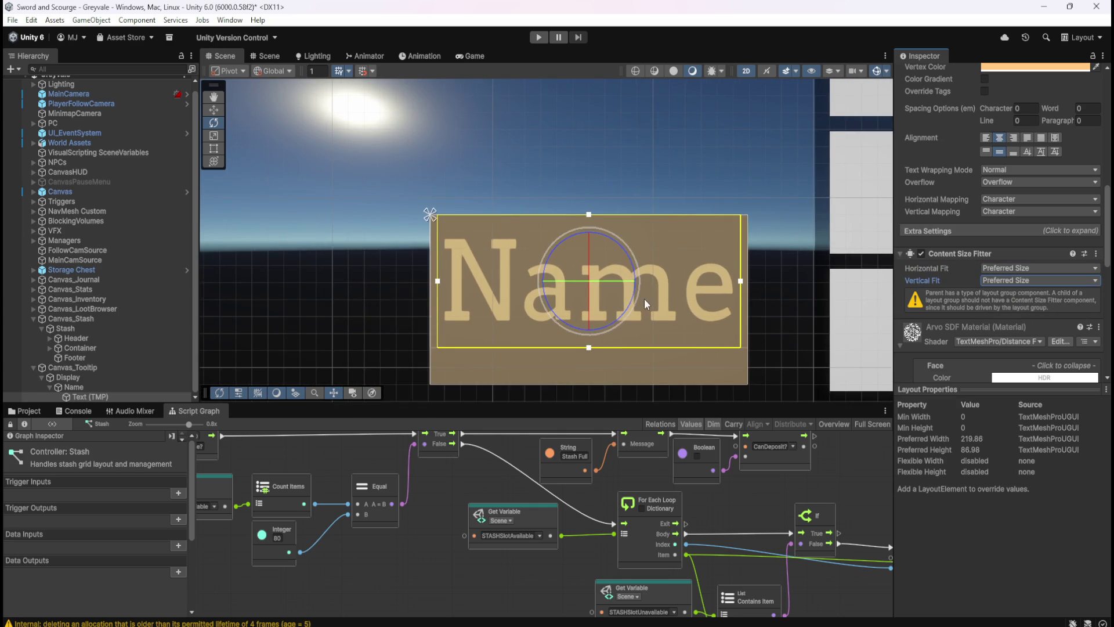
scroll(949, 315, down, 2)
scroll(548, 329, up, 1)
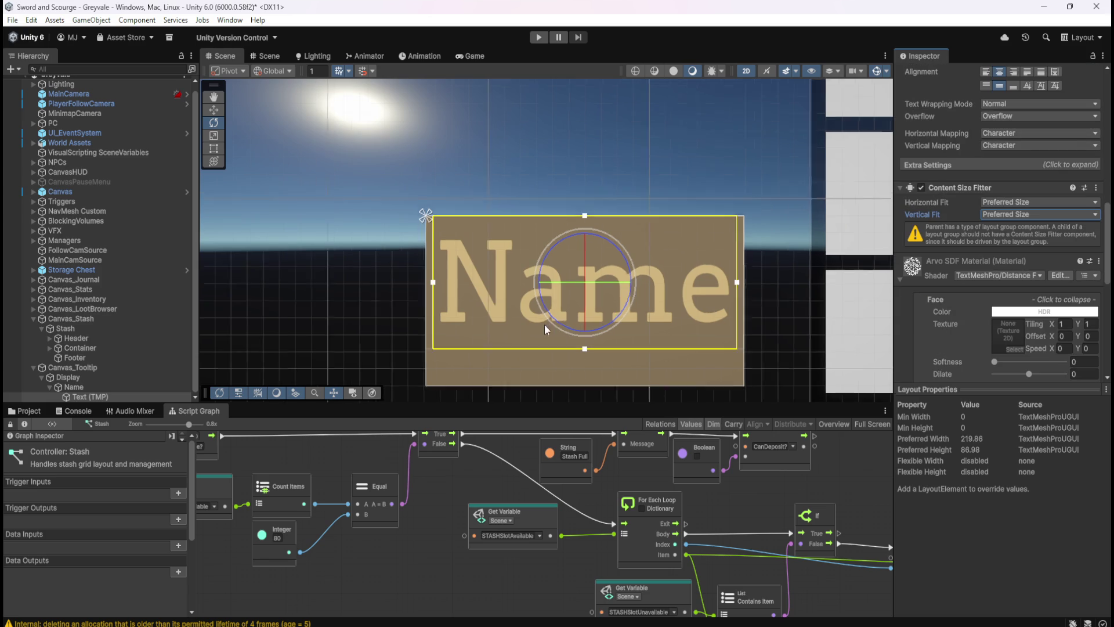
scroll(620, 360, up, 2)
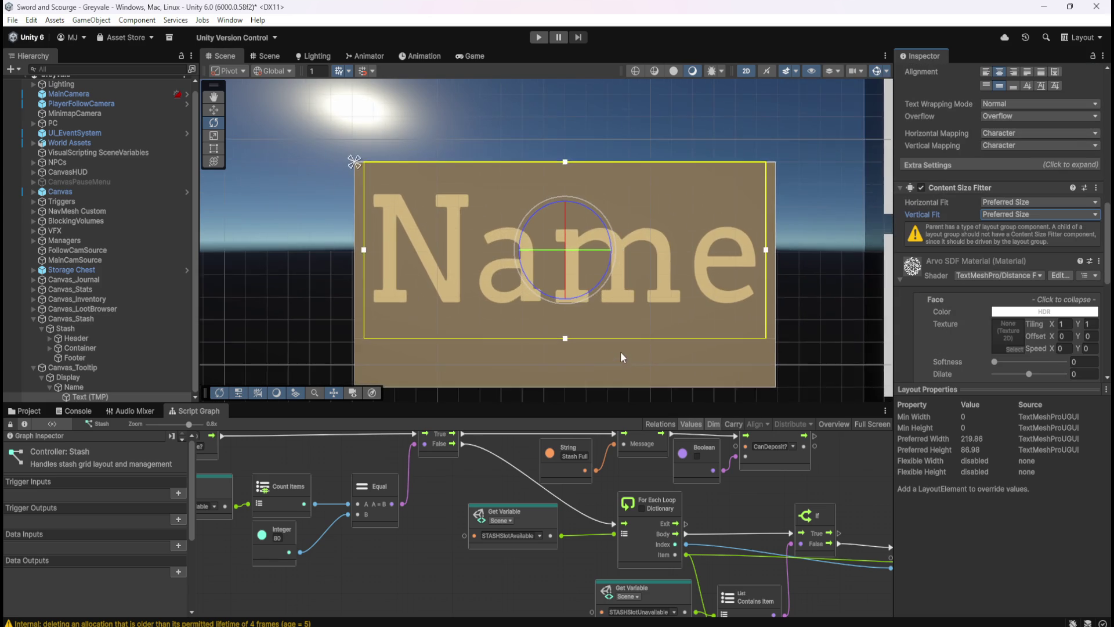
right_click(975, 189)
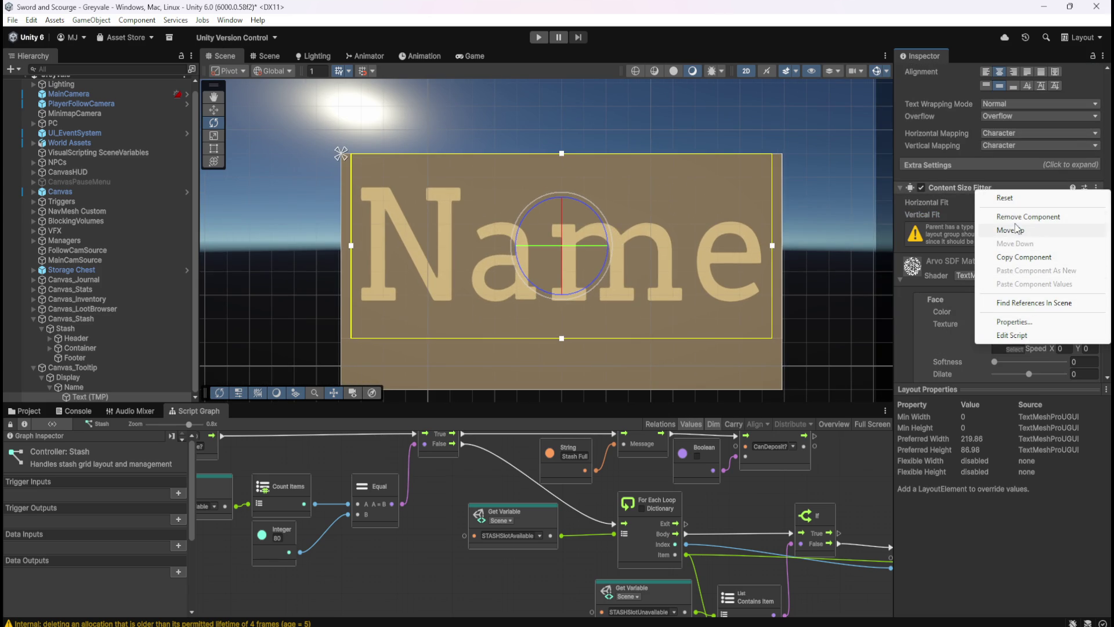
click(1021, 222)
- Add a Content Size Fitter to Name, then remove it again, and select Display
click(91, 385)
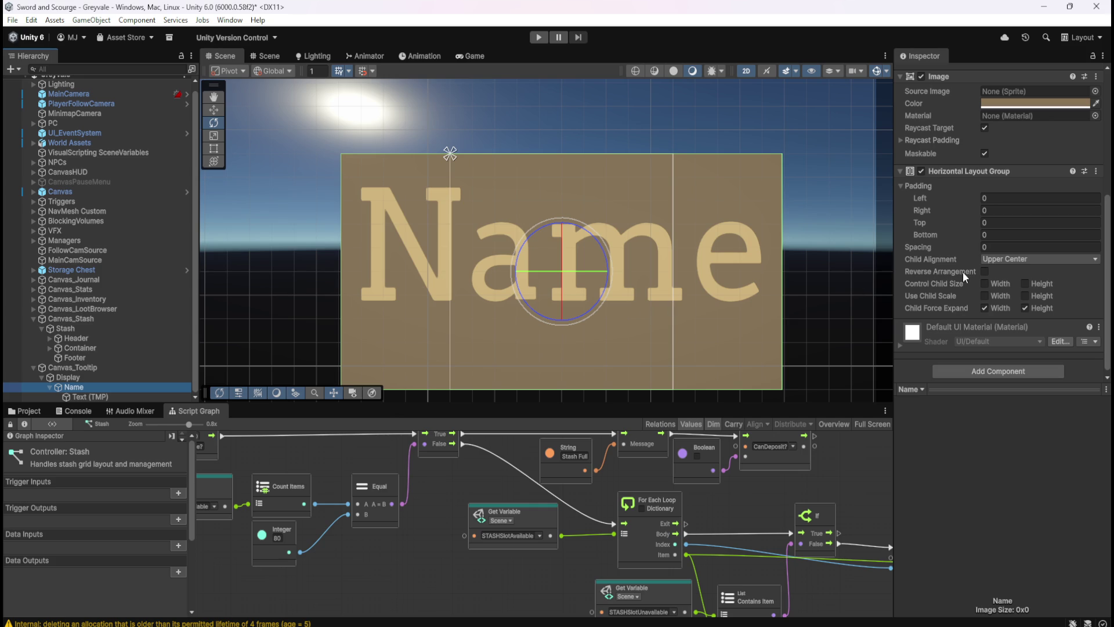
scroll(591, 322, down, 2)
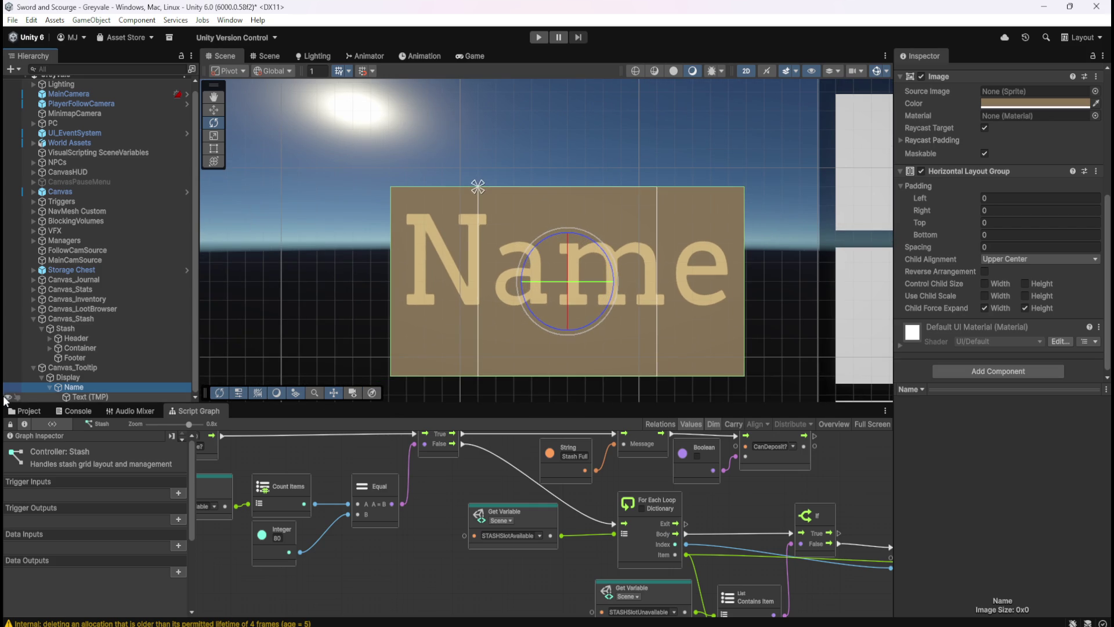
click(86, 379)
click(87, 386)
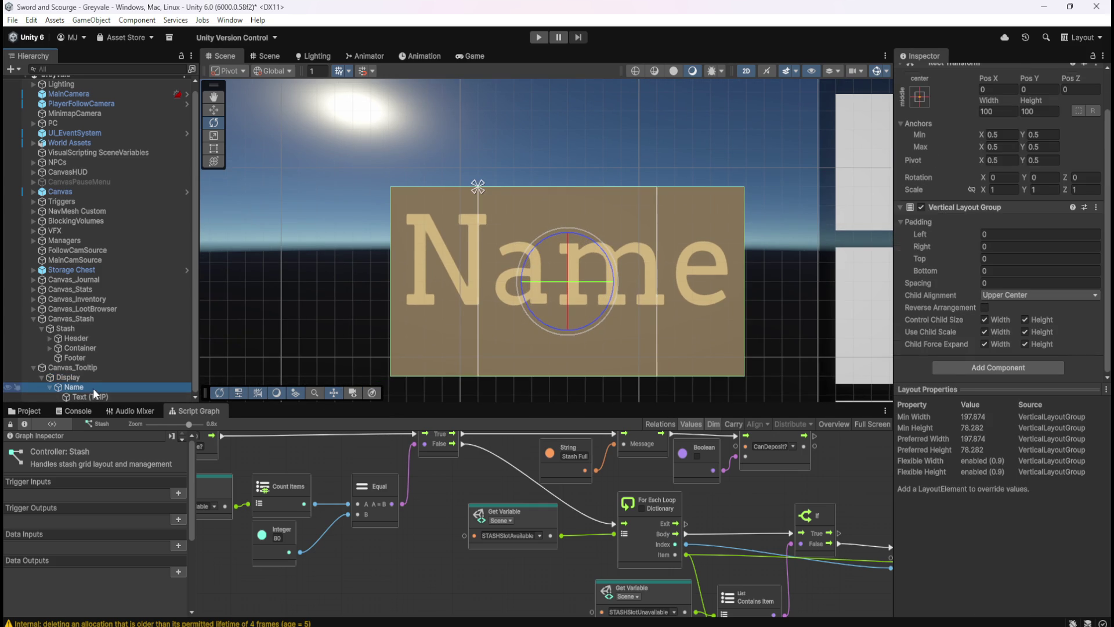
scroll(993, 298, down, 5)
click(978, 369)
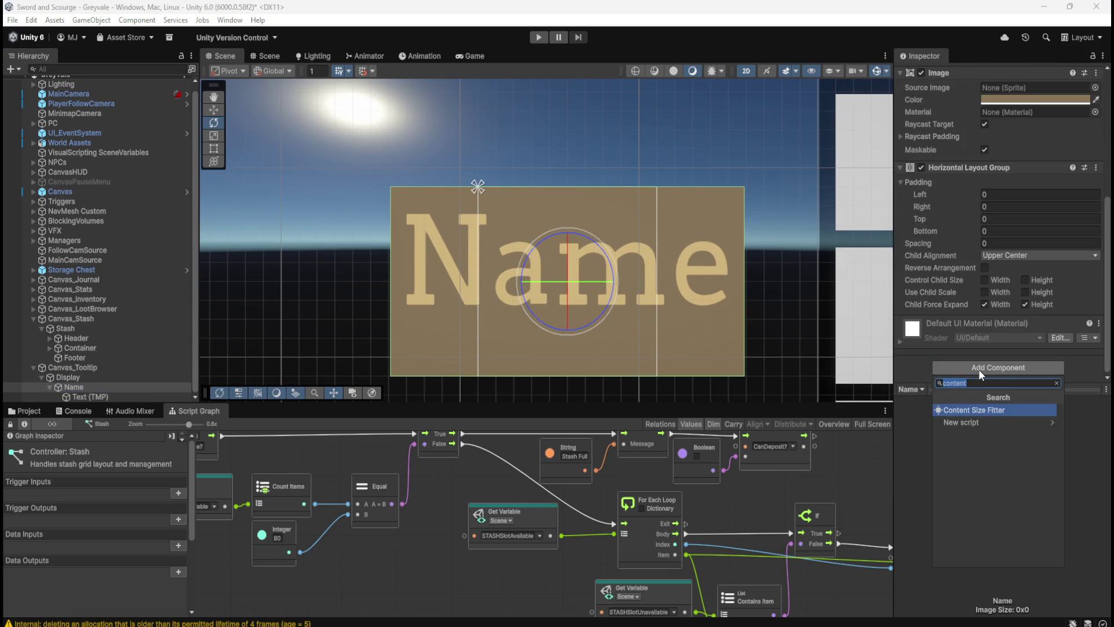
scroll(951, 342, down, 1)
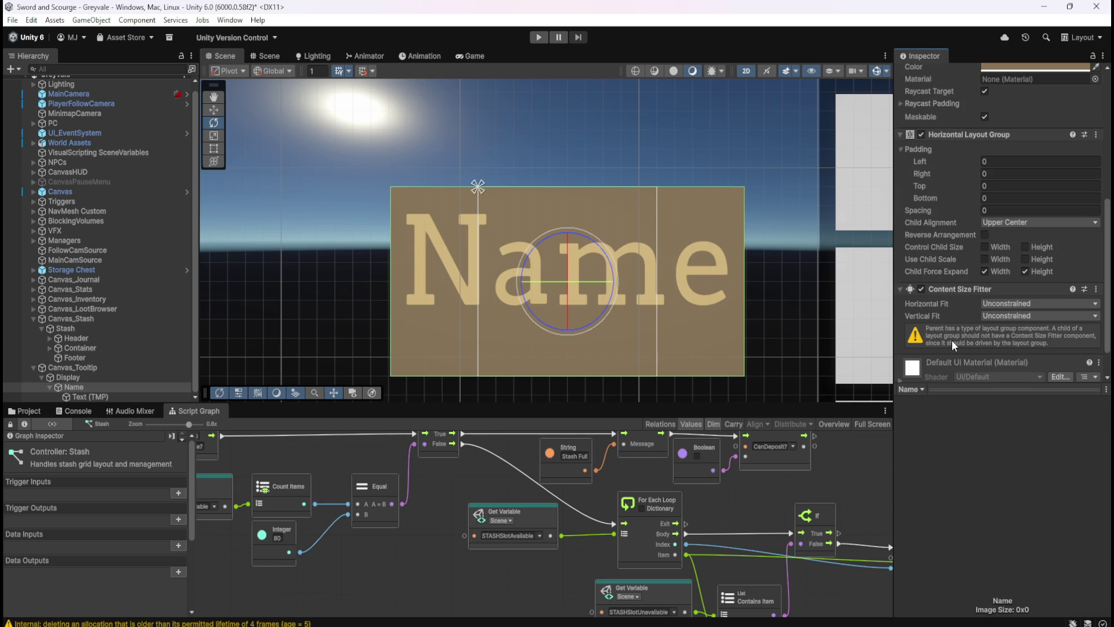
right_click(955, 289)
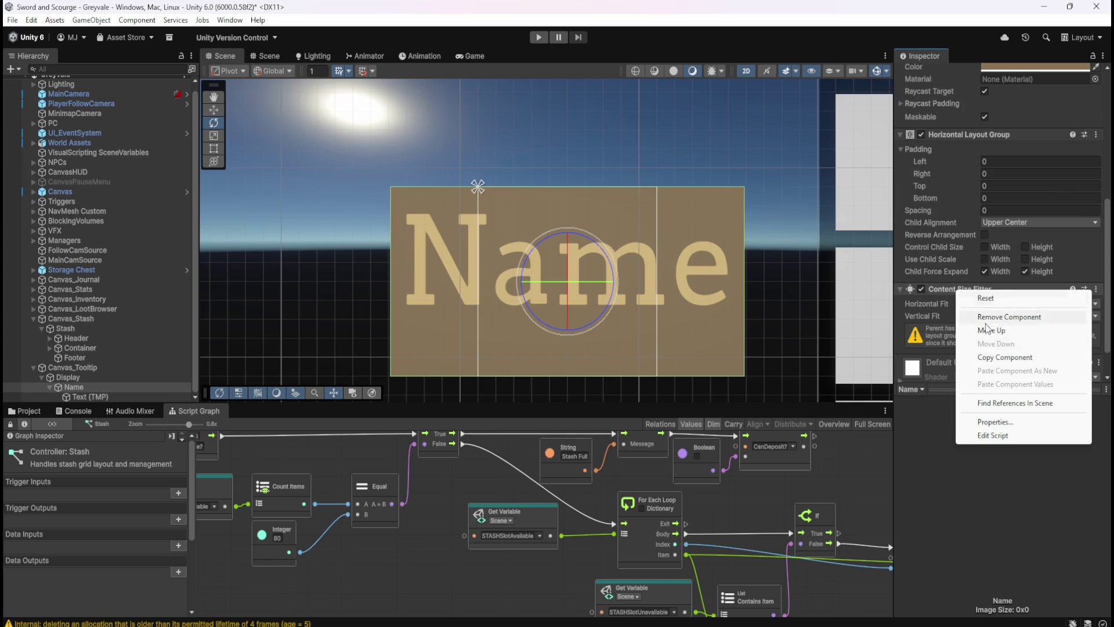
click(998, 318)
click(124, 377)
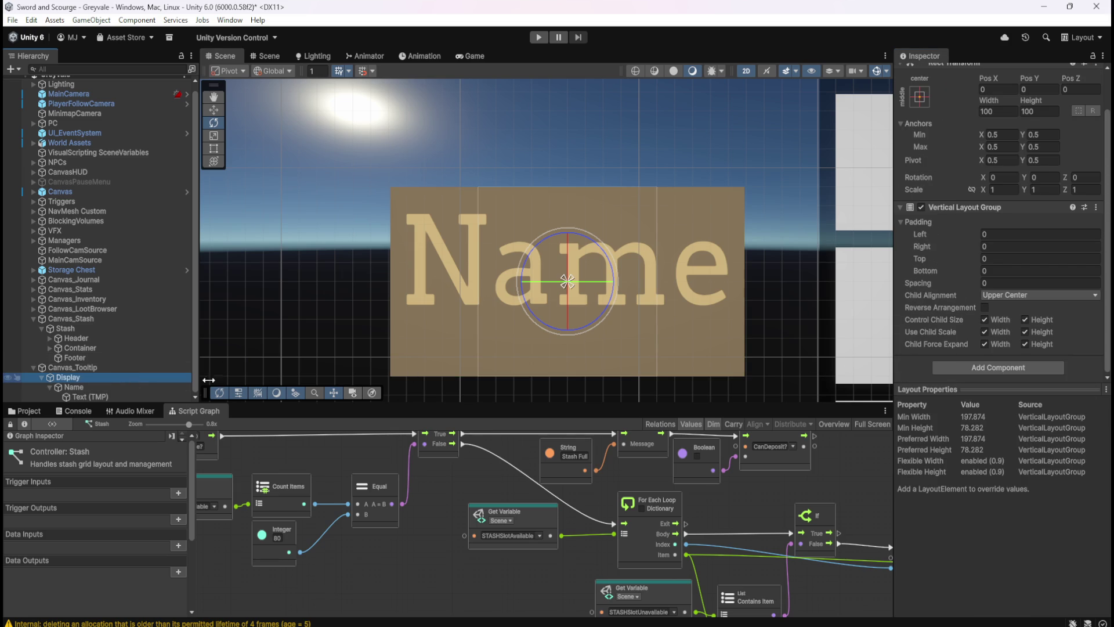
- Add a Content Size Fitter to Display with Preferred Size for both width and height
click(967, 368)
click(966, 409)
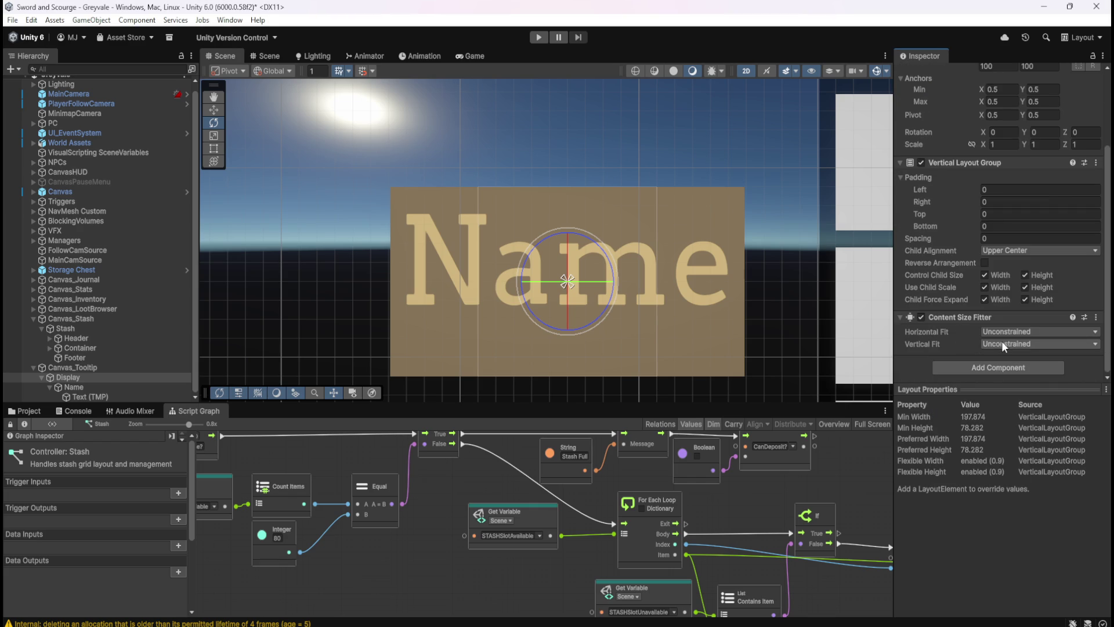
click(1002, 341)
click(1010, 384)
click(1021, 332)
click(1017, 367)
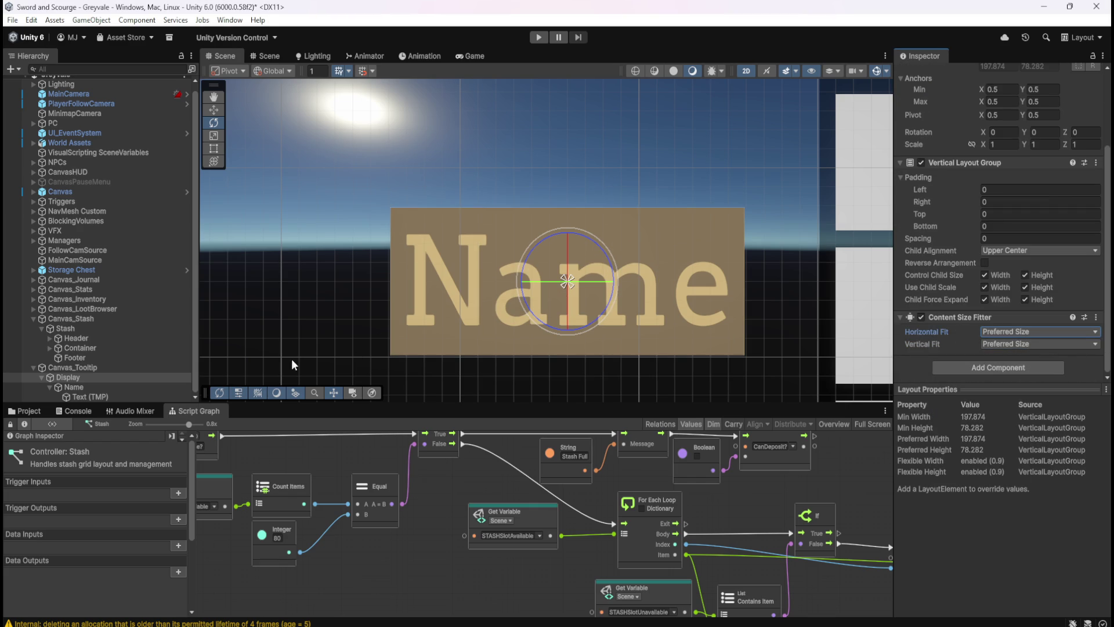
- Frame Display and try Min Size width, ending with Preferred Size on both fits
double_click(86, 388)
scroll(521, 259, up, 5)
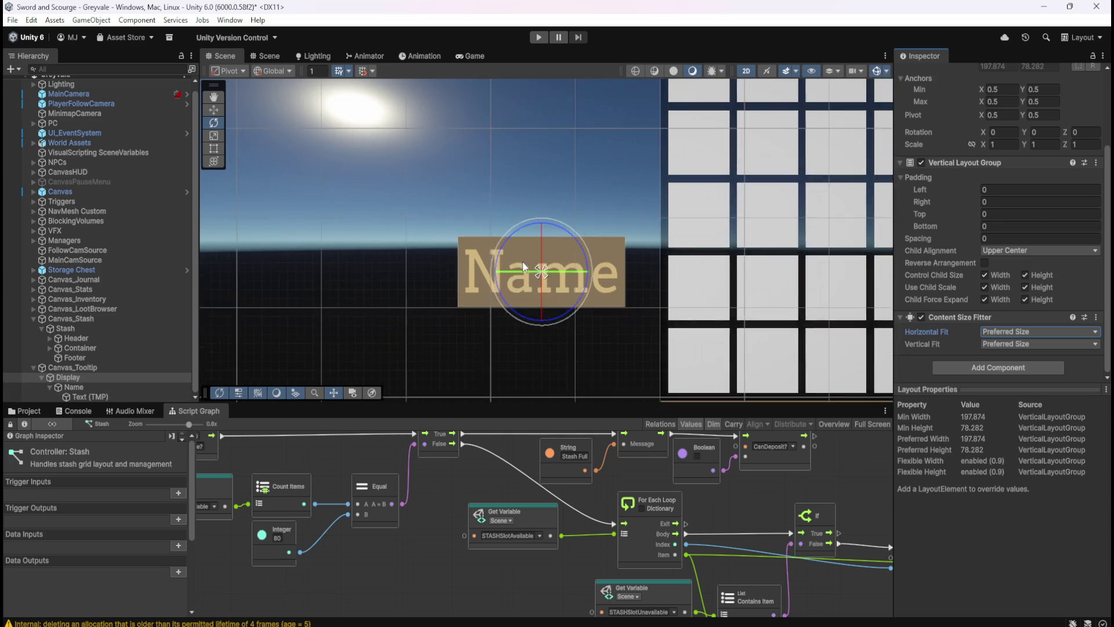
click(1008, 332)
click(1013, 362)
click(1017, 345)
click(1019, 372)
click(1019, 344)
click(1023, 385)
click(1027, 332)
click(1027, 371)
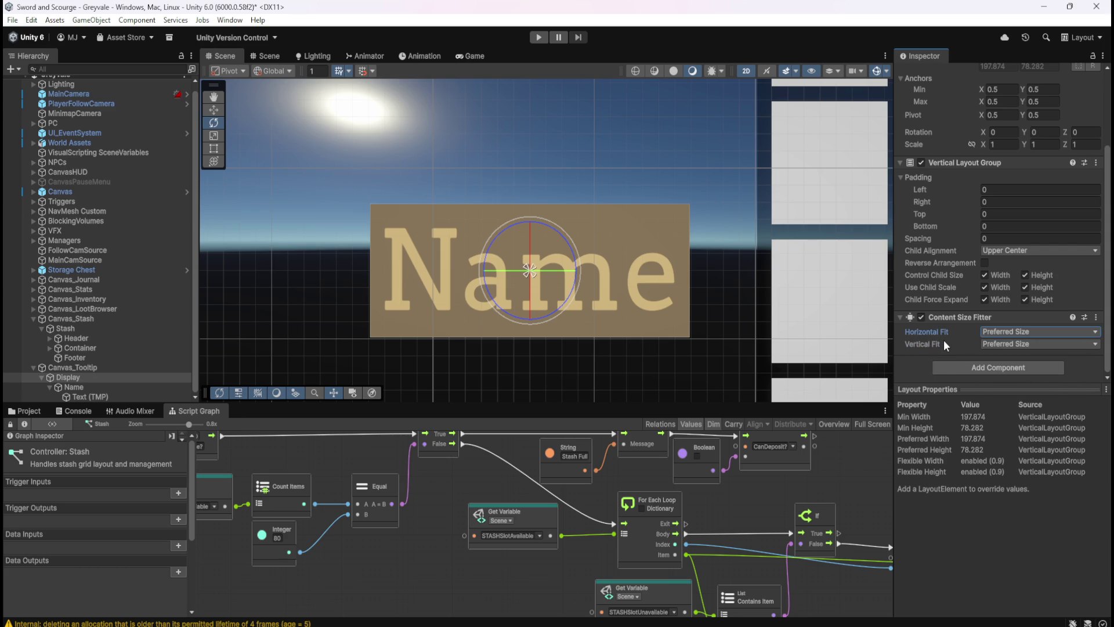
- Set Display's Child Alignment to Middle Center after trying padding, spacing and Upper Right
drag(941, 189, 969, 190)
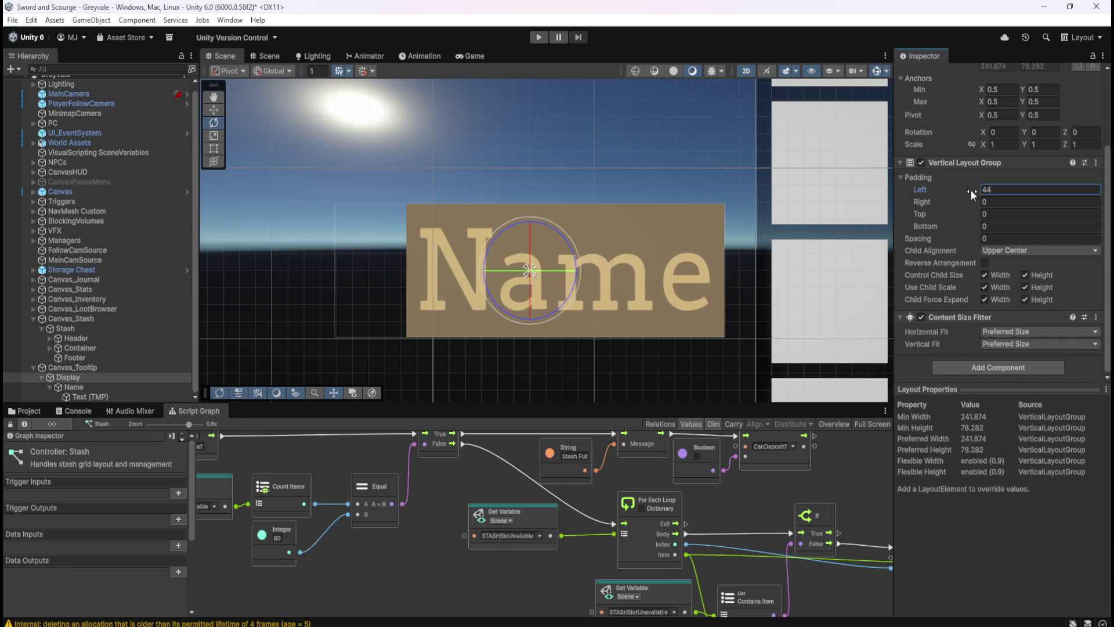
key(ctrl+z)
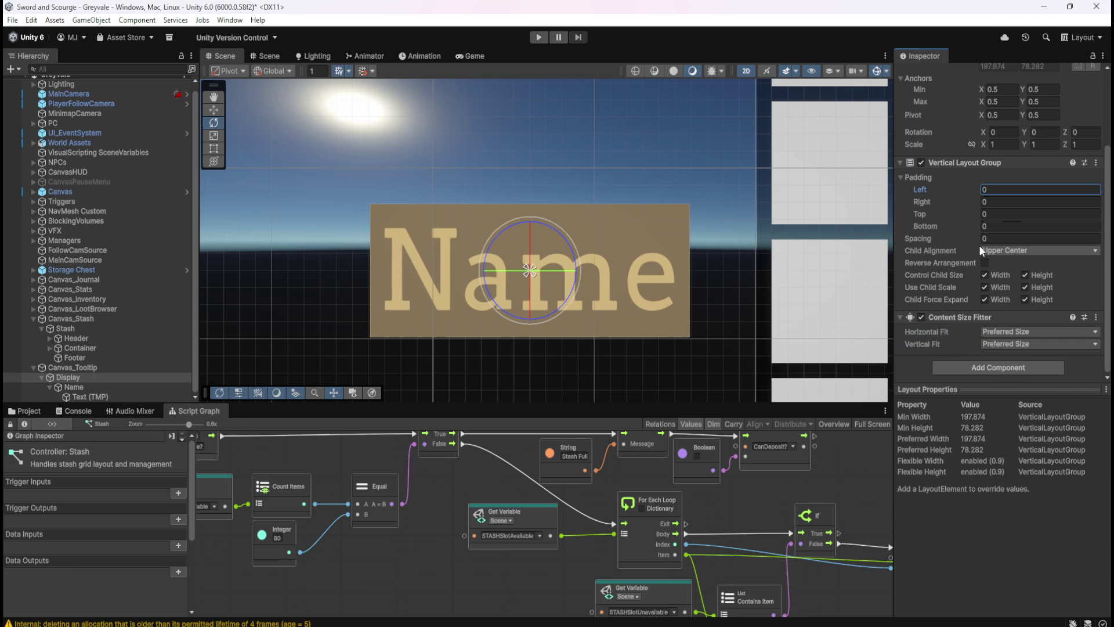
drag(930, 239, 1021, 244)
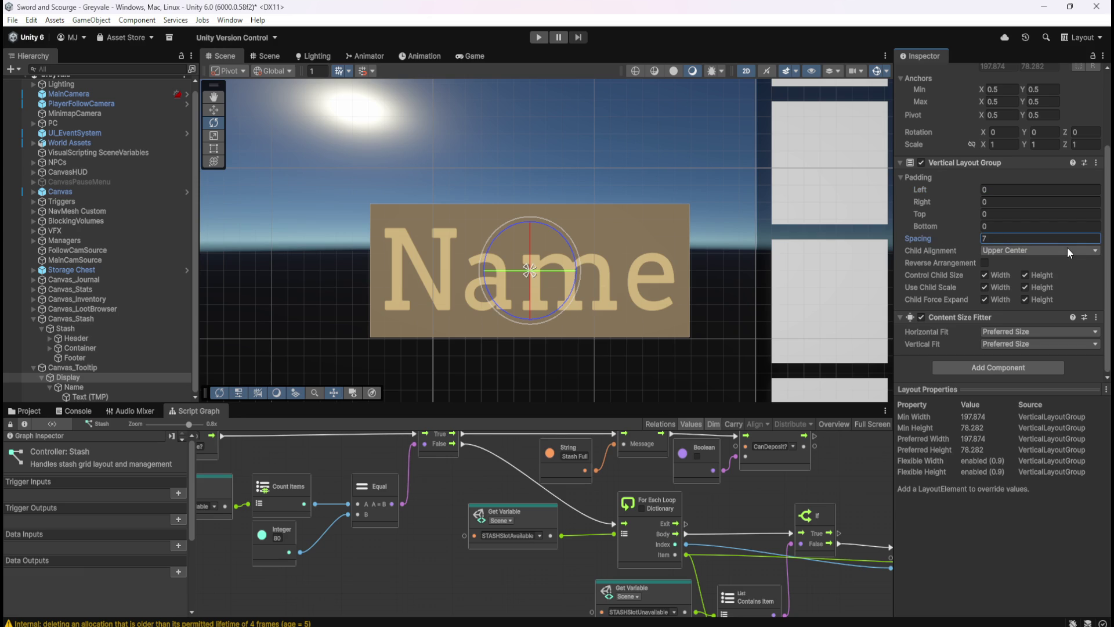
click(1012, 249)
click(1030, 285)
click(1036, 251)
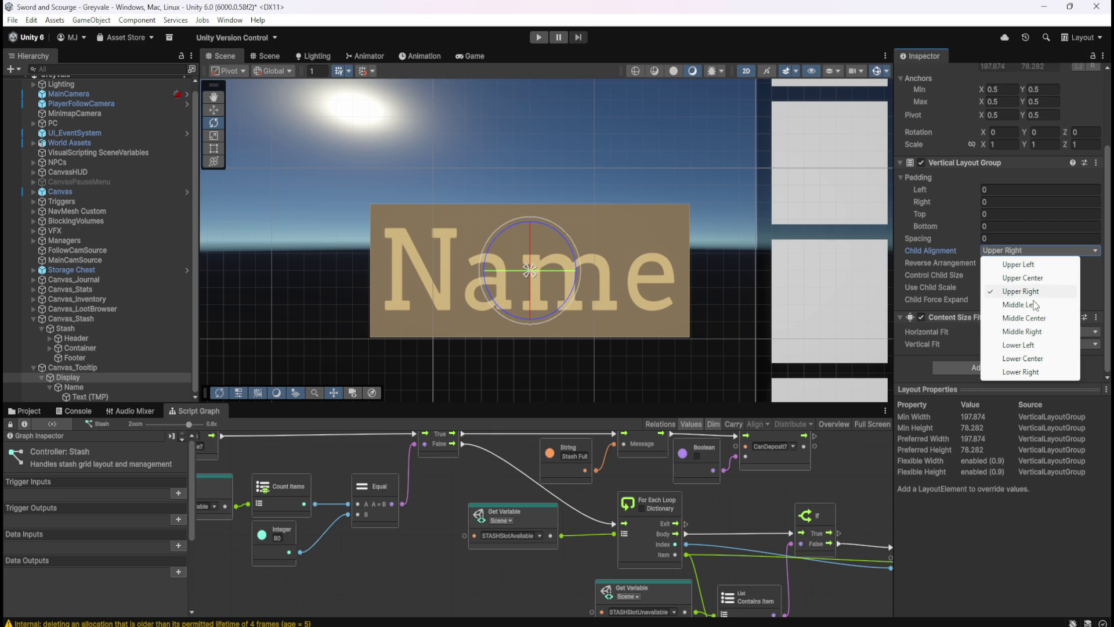
click(1033, 319)
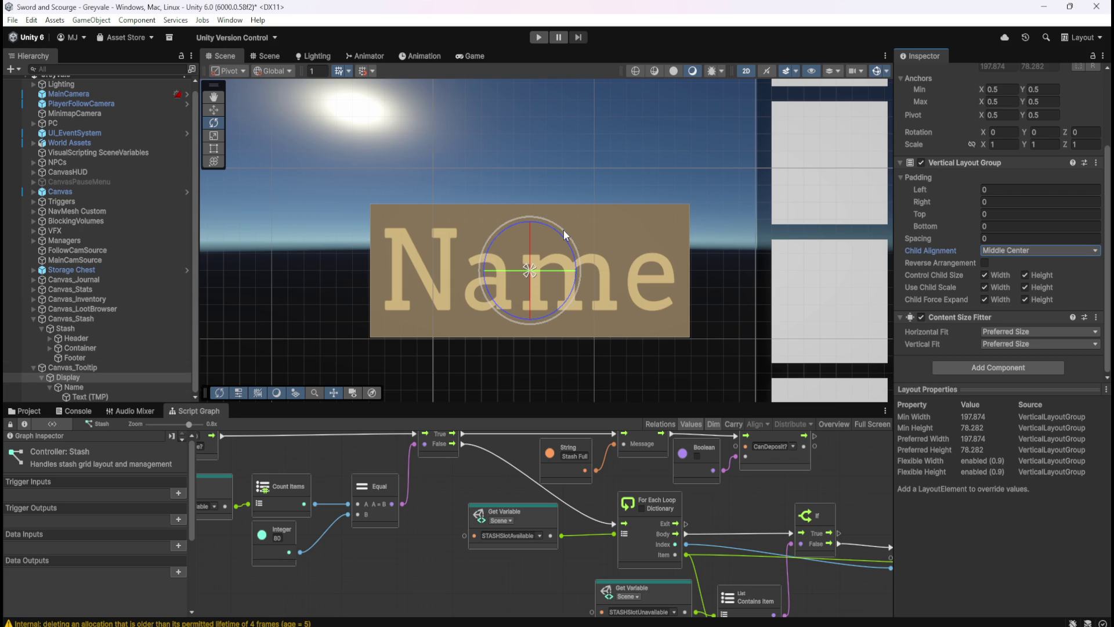
click(86, 388)
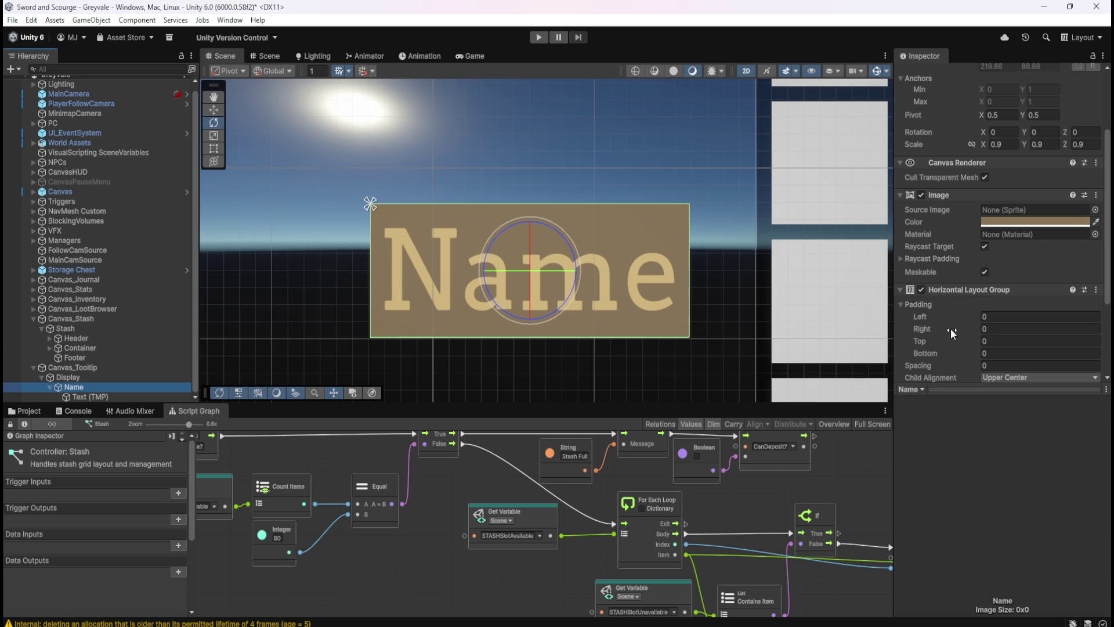
mouse_move(952, 317)
mouse_down()
mouse_move(909, 315)
mouse_move(962, 339)
mouse_up()
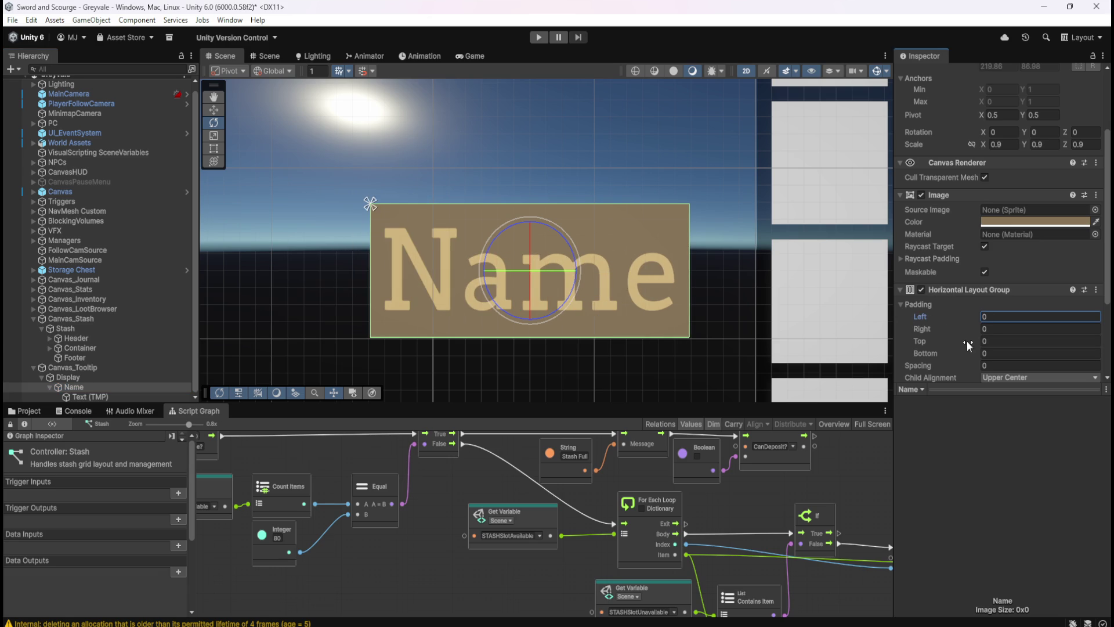
scroll(965, 340, down, 2)
scroll(966, 340, down, 1)
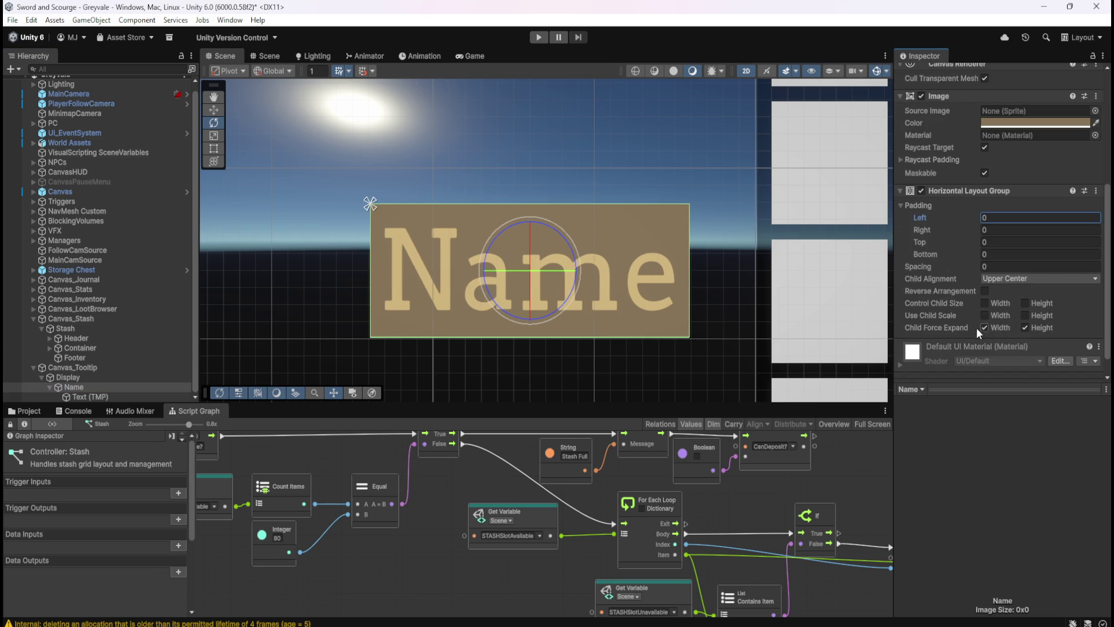
click(123, 369)
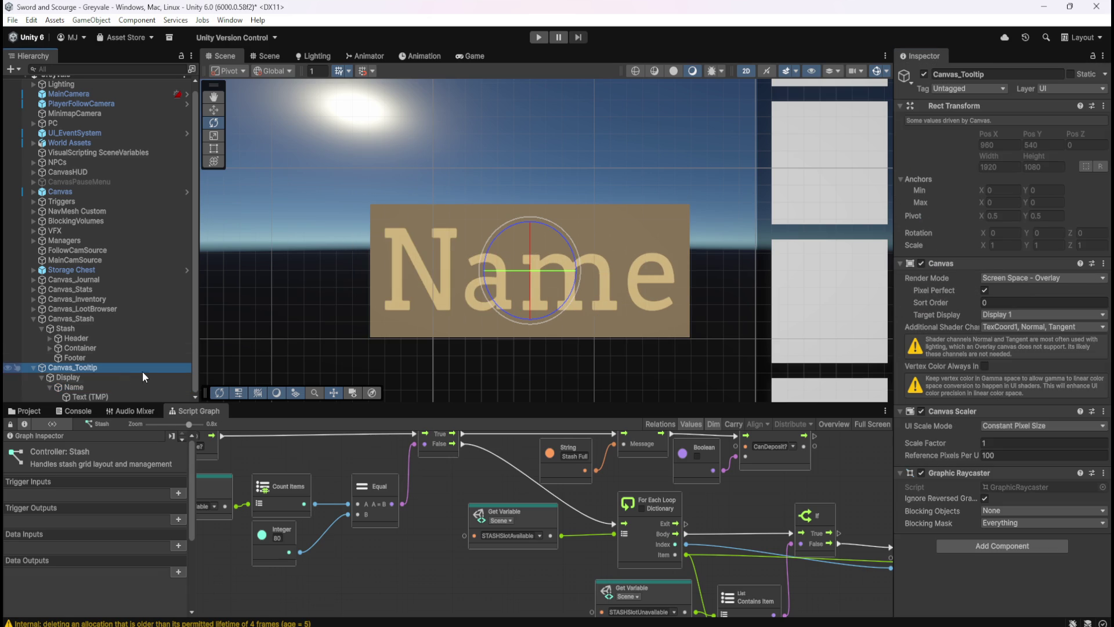
click(88, 380)
scroll(976, 340, down, 2)
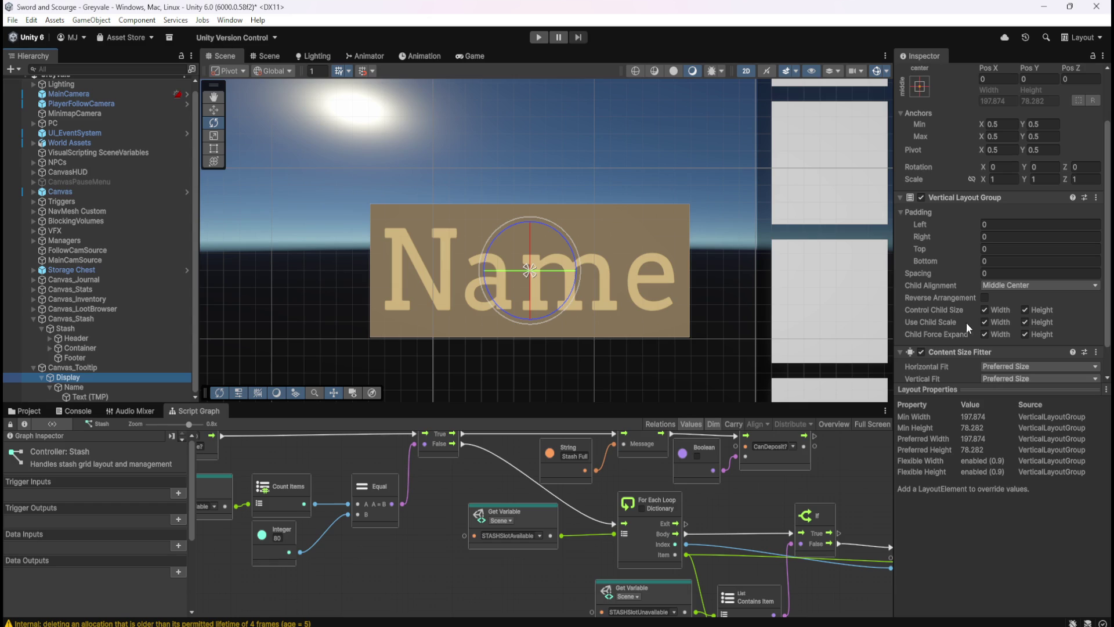
click(985, 311)
click(985, 309)
click(1024, 310)
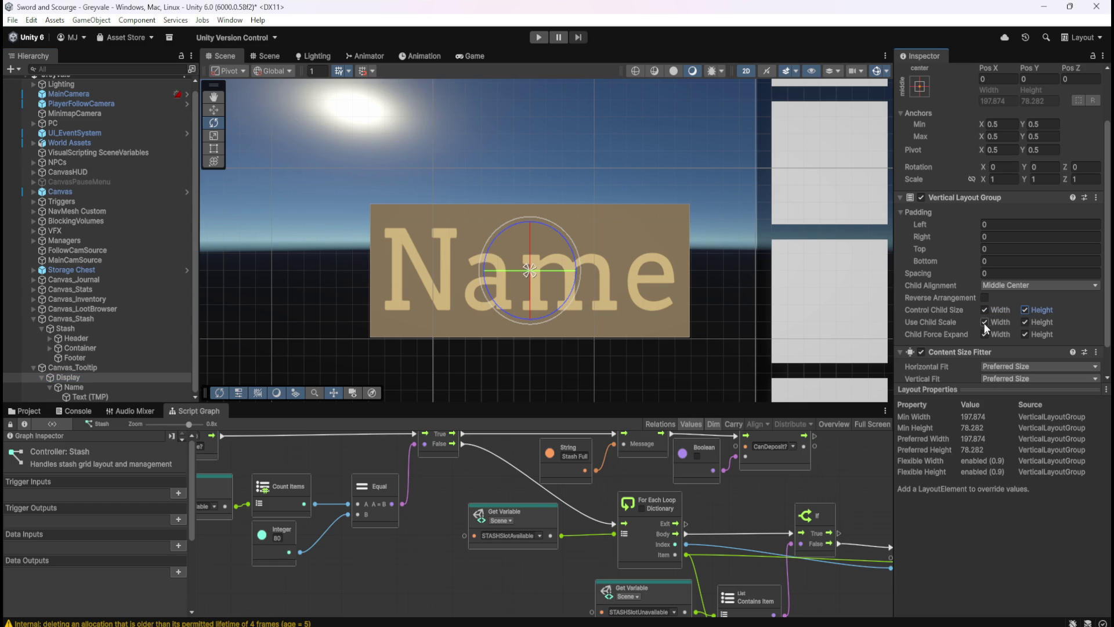
click(984, 323)
click(1024, 321)
click(1025, 322)
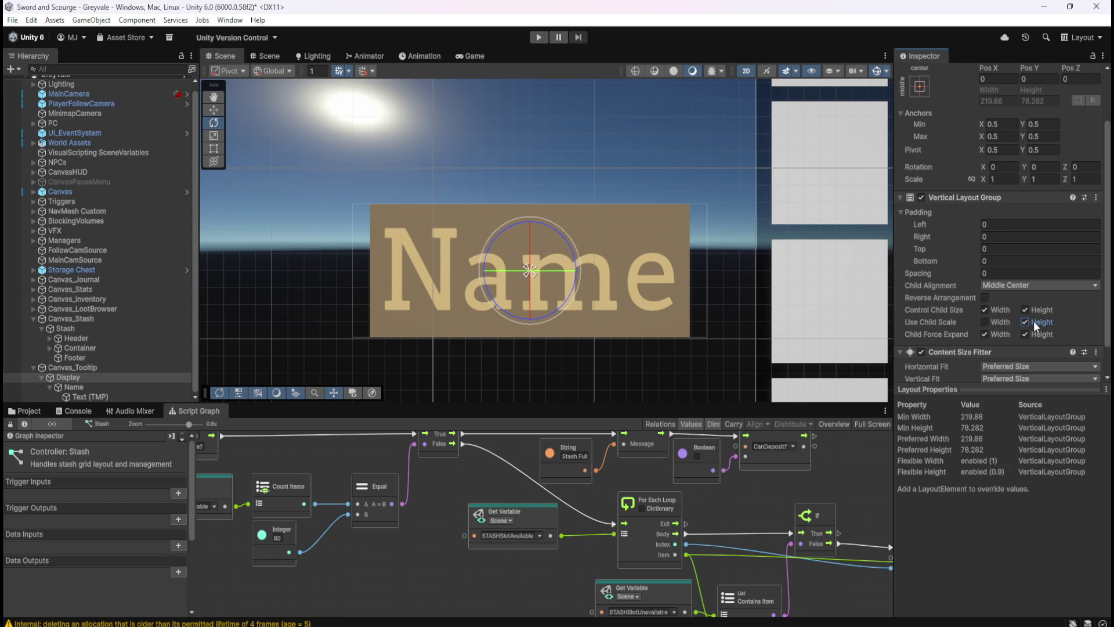
click(986, 322)
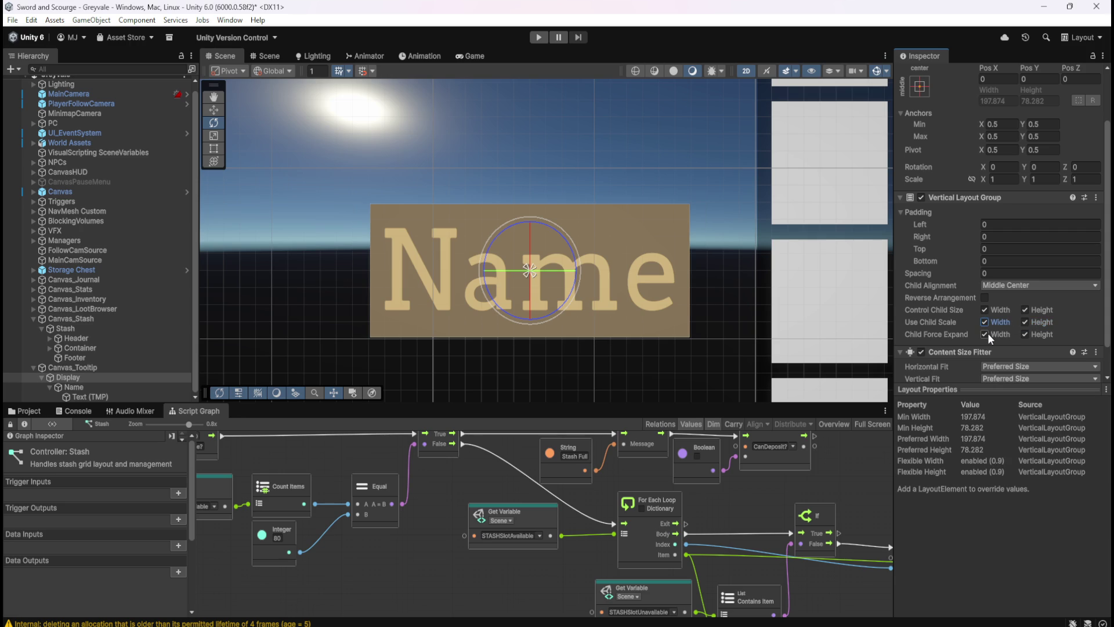
click(984, 334)
click(1026, 334)
click(1025, 335)
scroll(979, 347, down, 2)
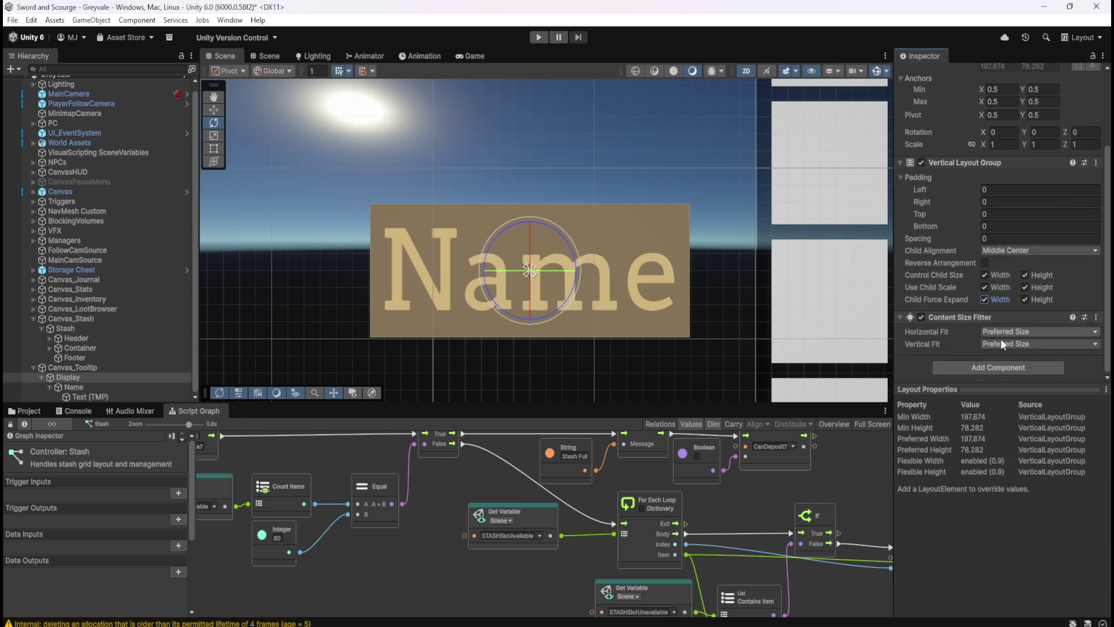
click(1009, 332)
click(1014, 360)
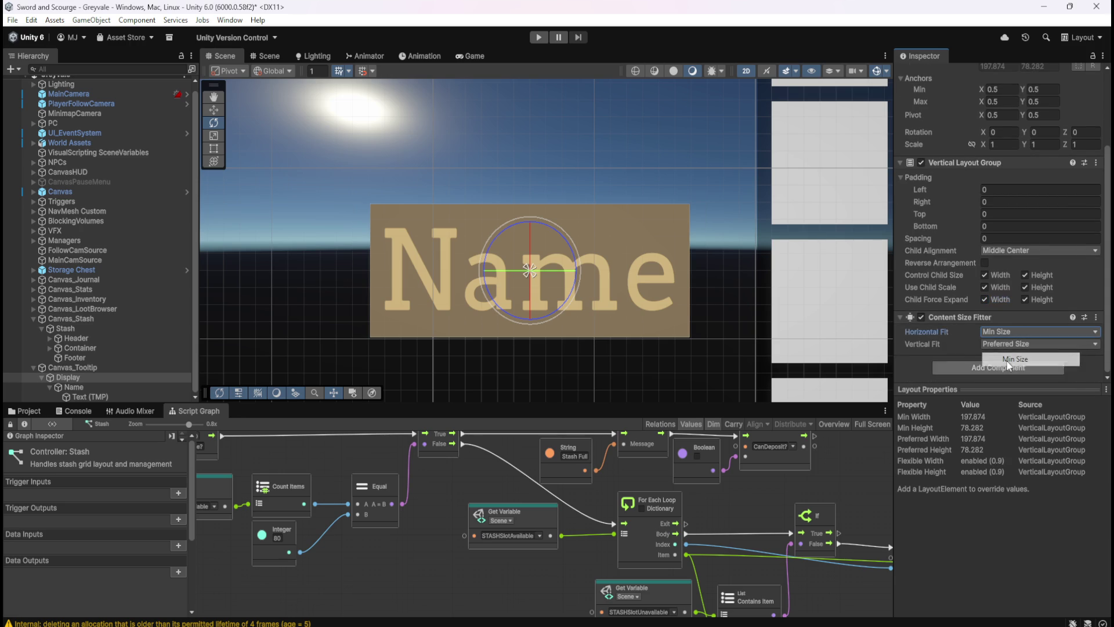
click(1004, 345)
click(1010, 345)
click(1011, 346)
click(1023, 385)
click(1026, 332)
click(1013, 372)
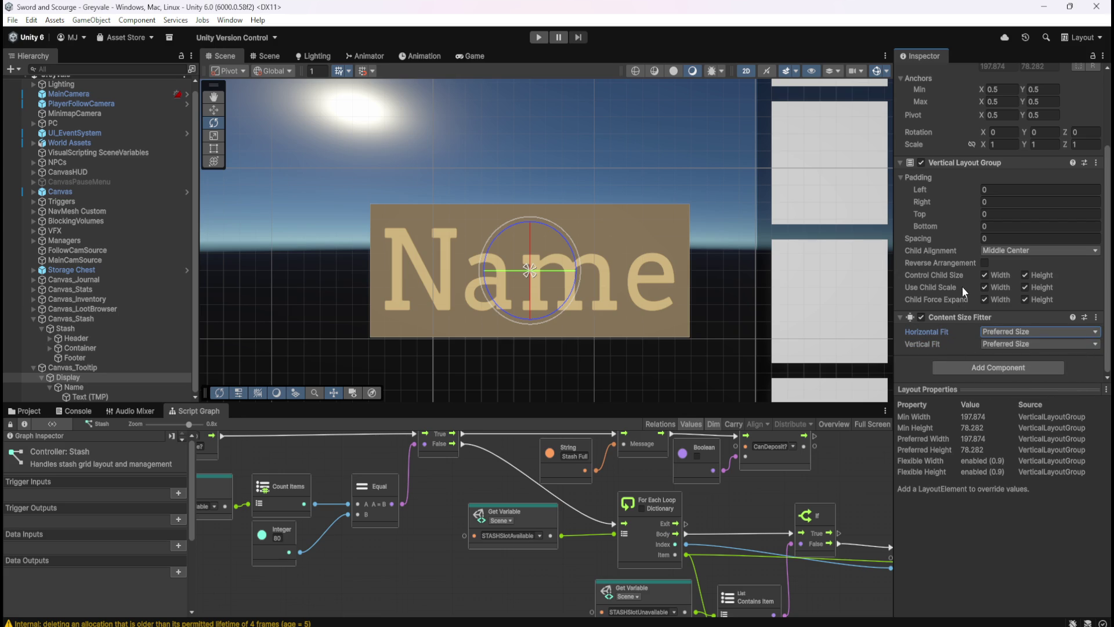
scroll(962, 288, up, 3)
scroll(959, 299, down, 2)
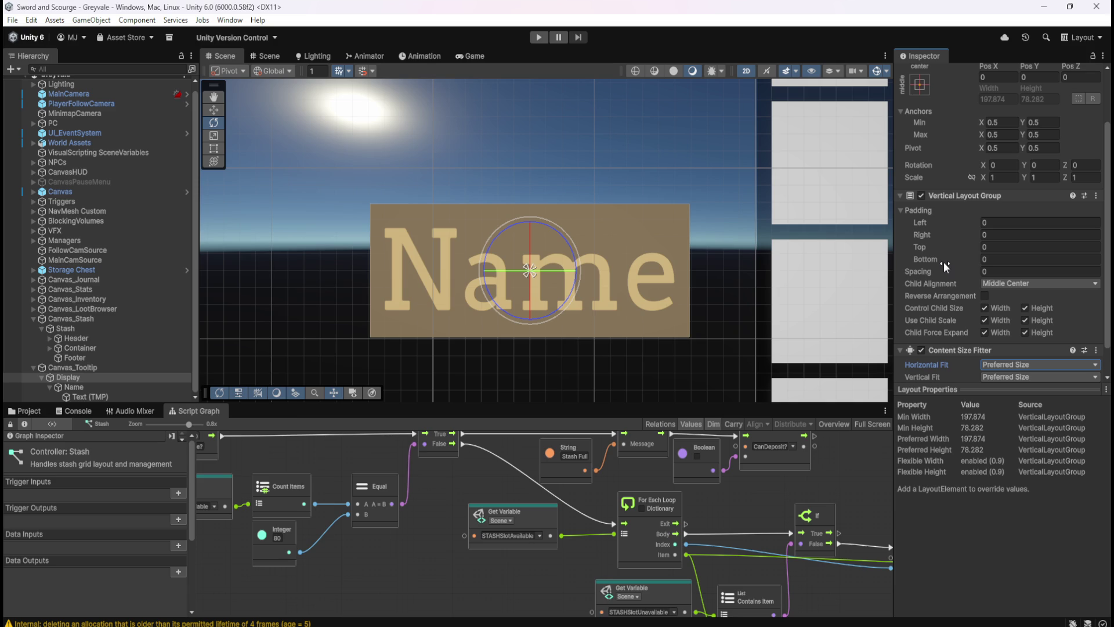
click(134, 388)
scroll(931, 331, down, 3)
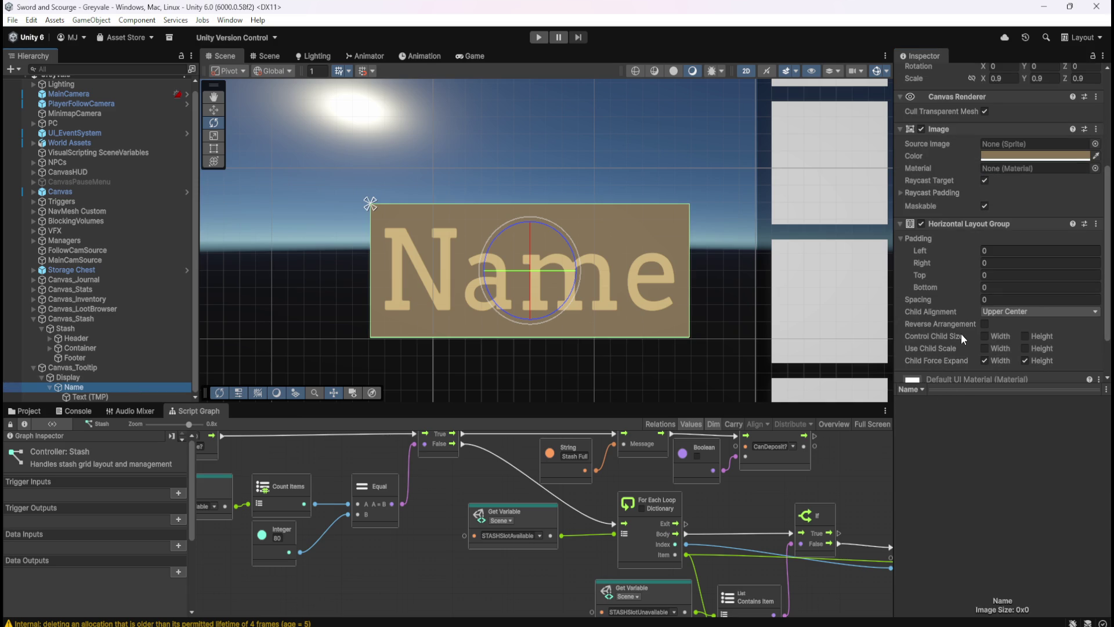
- Set Name's Horizontal Layout Group Child Alignment to Middle Center
mouse_move(935, 250)
mouse_down()
mouse_move(975, 251)
mouse_move(947, 262)
mouse_move(935, 287)
mouse_move(898, 291)
mouse_move(931, 298)
mouse_up()
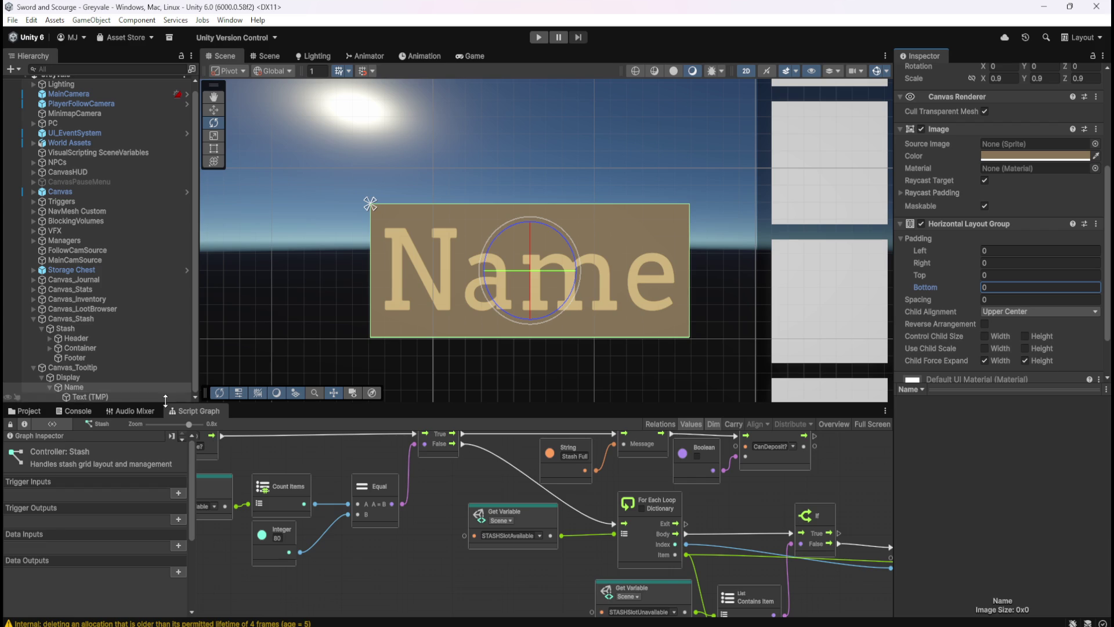
click(1012, 312)
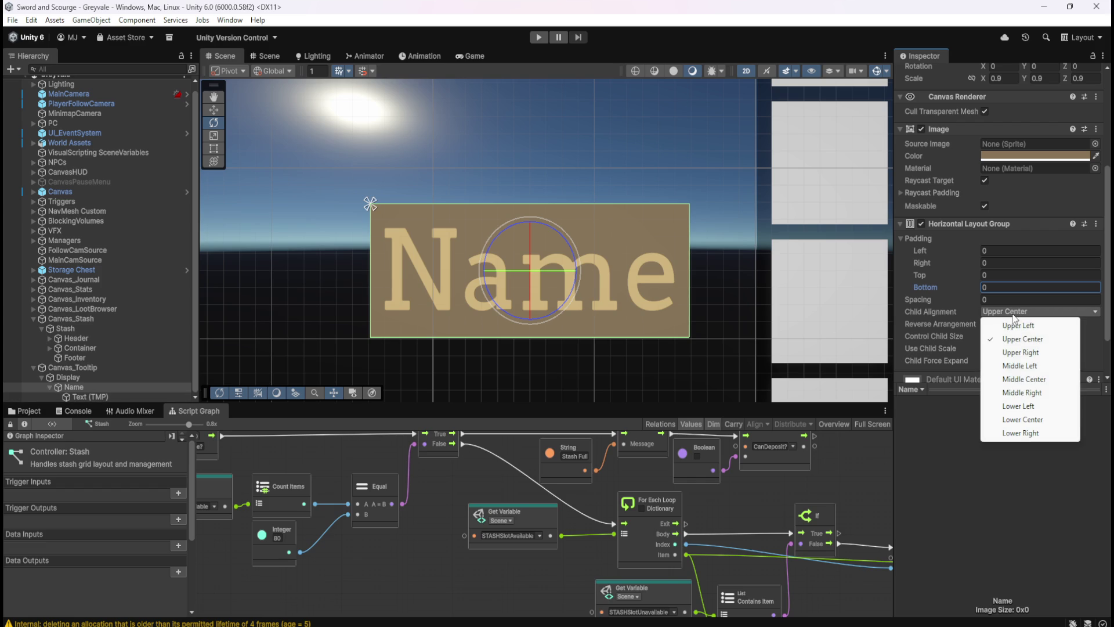
click(1017, 379)
click(984, 323)
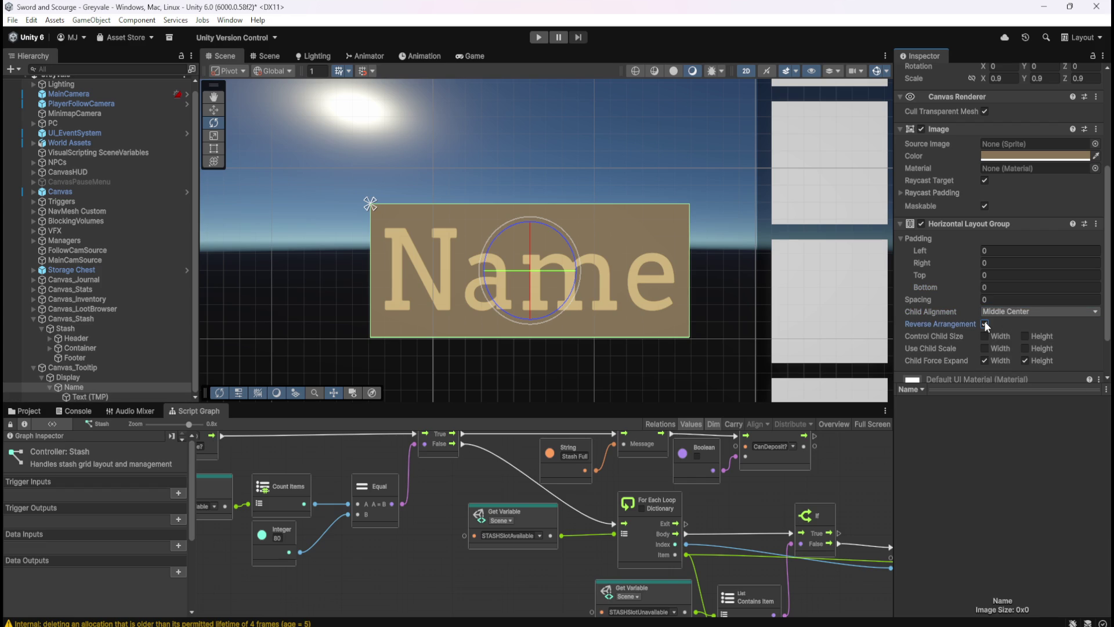
- Enable Control Child Size Height and Use Child Scale Width and Height on Name's layout
click(984, 336)
click(984, 338)
click(1024, 337)
click(984, 337)
click(984, 337)
click(1023, 337)
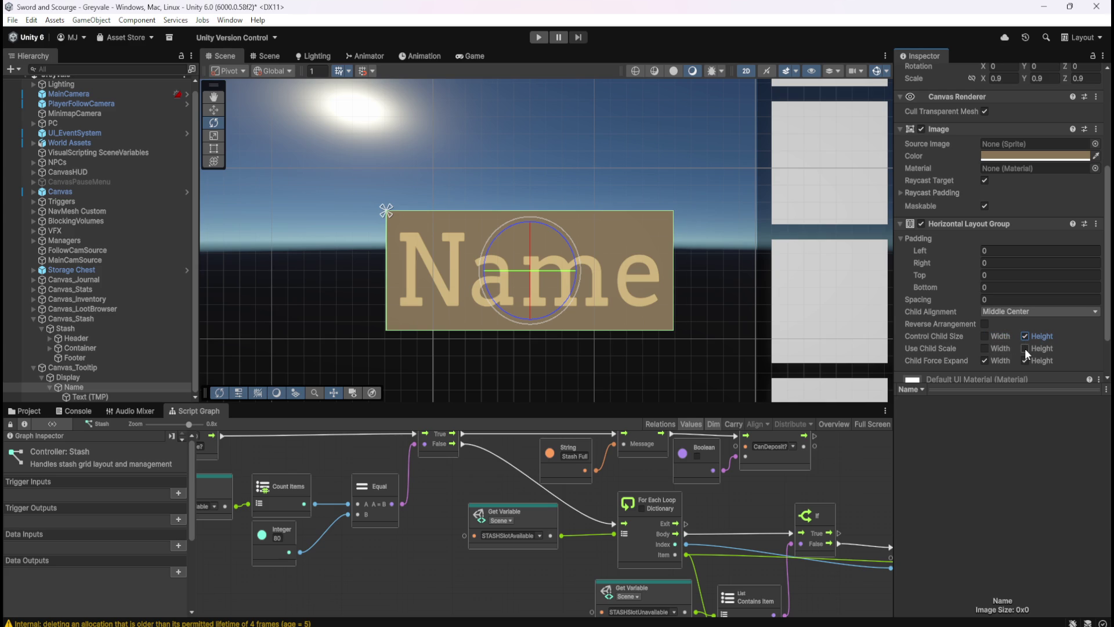
click(1025, 348)
click(984, 349)
click(82, 397)
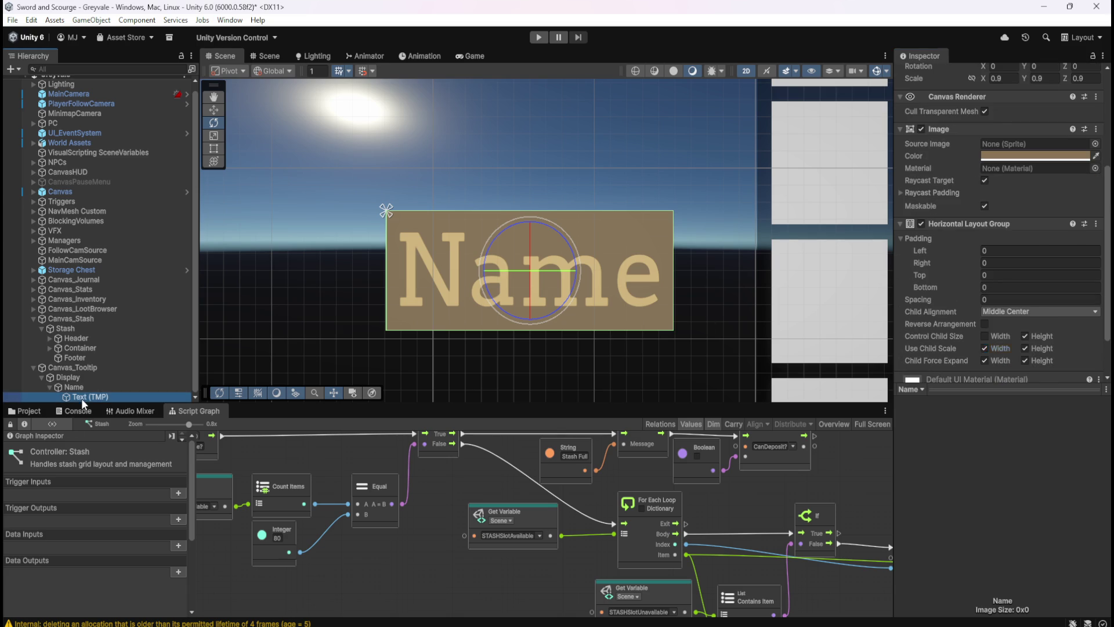
- Try Auto Size on the Name text, leave it off, and set its font size to 30
click(984, 298)
click(984, 299)
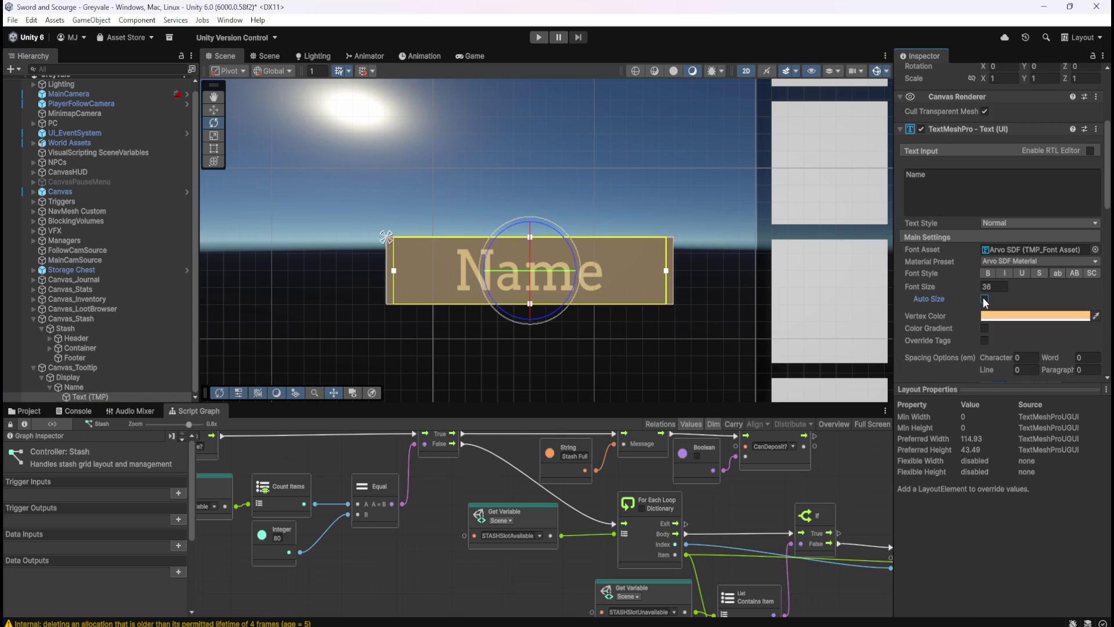
click(985, 299)
click(985, 299)
click(985, 299)
click(985, 299)
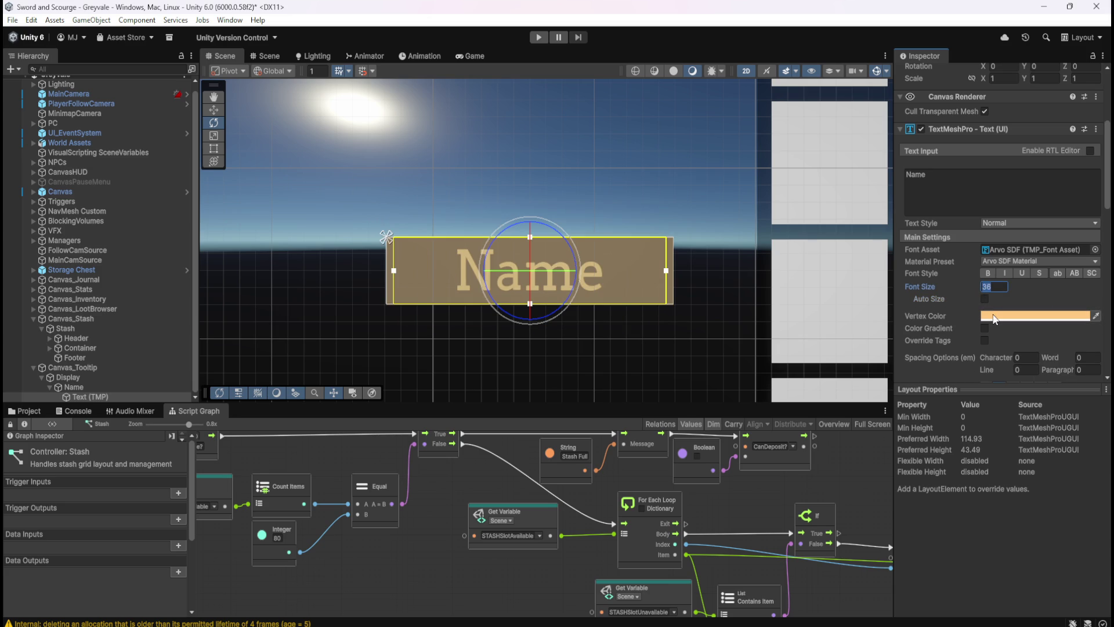
text(30)
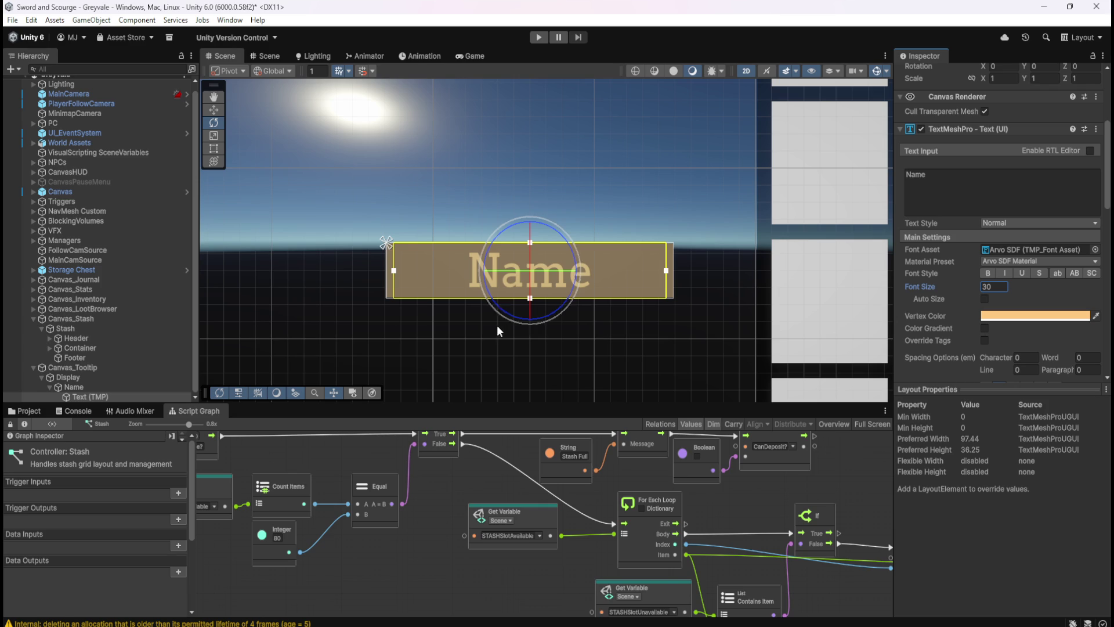
scroll(499, 327, down, 4)
scroll(414, 255, down, 8)
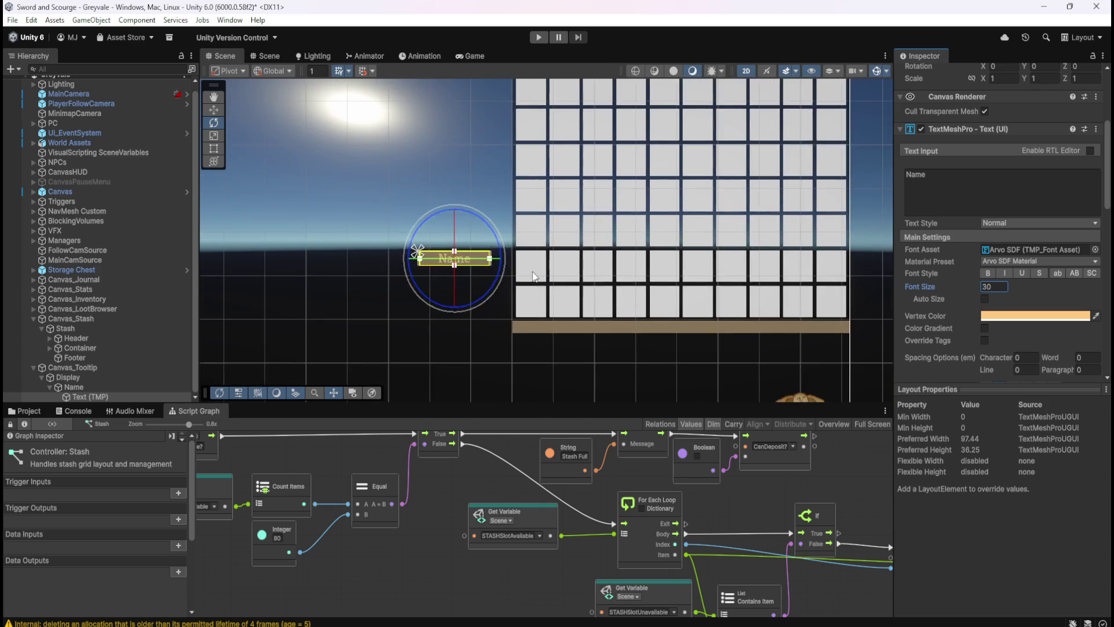
scroll(512, 276, up, 8)
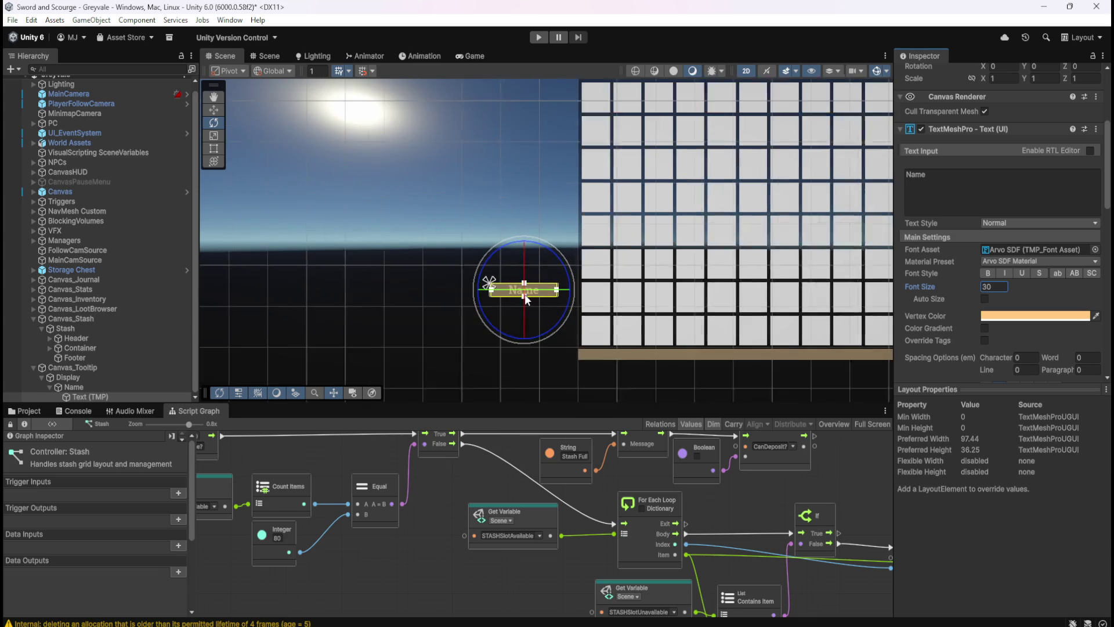
scroll(473, 322, down, 5)
scroll(491, 278, up, 6)
scroll(537, 350, up, 6)
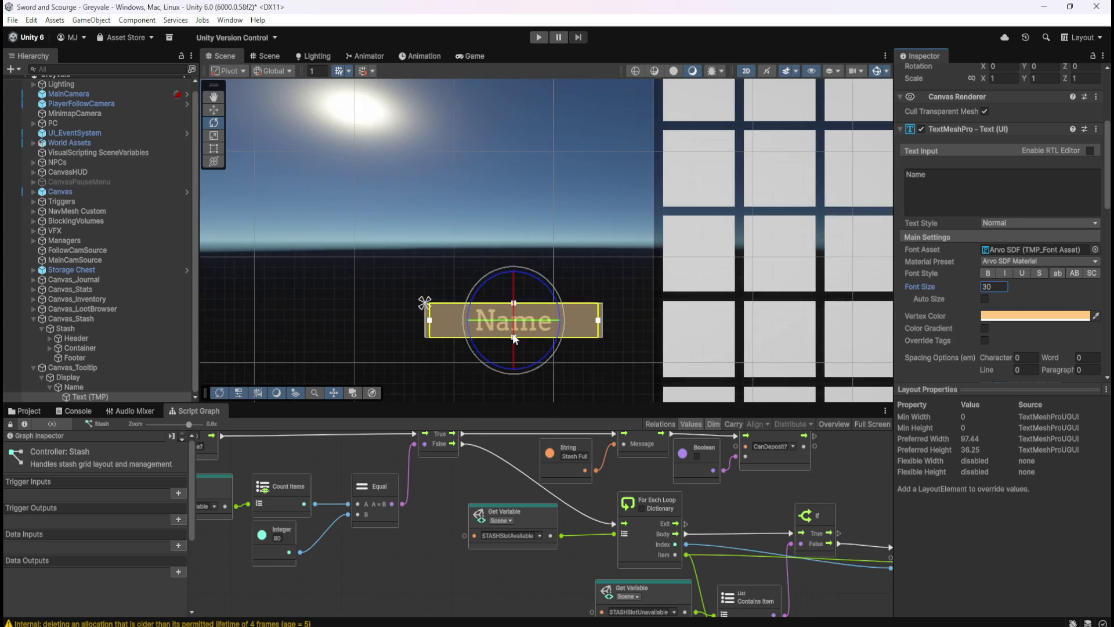
click(118, 388)
click(117, 397)
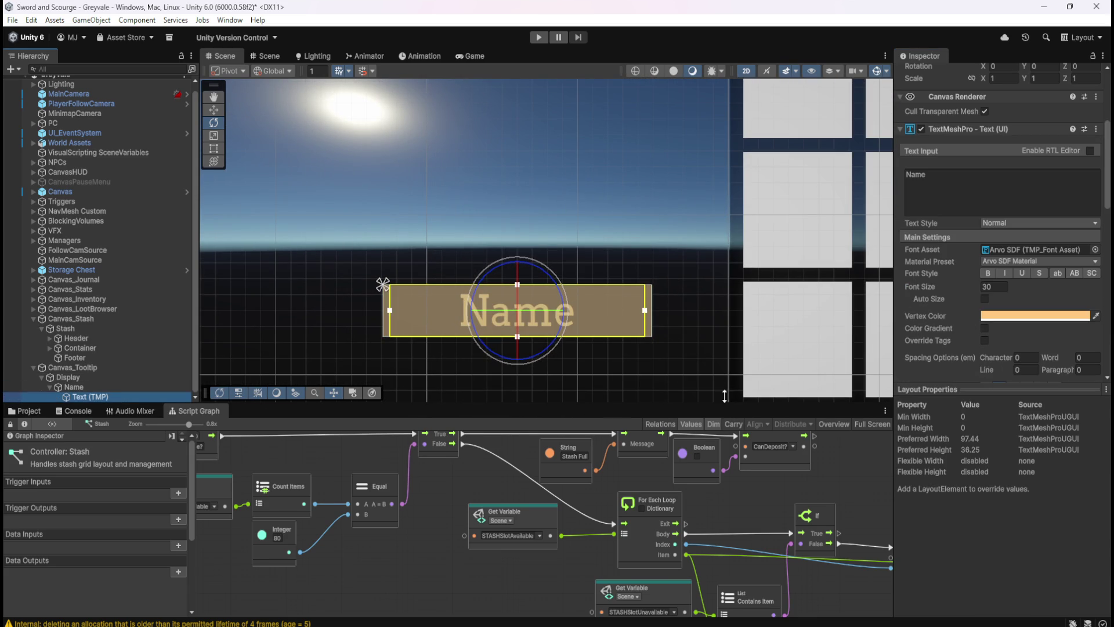
click(984, 299)
click(984, 300)
click(984, 300)
click(984, 300)
click(985, 299)
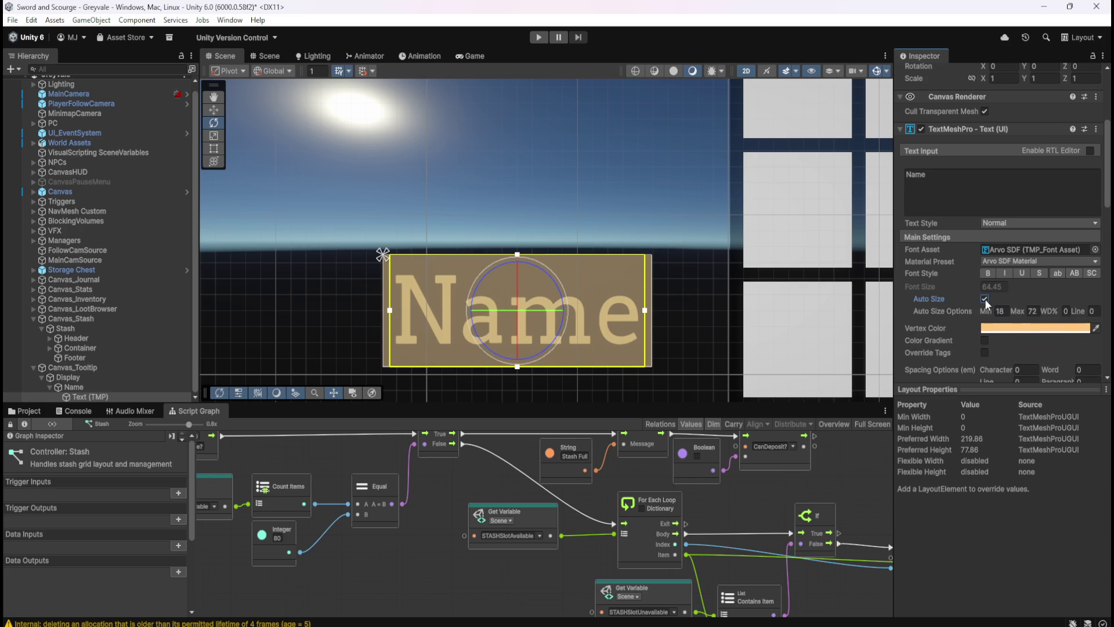
drag(1019, 311, 934, 312)
key(ctrl+z)
click(1032, 311)
text(18)
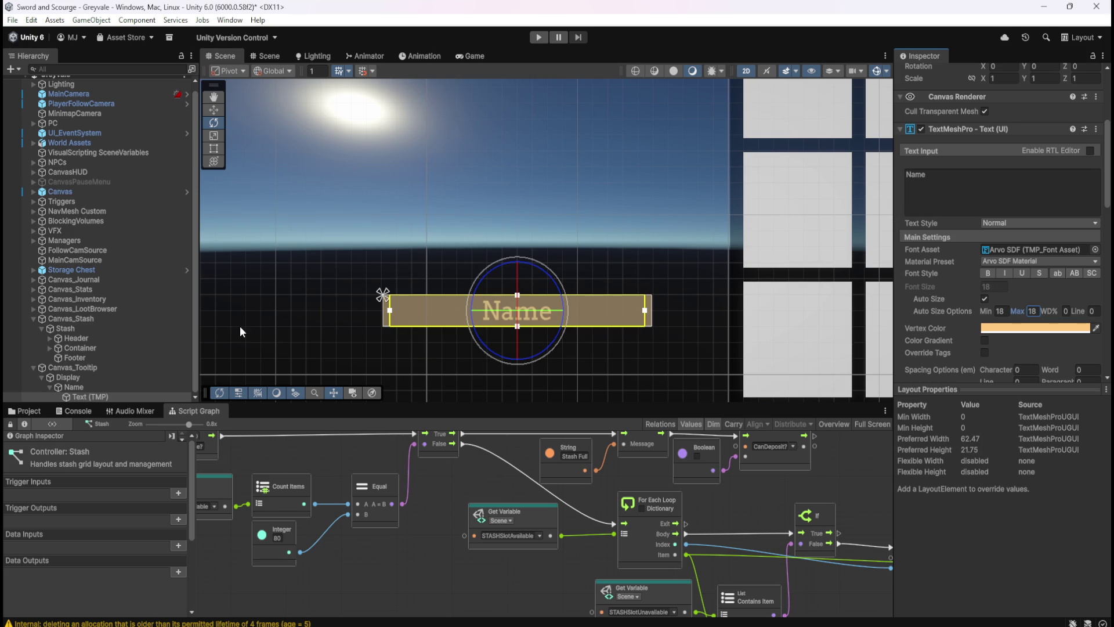
scroll(578, 258, down, 3)
scroll(429, 275, down, 4)
scroll(418, 284, up, 3)
scroll(463, 300, up, 5)
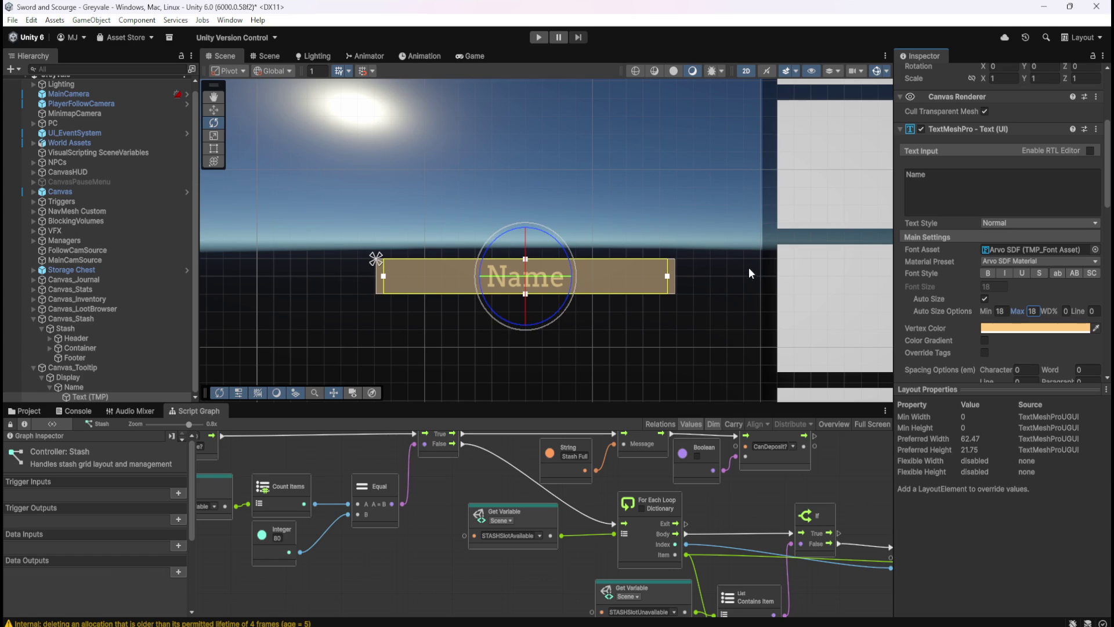
scroll(955, 311, down, 2)
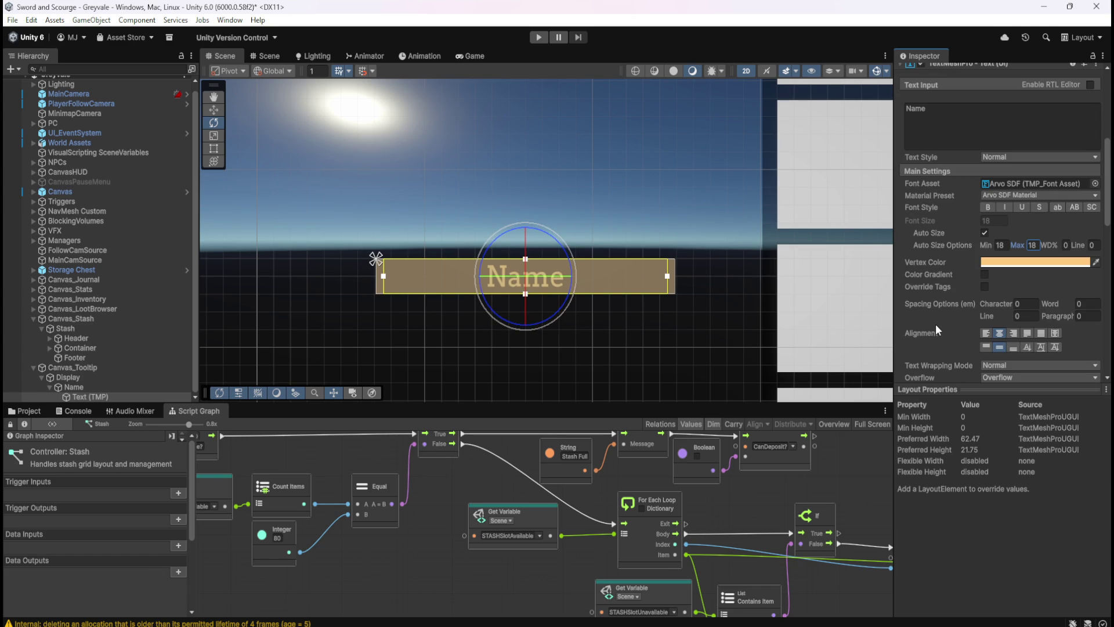
scroll(935, 323, up, 8)
scroll(938, 324, down, 9)
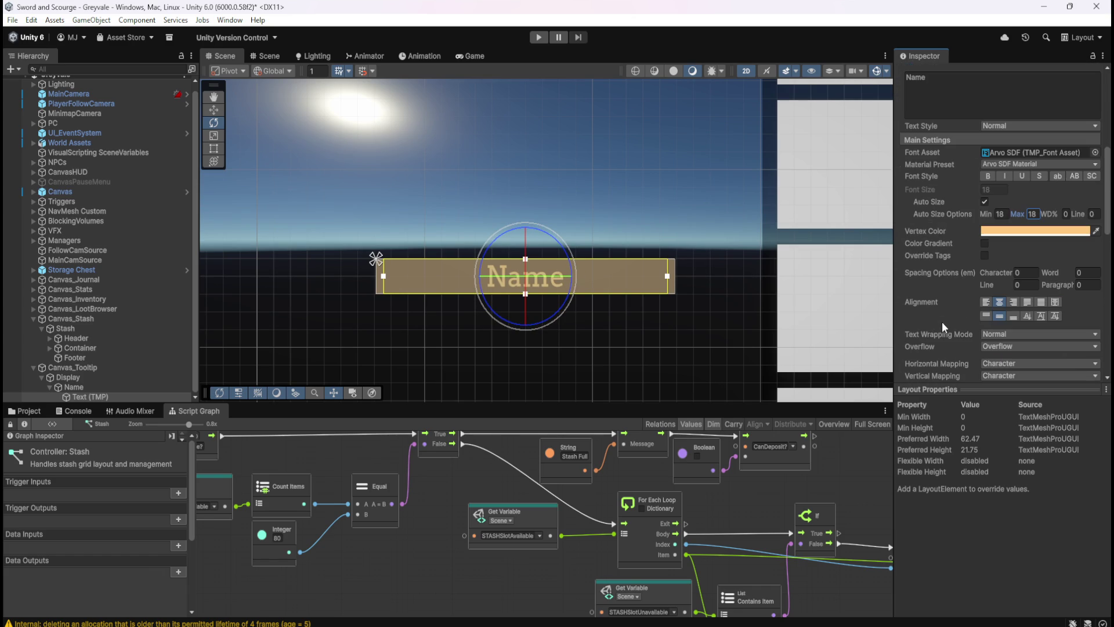
scroll(951, 325, up, 7)
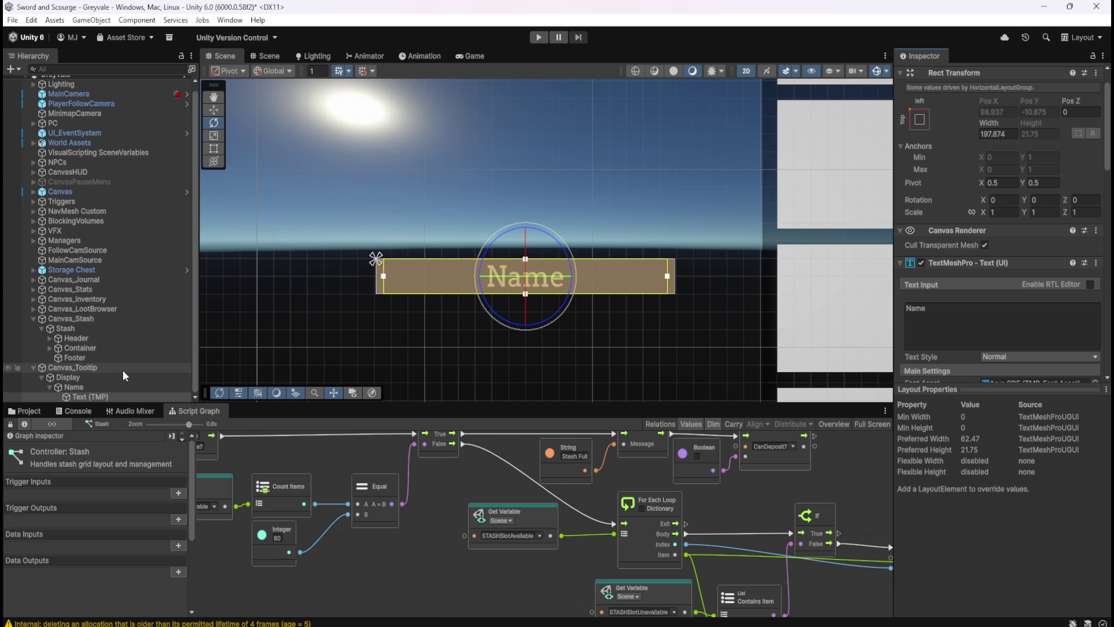
- On Name's Horizontal Layout Group, try Control Child Size Width and turn Height off; recheck the text's Auto Size
click(95, 387)
scroll(986, 301, down, 5)
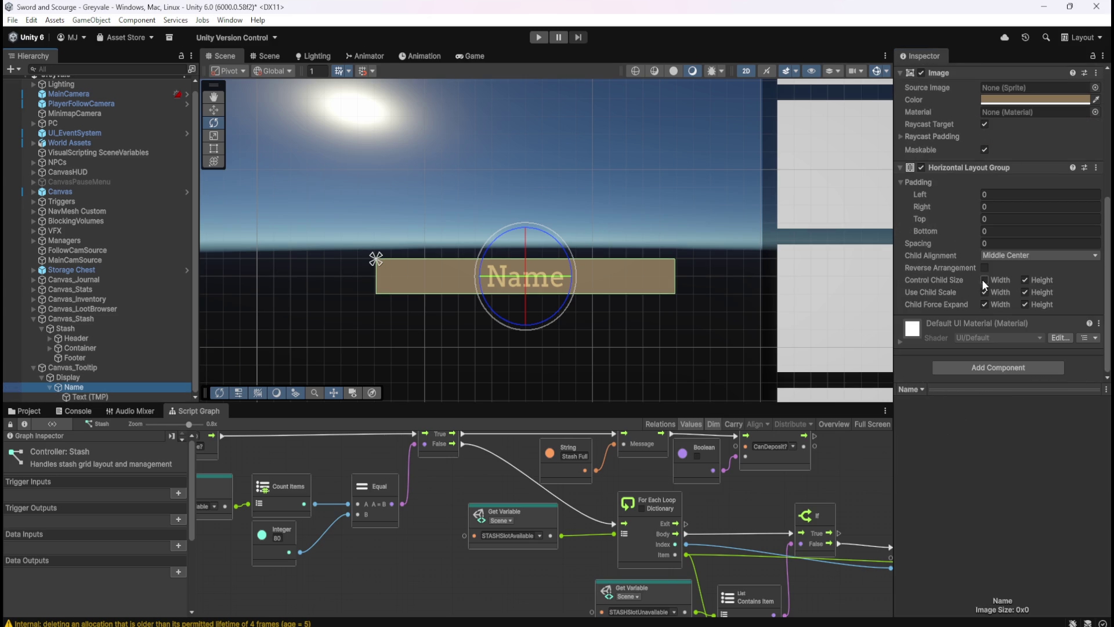
click(985, 280)
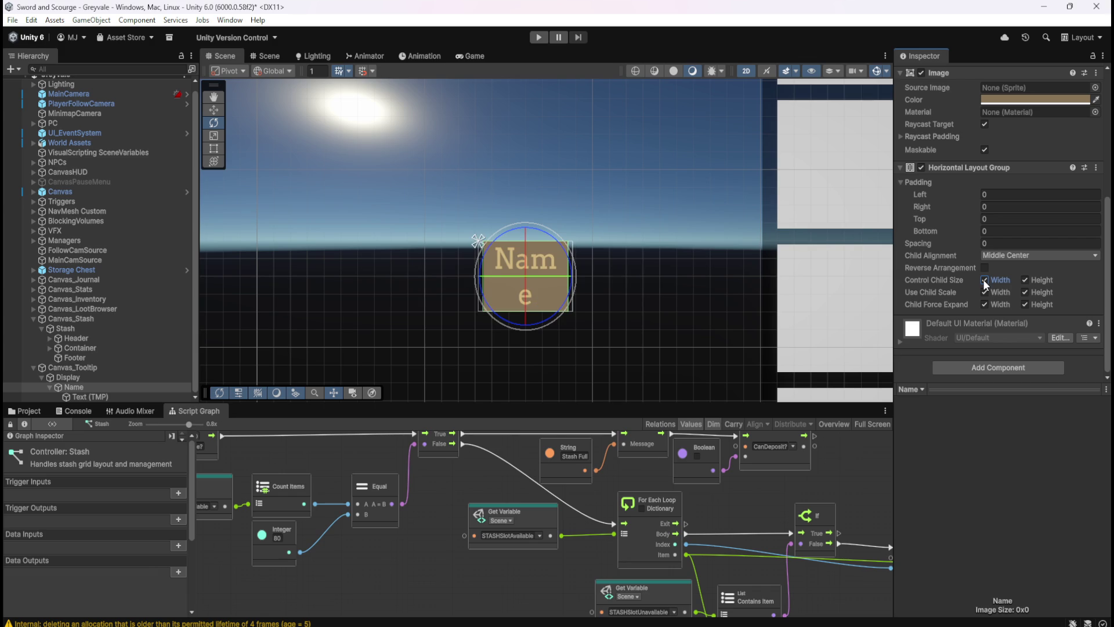
click(983, 281)
click(1024, 280)
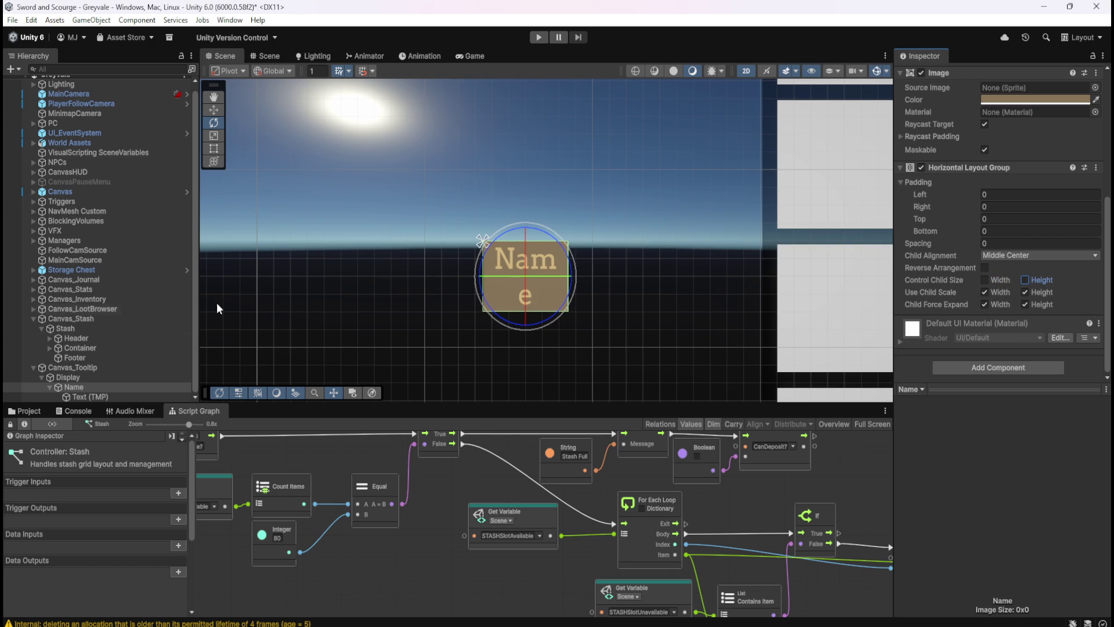
click(71, 396)
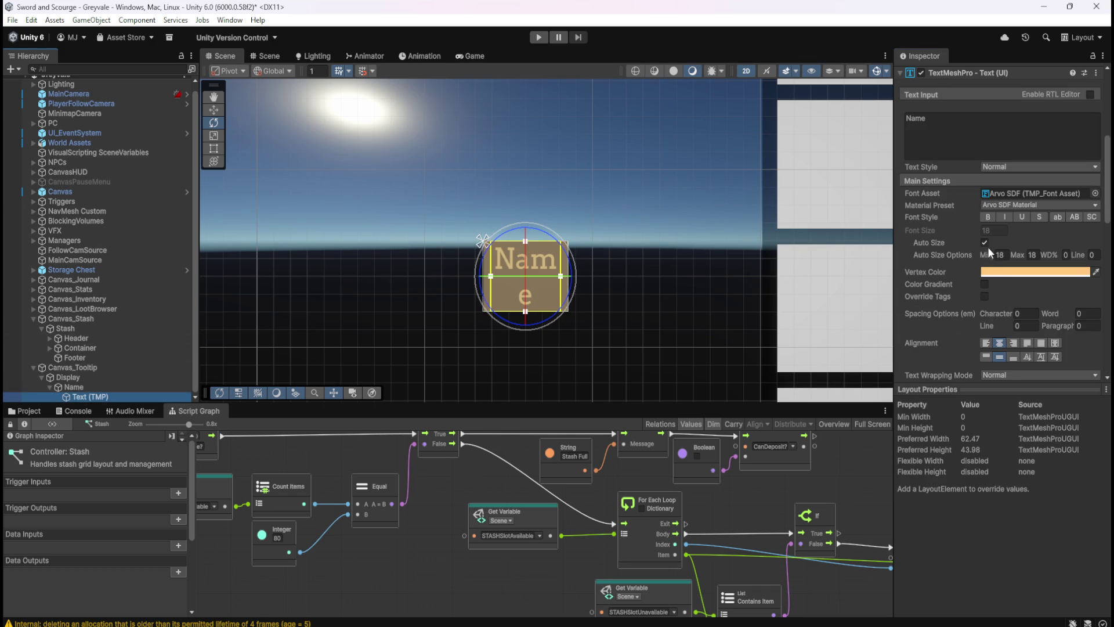
click(985, 242)
click(984, 242)
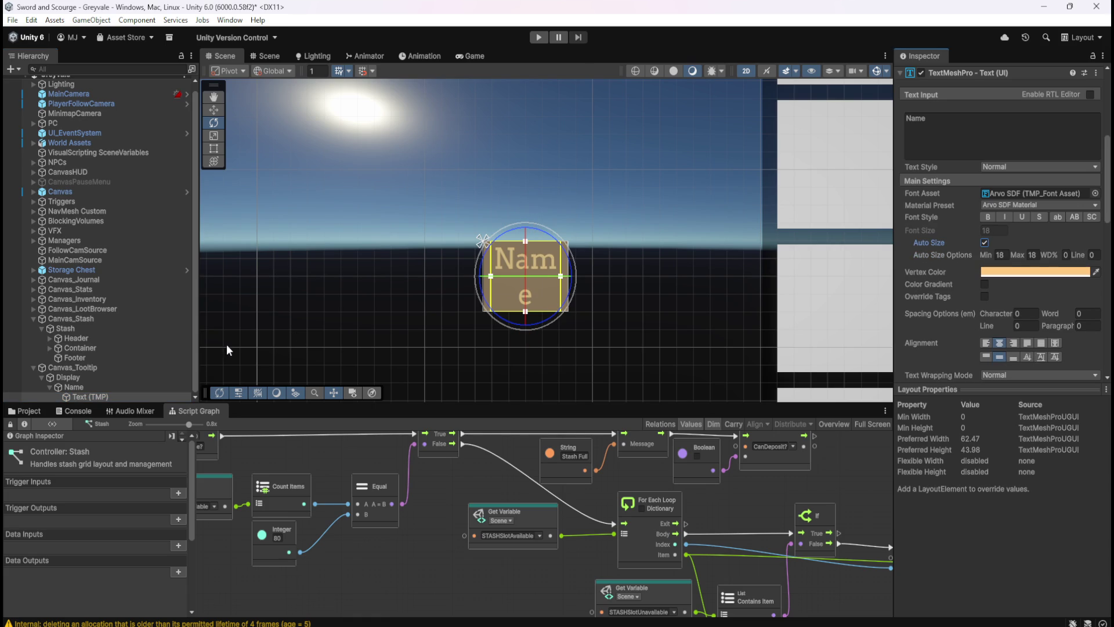
- On Name's layout, turn Use Child Scale Width off, keep Height on, and set left padding to 0
click(94, 385)
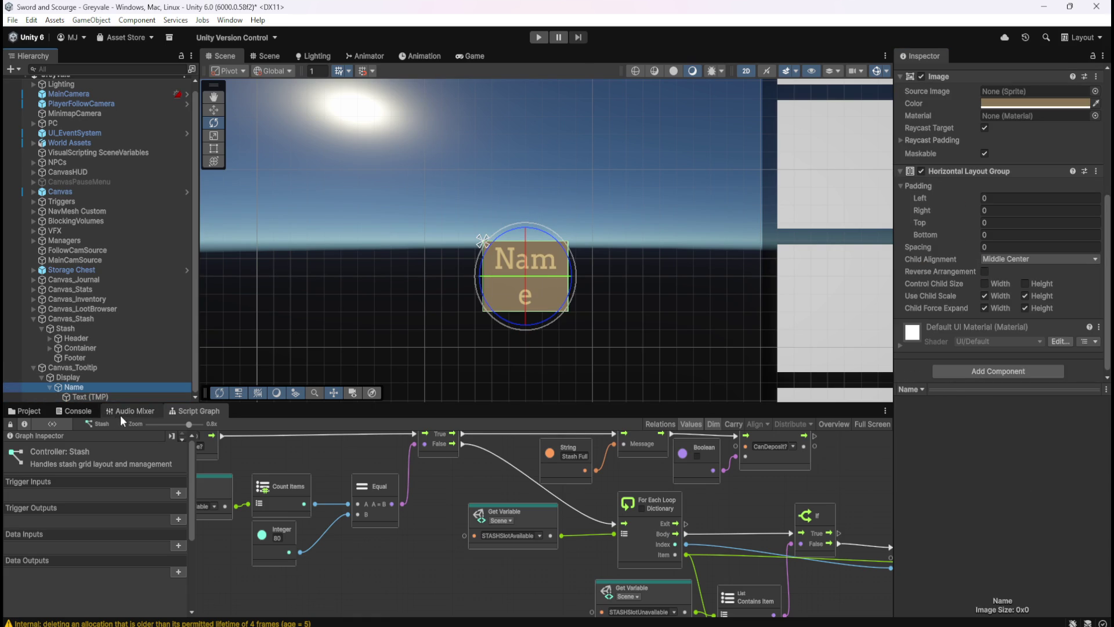
click(985, 296)
click(1023, 296)
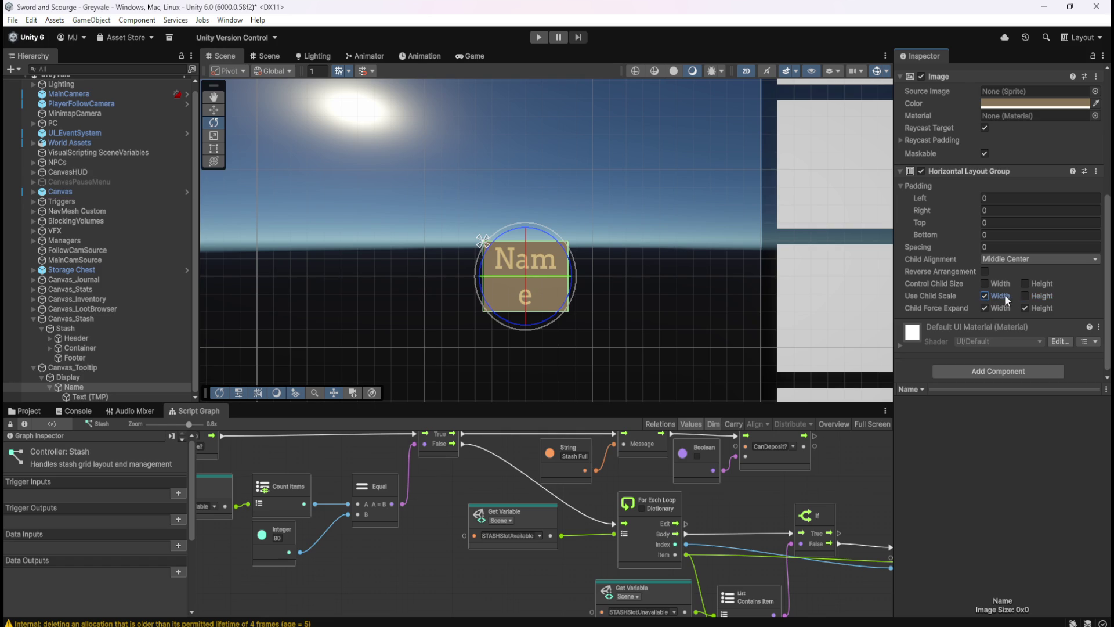
click(1024, 295)
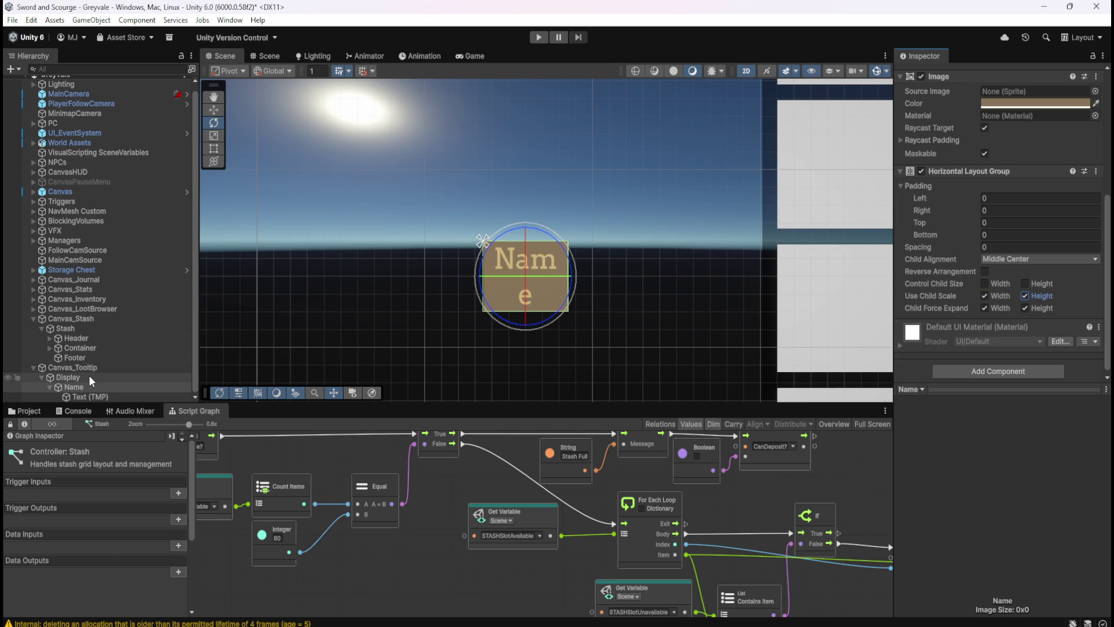
mouse_move(921, 198)
mouse_down()
mouse_move(999, 198)
mouse_move(973, 199)
mouse_up()
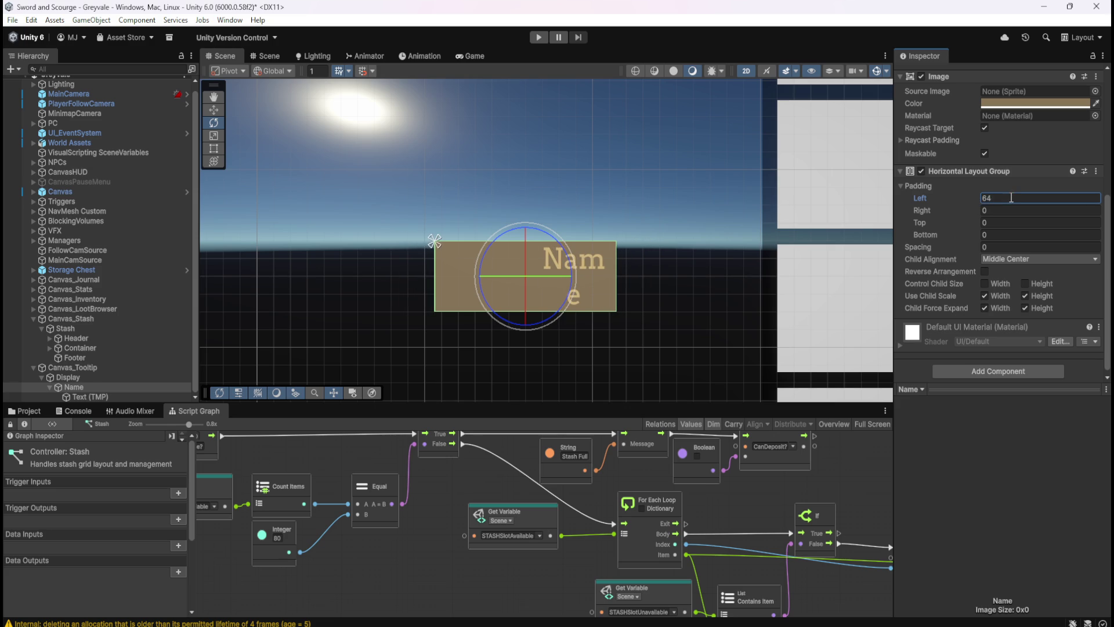
text(0)
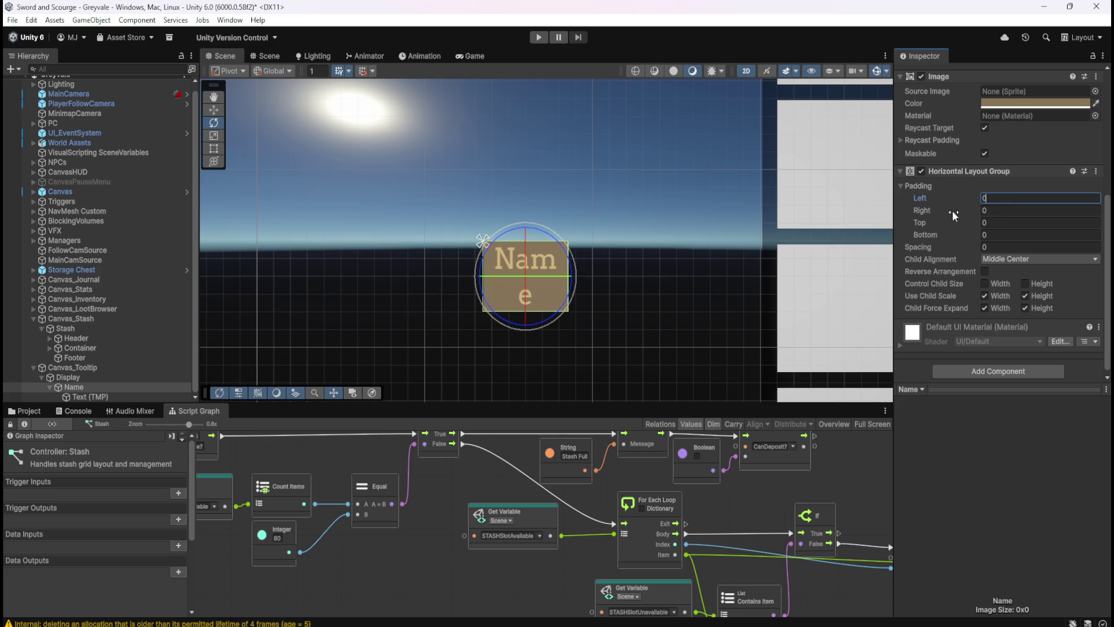
- Set the Name text's Auto Size minimum to 0, re-enable Control Child Size Height, and keep Auto Size on
click(80, 397)
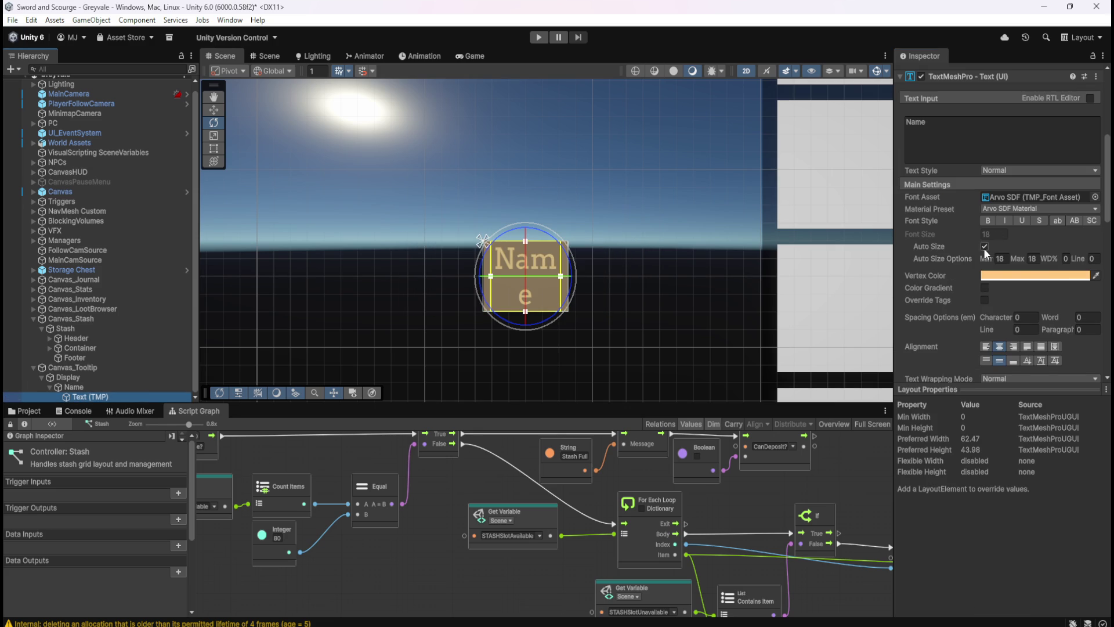
mouse_move(985, 258)
mouse_down()
mouse_move(850, 262)
mouse_move(904, 259)
mouse_move(484, 238)
mouse_move(186, 242)
mouse_up()
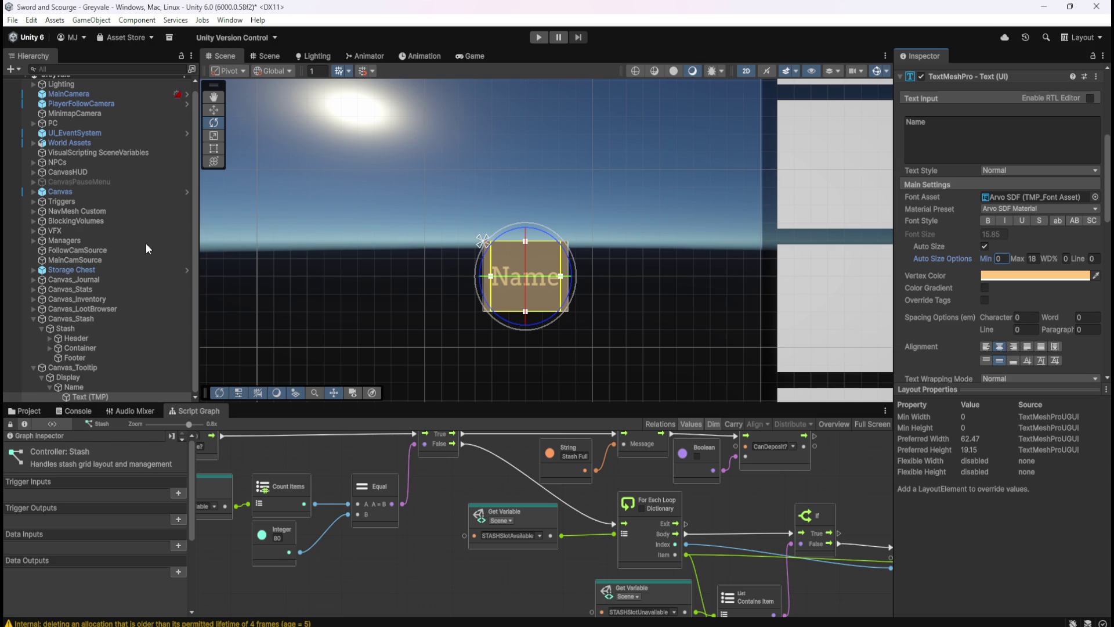
mouse_move(20, 250)
mouse_down()
mouse_move(496, 251)
mouse_move(103, 254)
mouse_up()
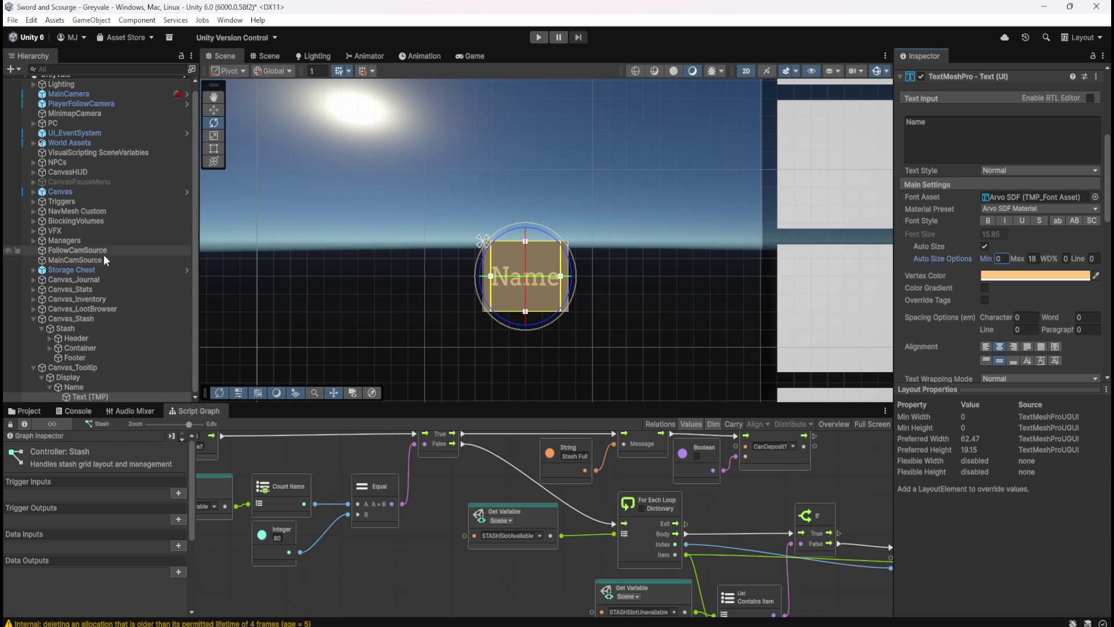
click(105, 387)
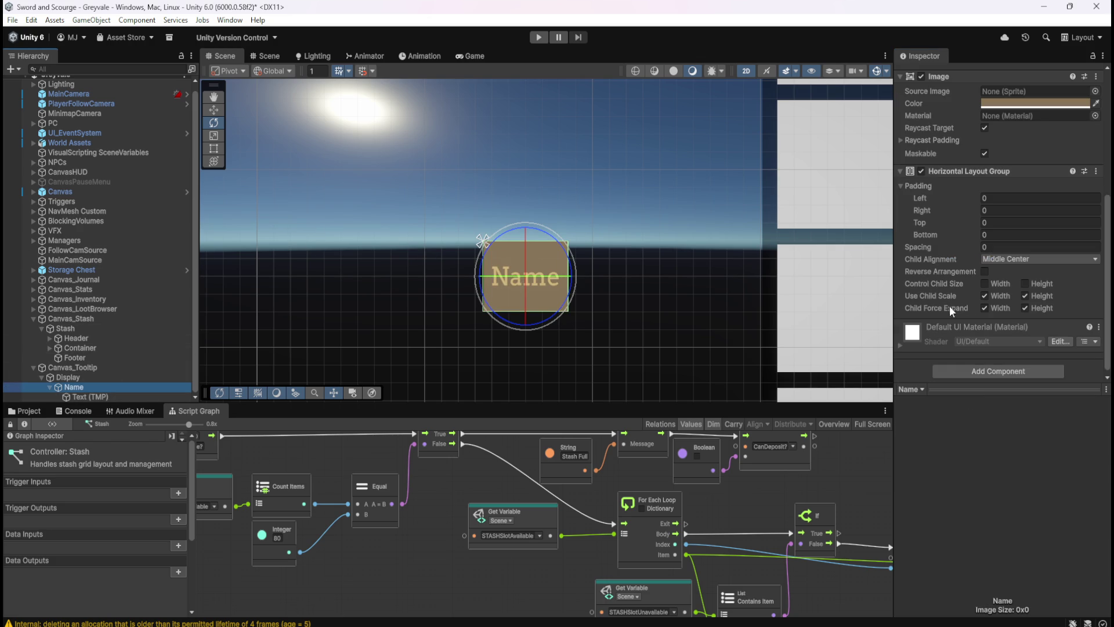
click(1024, 283)
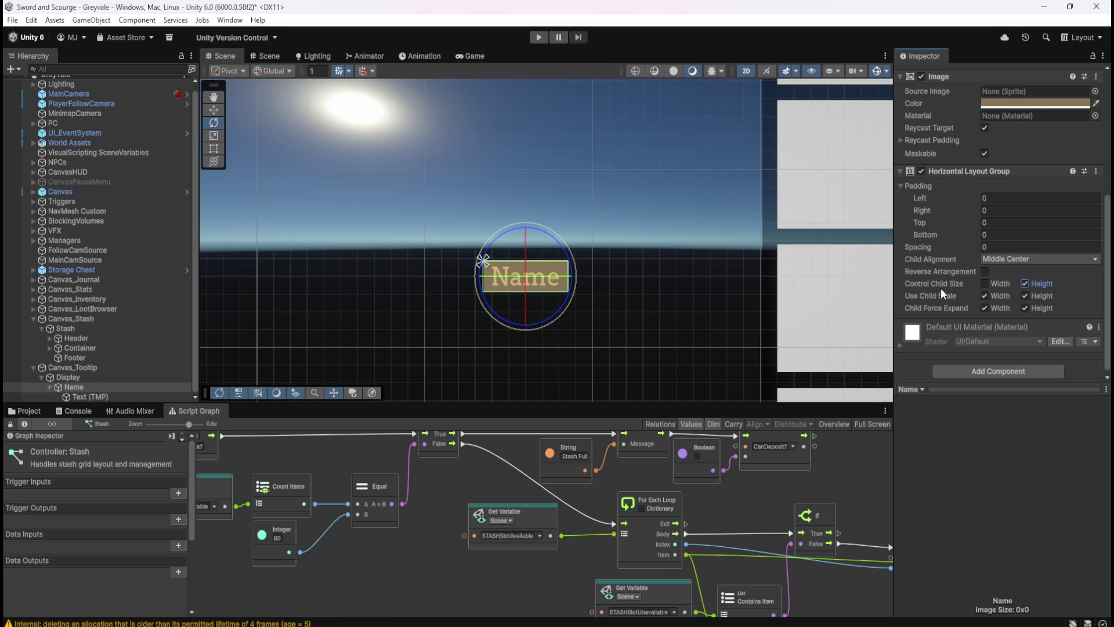
click(85, 396)
click(983, 245)
click(983, 244)
click(983, 246)
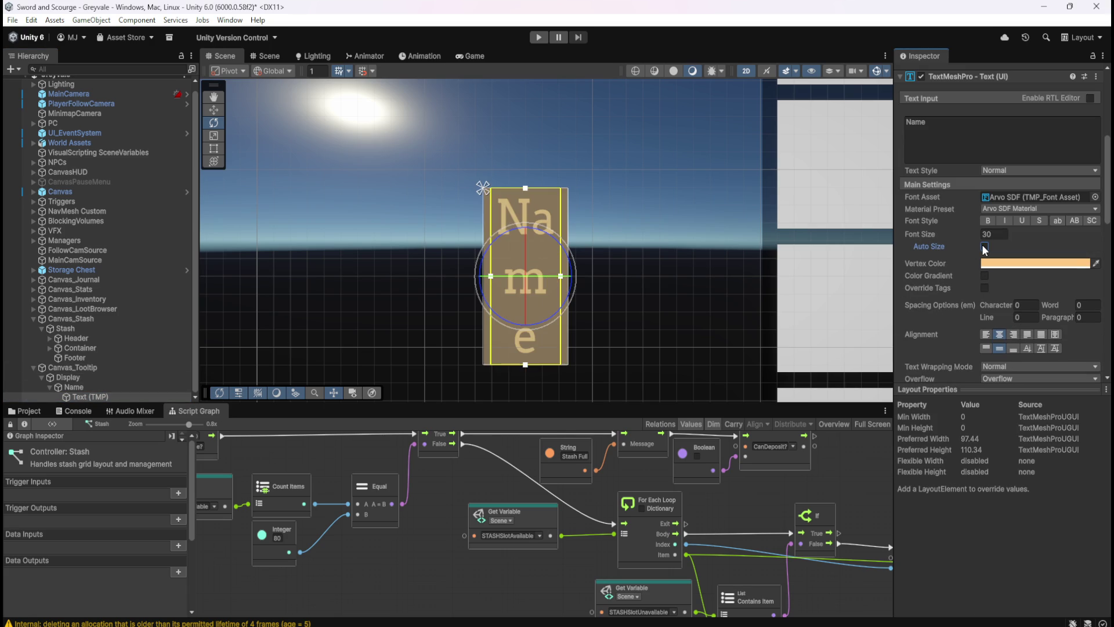
click(984, 246)
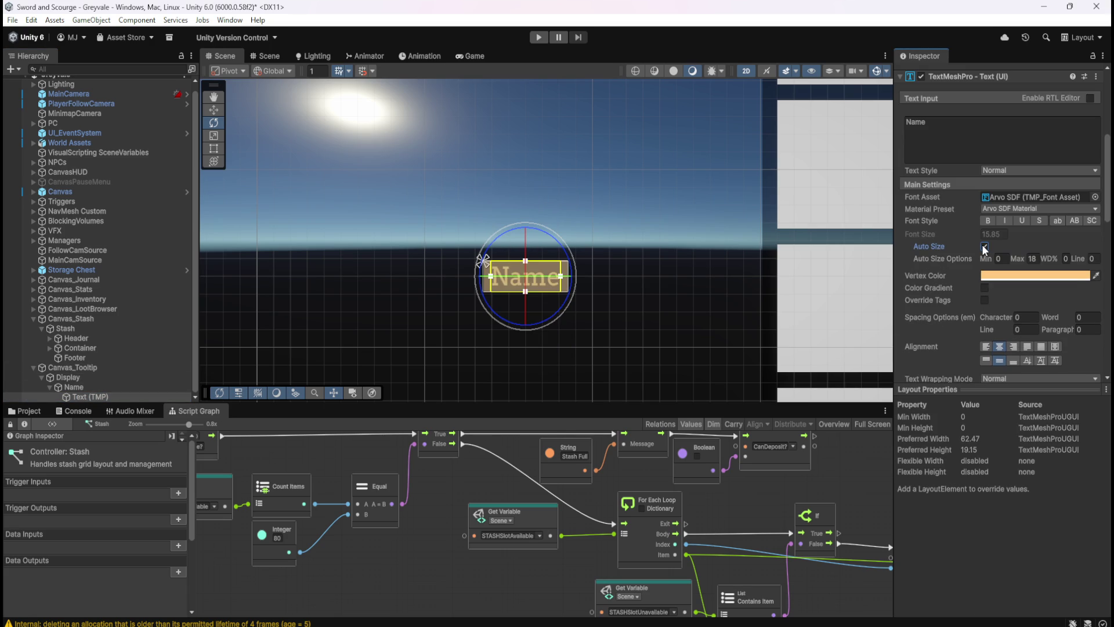
- Replace the Name text with long test strings such as 'asdasdasdasdasdadasd'
click(1003, 148)
key(ctrl+a)
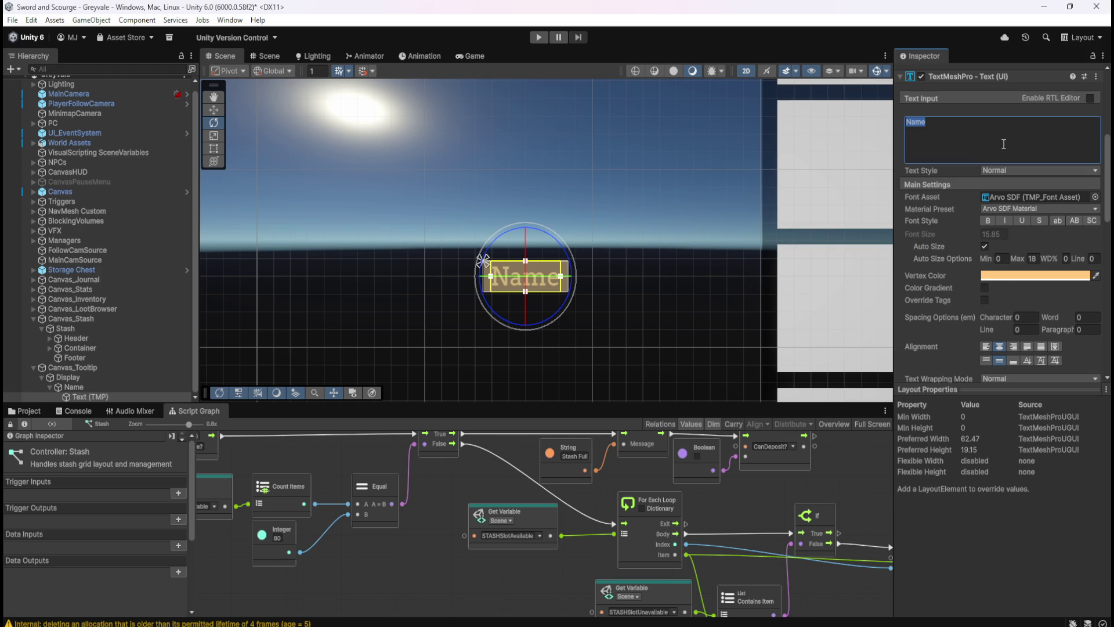
text(Sssssssssssssssssssss)
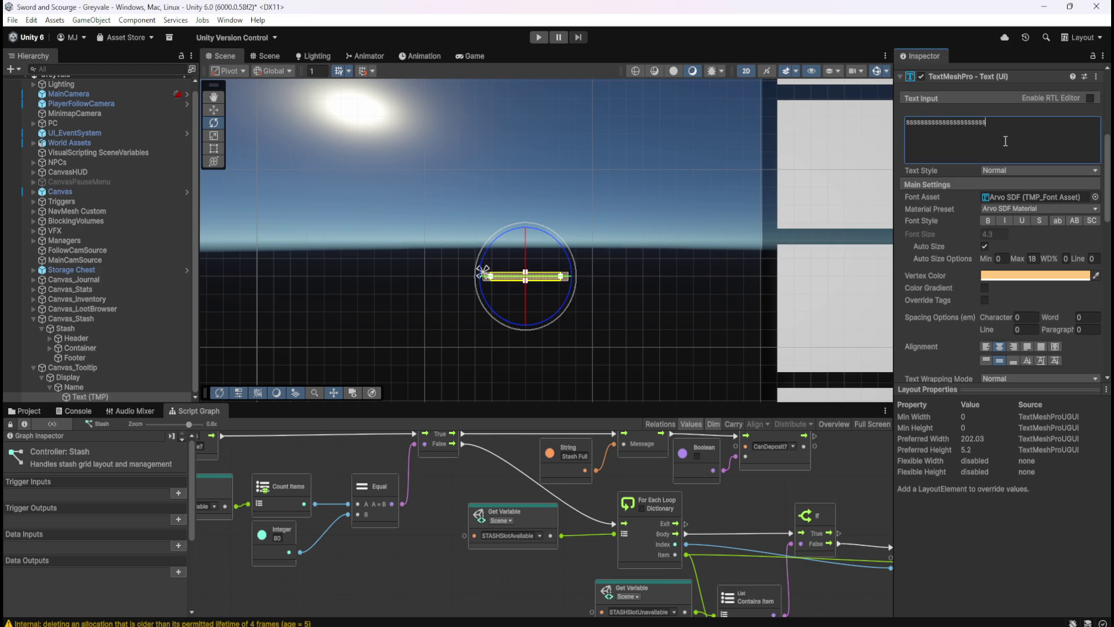
scroll(799, 205, up, 2)
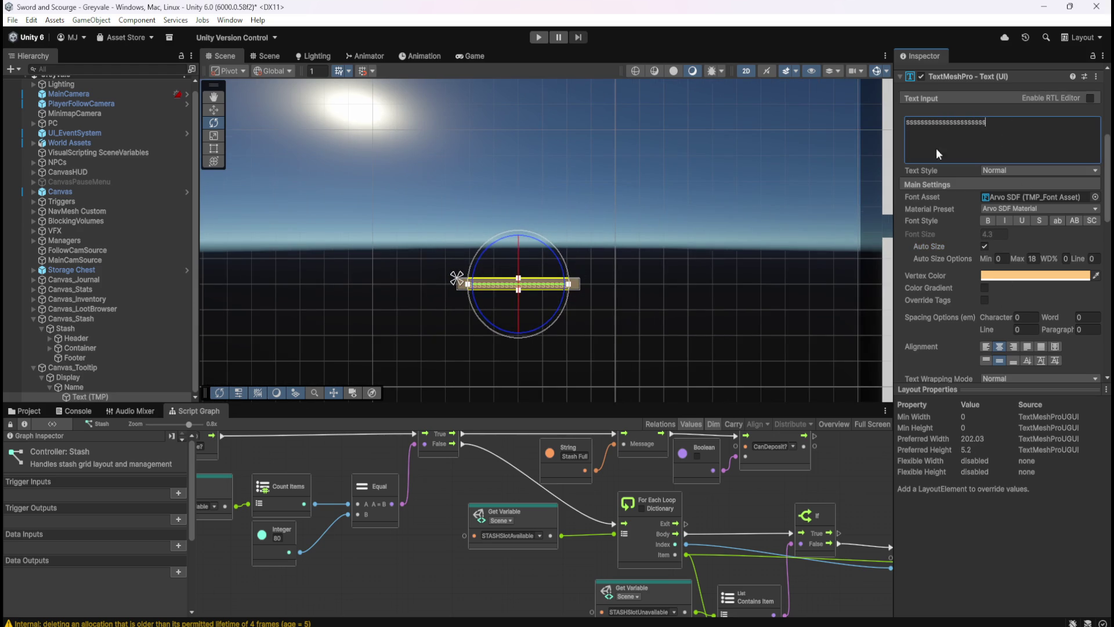
key(ctrl+a)
key(BackSpace)
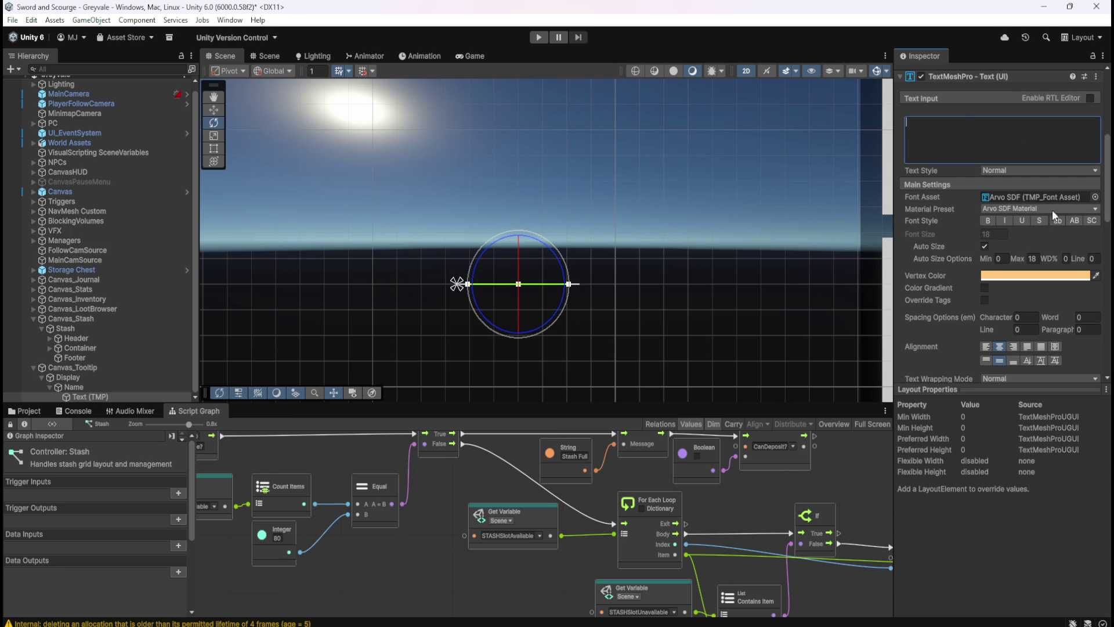
text(sdas)
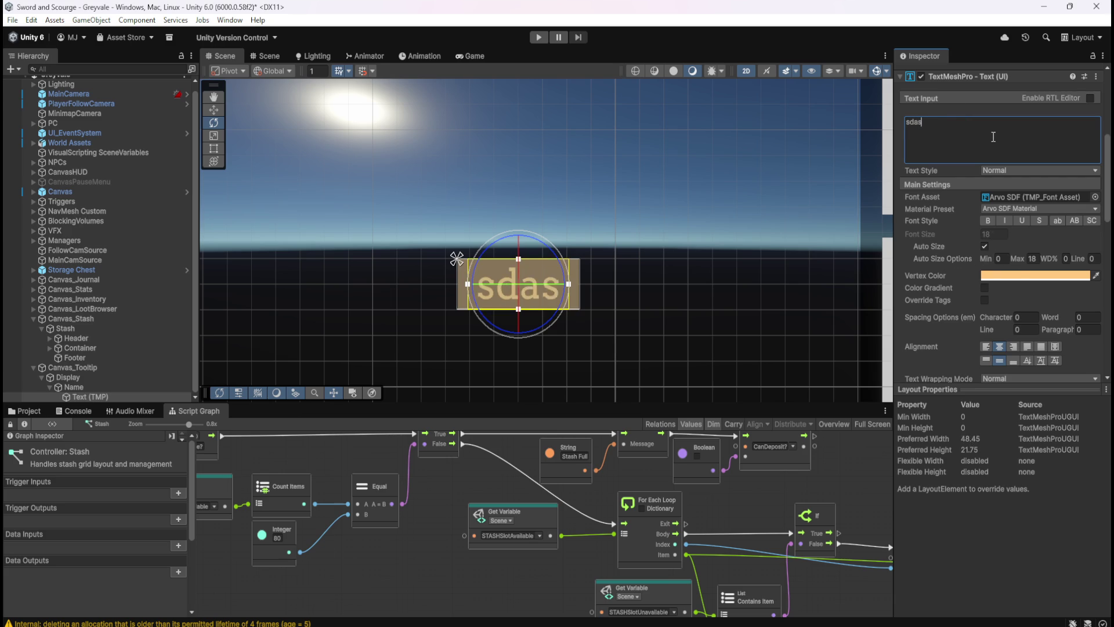
text(ddasdasdasdasdas)
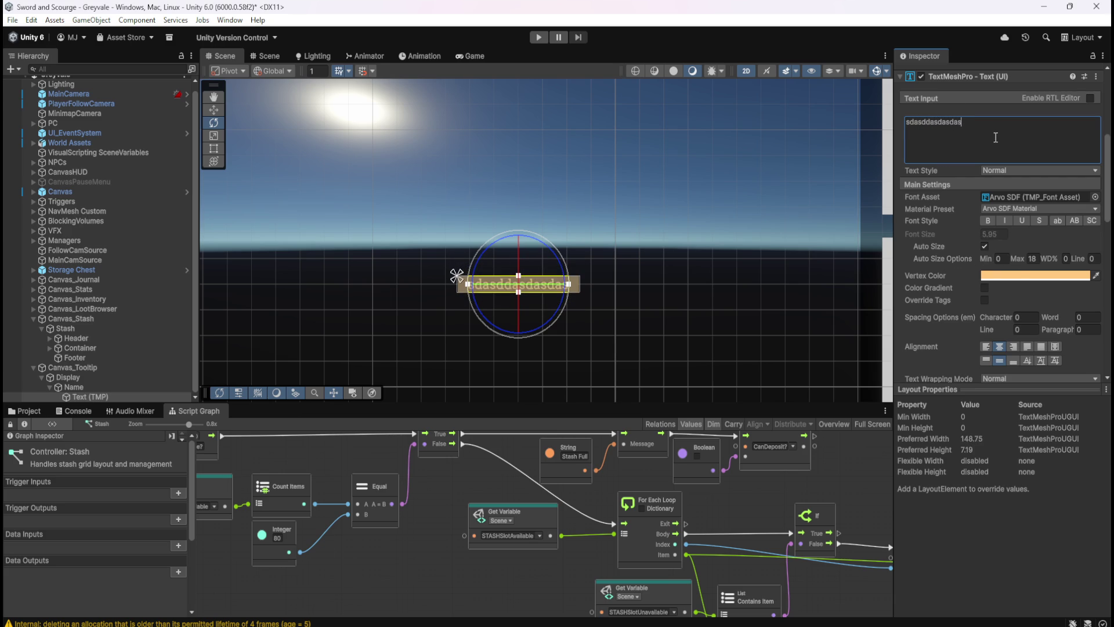
key(BackSpace)
key(BackSpace)
key(BackSpace)
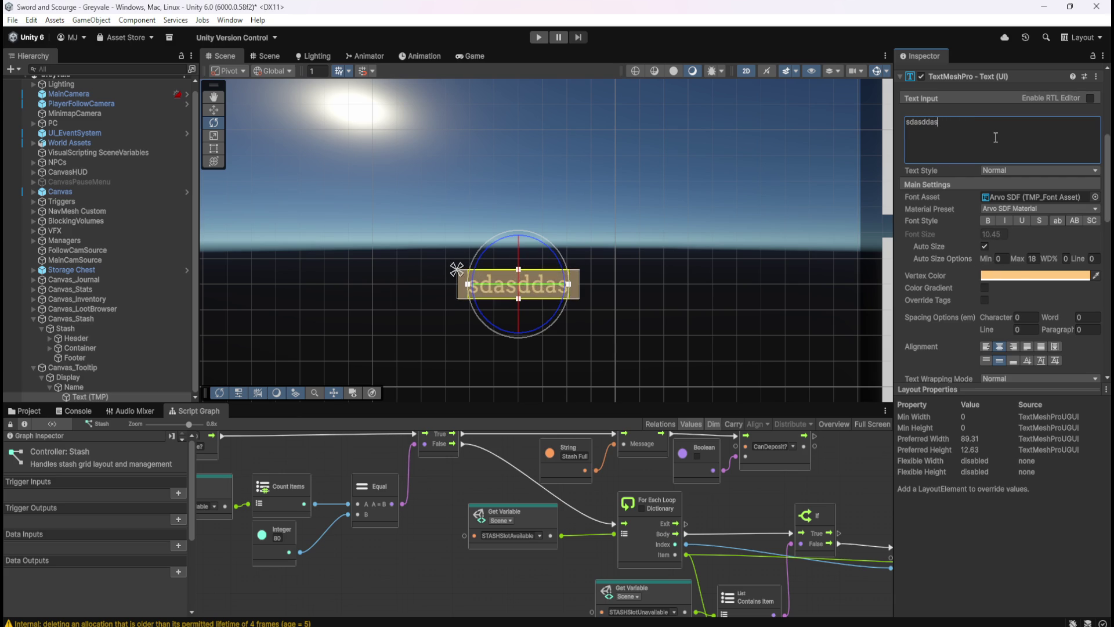
key(BackSpace)
key(BackSpace)
key(BackSpace)
text(asdasdasdasd)
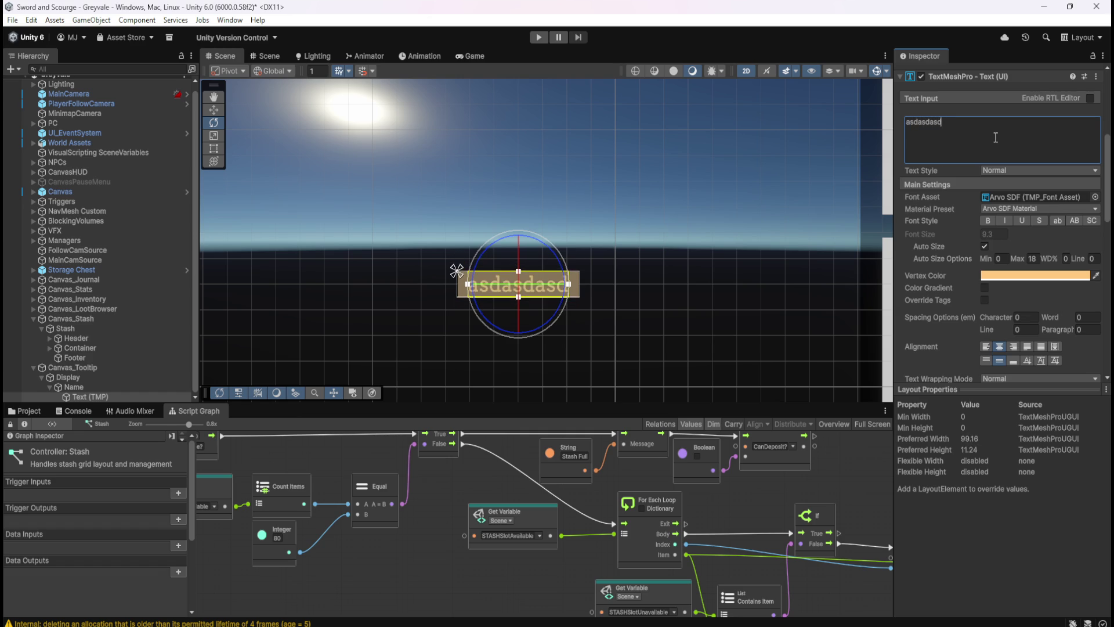
text(asda)
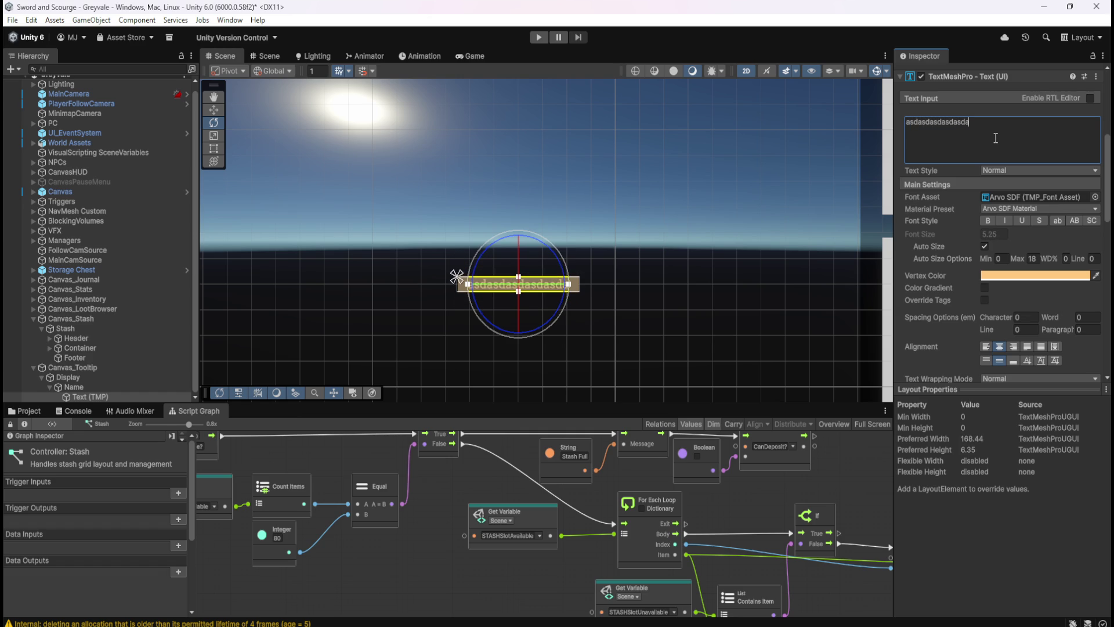
text(dasd)
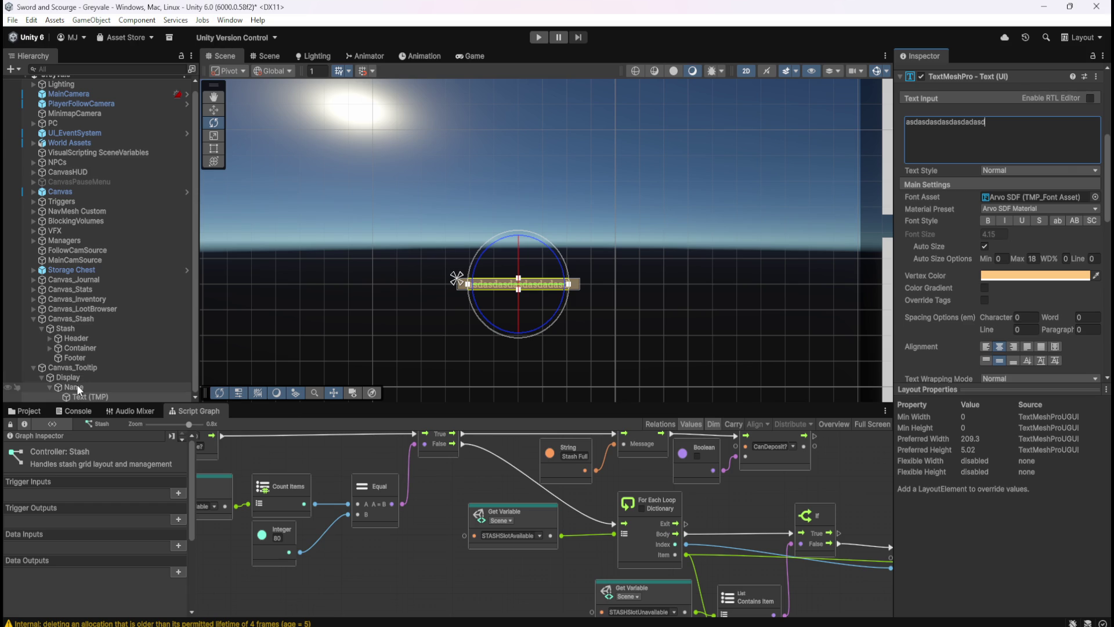
- Turn off Control Child Size Height on Name, lengthen the text with 's' characters, and disable Auto Size
click(77, 385)
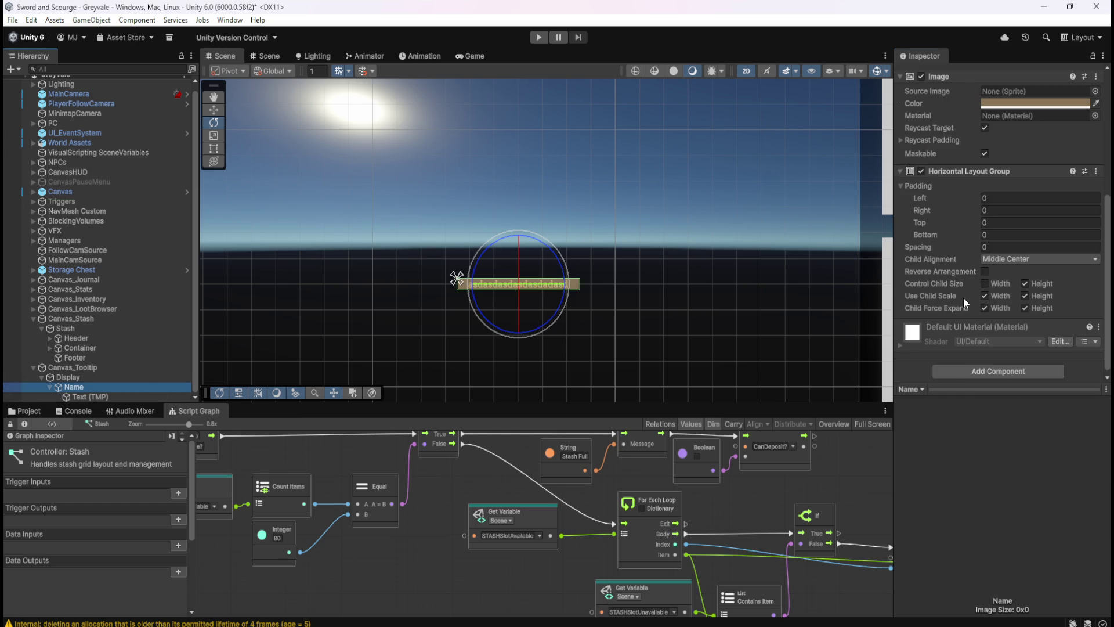
click(1024, 284)
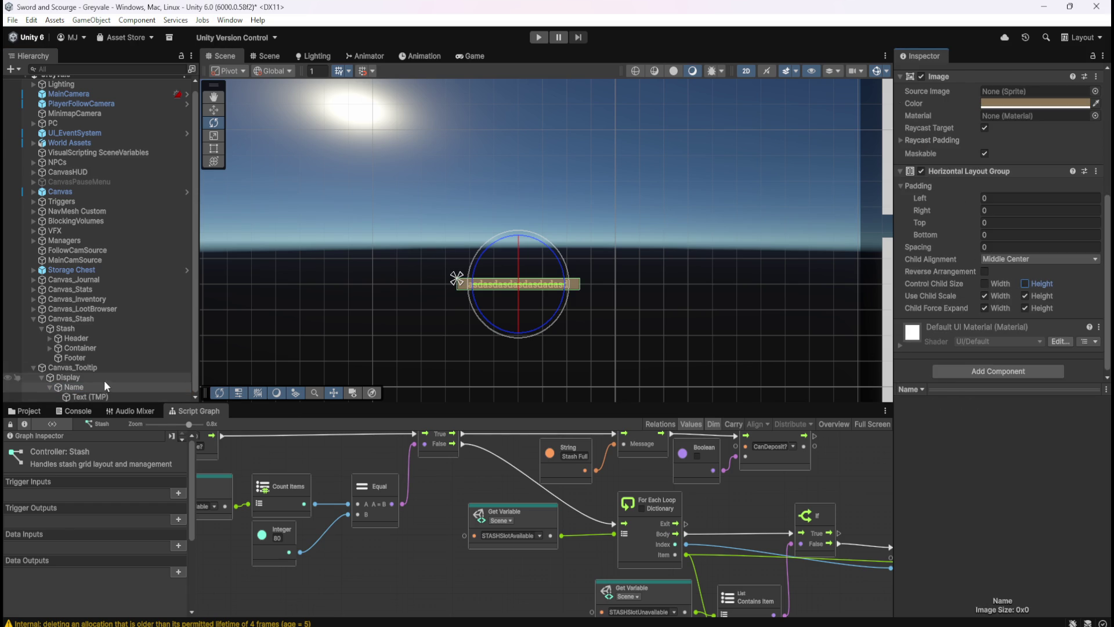
click(102, 397)
click(1021, 130)
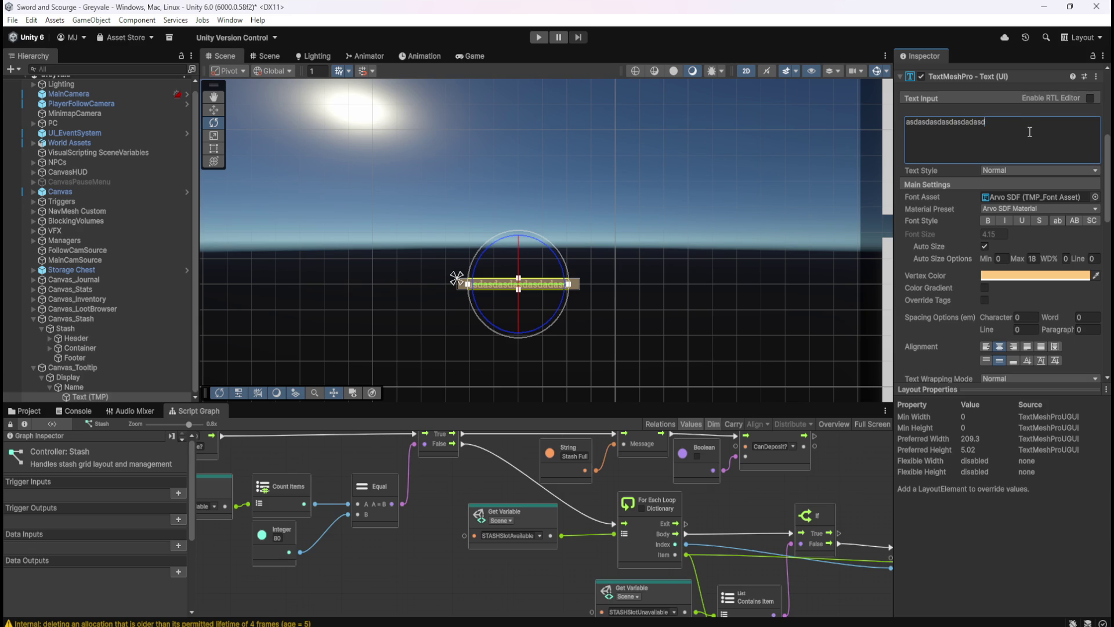
text(ssssssssssssssssssss)
click(984, 246)
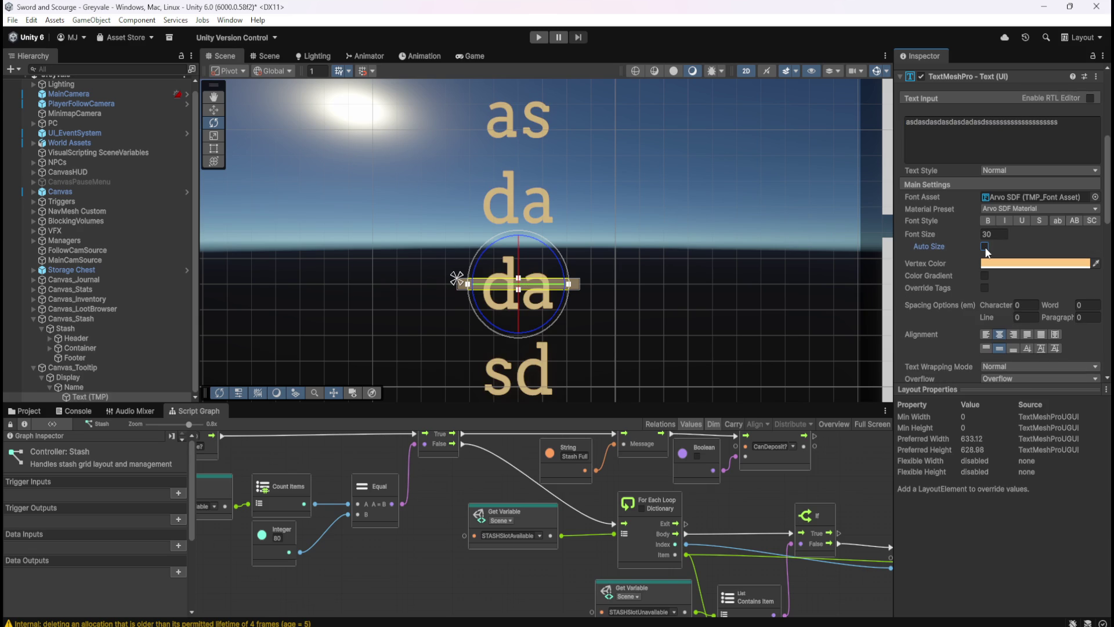
- Turn off Name's Use Child Scale Width and Height, change the text to 'sasda', and re-enable Auto Size
click(113, 385)
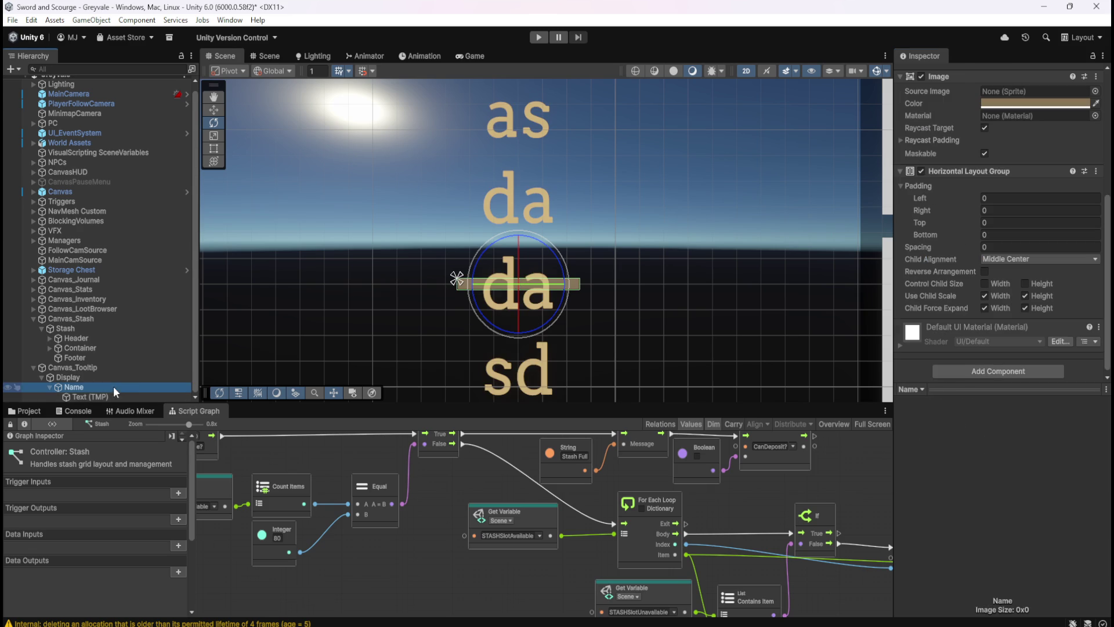
click(984, 295)
click(1024, 295)
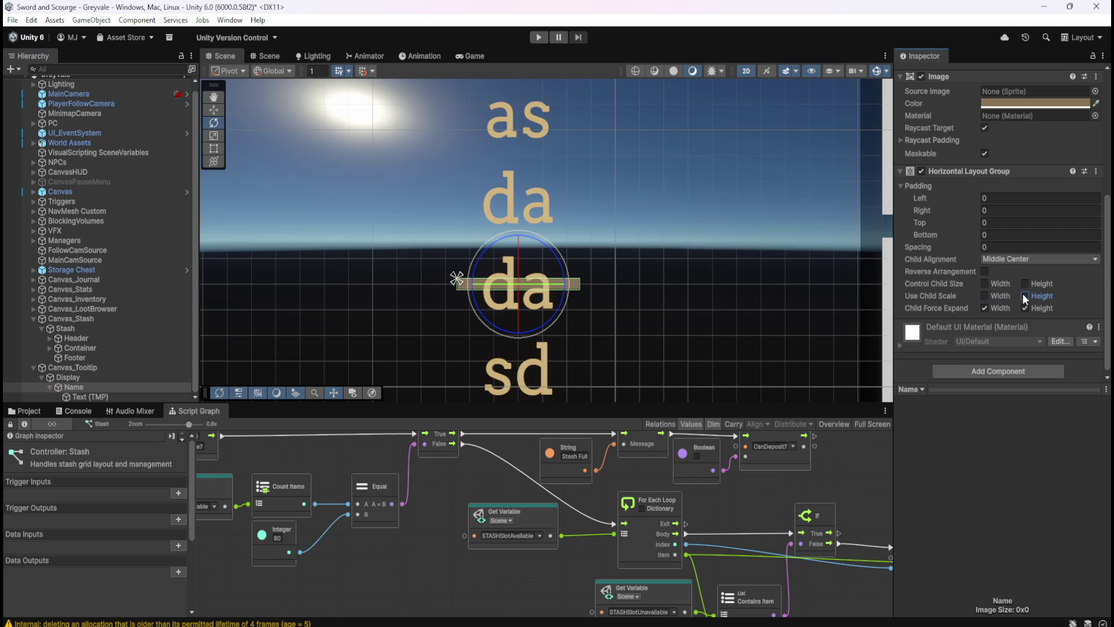
click(90, 396)
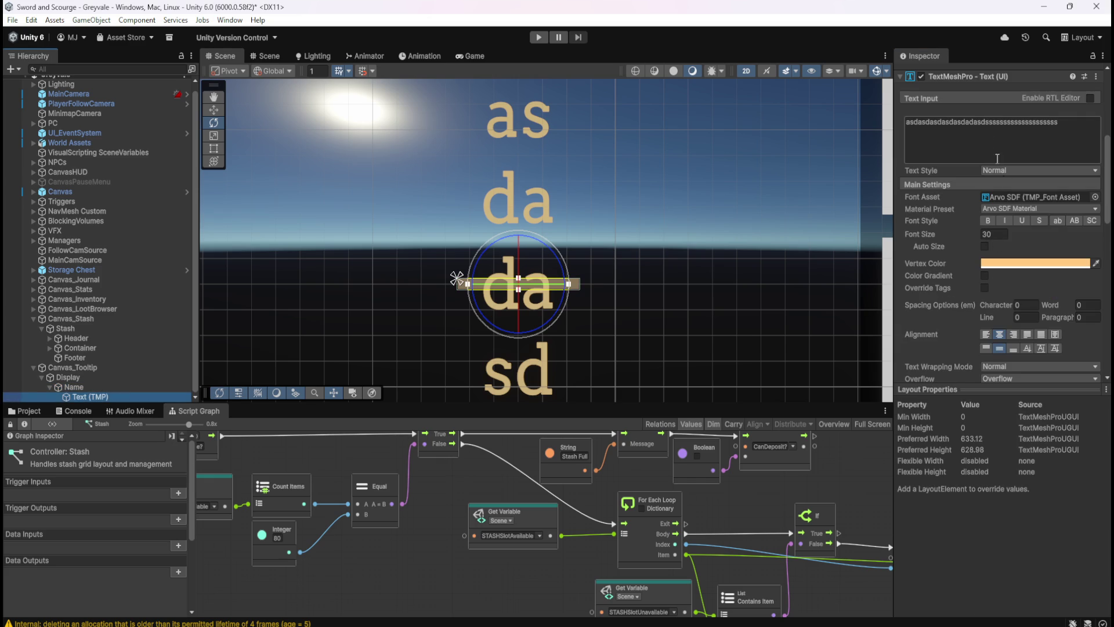
click(1032, 128)
text(sasda)
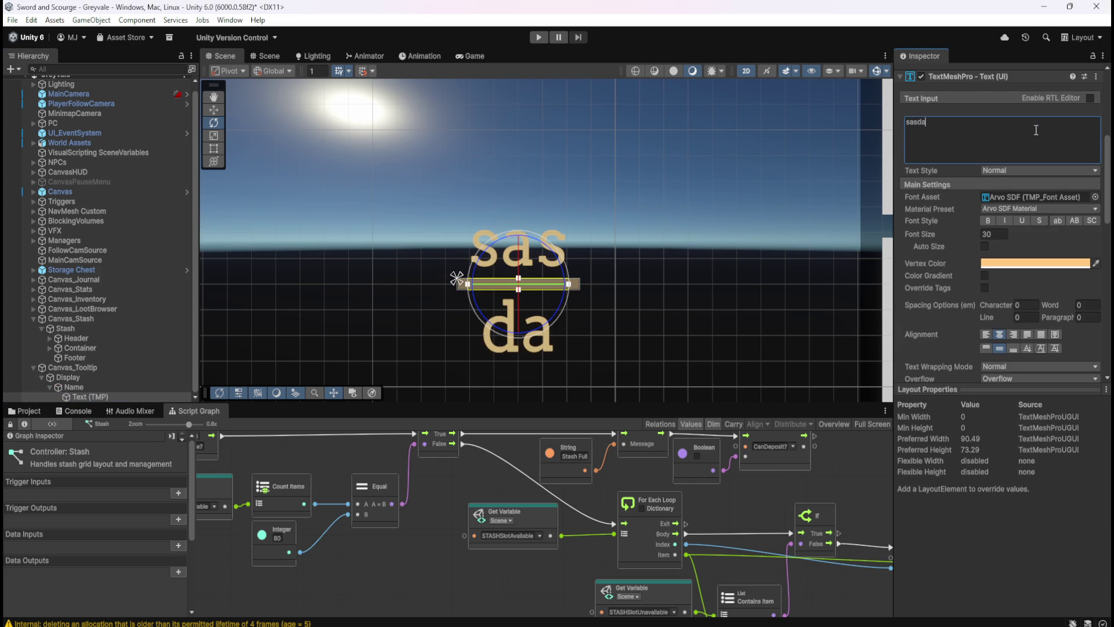
click(984, 246)
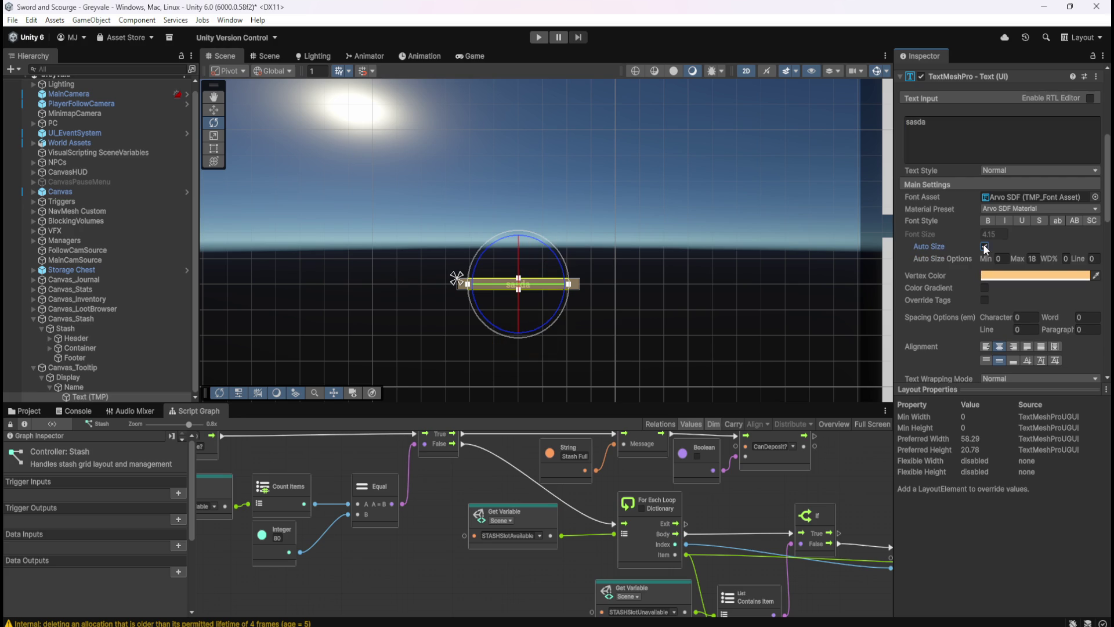
- Fill the text with a long 's' string and enable Use Child Scale Width on Name's layout
click(967, 144)
text(sssssssss)
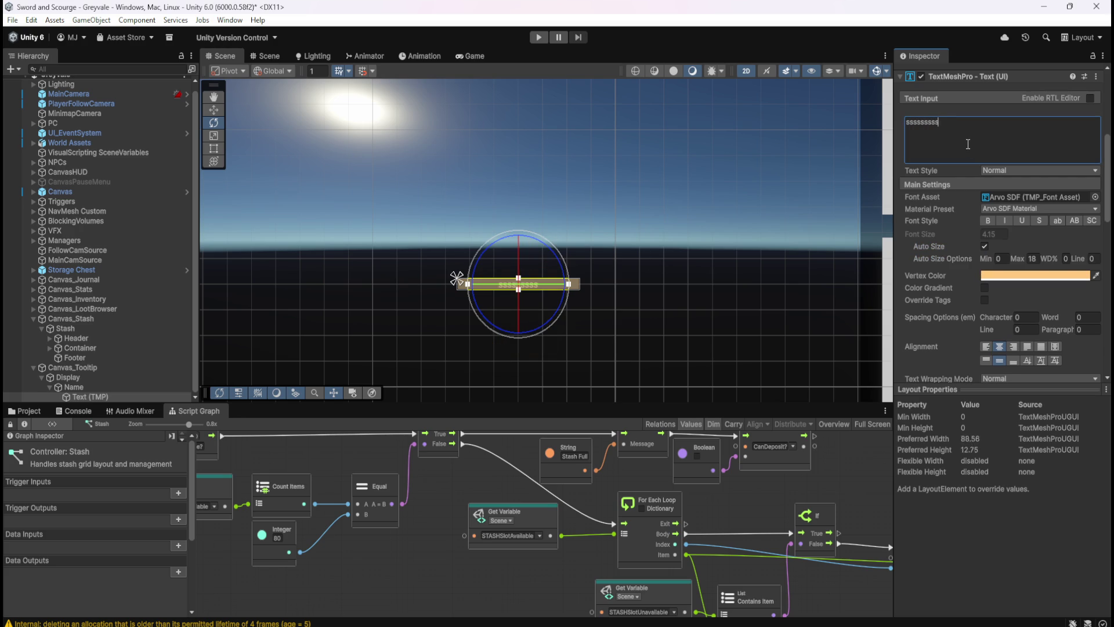
text(ssssssssssssssssssssssssssssssssssssssss)
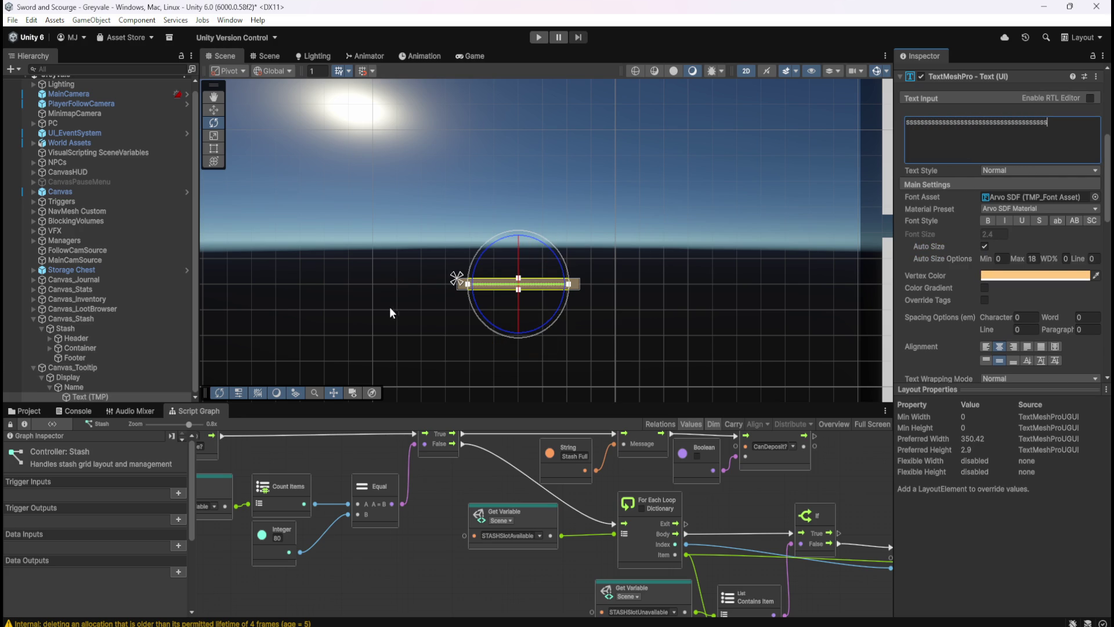
scroll(388, 307, up, 2)
scroll(564, 299, up, 3)
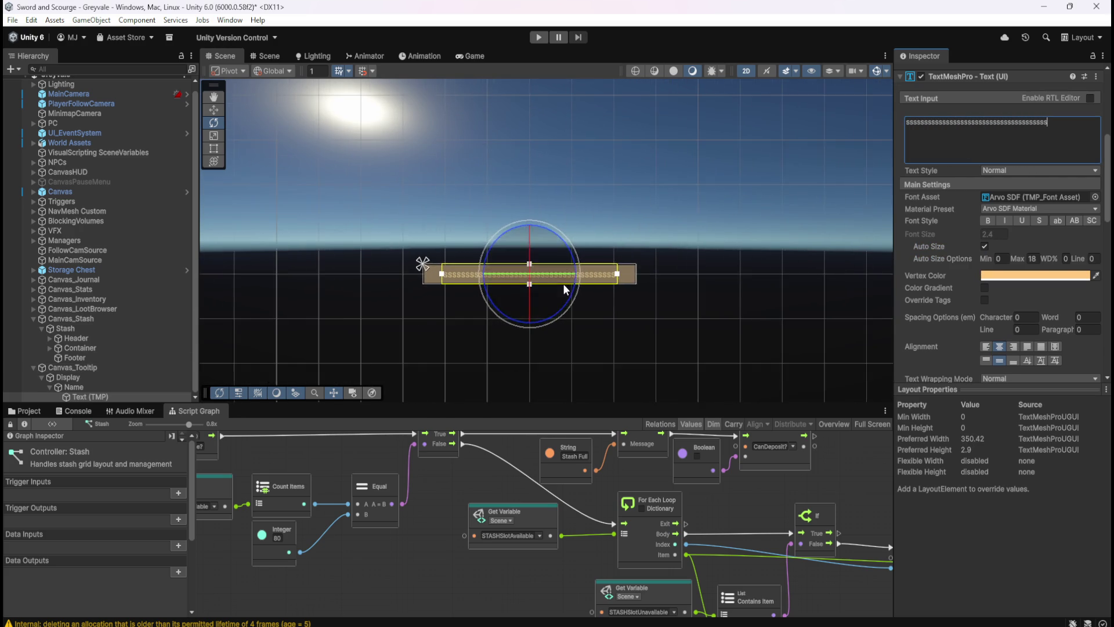
click(123, 386)
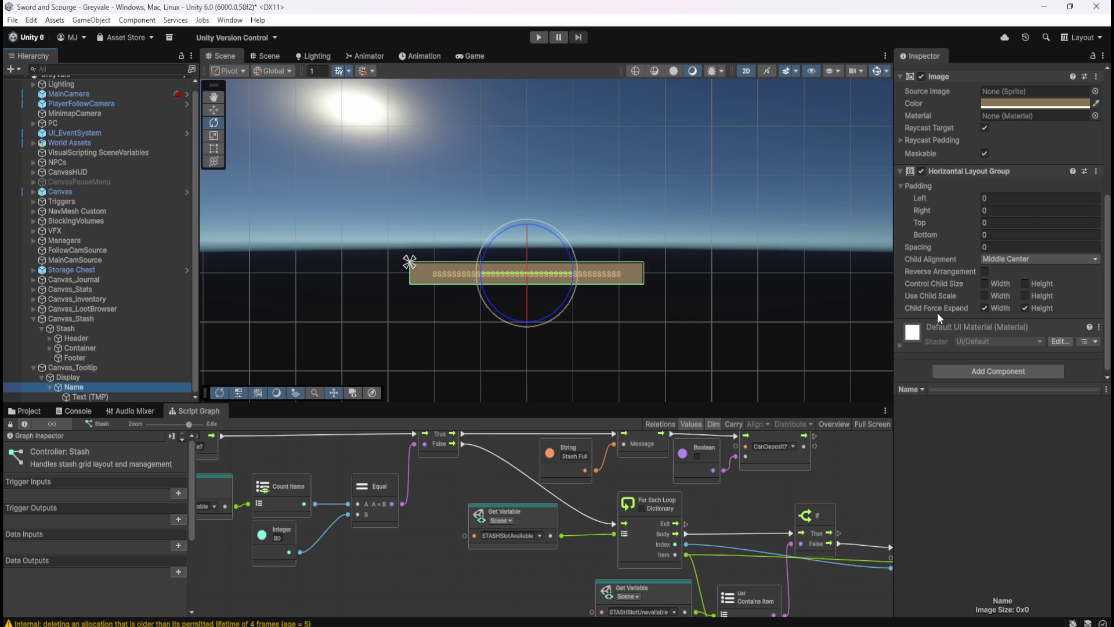
click(1028, 308)
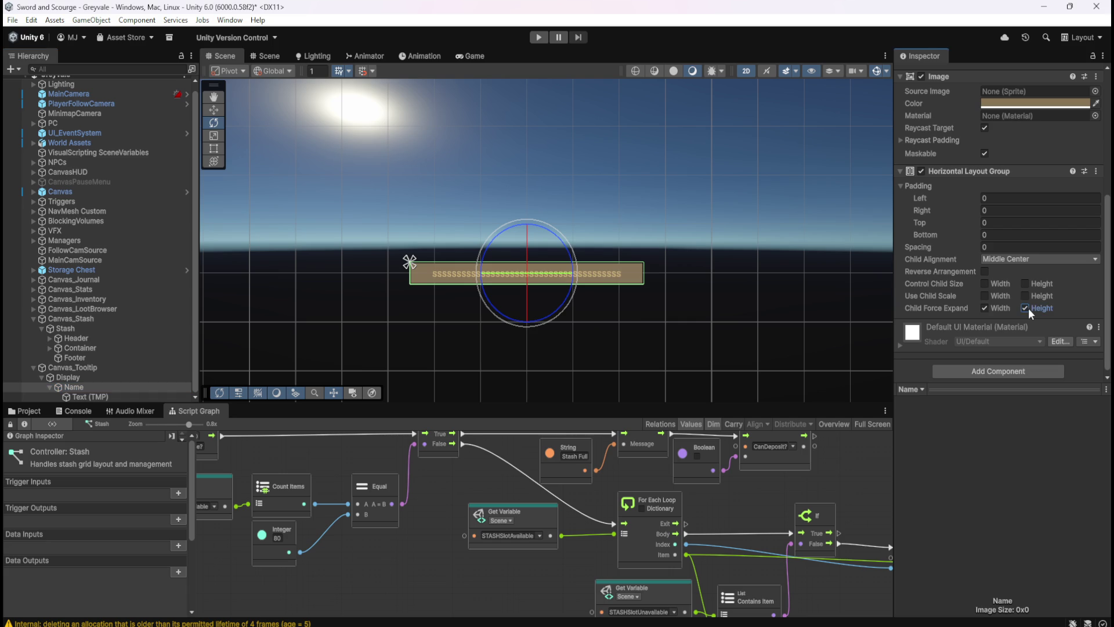
click(986, 295)
- Replace the text with a long 's' string, turn Auto Size off at size 30, then shorten it to 'ssssss'
click(109, 388)
click(106, 394)
click(1071, 130)
key(ctrl+a)
text(ssssssssssssssssssssssssssssssssssss)
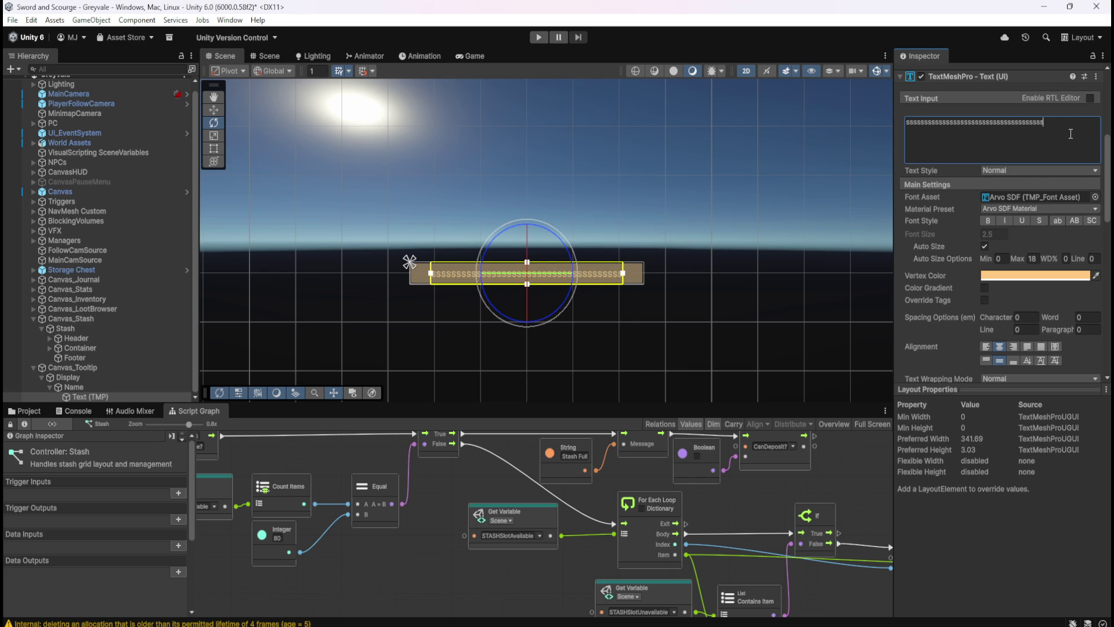
click(984, 246)
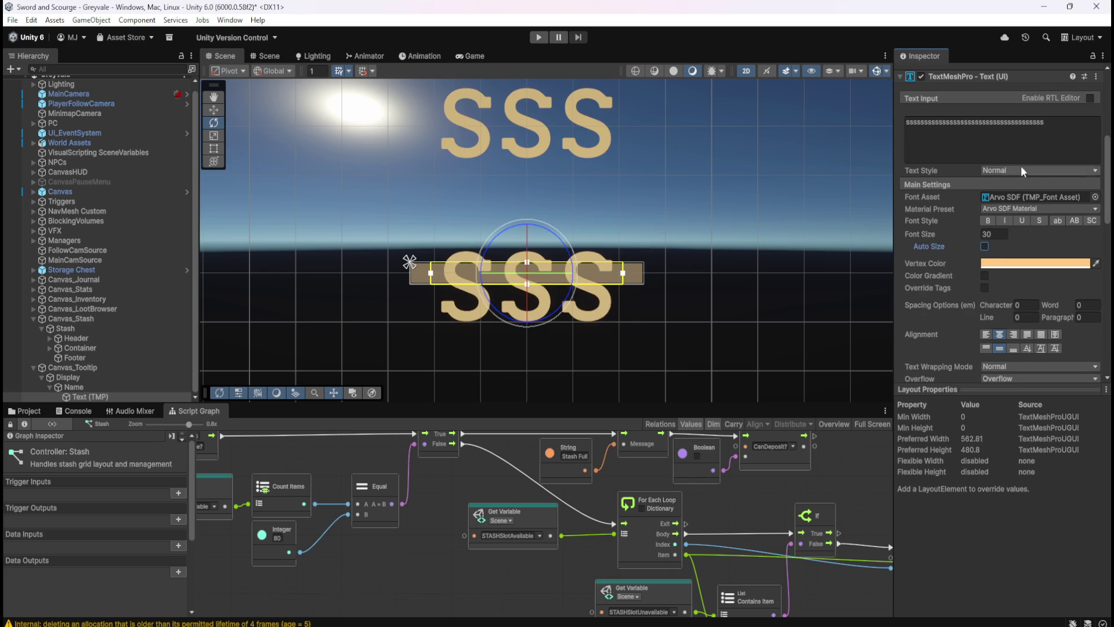
double_click(1057, 135)
text(ss)
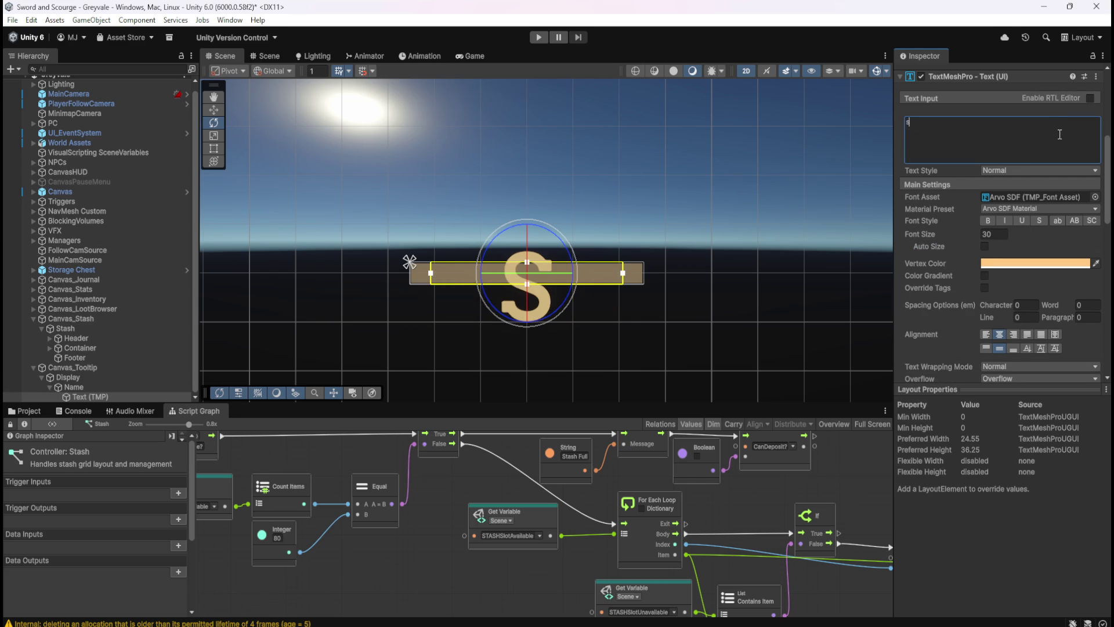
text(ssss)
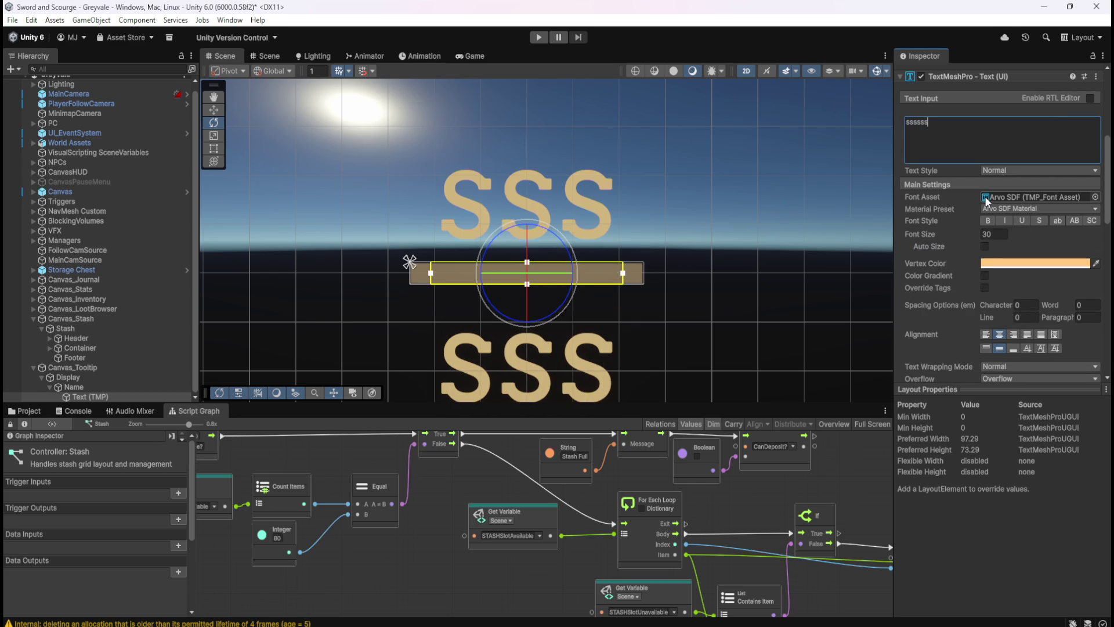
click(92, 386)
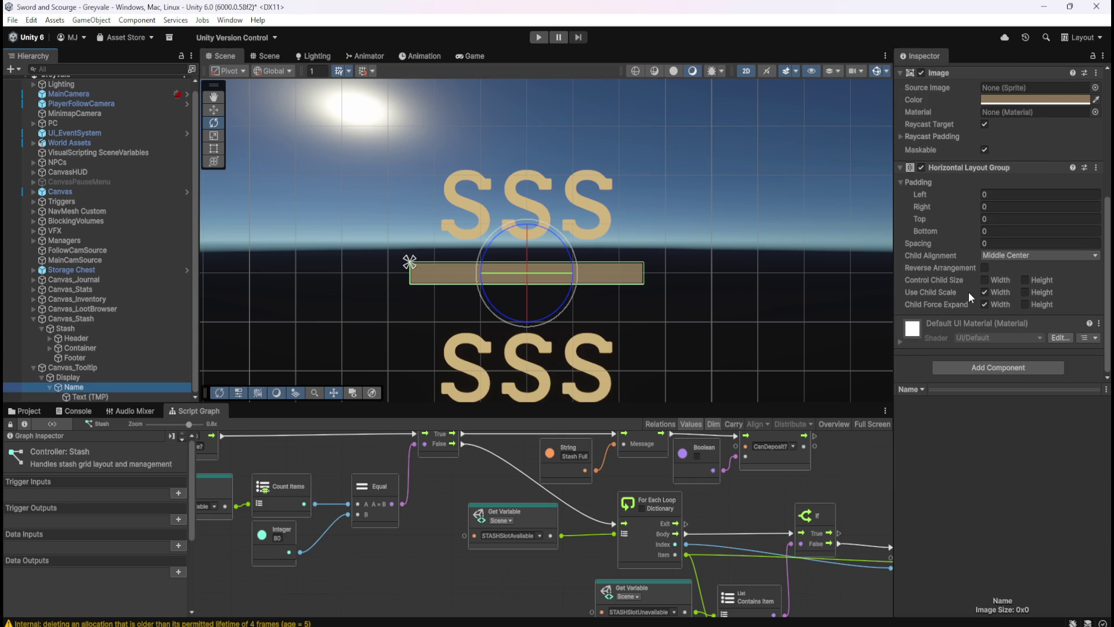
- Enable Control Child Size Width and Height and Use Child Scale Height on Name, and turn Auto Size back on
click(1024, 280)
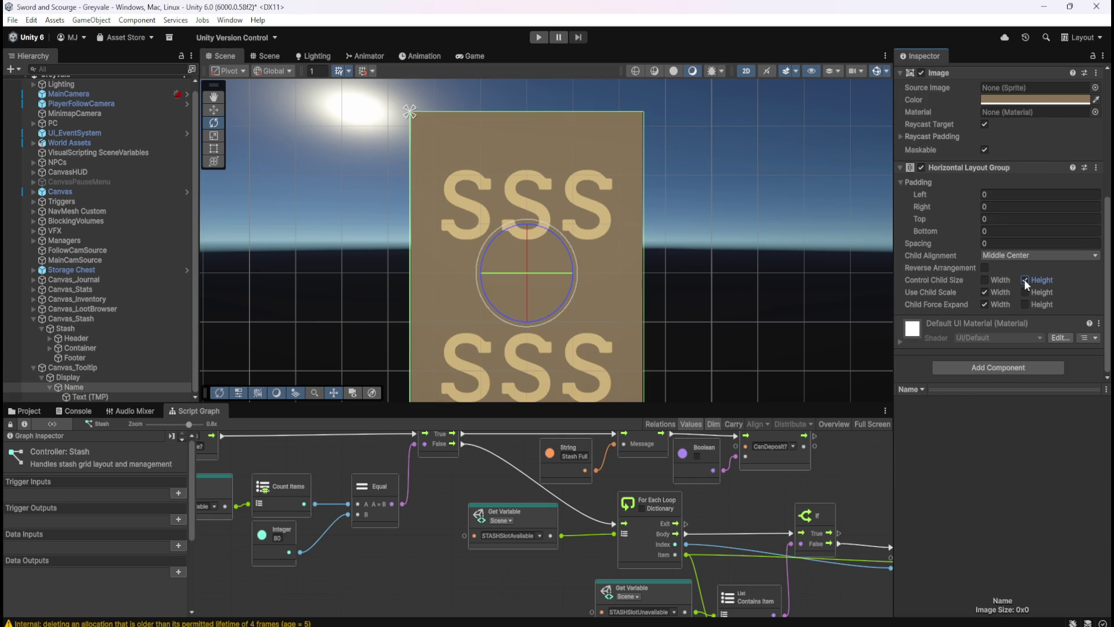
click(985, 279)
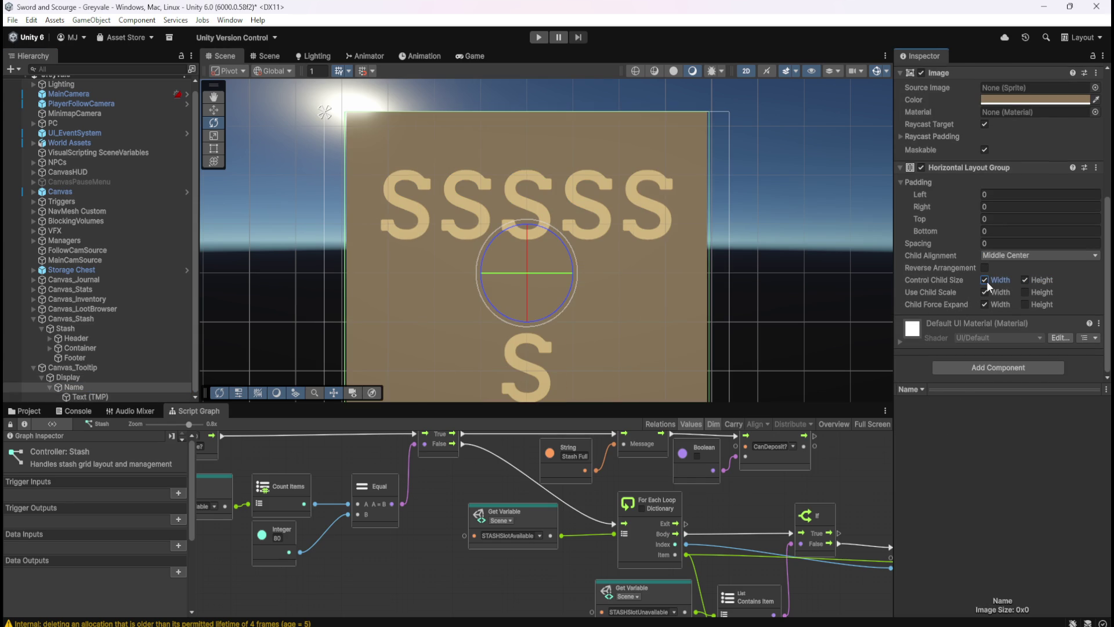
click(1024, 292)
click(90, 396)
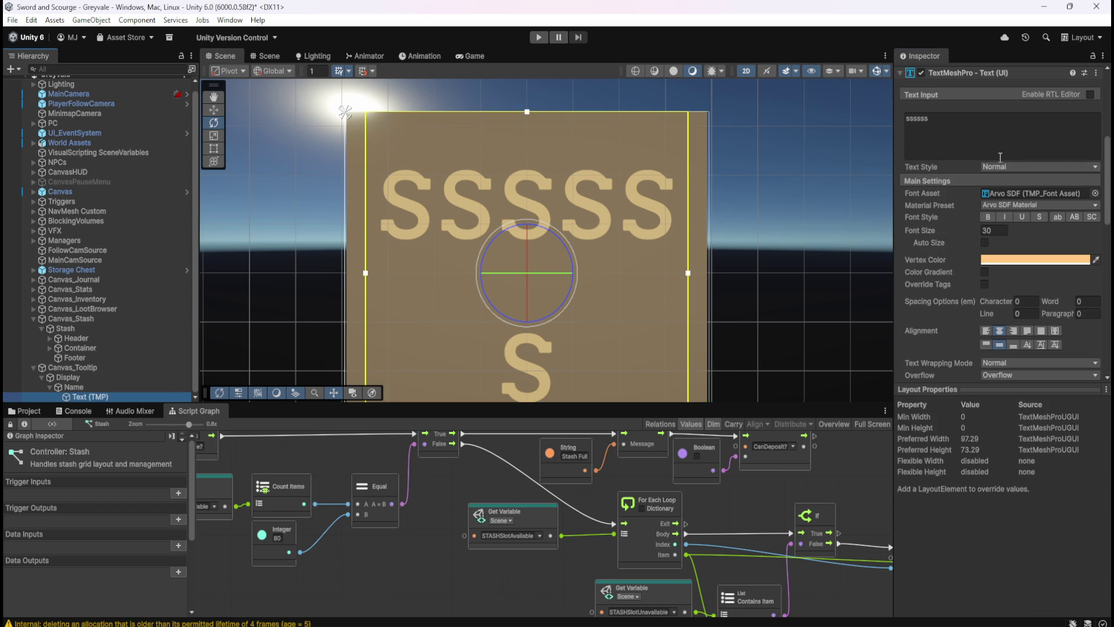
click(984, 242)
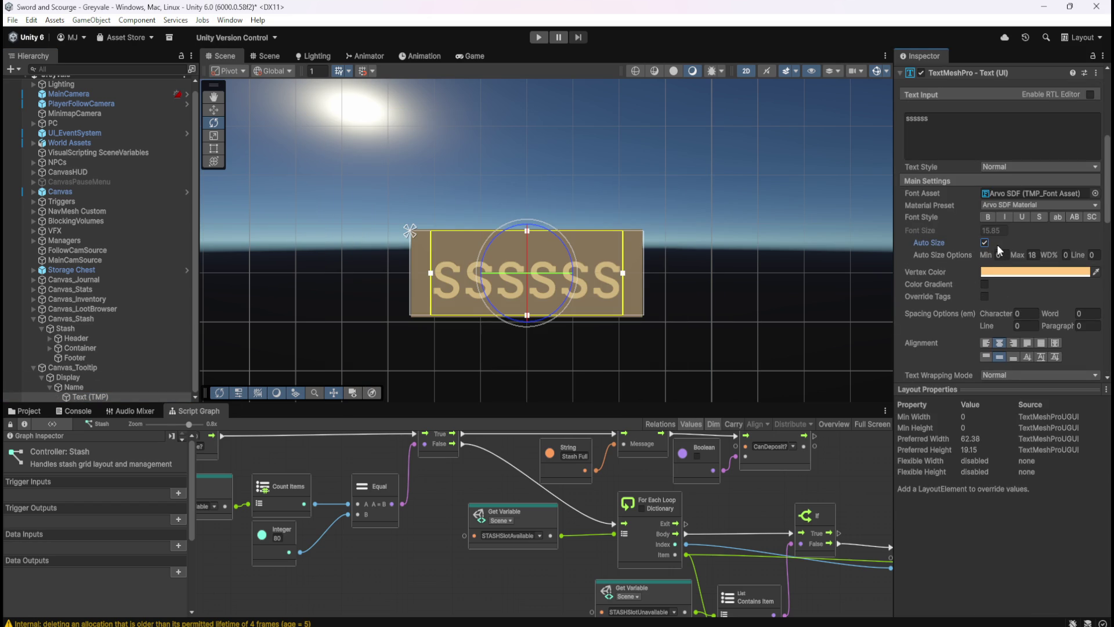
- Test the Name text with long 's' strings, then trim it to a single 's'
click(960, 146)
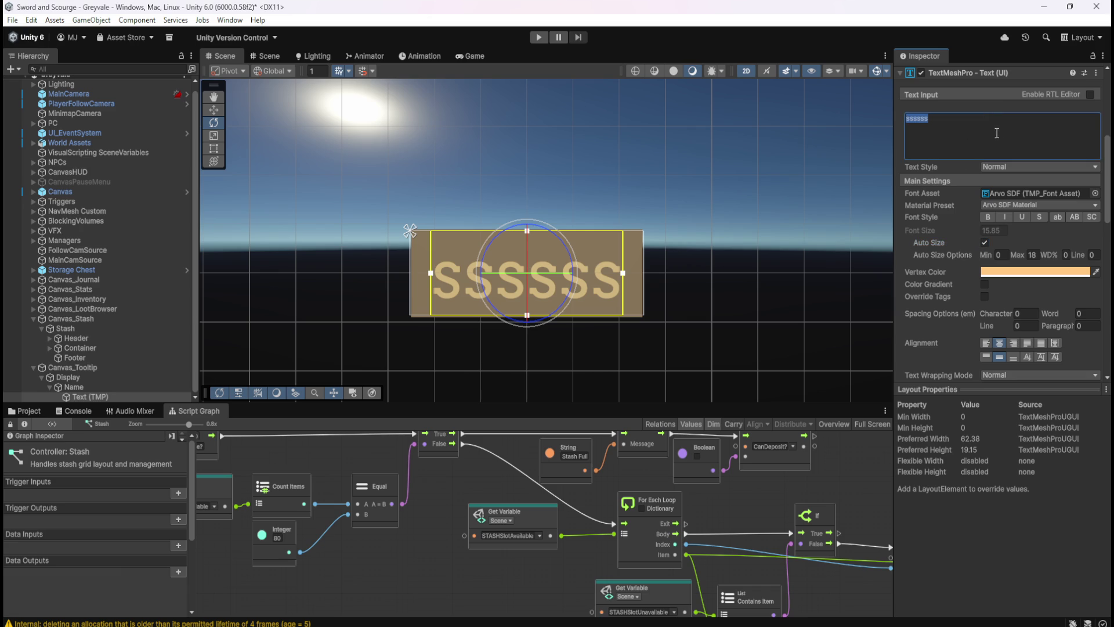
text(ssssssssssssssss)
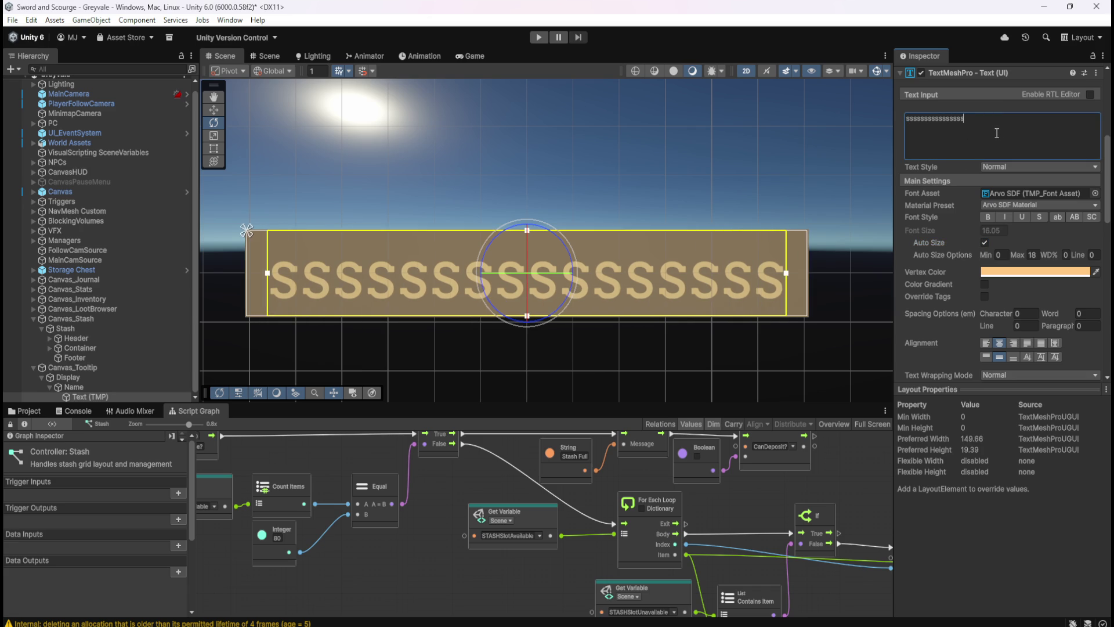
key(BackSpace)
key(BackSpace)
key(BackSpace)
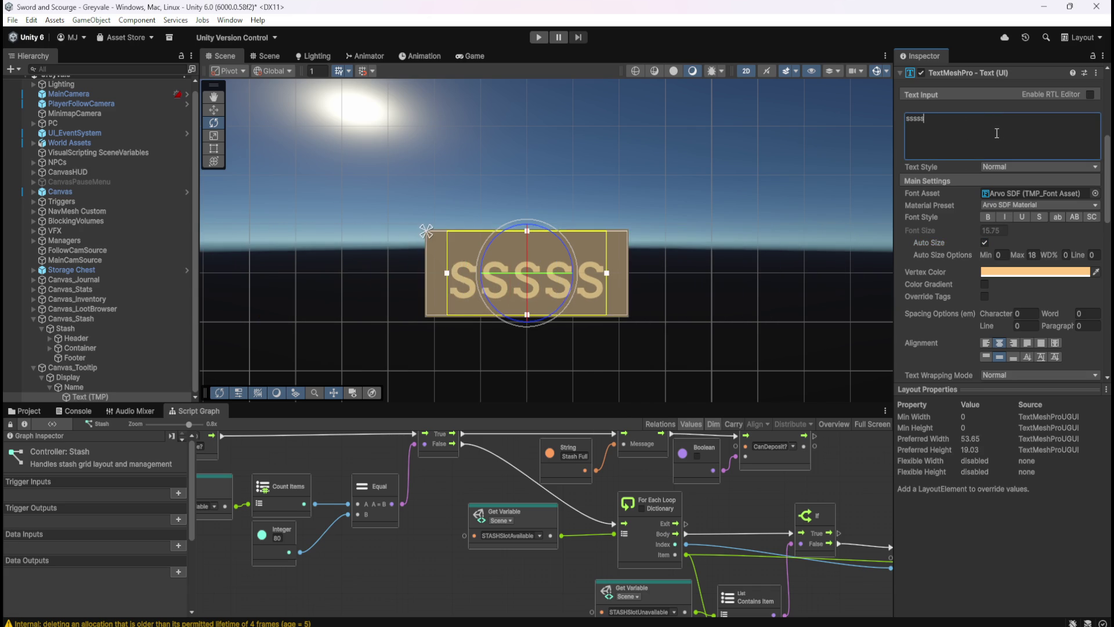
key(BackSpace)
text(sssssssssssssssssssss)
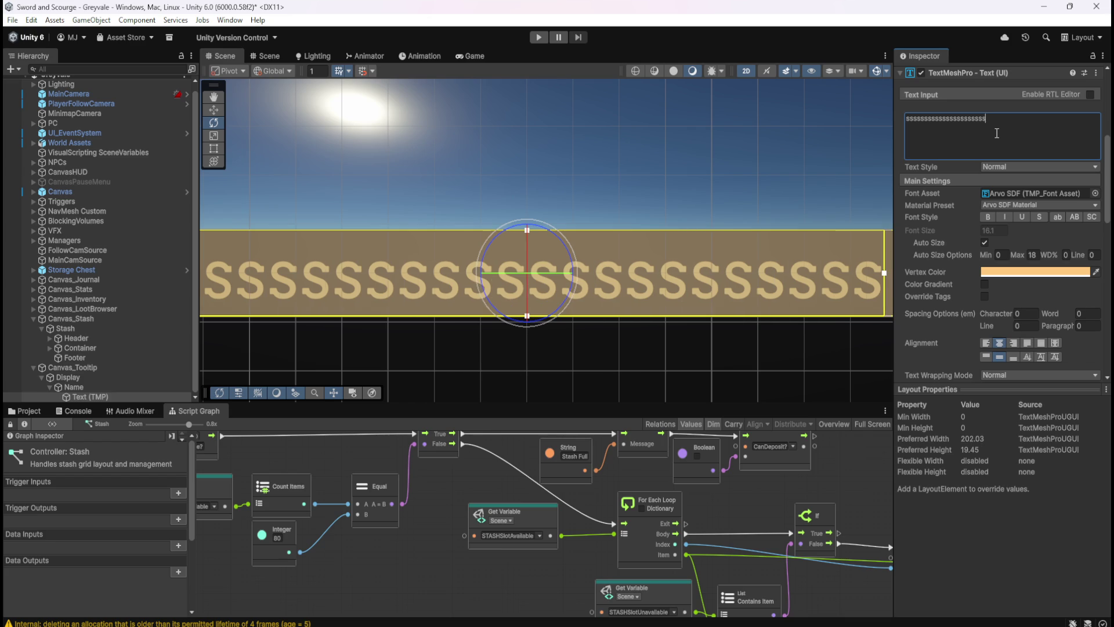
key(BackSpace)
key(BackSpace)
key(BackSpace)
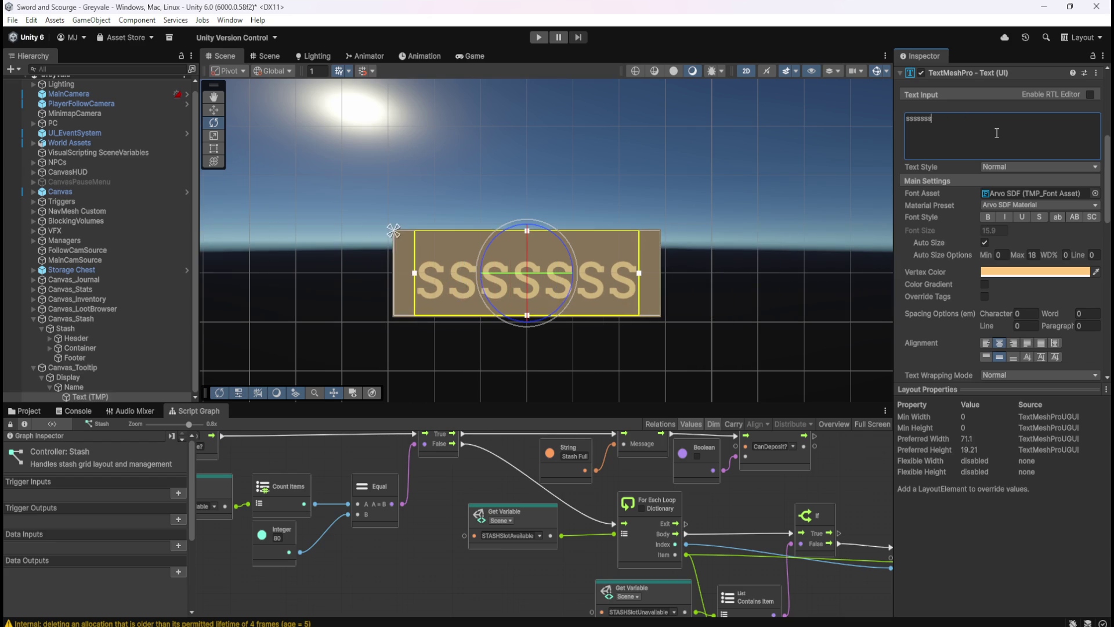
key(BackSpace)
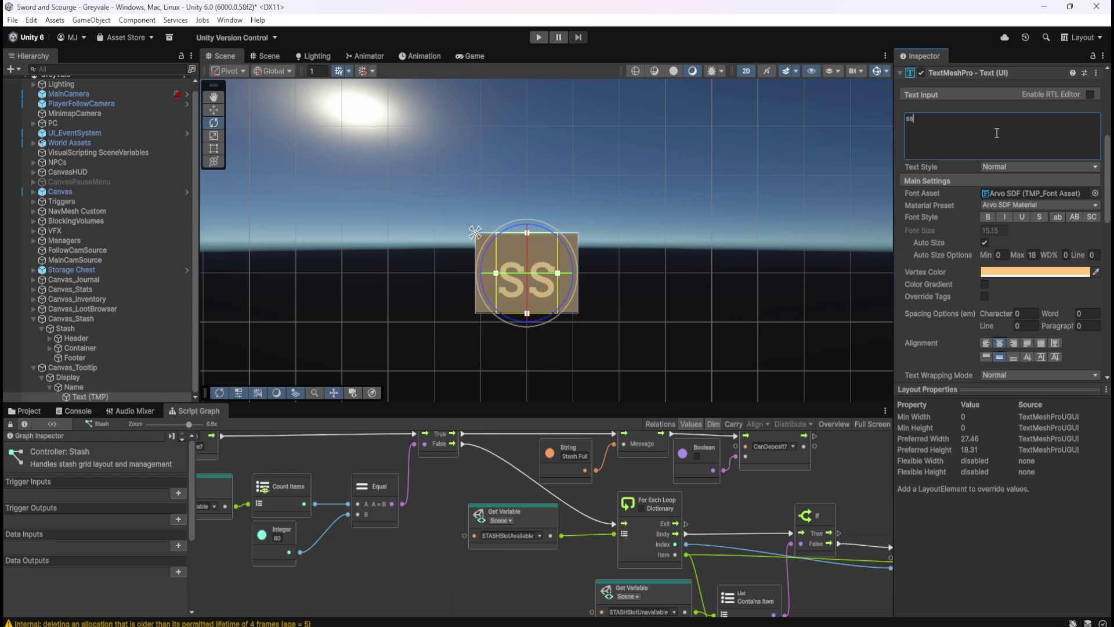
key(BackSpace)
key(BackSpace)
text(s)
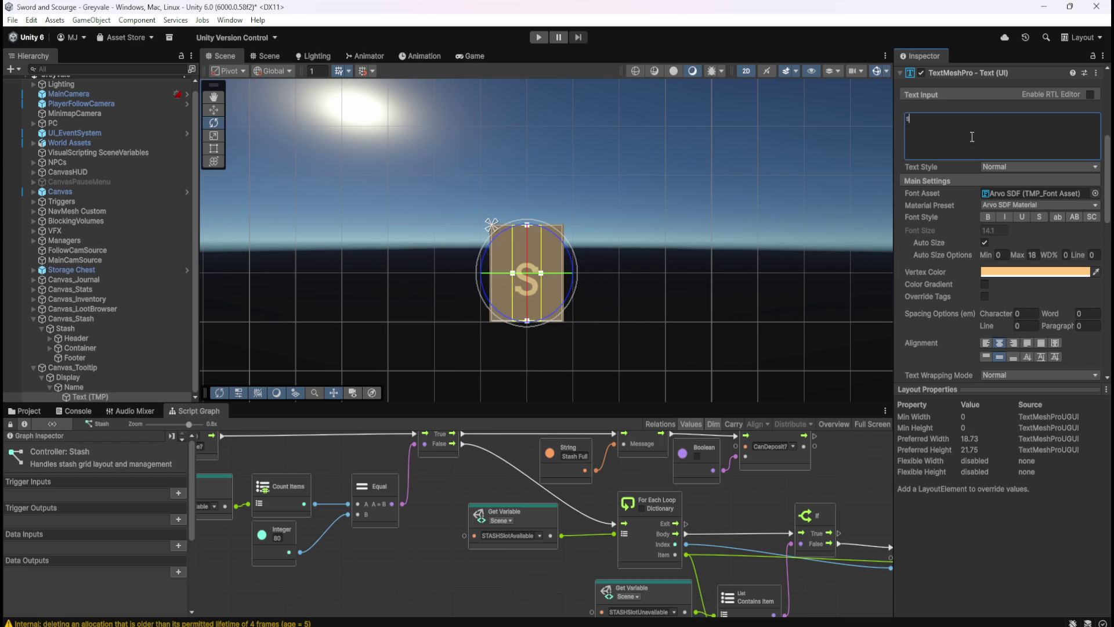
scroll(385, 277, down, 3)
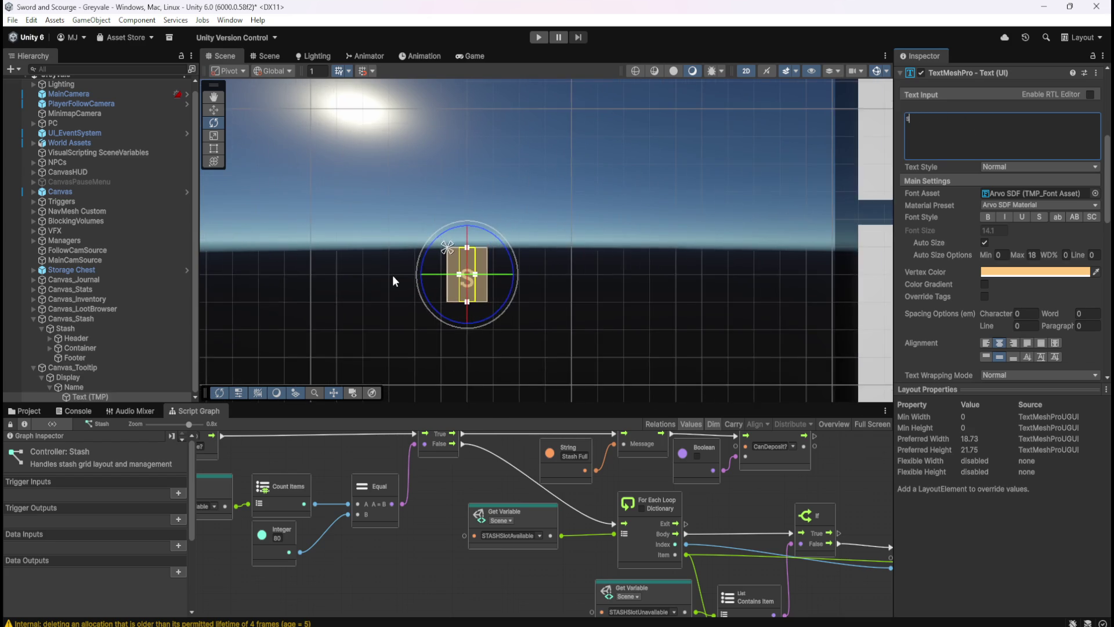
click(126, 387)
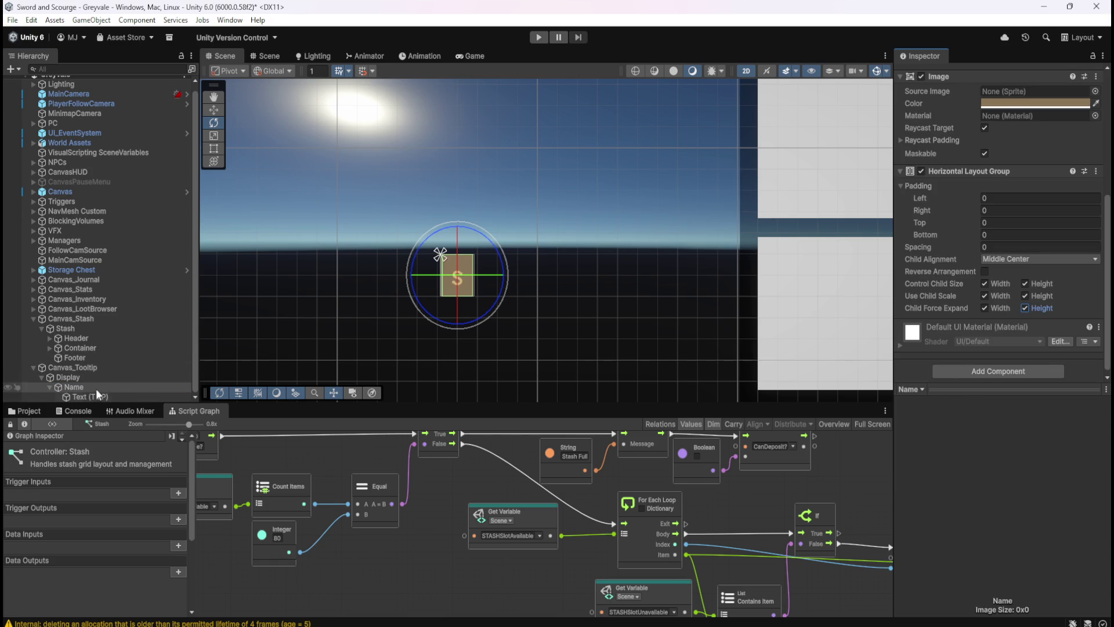
- Test a long 's' string in the Name text, then uncheck Child Force Expand Height on Name's layout
click(116, 396)
click(1032, 134)
text(ss)
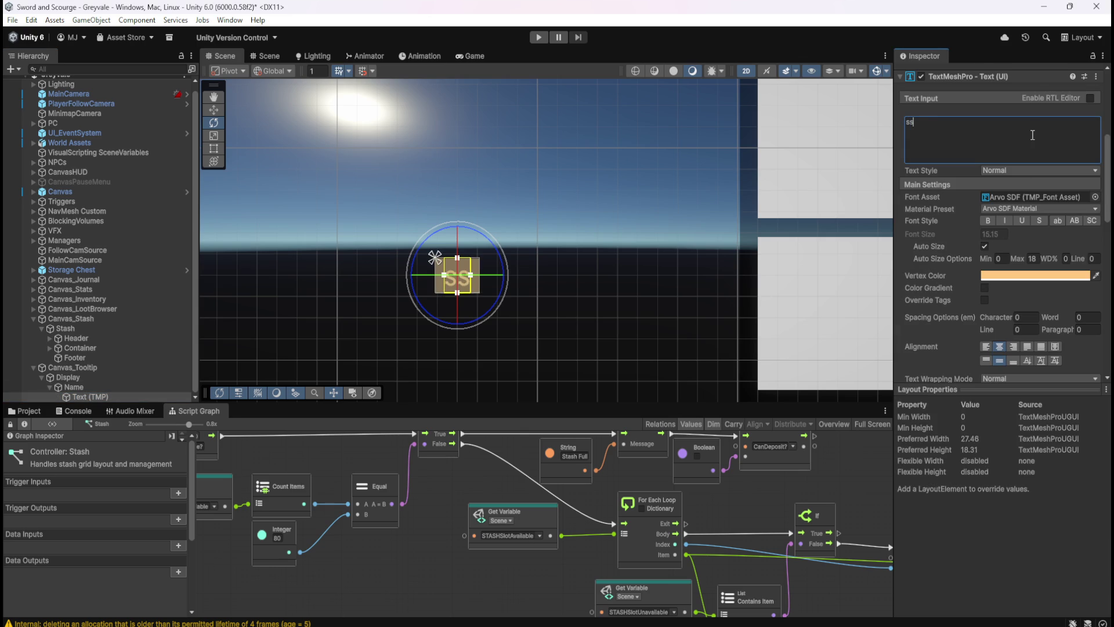
text(sssssssssssss)
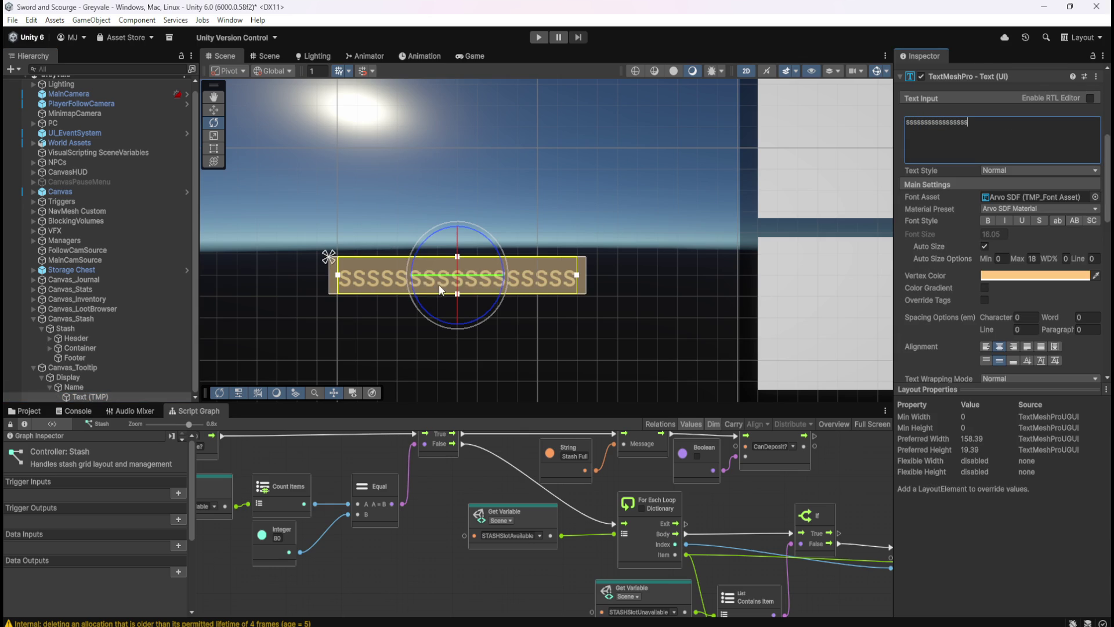
key(BackSpace)
key(BackSpace)
key(BackSpace)
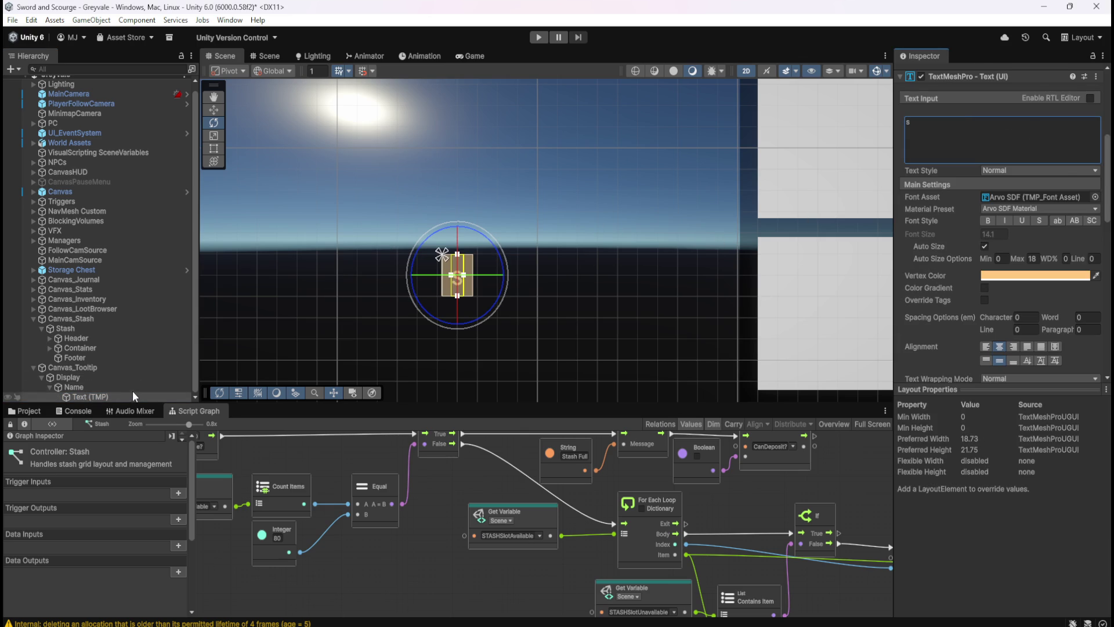
click(128, 387)
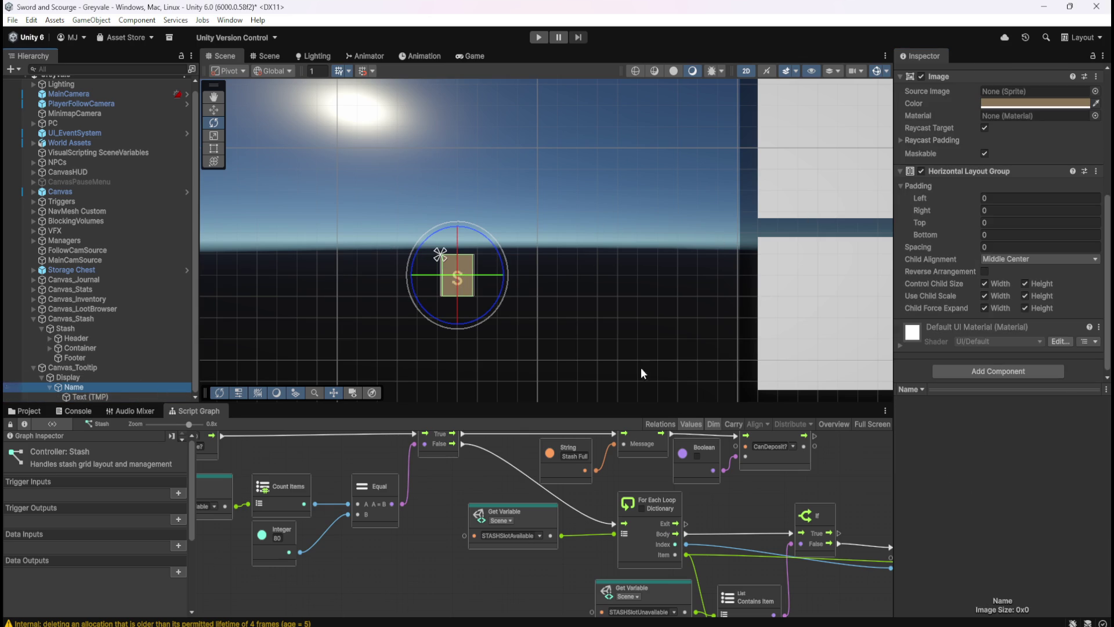
click(1025, 308)
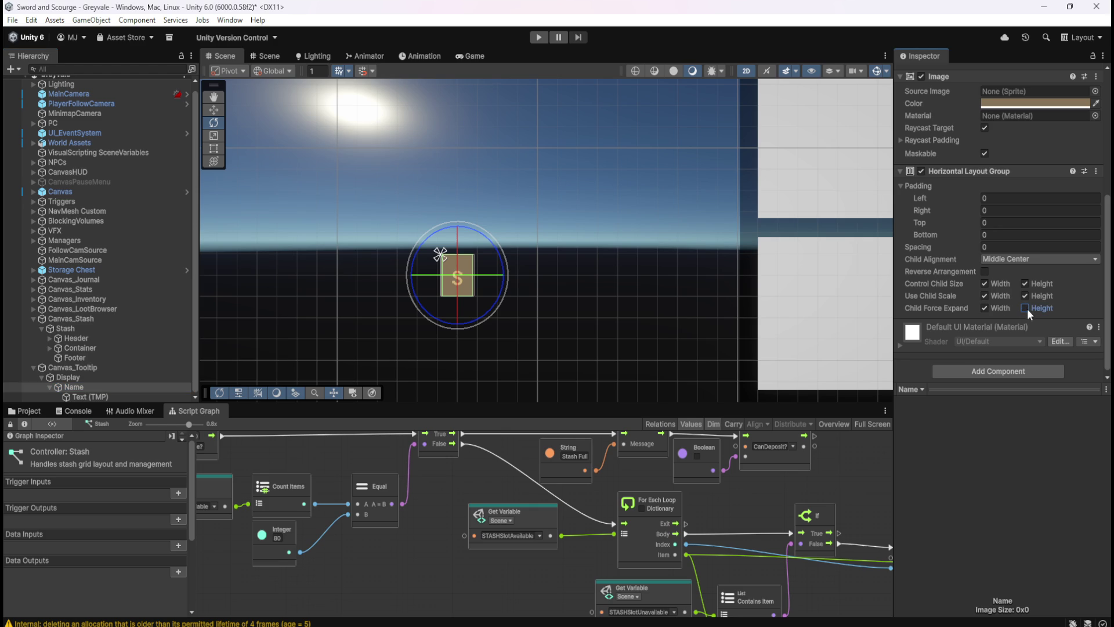
- Type 'Bones' plus long test strings into the label, ending with 'Sword of Righteousness'
click(100, 395)
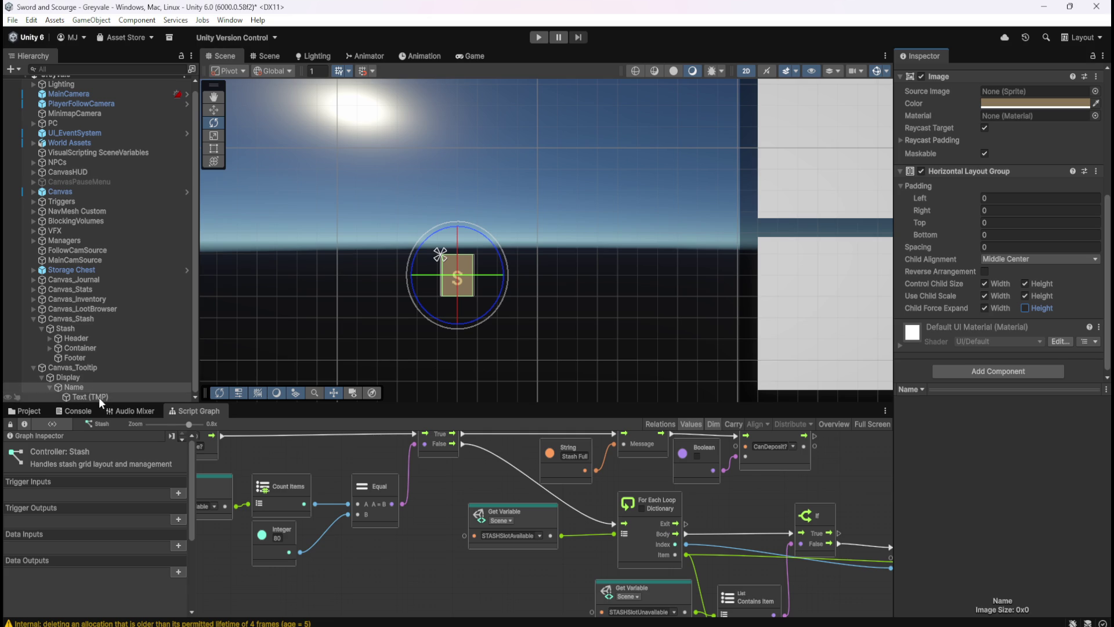
click(1006, 145)
text(Bones)
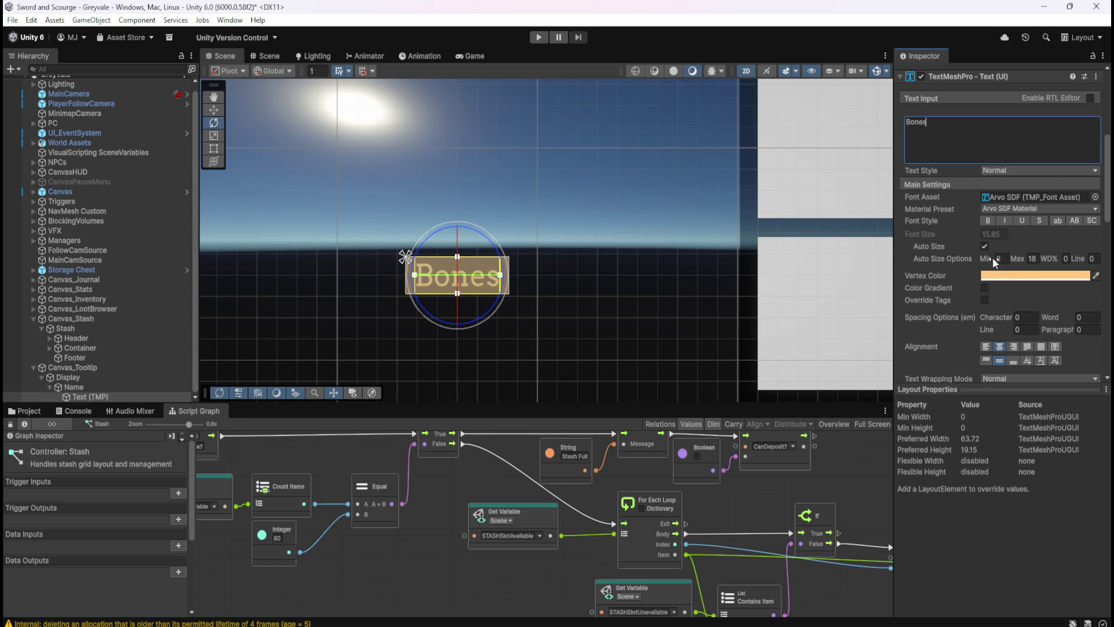
text(ssssssssssssssssssss)
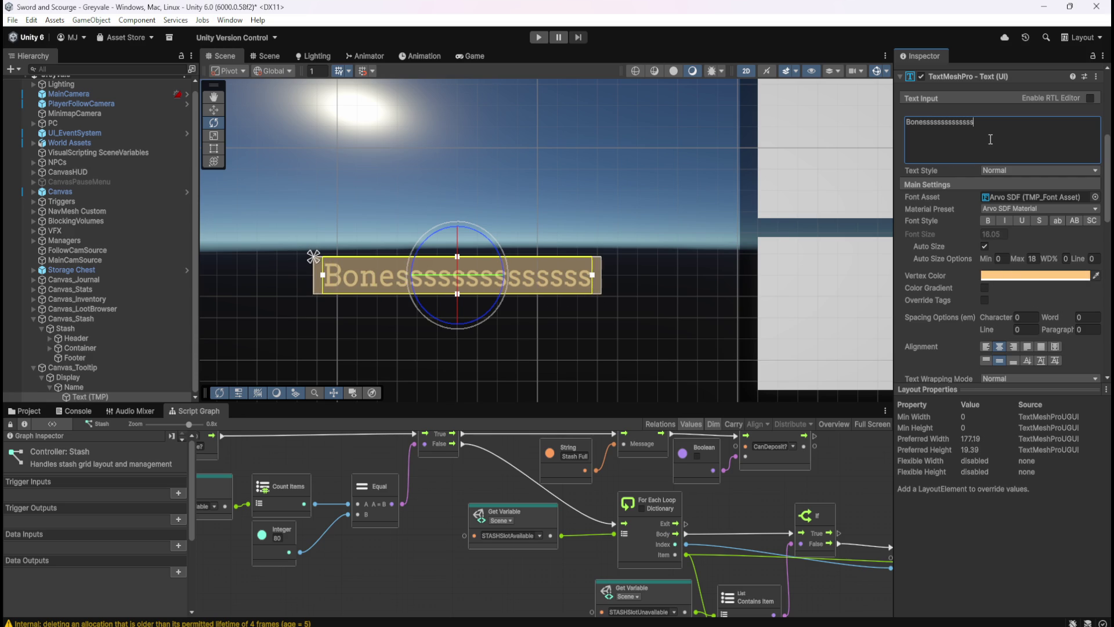
text(sssssss)
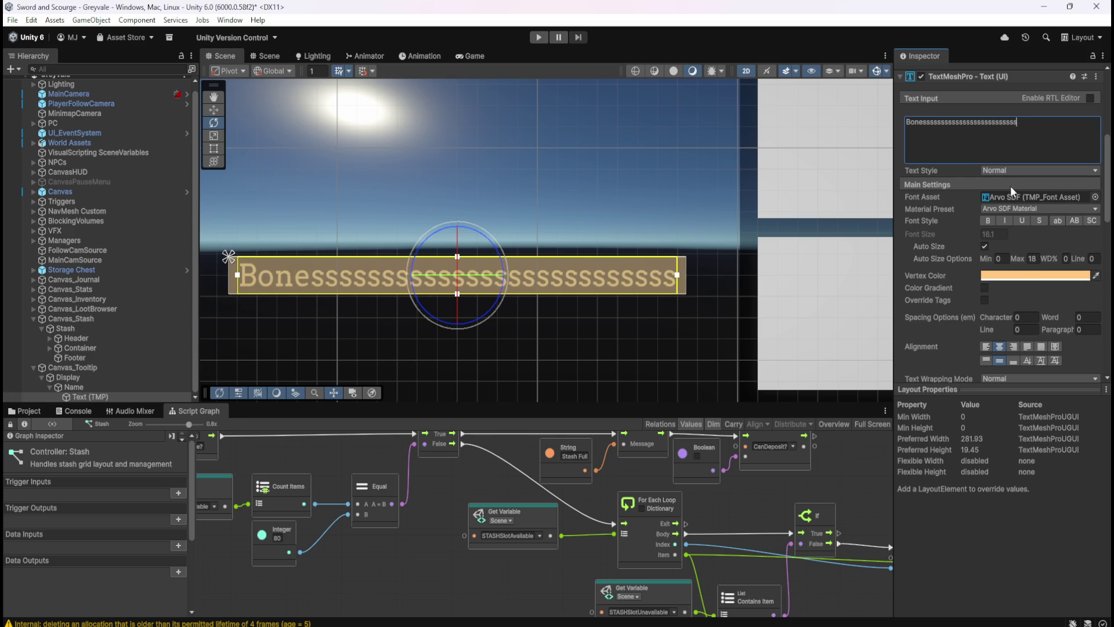
scroll(632, 253, down, 1)
scroll(451, 317, down, 6)
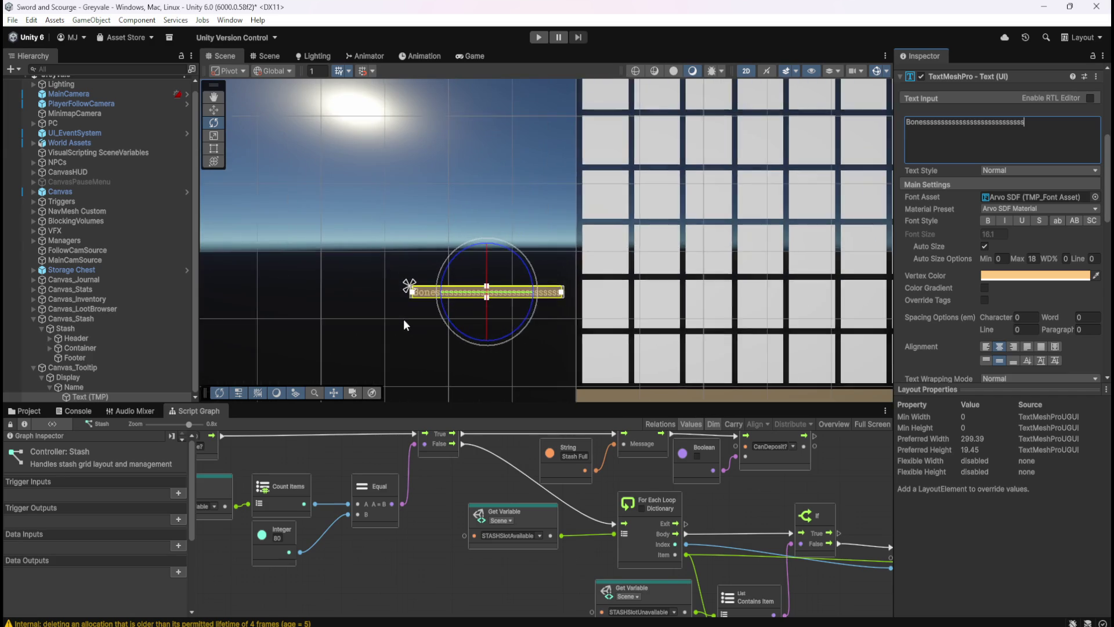
scroll(437, 294, up, 2)
text(s)
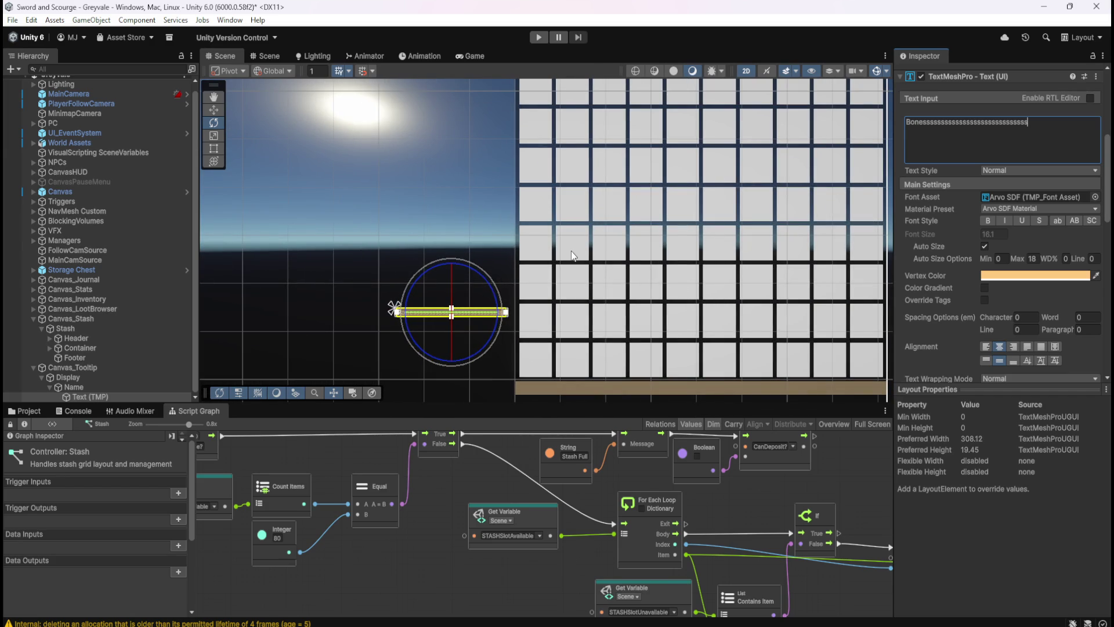
double_click(1064, 129)
text(Sw)
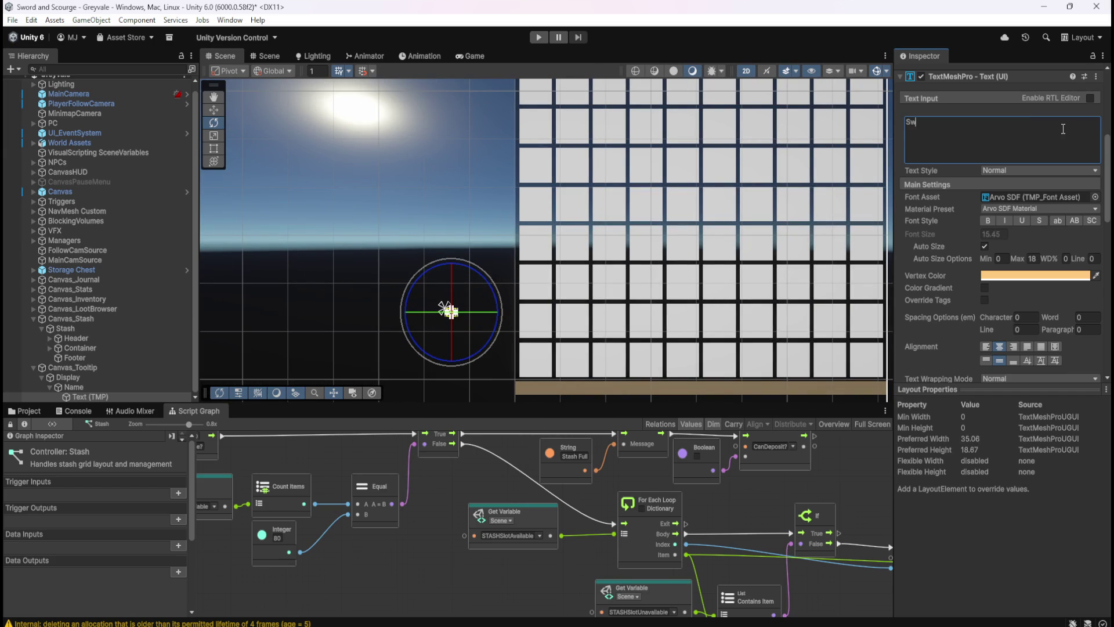
text(ord of Righteousness)
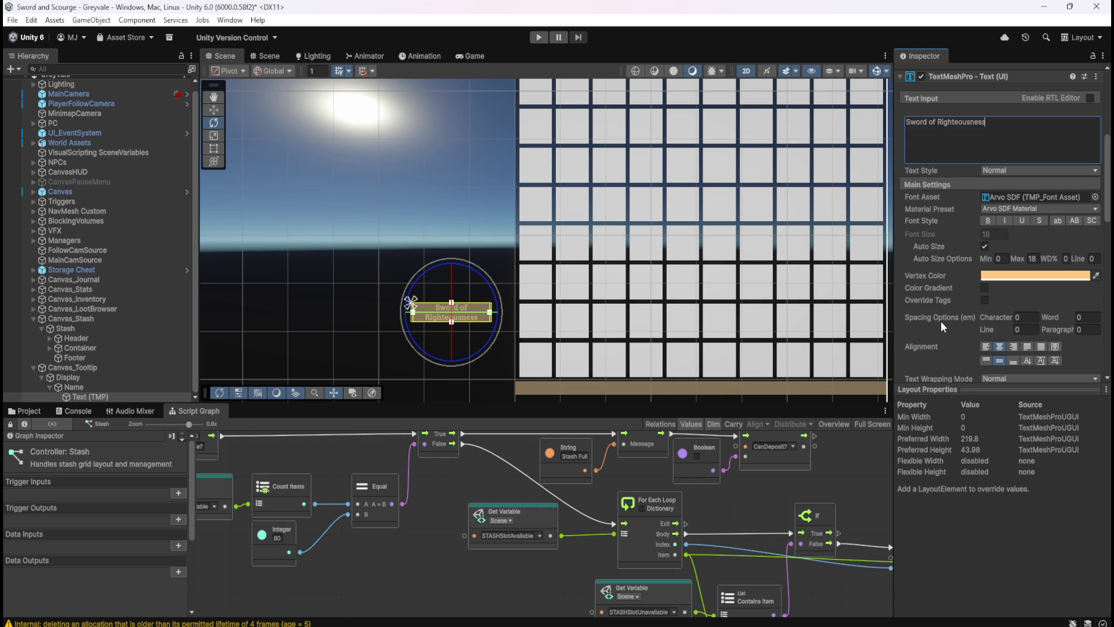
- With Auto Size kept on, extend the label and change it to 'Sword of crazinessss…' as a test
mouse_move(942, 322)
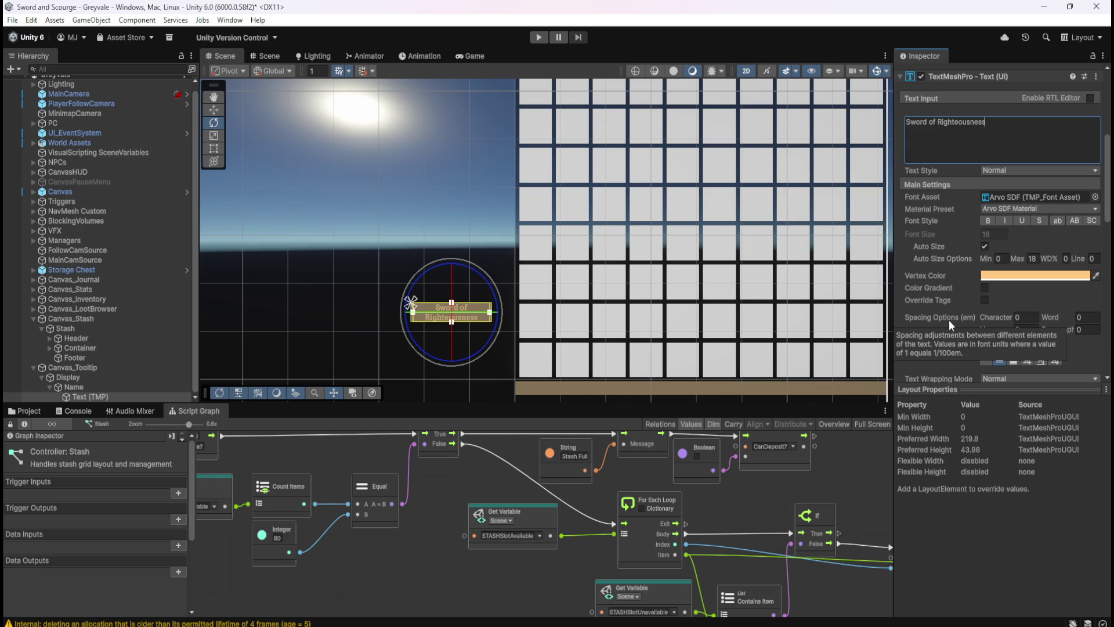
click(984, 245)
click(985, 247)
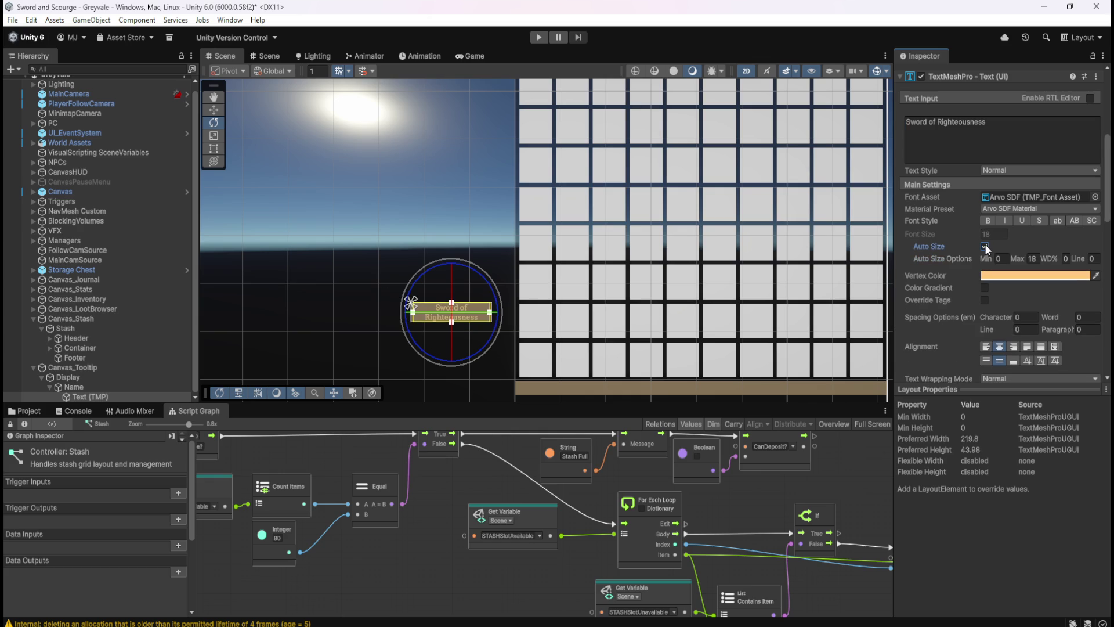
click(1018, 131)
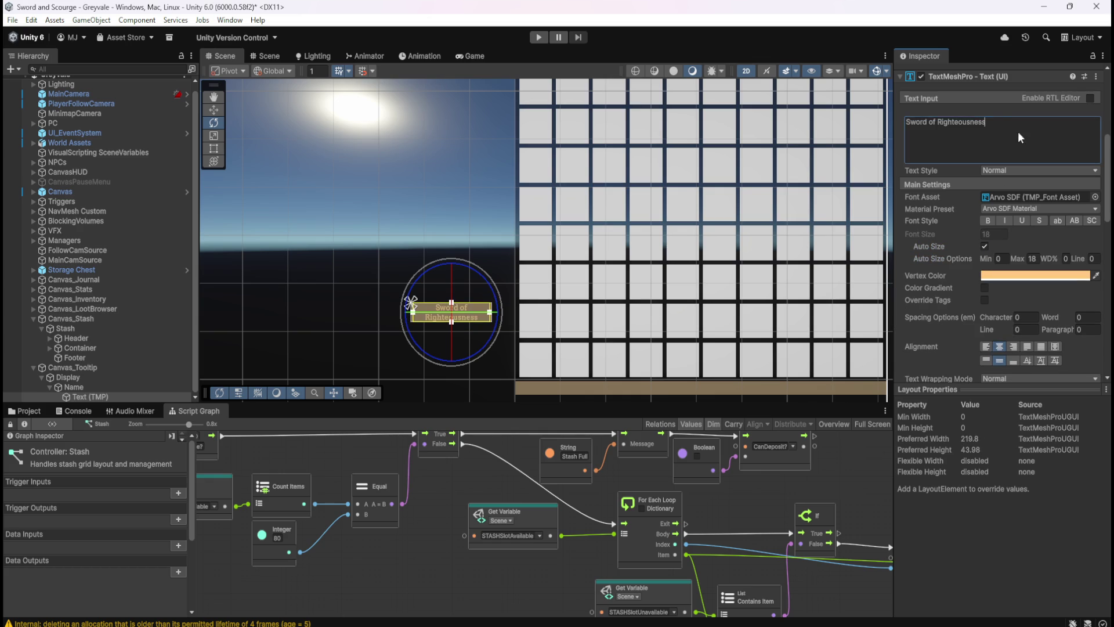
key(End)
text(ssssssssssssssssssssssssssssss)
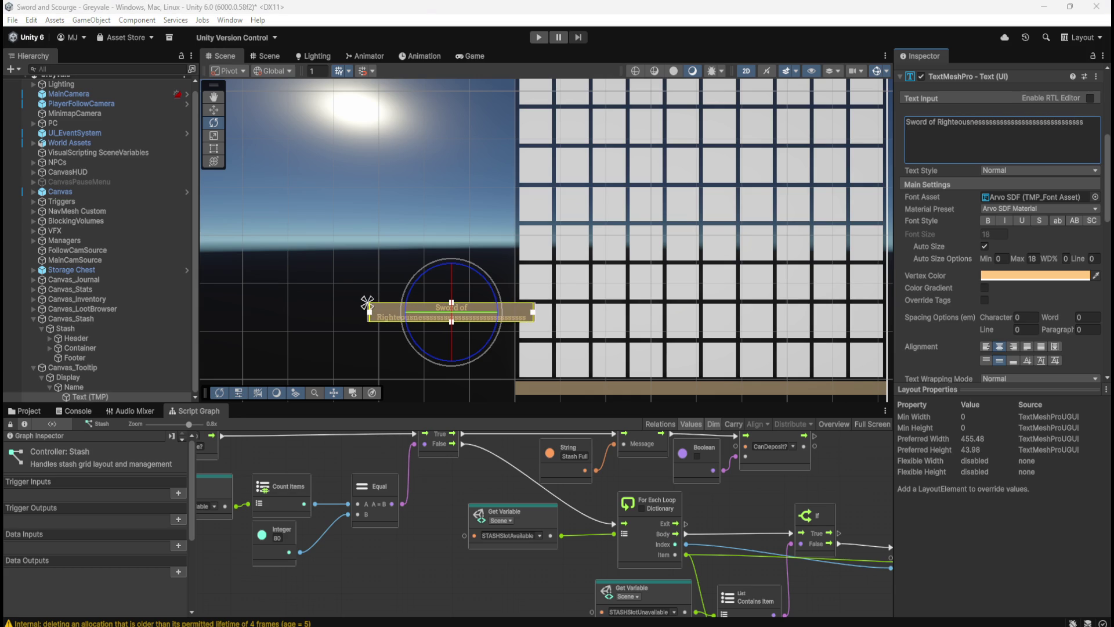
click(1087, 135)
drag(1087, 135, 931, 151)
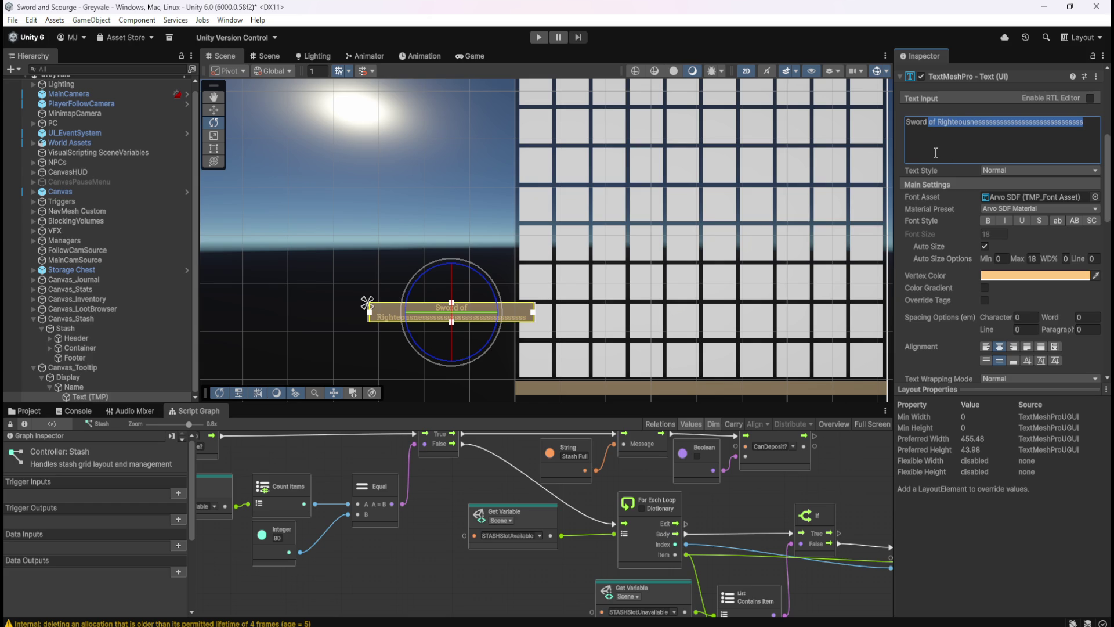
key(BackSpace)
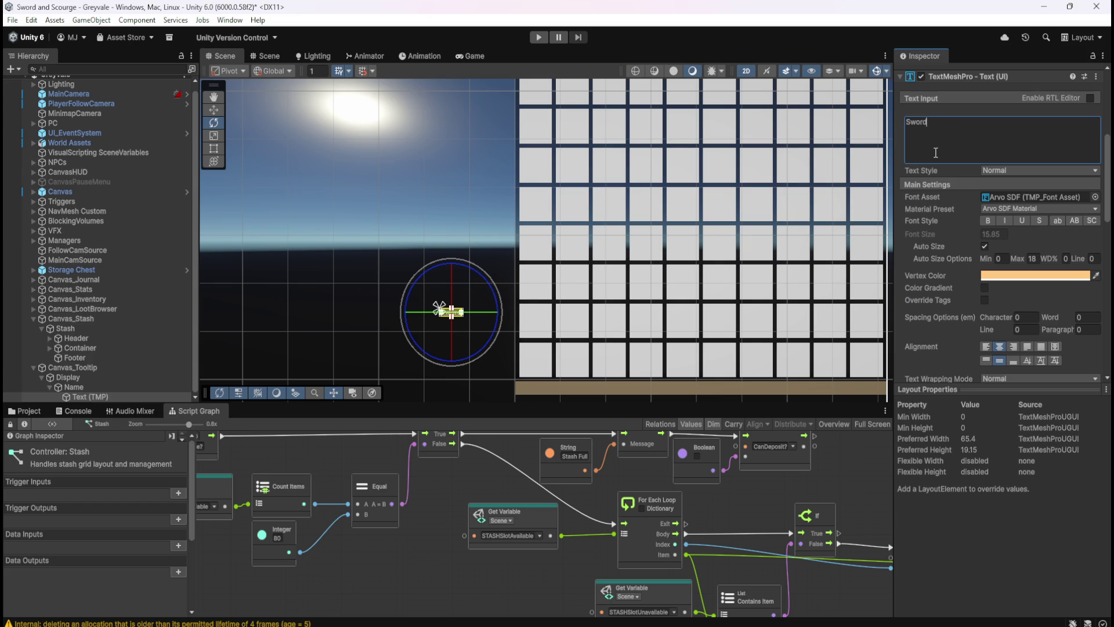
text(of crazinessssssssssssssssss)
- Replace the test string with a run of 's' characters, then with 'Bones'
scroll(304, 308, up, 5)
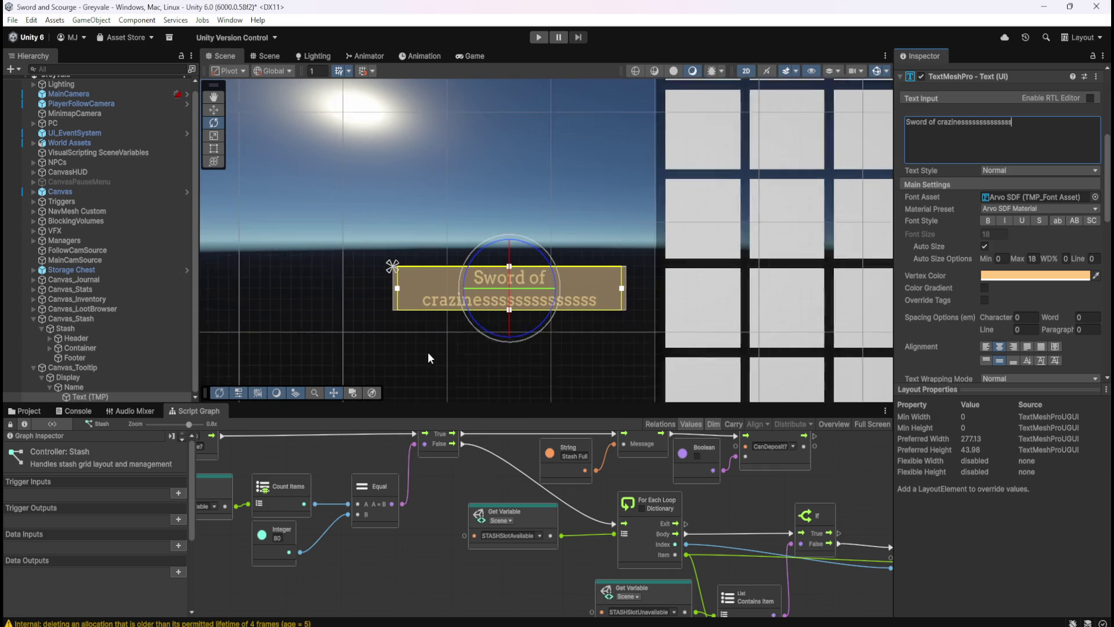
drag(1047, 131, 902, 130)
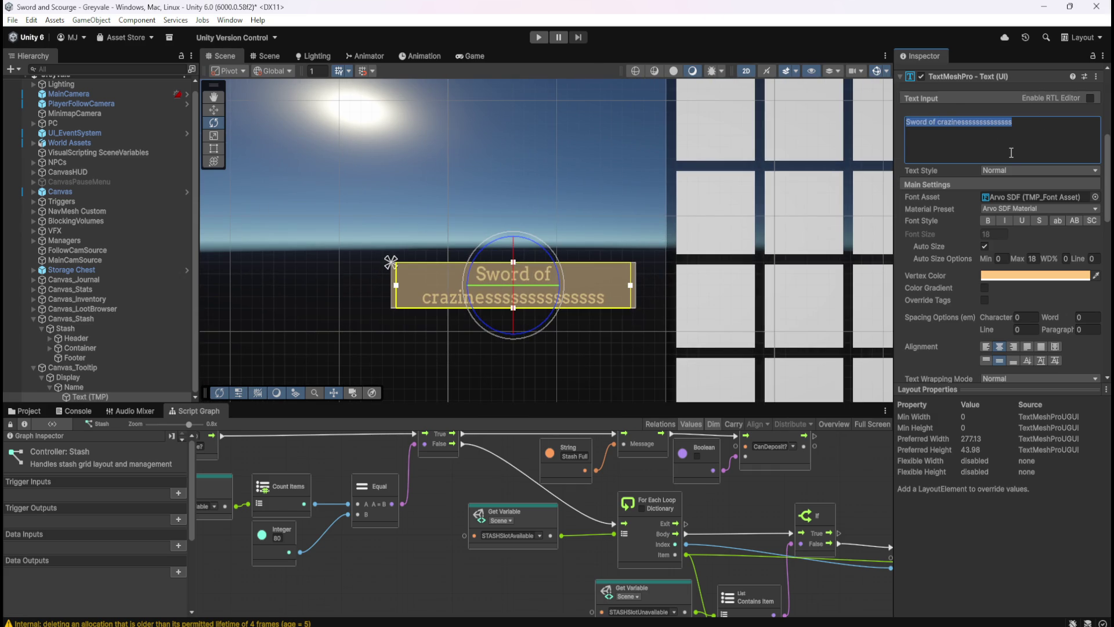
text(ssssssssssssssssssssssssssssss)
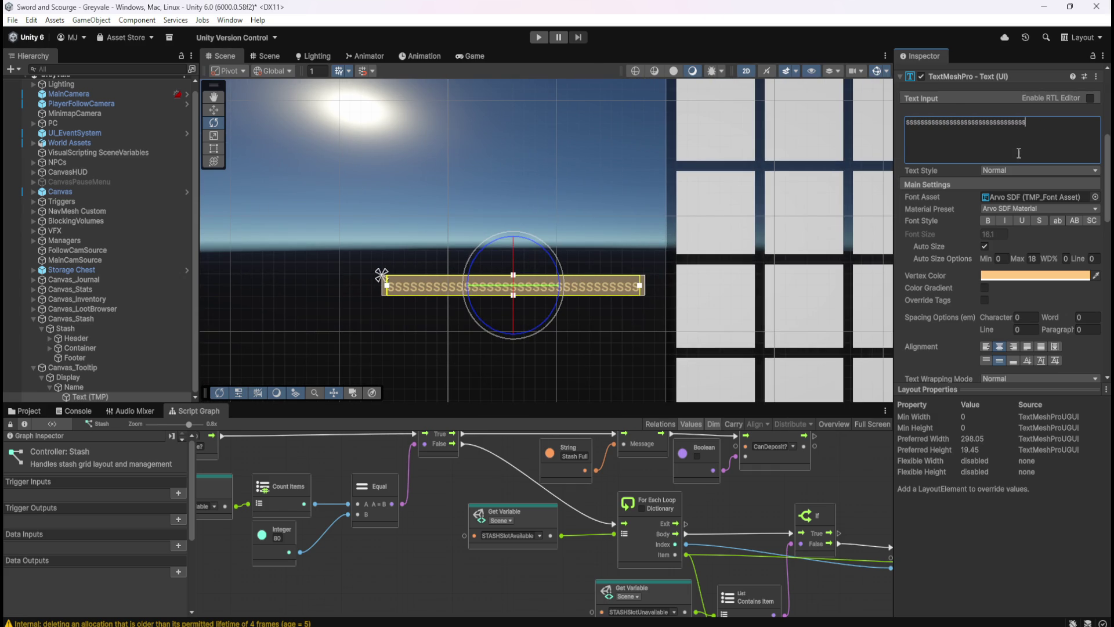
text( sd)
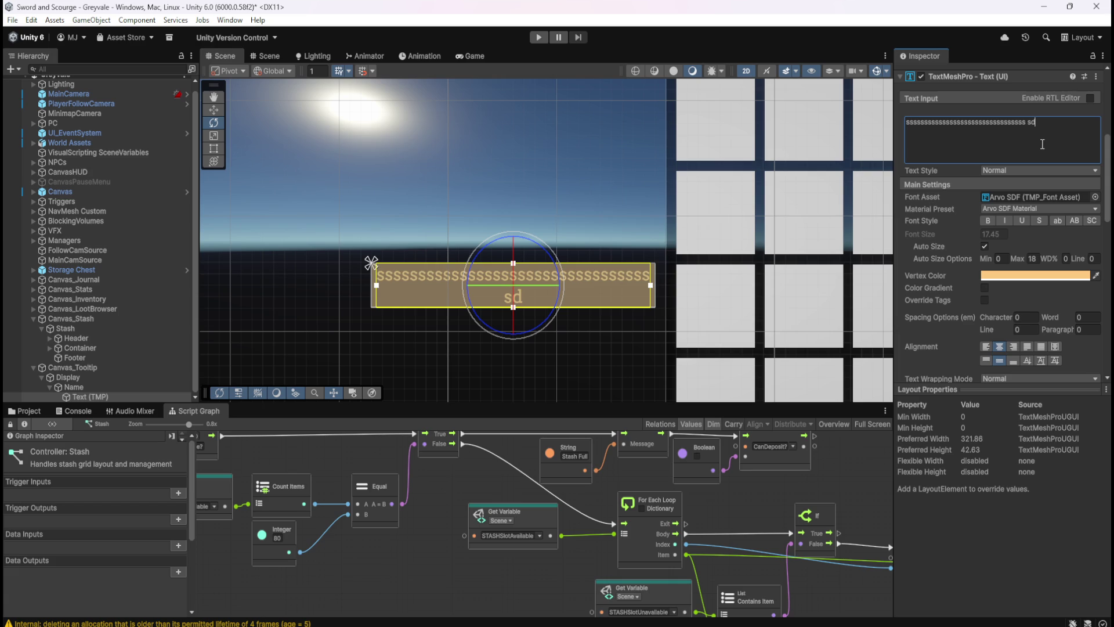
key(BackSpace)
key(BackSpace)
key(BackSpace)
key(BackSpace)
key(BackSpace)
key(BackSpace)
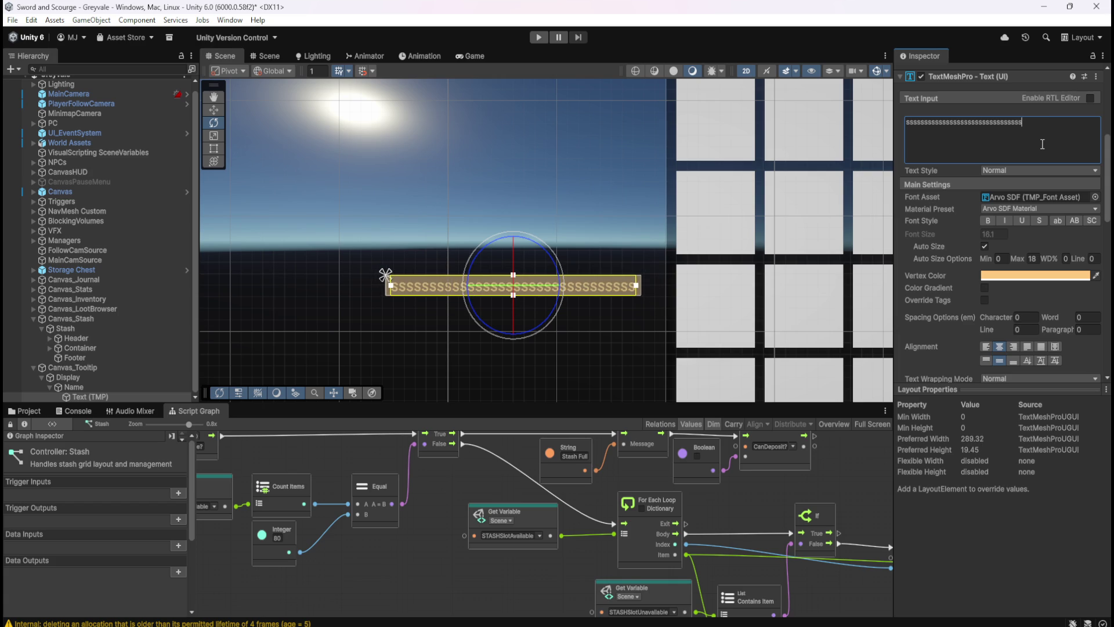
key(BackSpace)
key(BackSpace)
key(BackSpace)
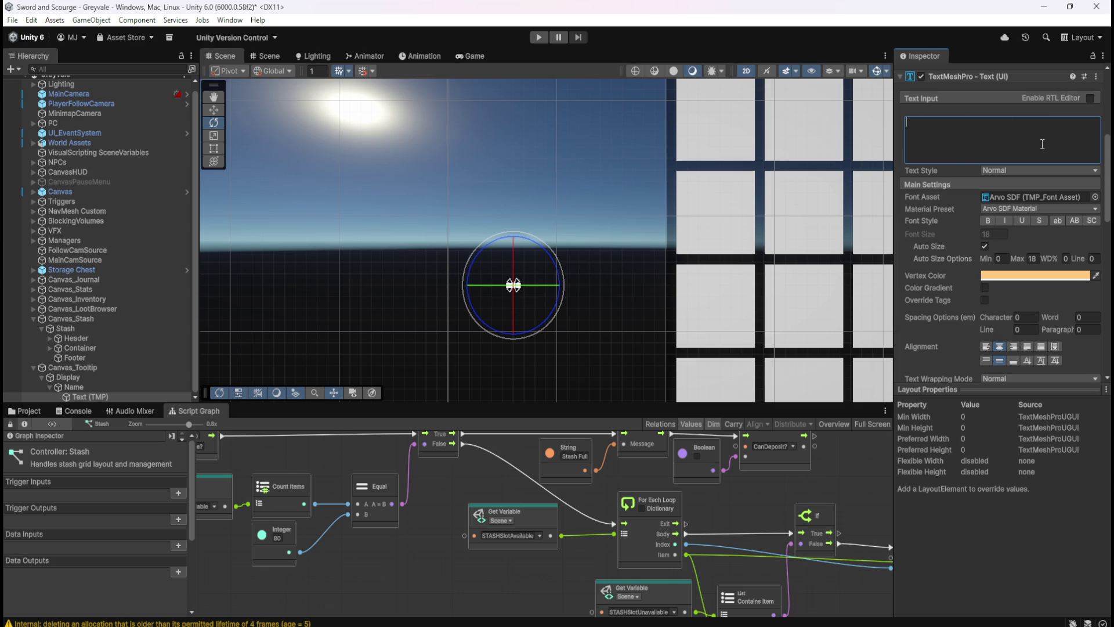
text(Bones)
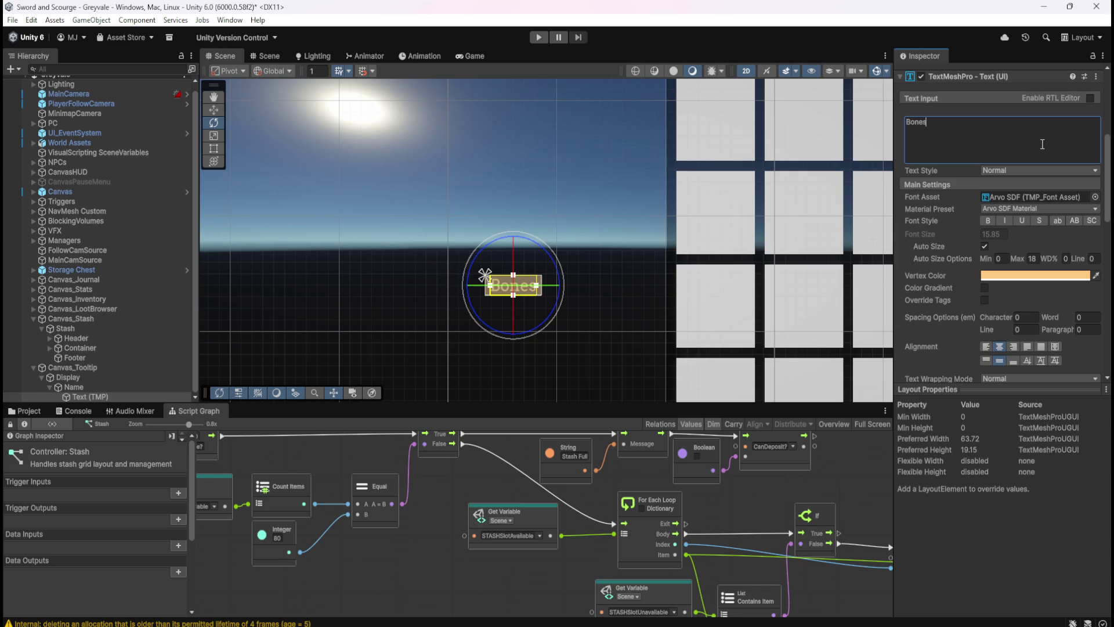
- Uncheck Control Child Size Height on Name, test 'Bonessssssss ofrighteousness', then reset the label to 'Bones'
click(145, 386)
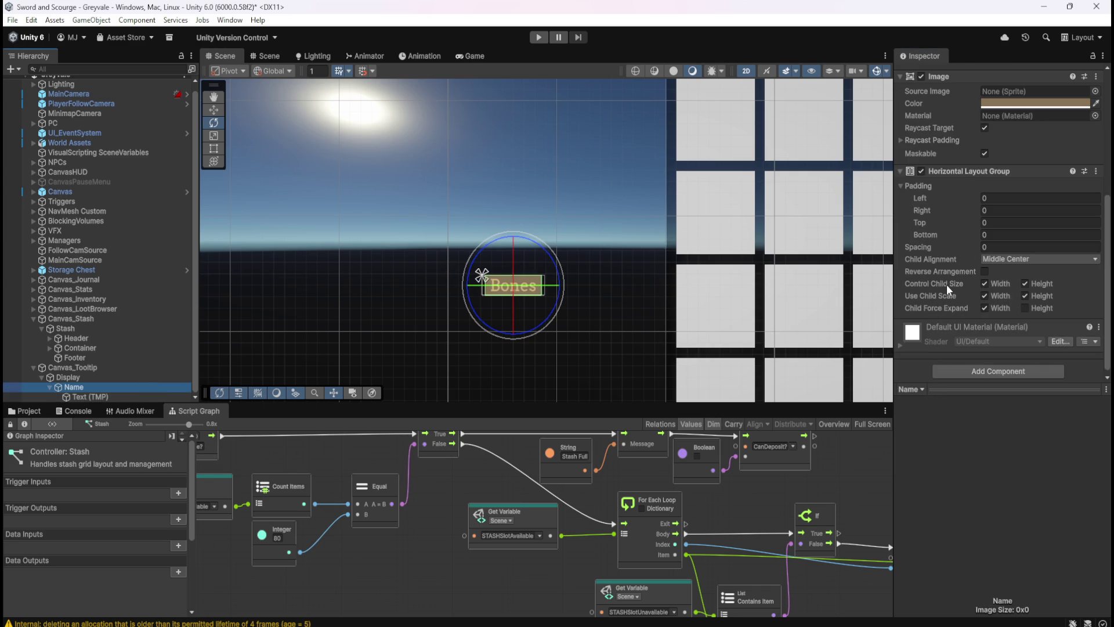
click(1025, 284)
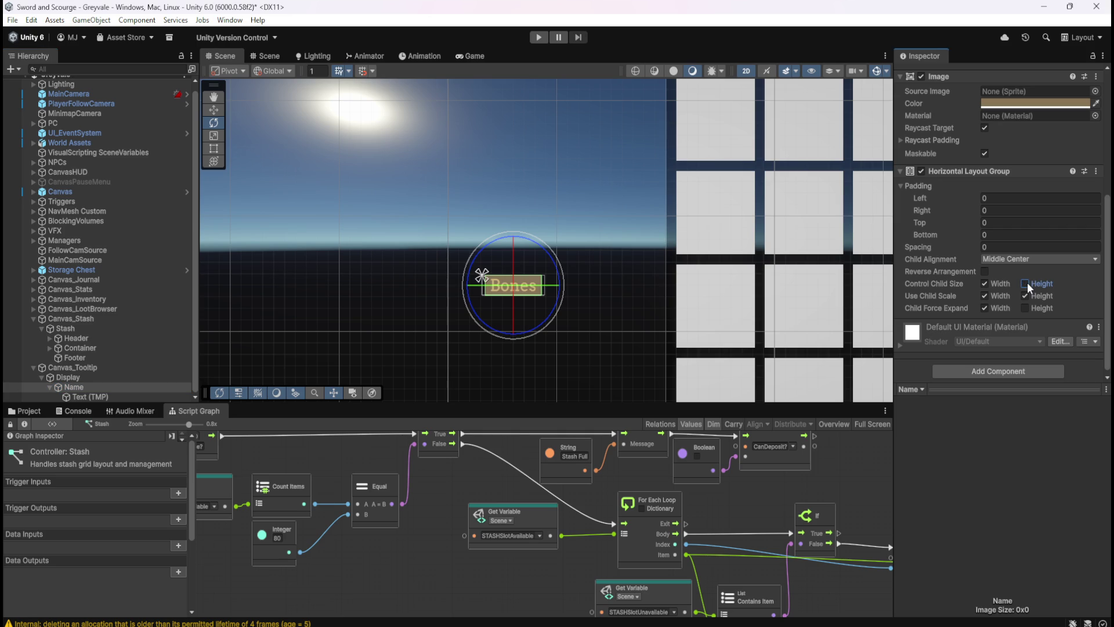
click(142, 394)
click(1026, 136)
text(sssssssss)
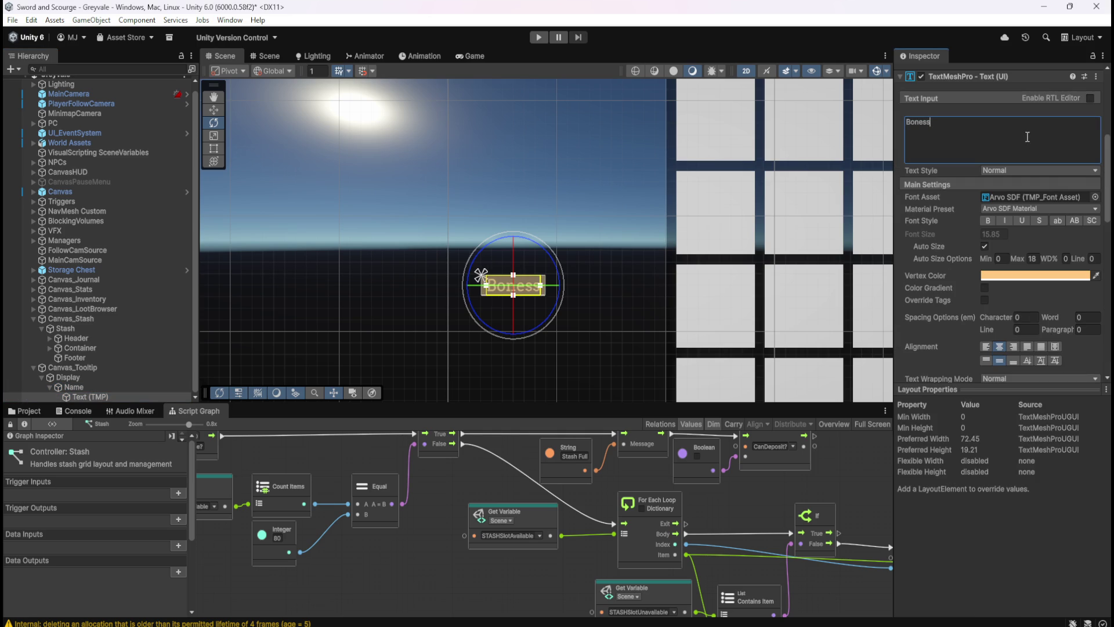
text( of)
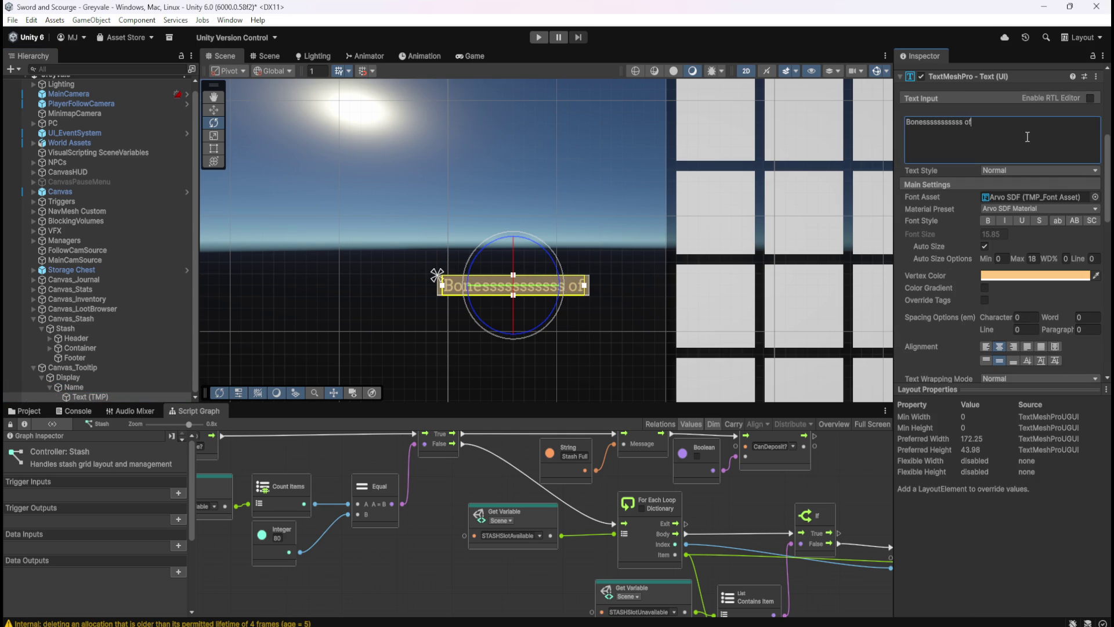
text( righteou)
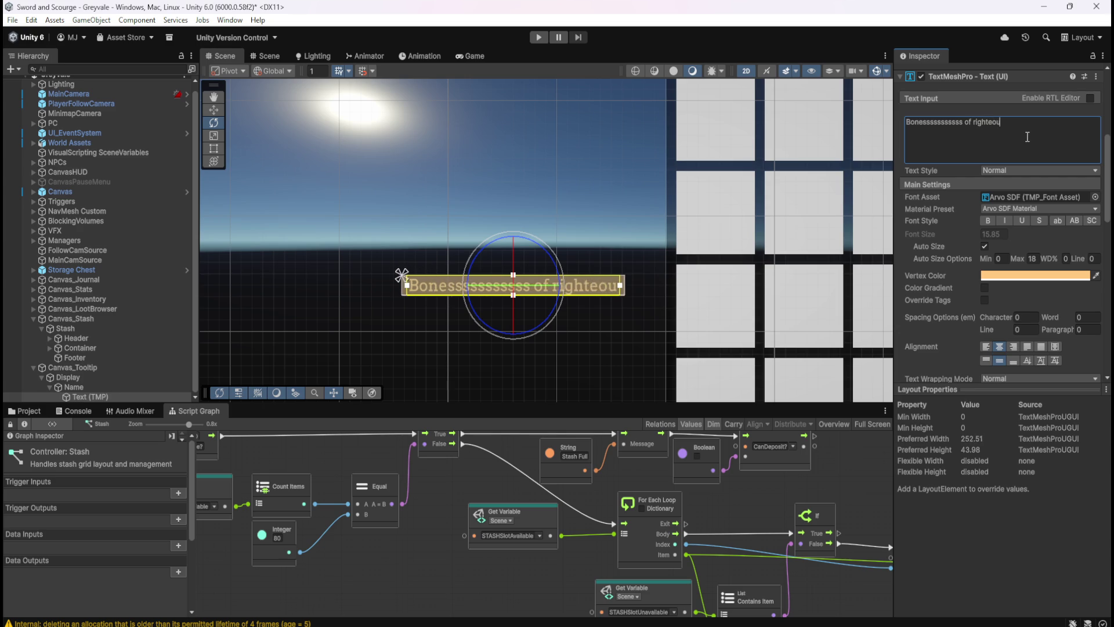
text(sness)
key(ctrl+a)
key(BackSpace)
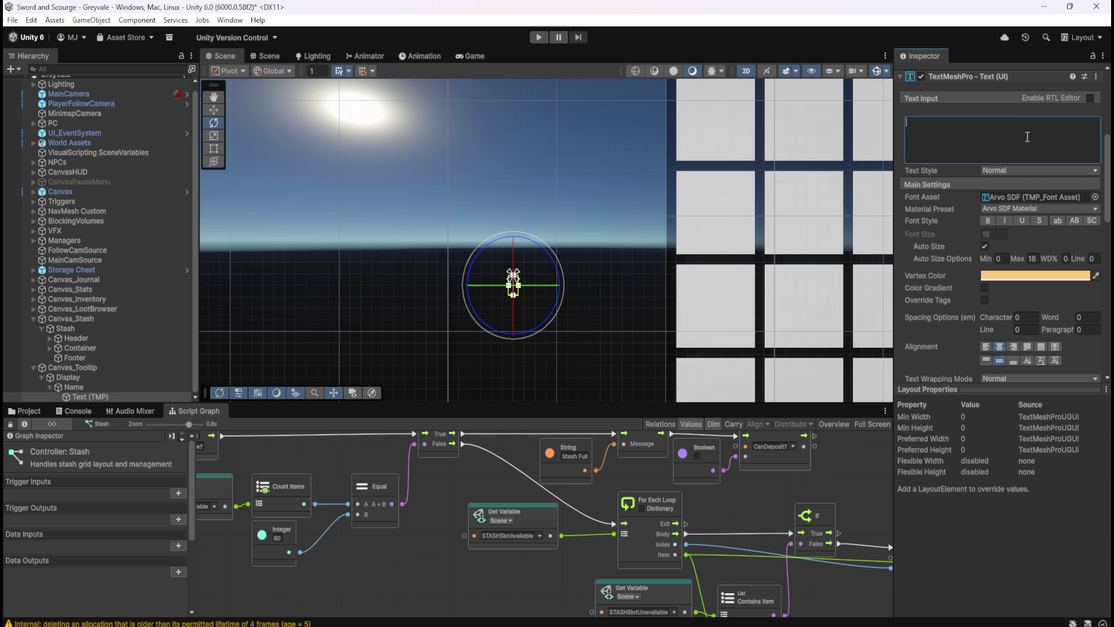
text(Bones)
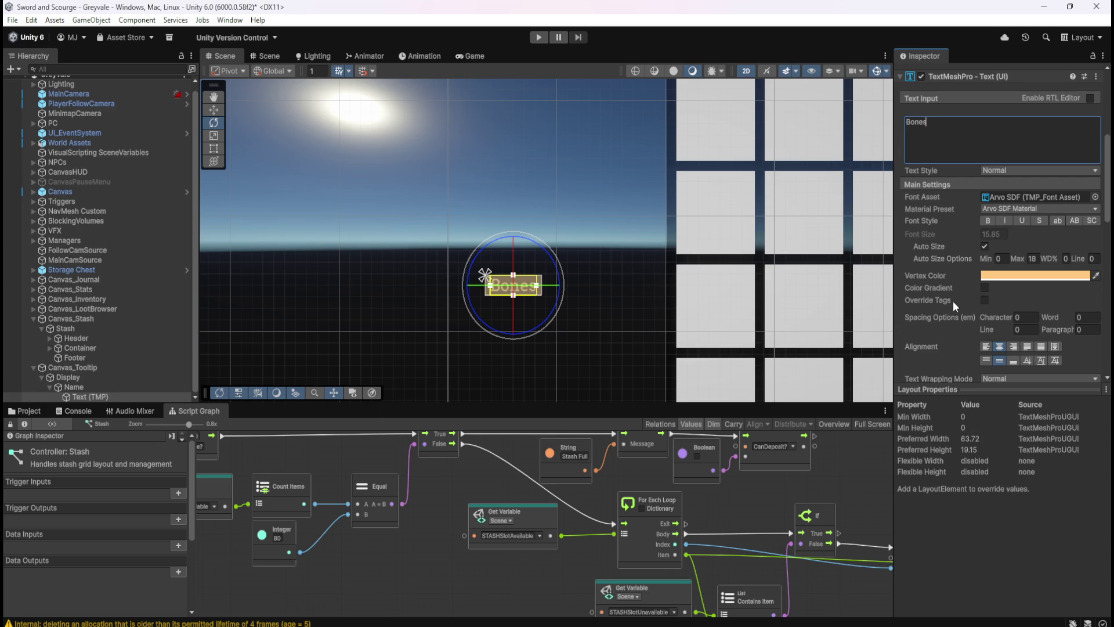
scroll(953, 302, down, 5)
scroll(953, 301, up, 10)
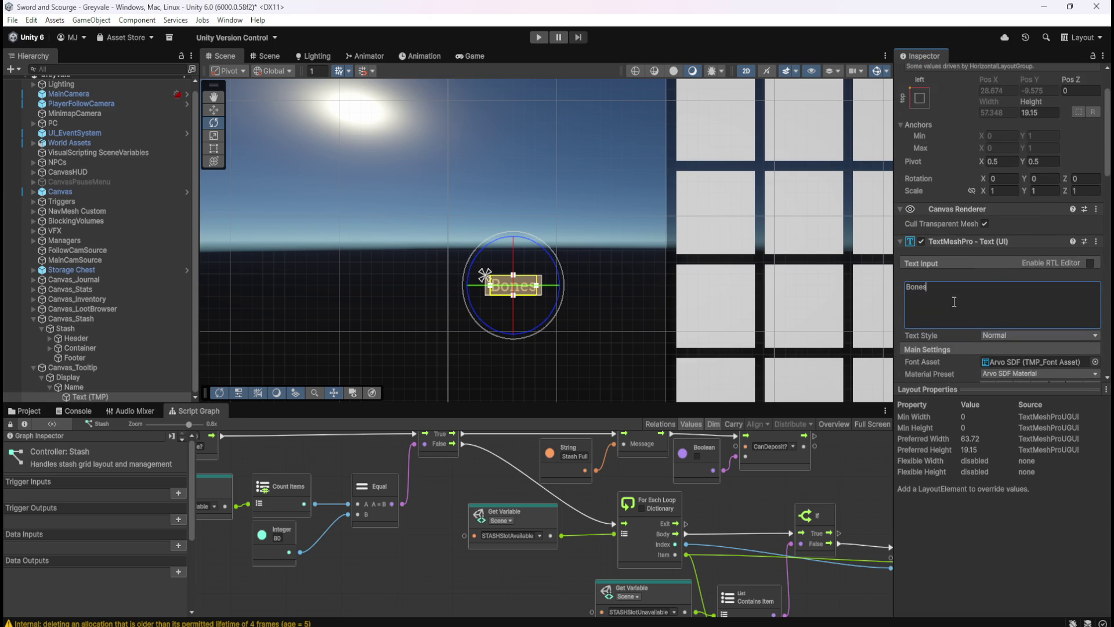
scroll(949, 319, up, 1)
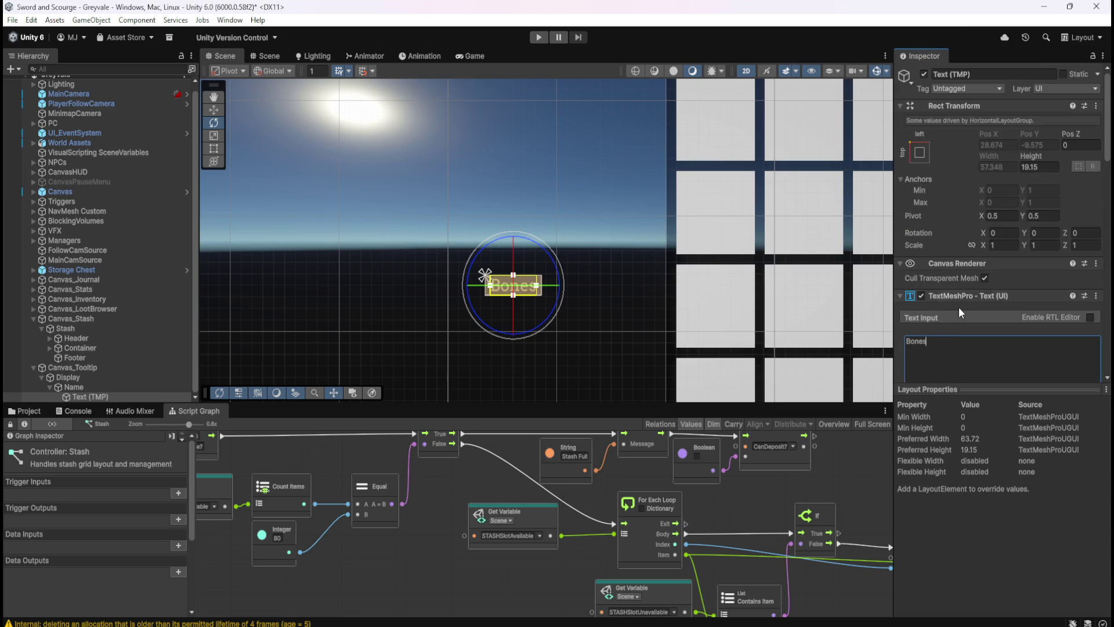
scroll(959, 304, down, 3)
click(143, 386)
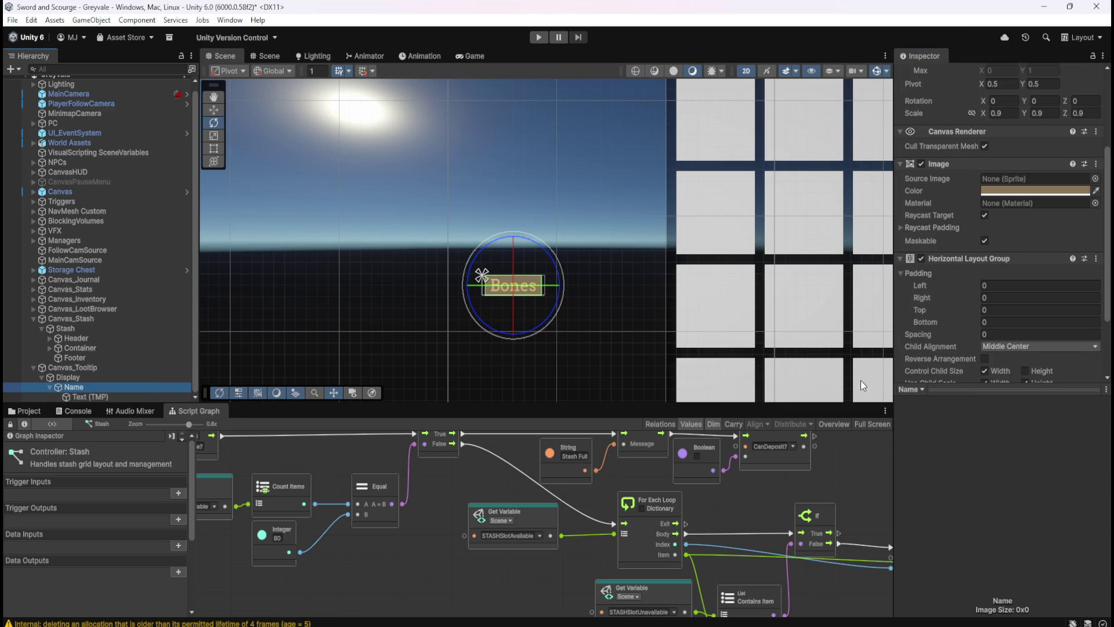
scroll(513, 315, up, 3)
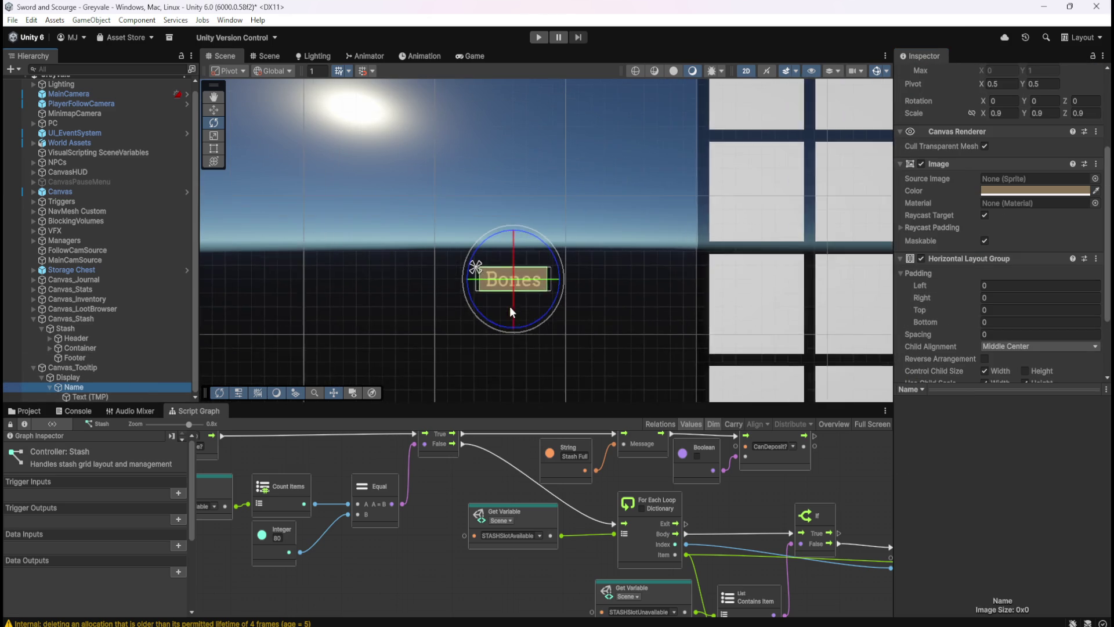
click(106, 395)
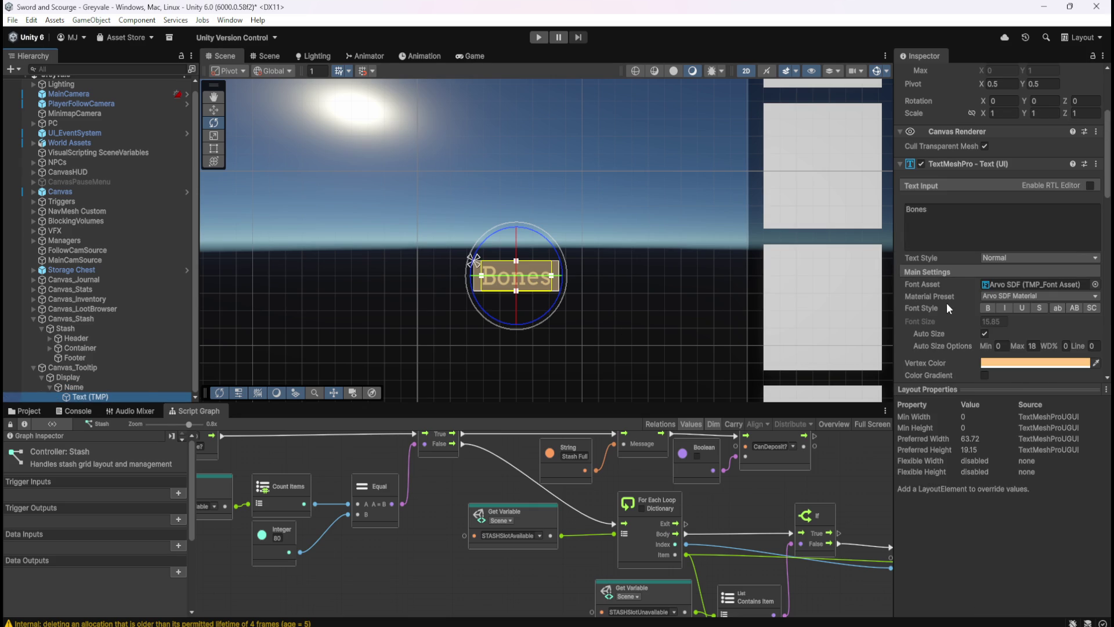
scroll(947, 306, down, 5)
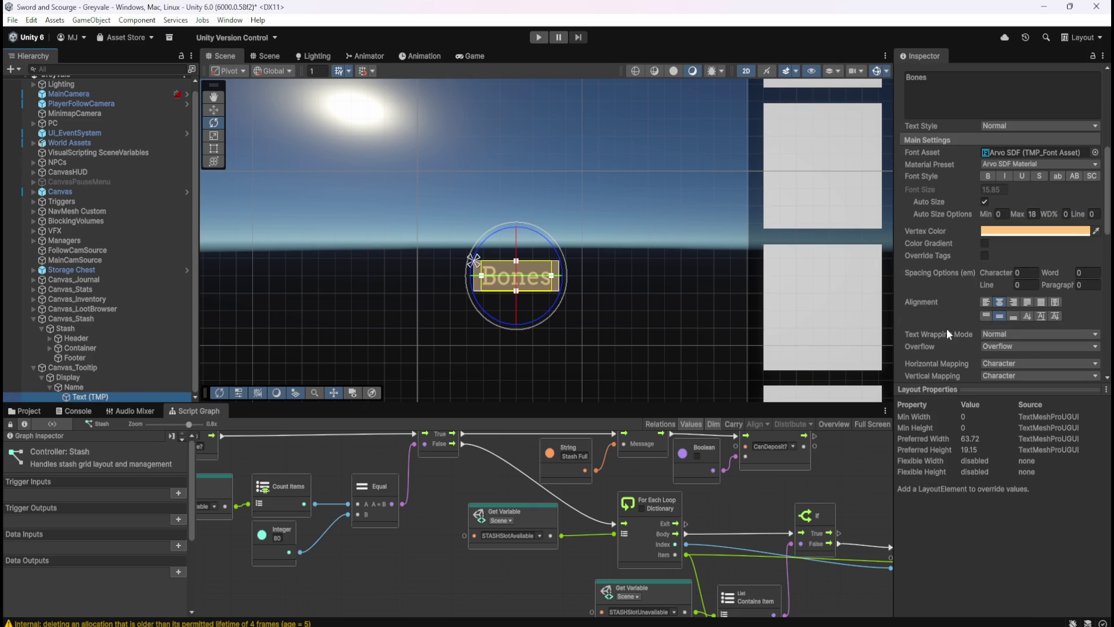
scroll(946, 321, down, 3)
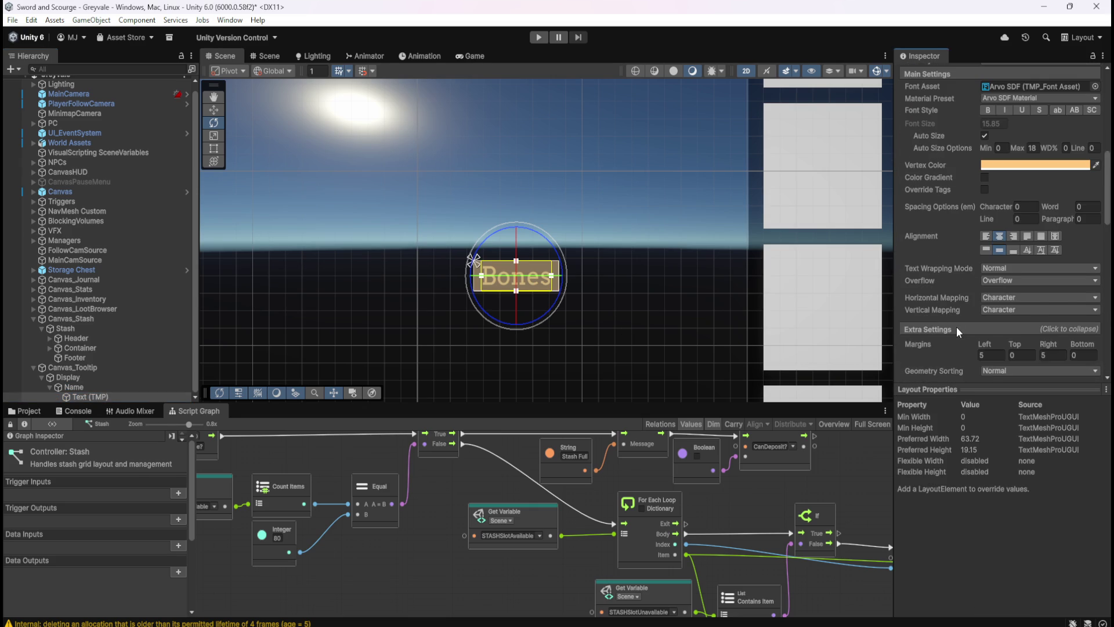
scroll(956, 326, down, 2)
scroll(515, 279, up, 1)
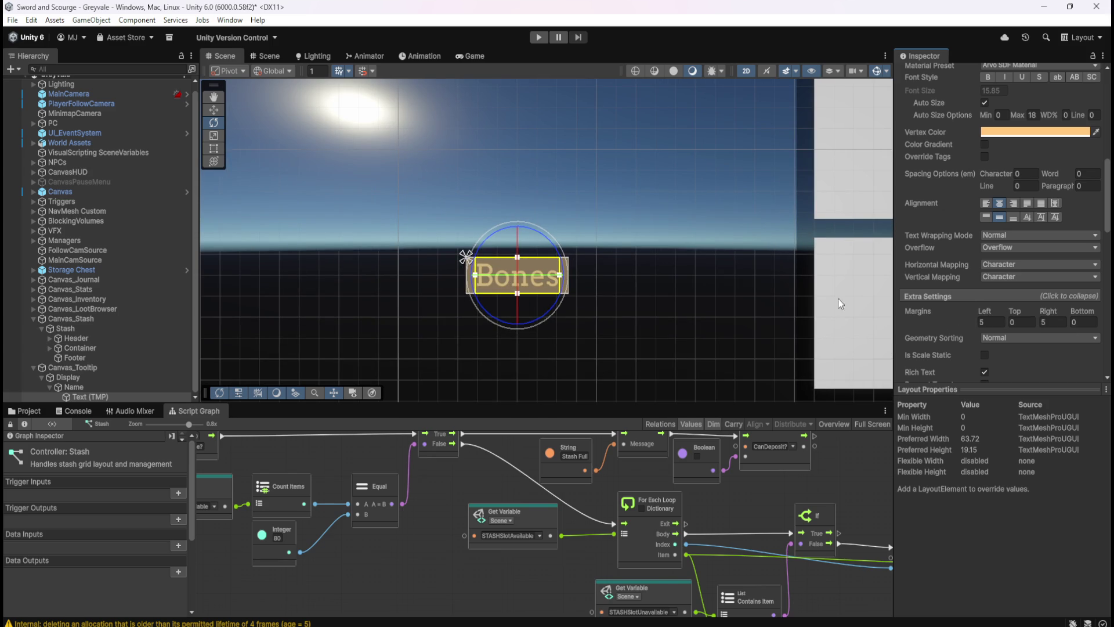
scroll(523, 269, up, 3)
scroll(939, 274, up, 5)
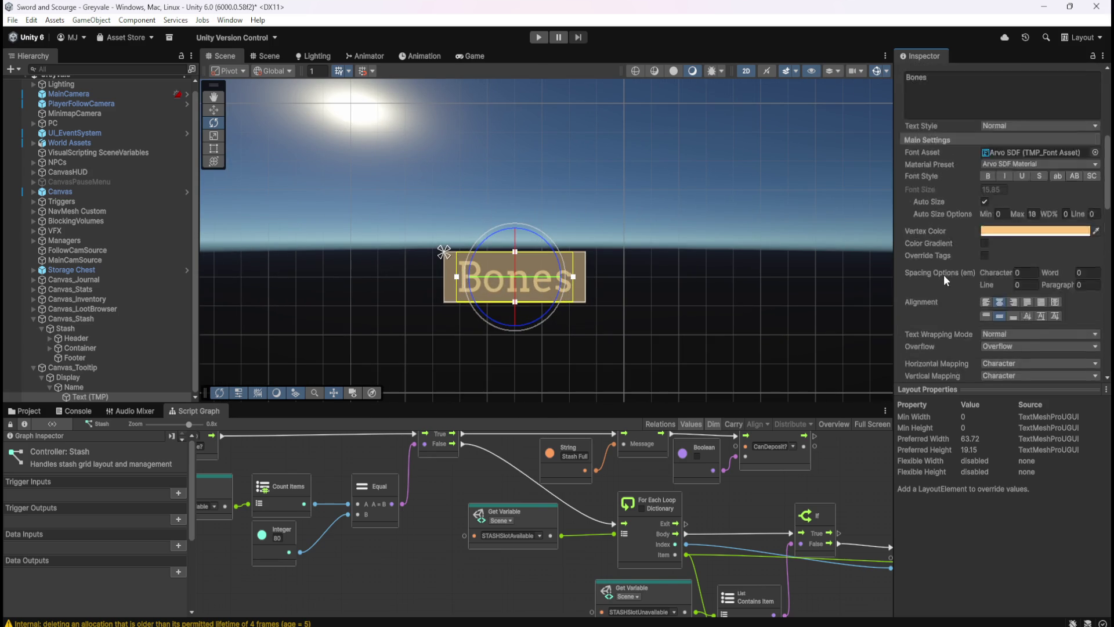
click(995, 189)
text(ssssssss)
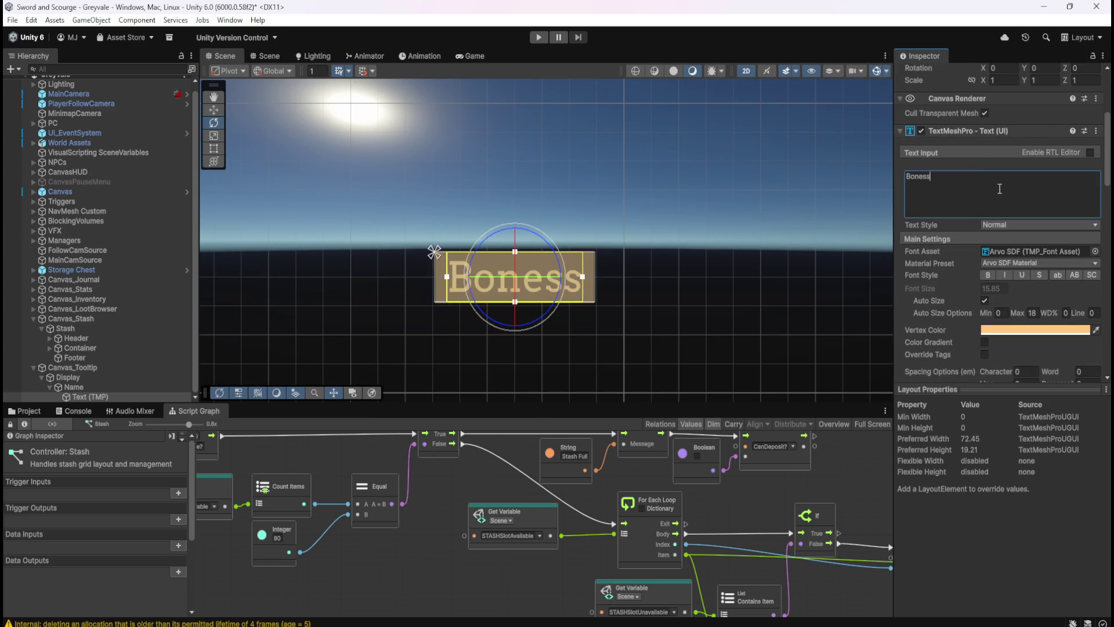
key(BackSpace)
key(BackSpace)
key(BackSpace)
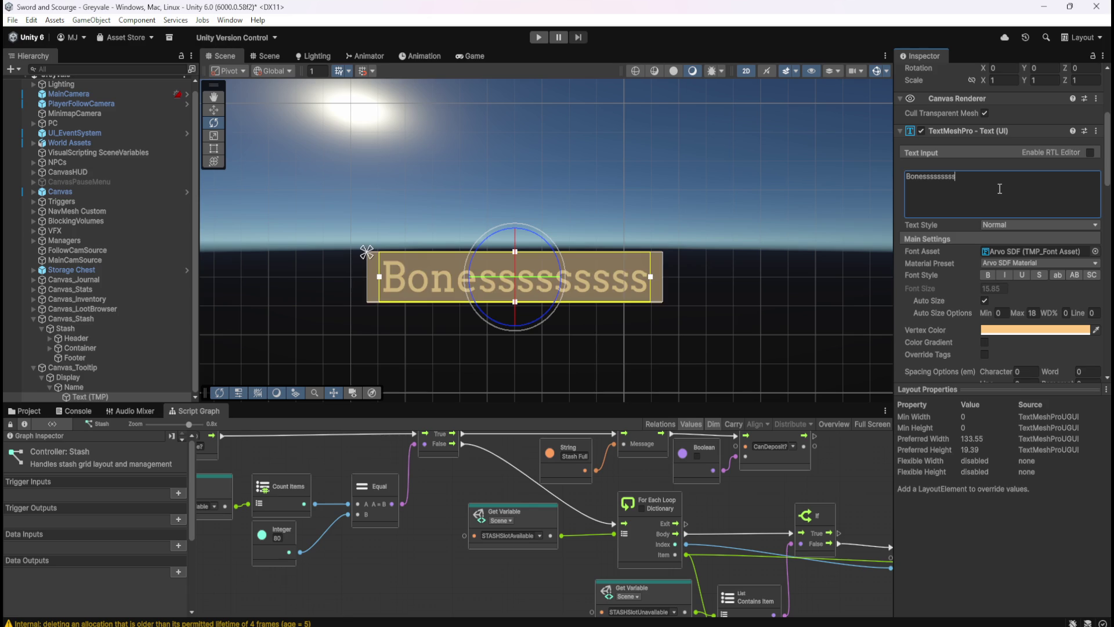
key(BackSpace)
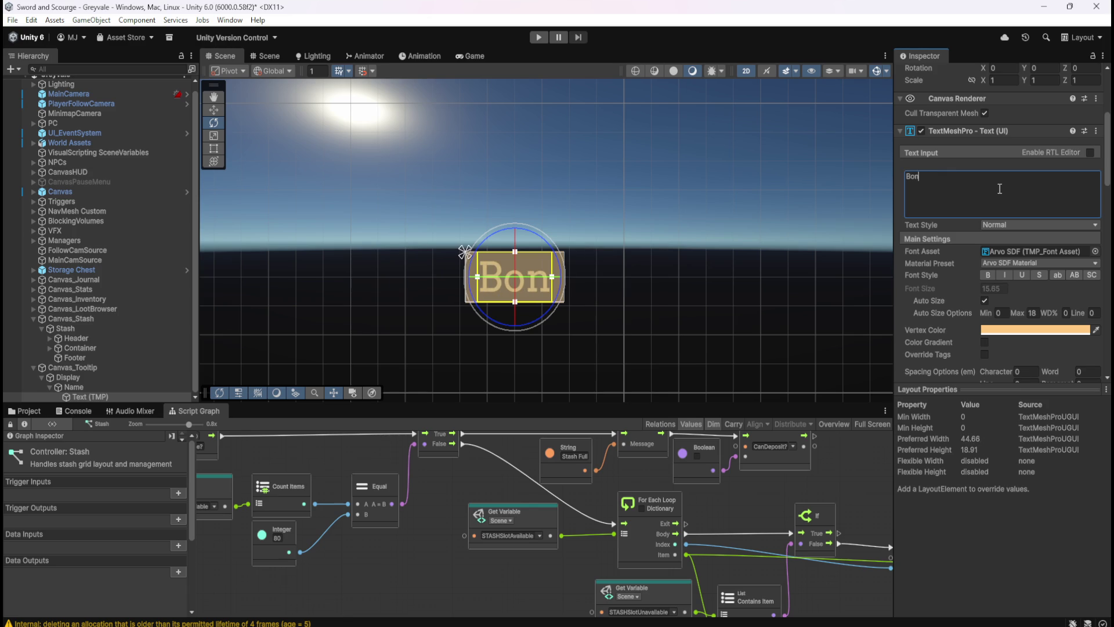
key(BackSpace)
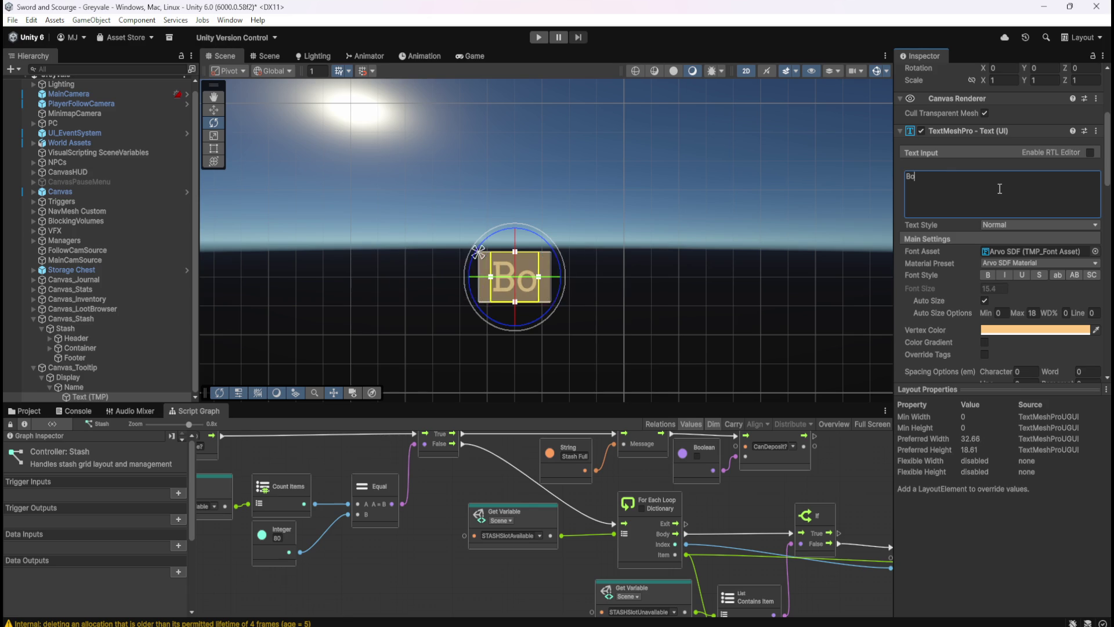
text(qwdqweqwje)
key(BackSpace)
key(BackSpace)
key(BackSpace)
key(BackSpace)
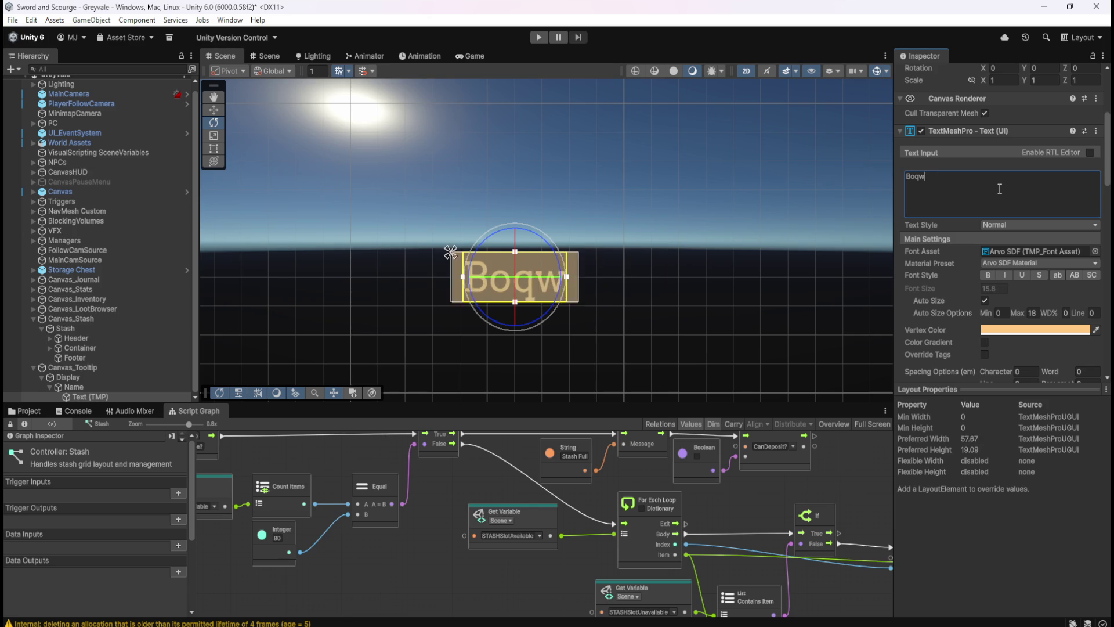
text(nes)
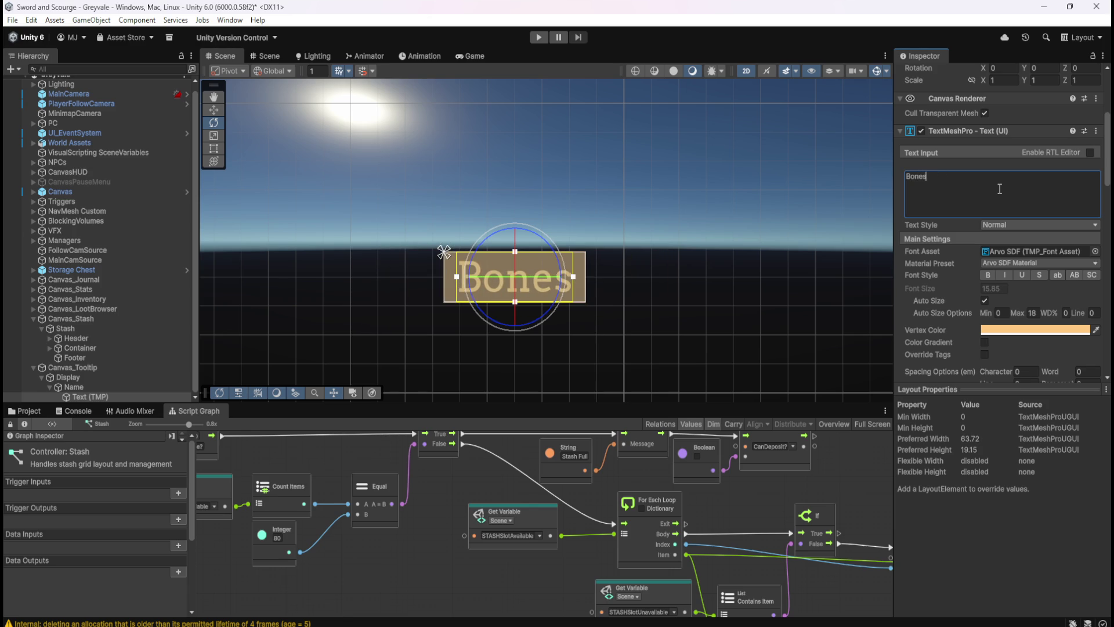
scroll(587, 306, down, 8)
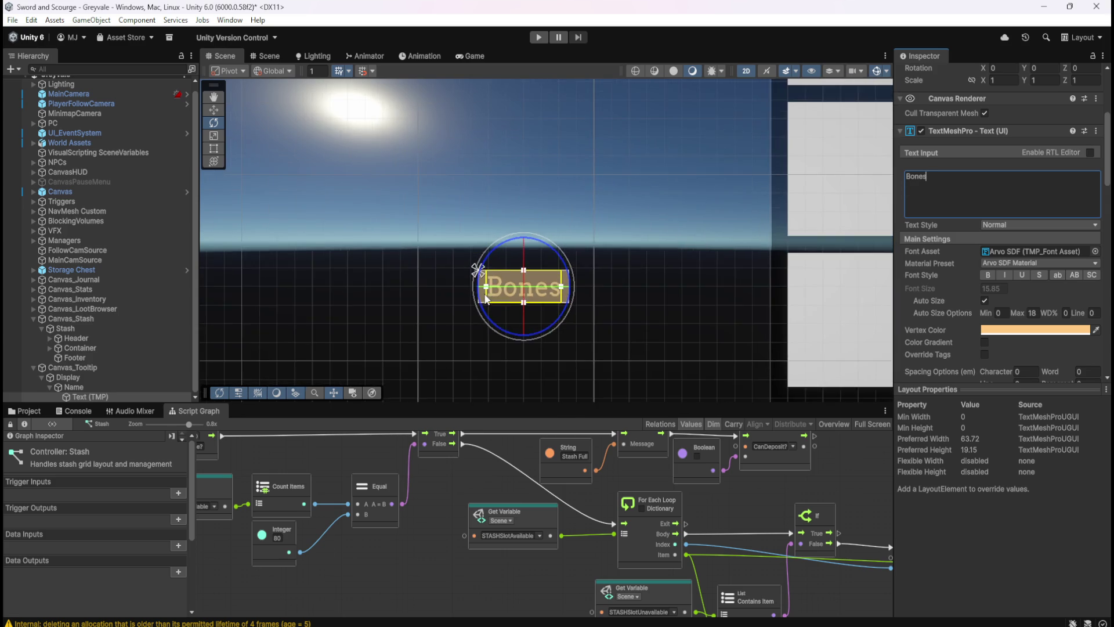
scroll(438, 296, up, 2)
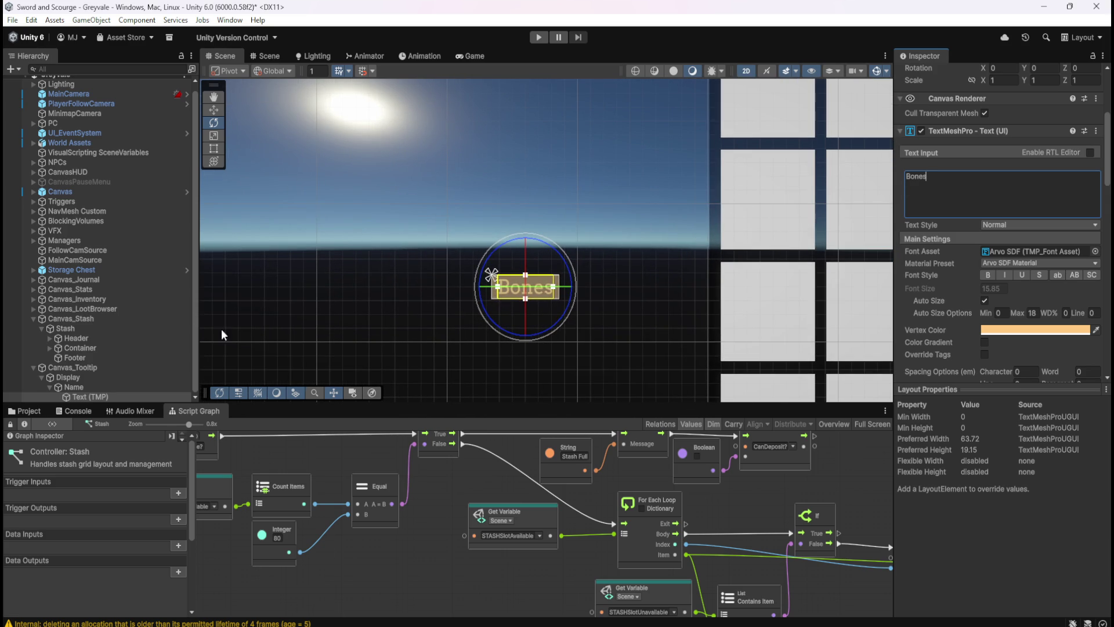
click(88, 385)
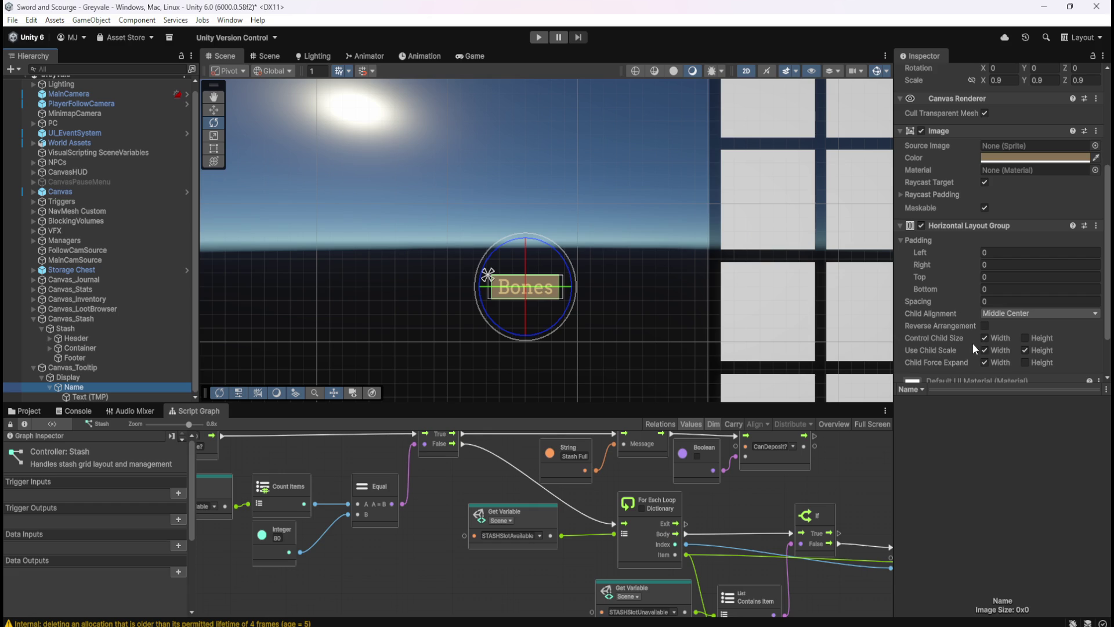
- Frame the Bones label with F, then fold the Name object's children away in the Hierarchy
scroll(956, 362, down, 1)
scroll(955, 362, up, 1)
scroll(955, 361, down, 1)
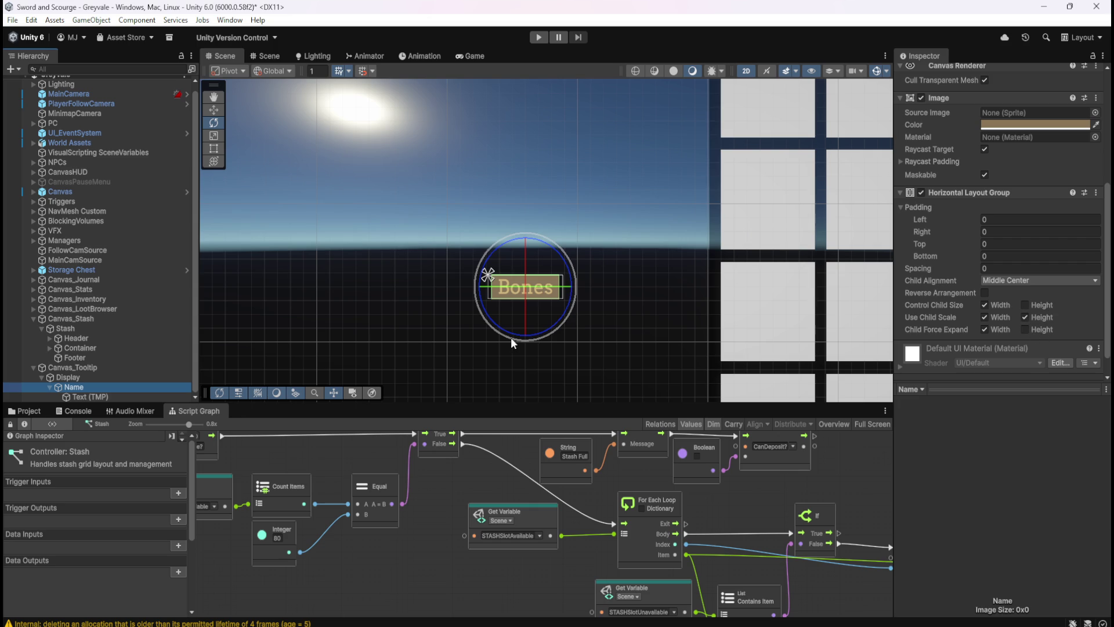
key(f)
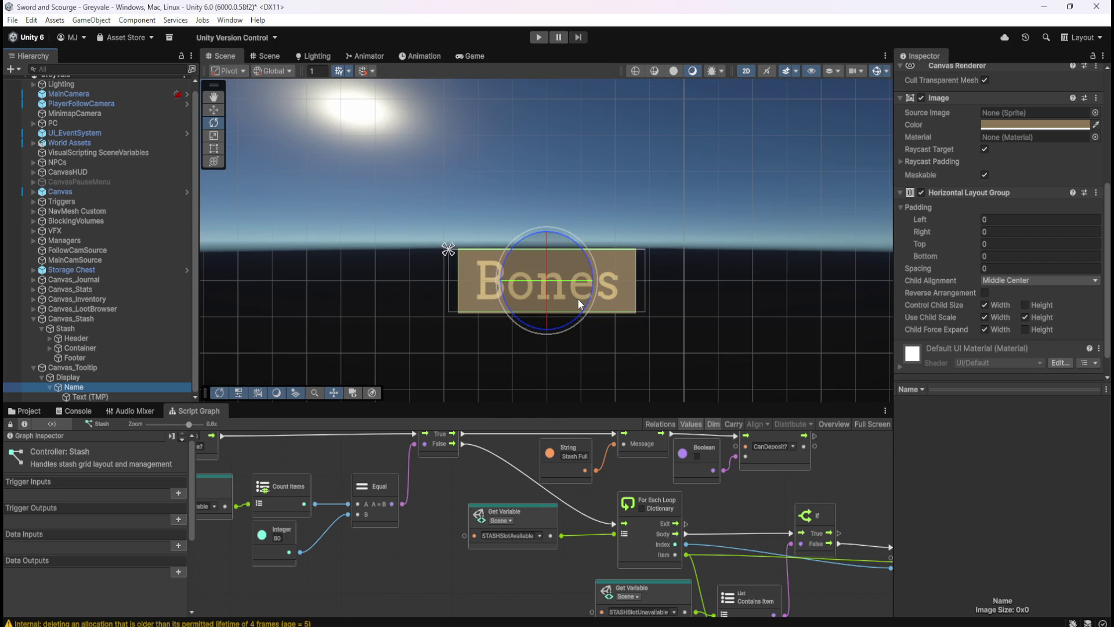
scroll(522, 316, down, 1)
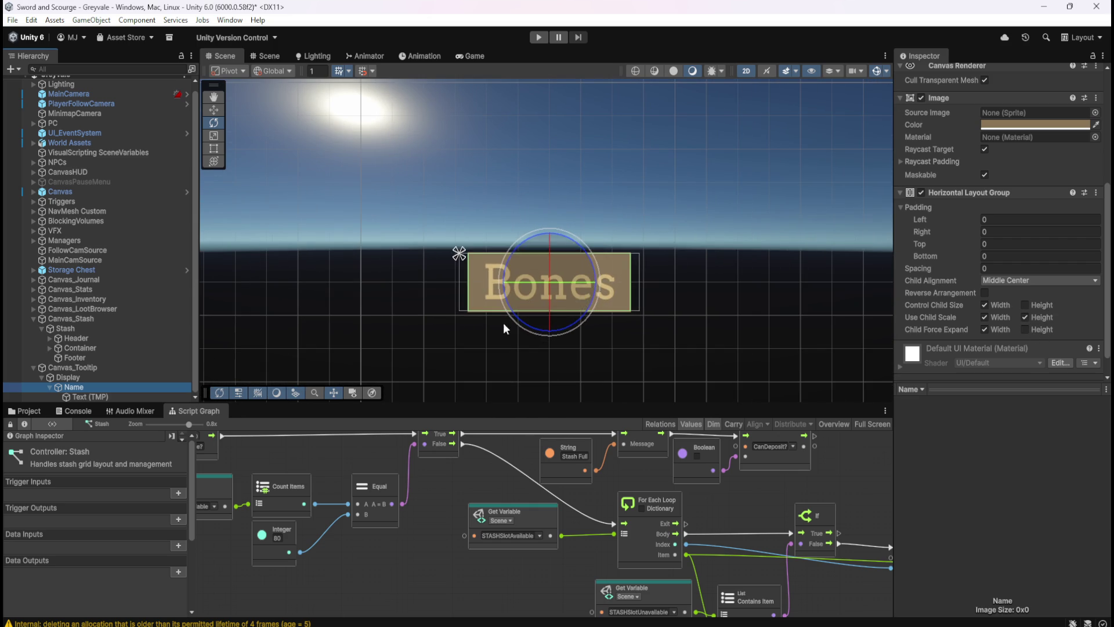
click(72, 395)
click(83, 387)
click(81, 395)
click(60, 387)
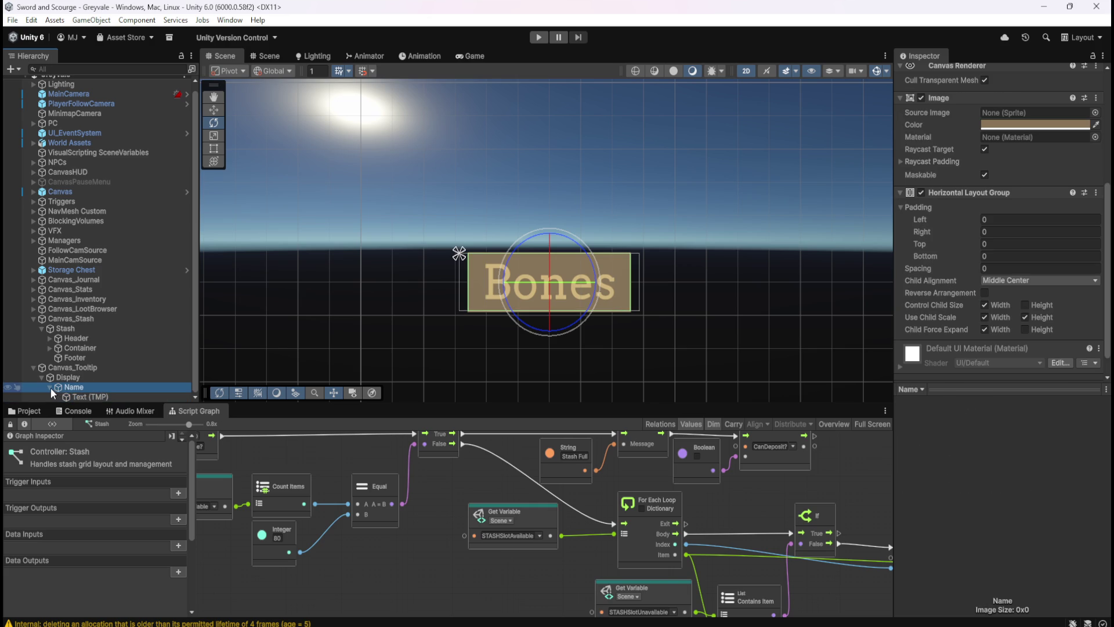
click(49, 388)
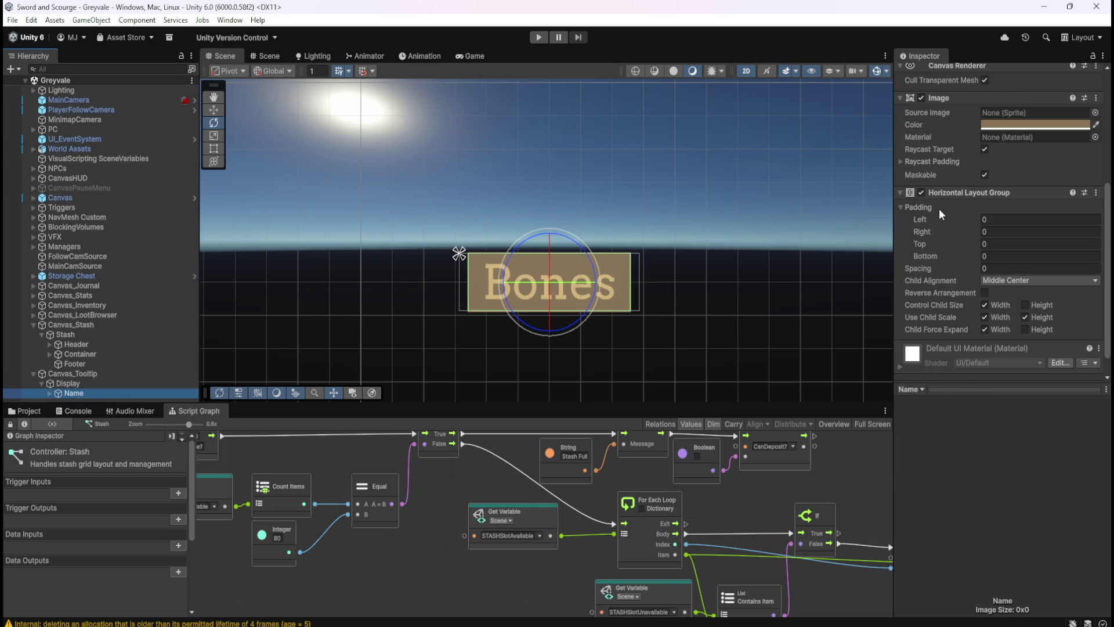
click(79, 383)
click(76, 392)
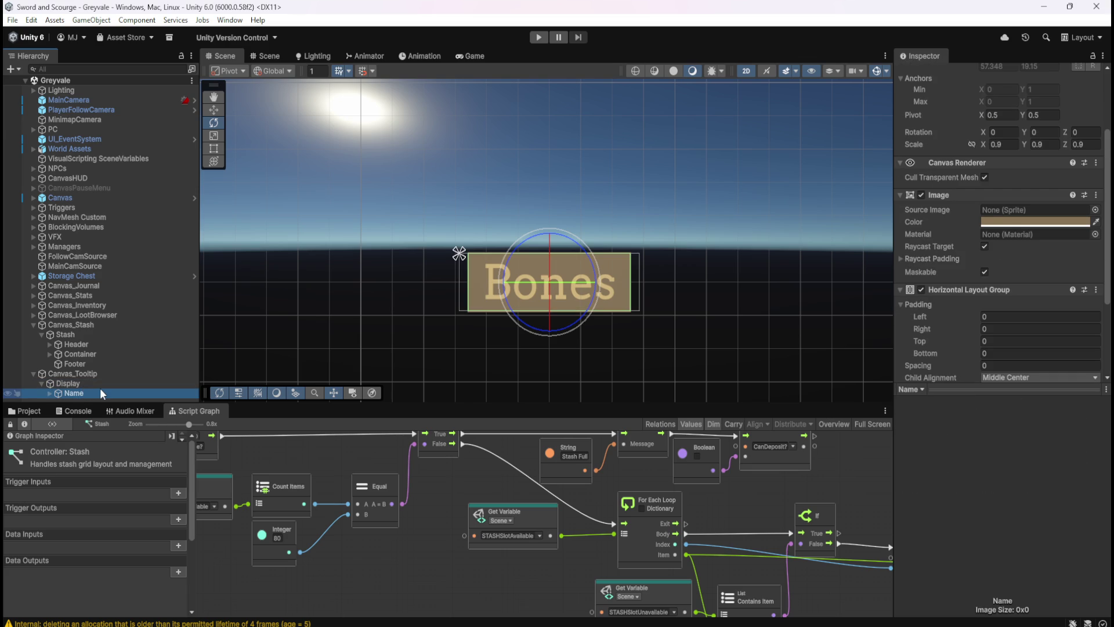
- Duplicate the Name panel and rename the copy 'Description'
key(ctrl+d)
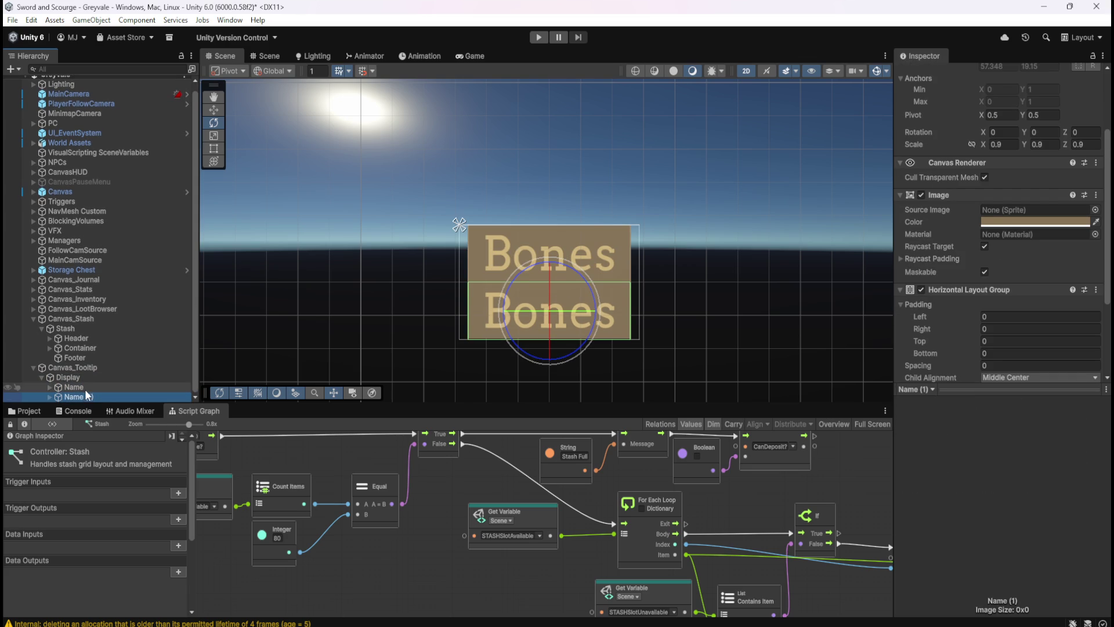
click(82, 395)
click(116, 393)
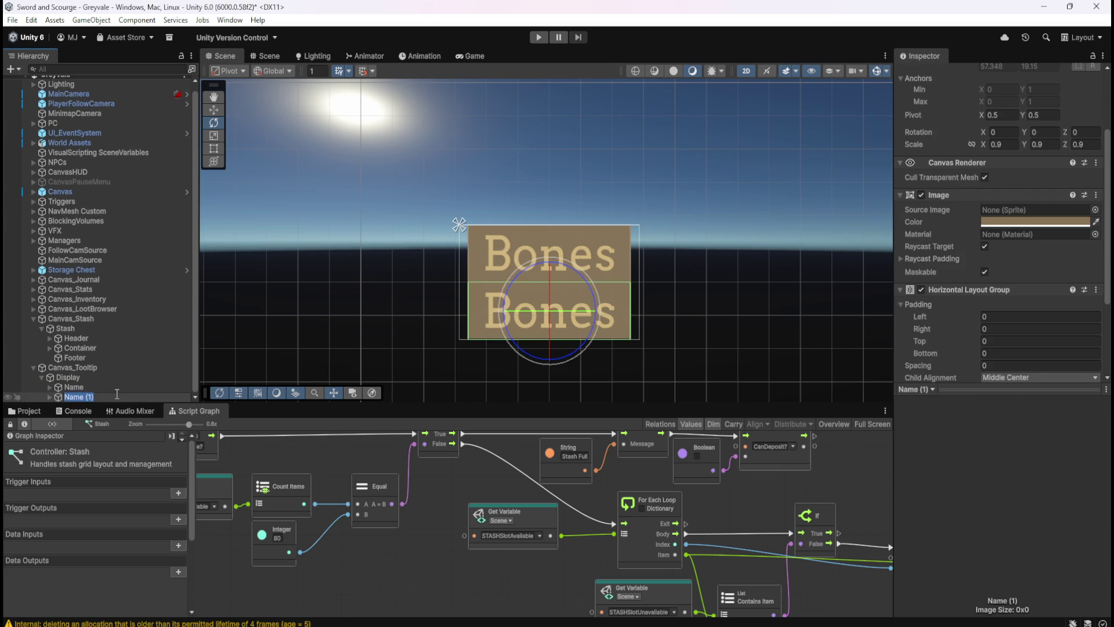
text(Description)
key(Return)
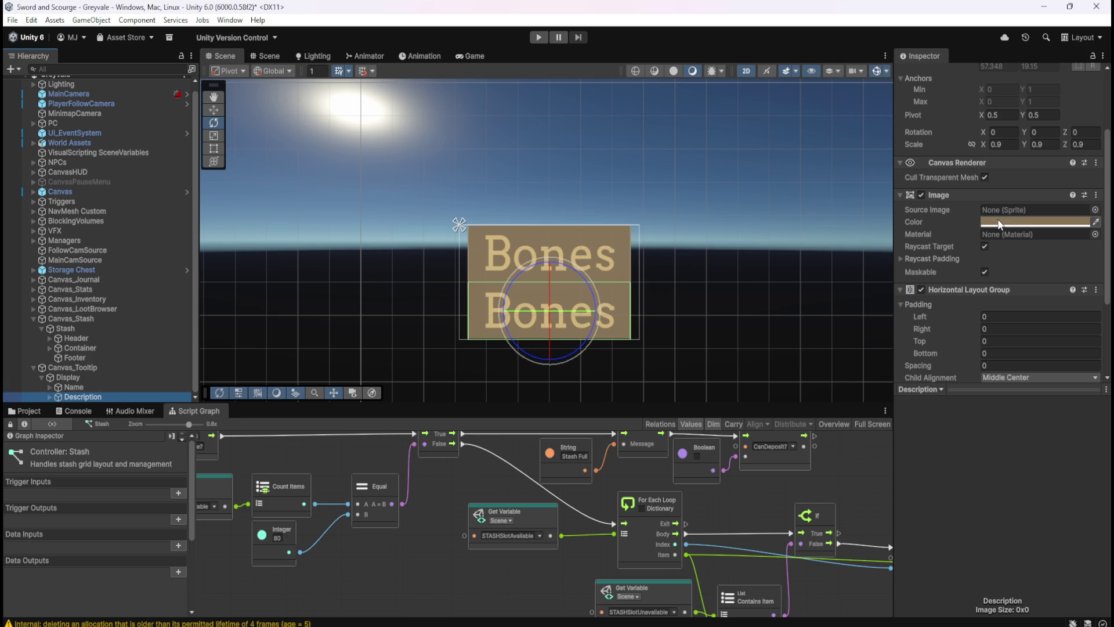
scroll(278, 328, down, 5)
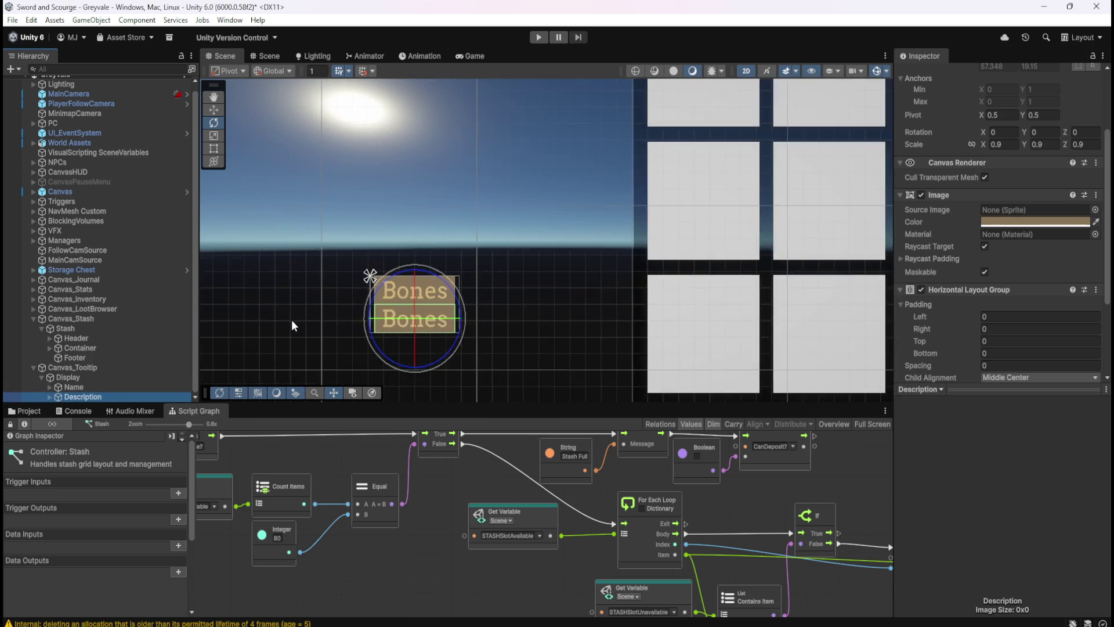
scroll(291, 319, down, 6)
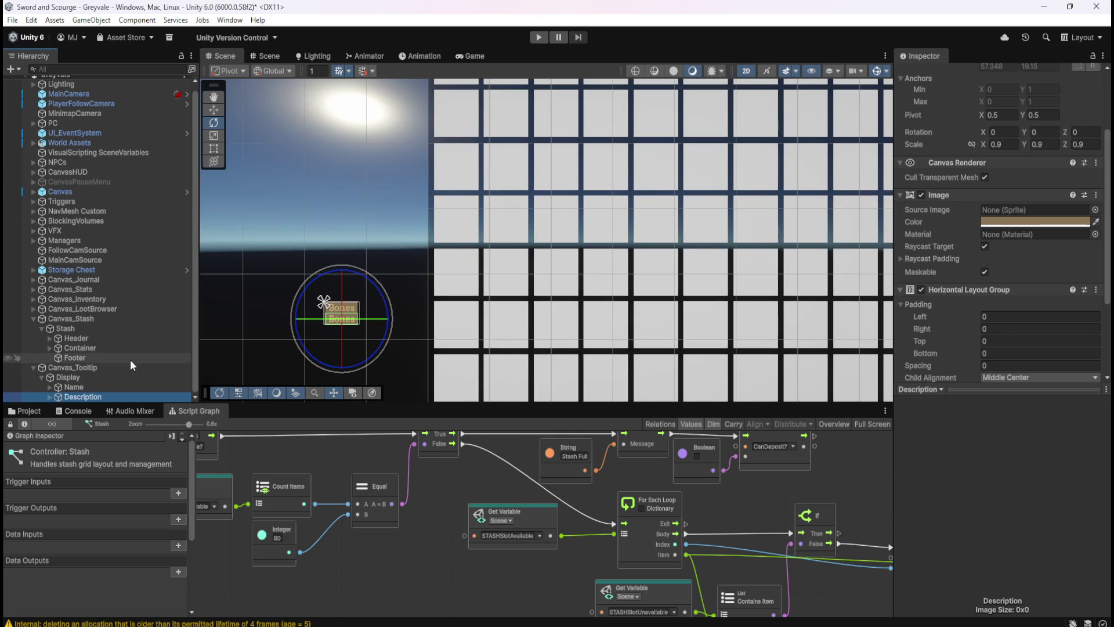
- Check the stash container's background colour for reference
click(90, 328)
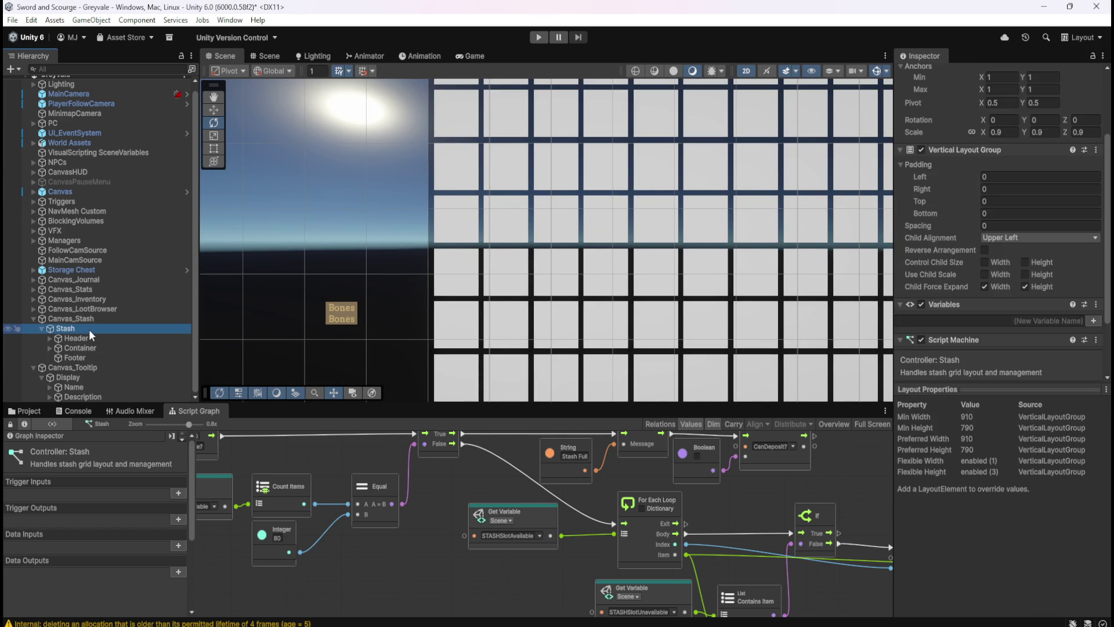
click(85, 346)
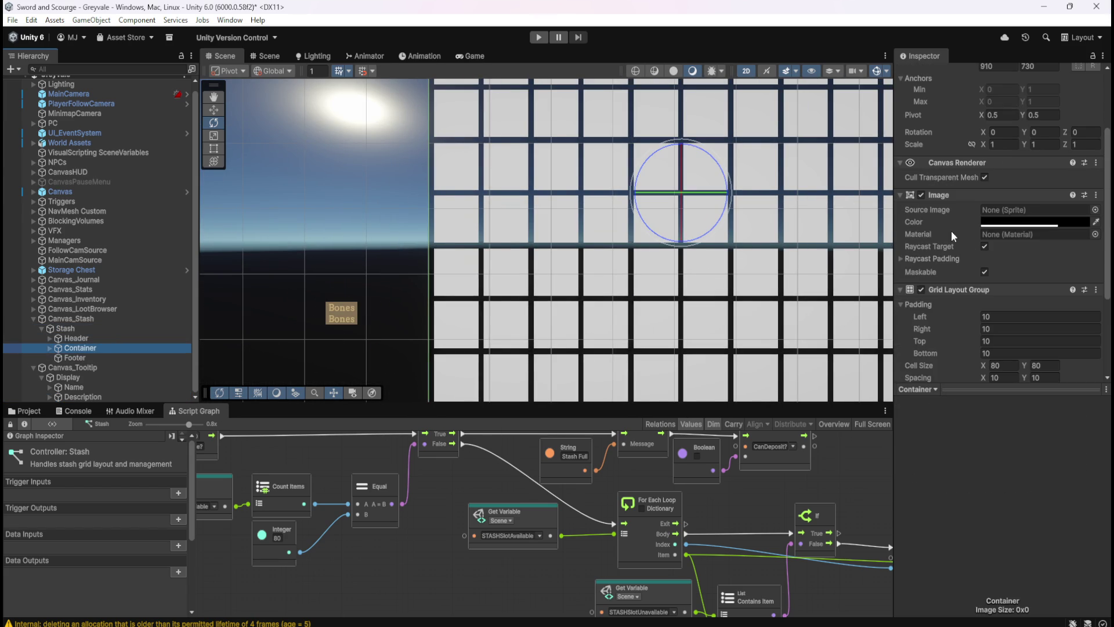
click(995, 222)
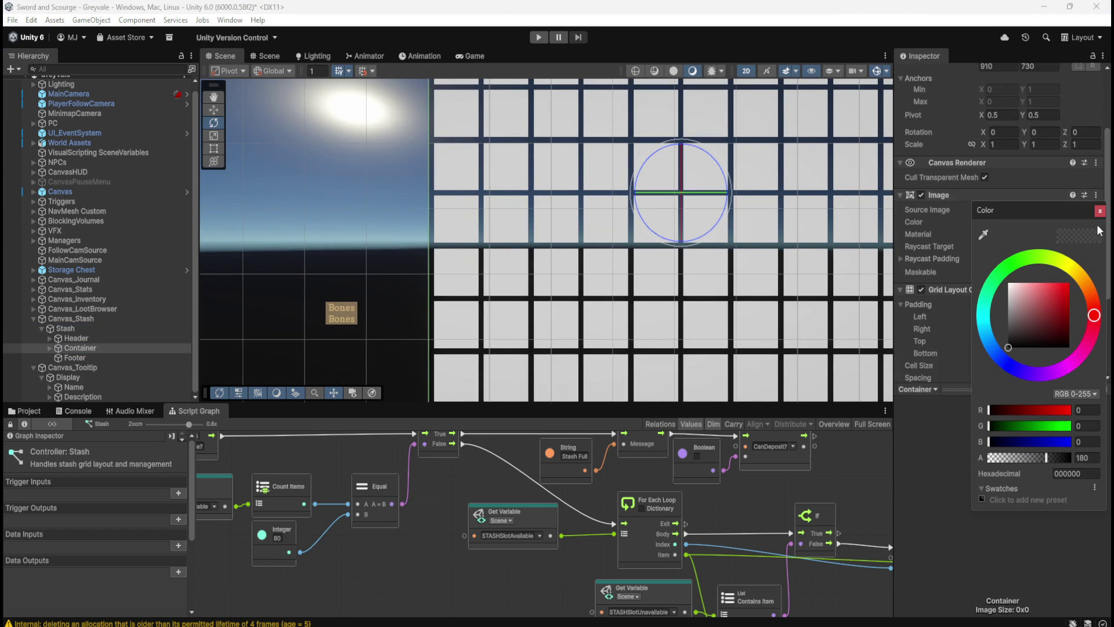
click(965, 258)
scroll(273, 345, up, 3)
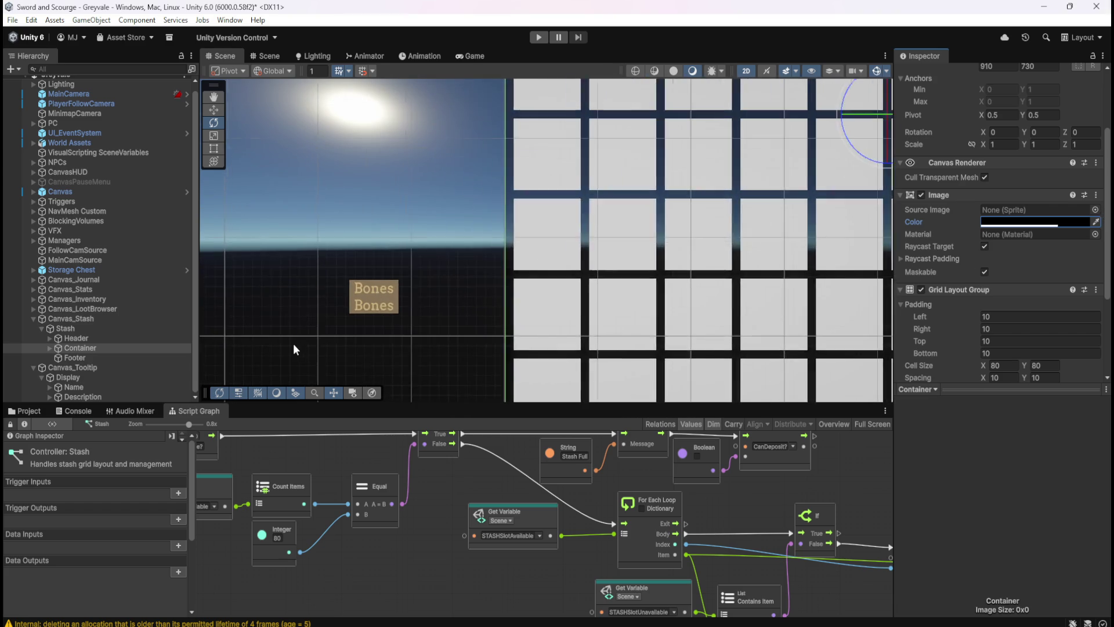
- Set the Description panel's background Image colour to black with alpha 180
click(93, 397)
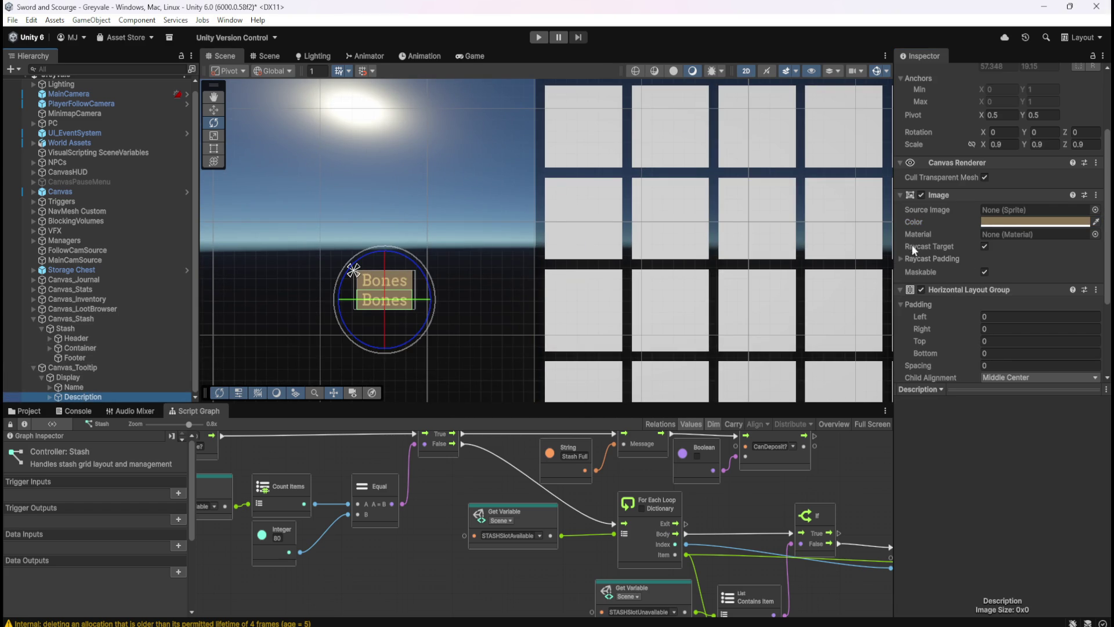
click(1016, 221)
drag(1036, 322, 1006, 351)
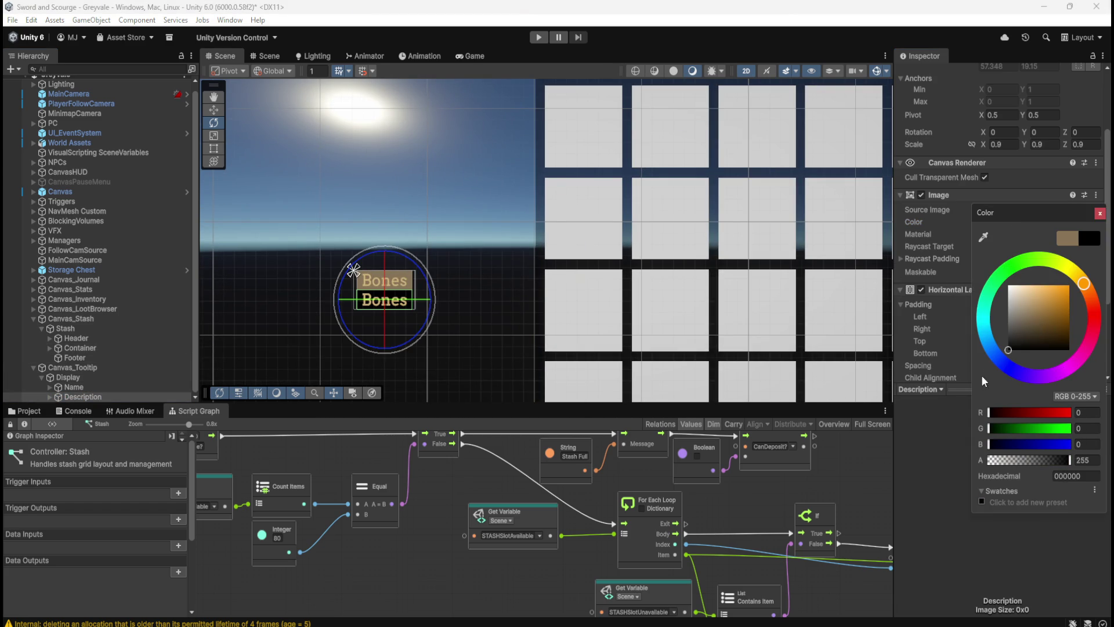
click(1082, 459)
text(180)
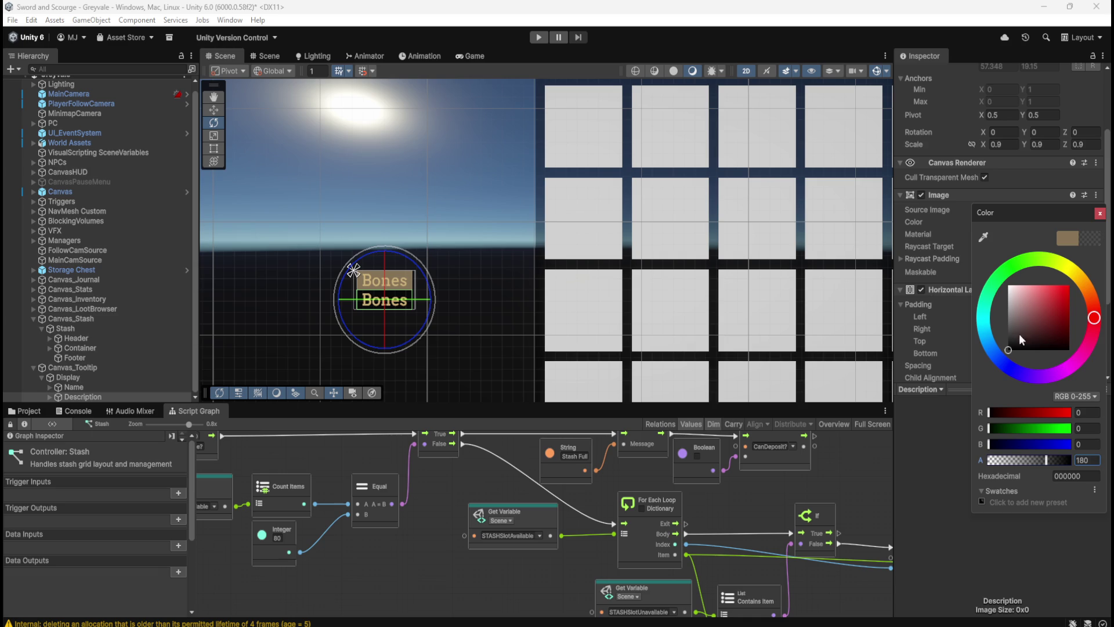
click(62, 386)
click(86, 394)
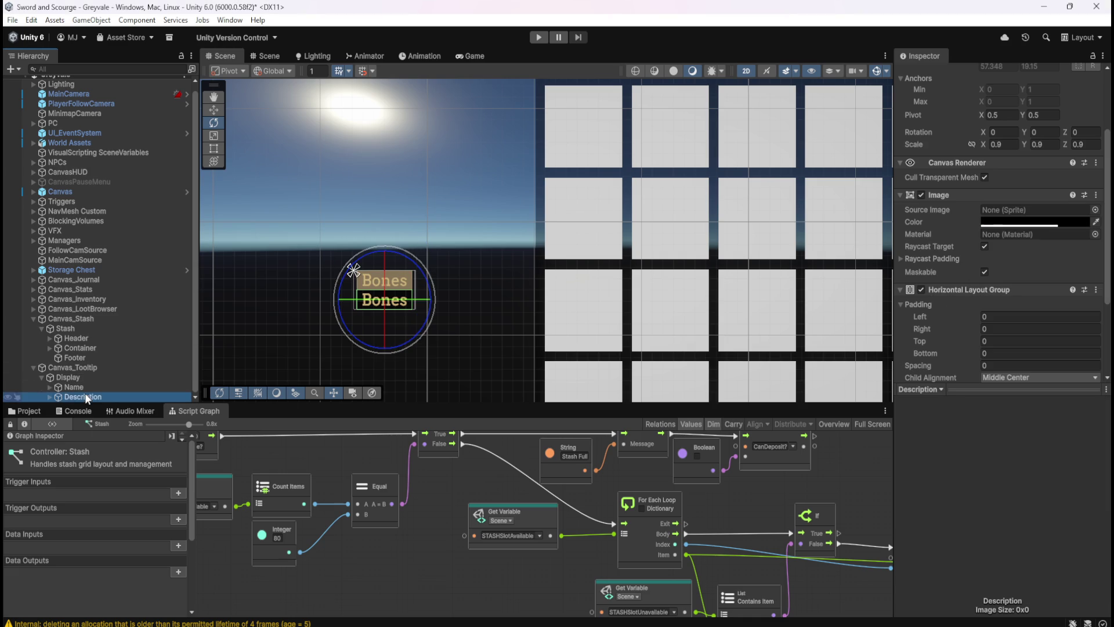
click(65, 387)
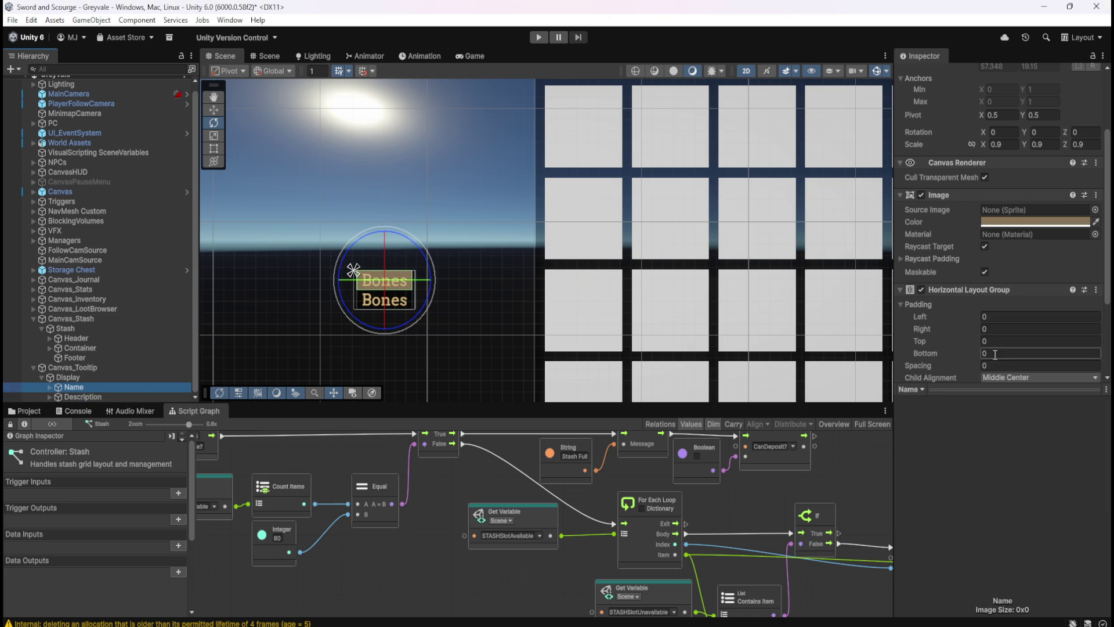
- Replace the Description text child's 'Bones' with 'A pile of dirty bones'
scroll(969, 337, down, 5)
click(78, 394)
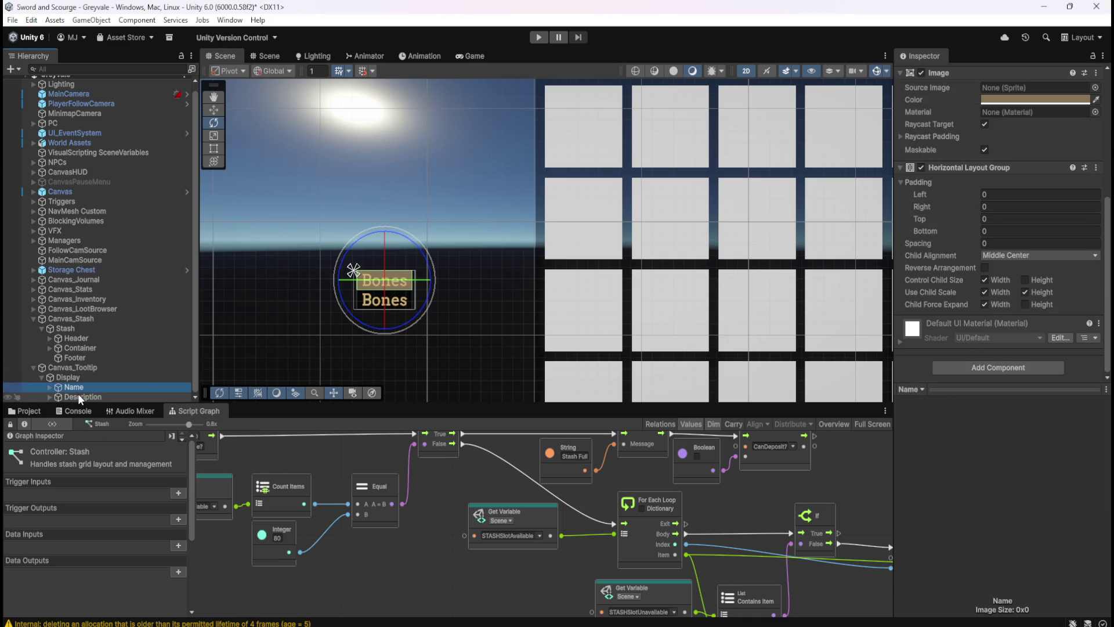
click(76, 387)
click(64, 395)
click(50, 396)
click(85, 395)
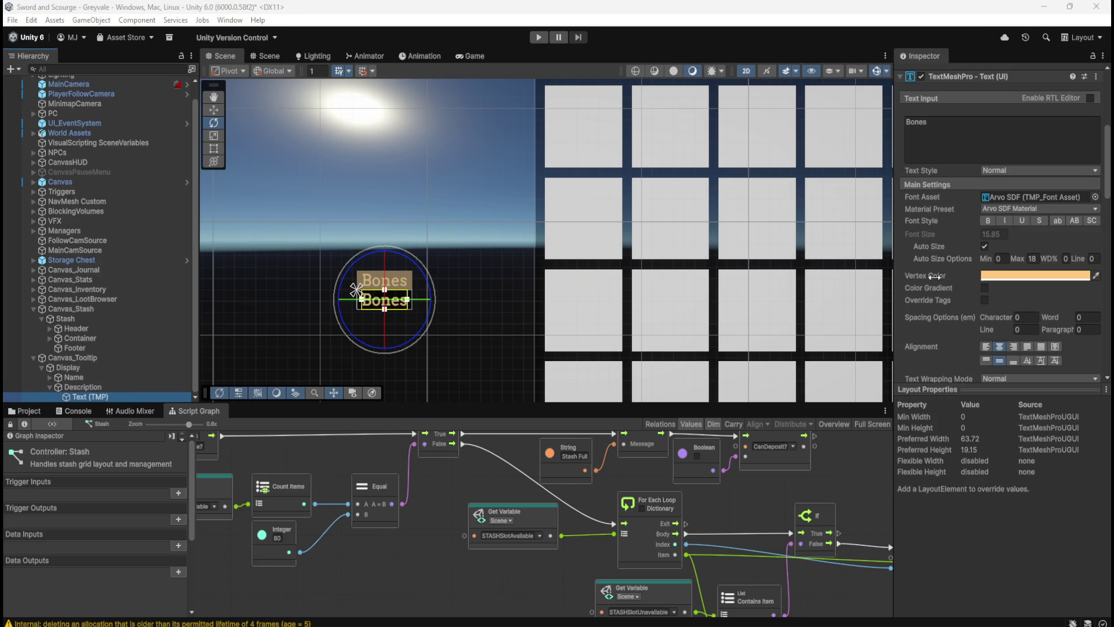
click(1016, 142)
text(A pile o)
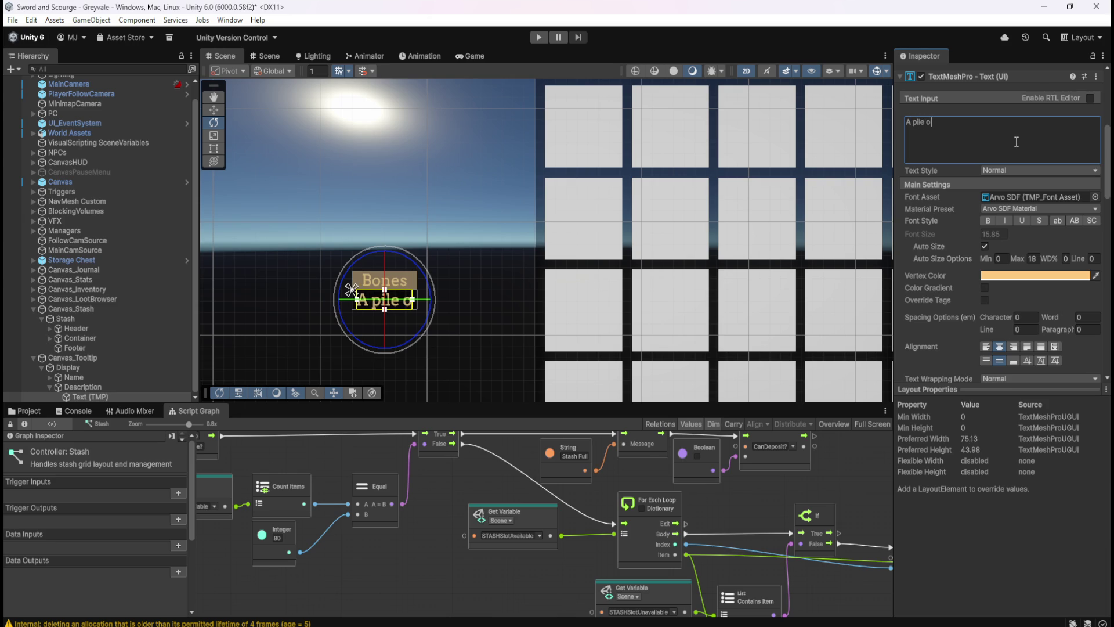
text(f)
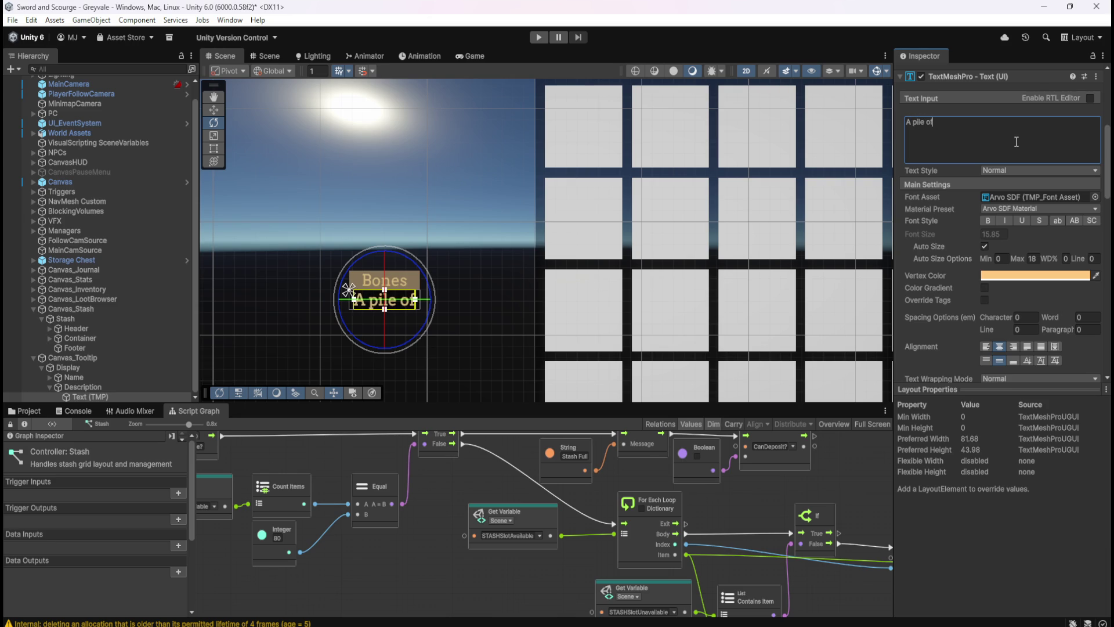
text( dirty bones)
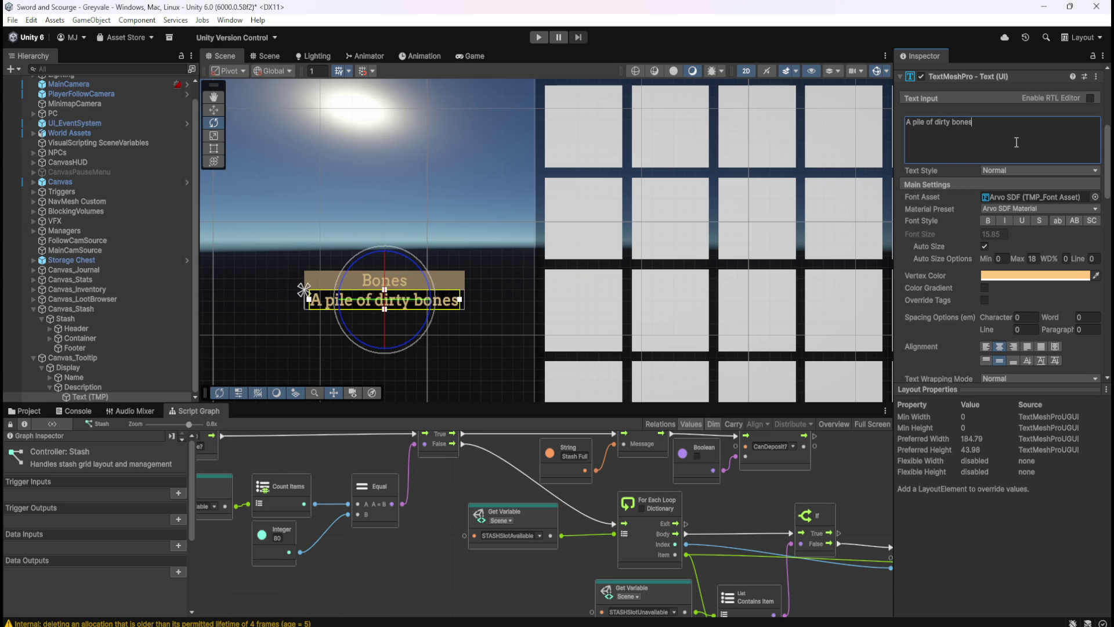
- Make the description text white and italic
click(1064, 276)
drag(1038, 389, 1009, 340)
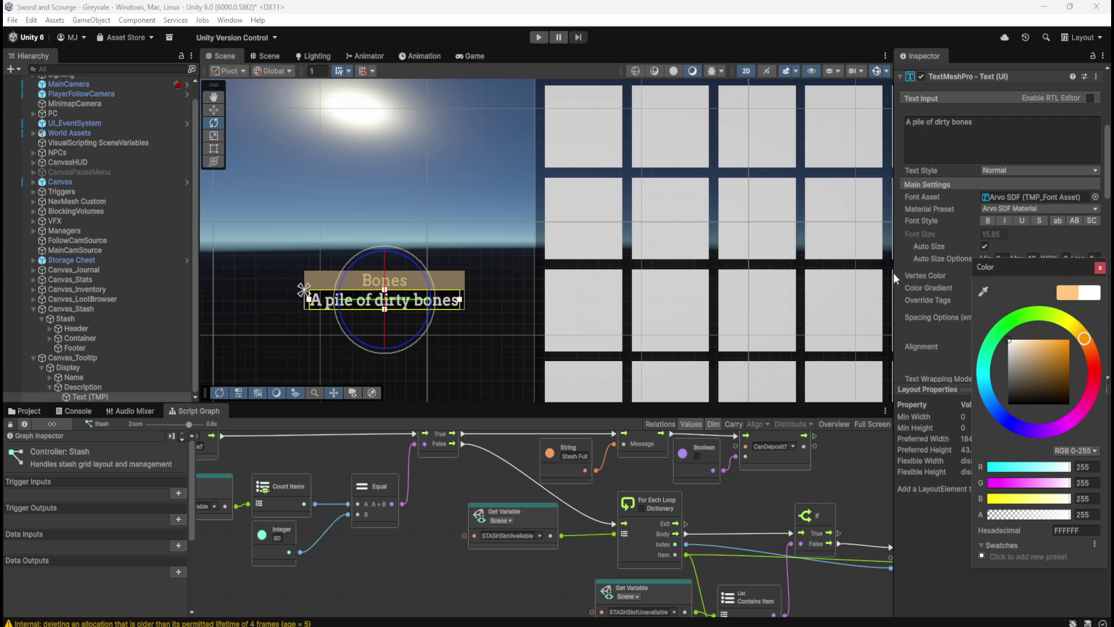
click(1008, 219)
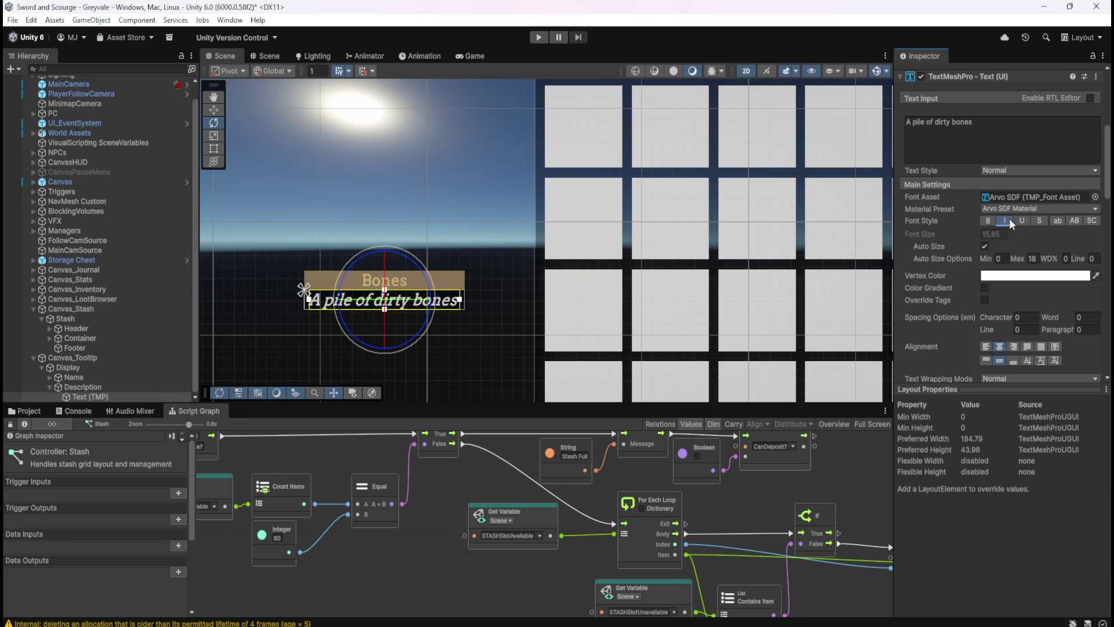
click(104, 385)
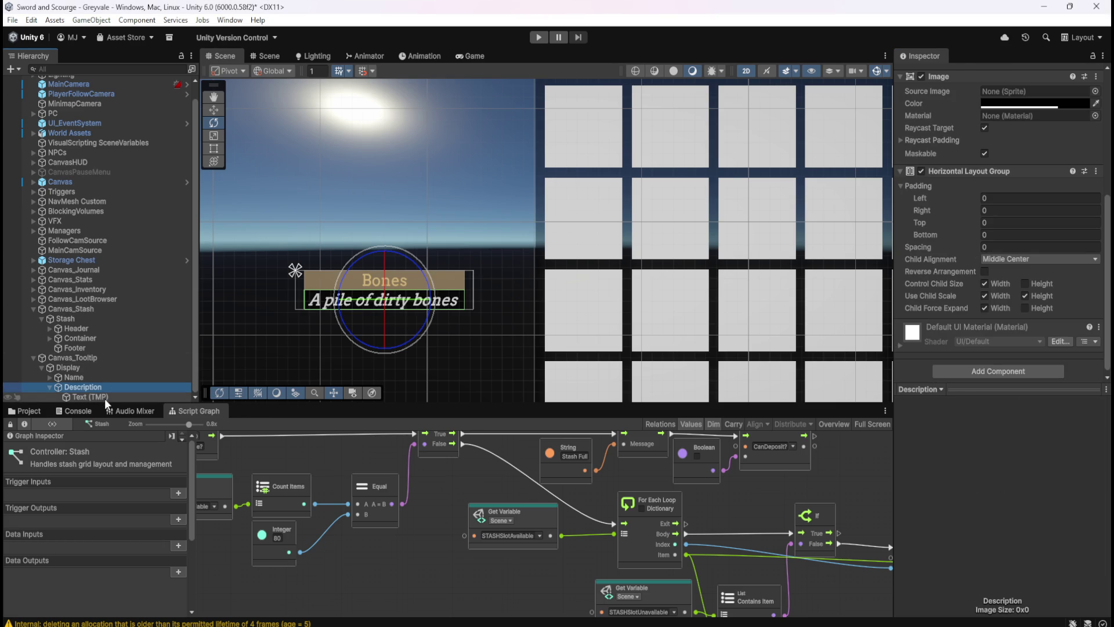
- Make the description text bold
click(105, 396)
scroll(307, 314, up, 4)
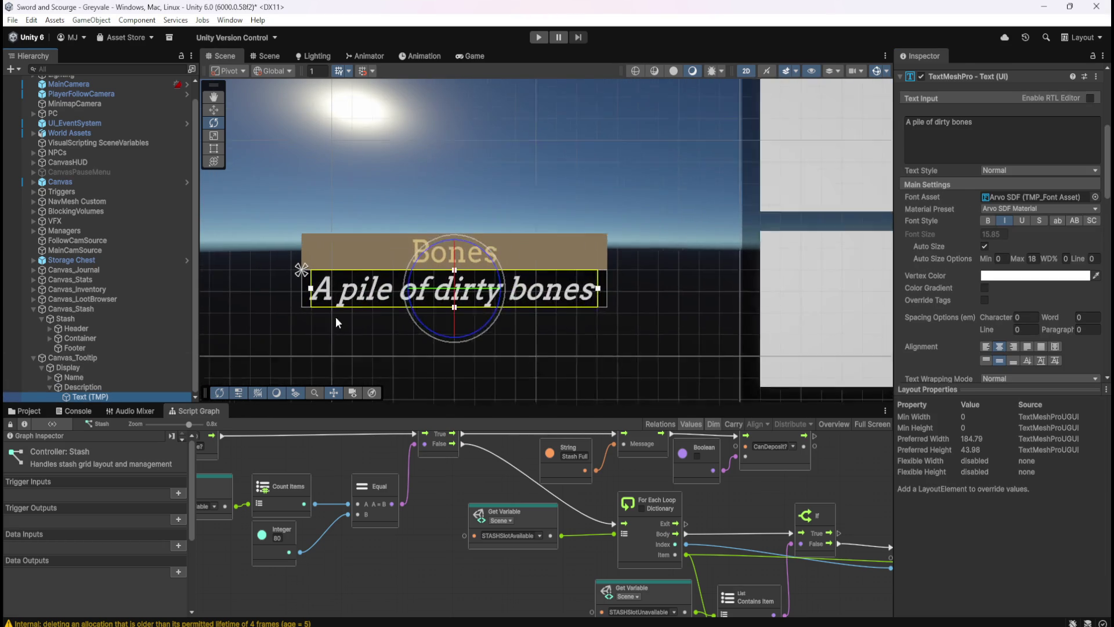
click(116, 386)
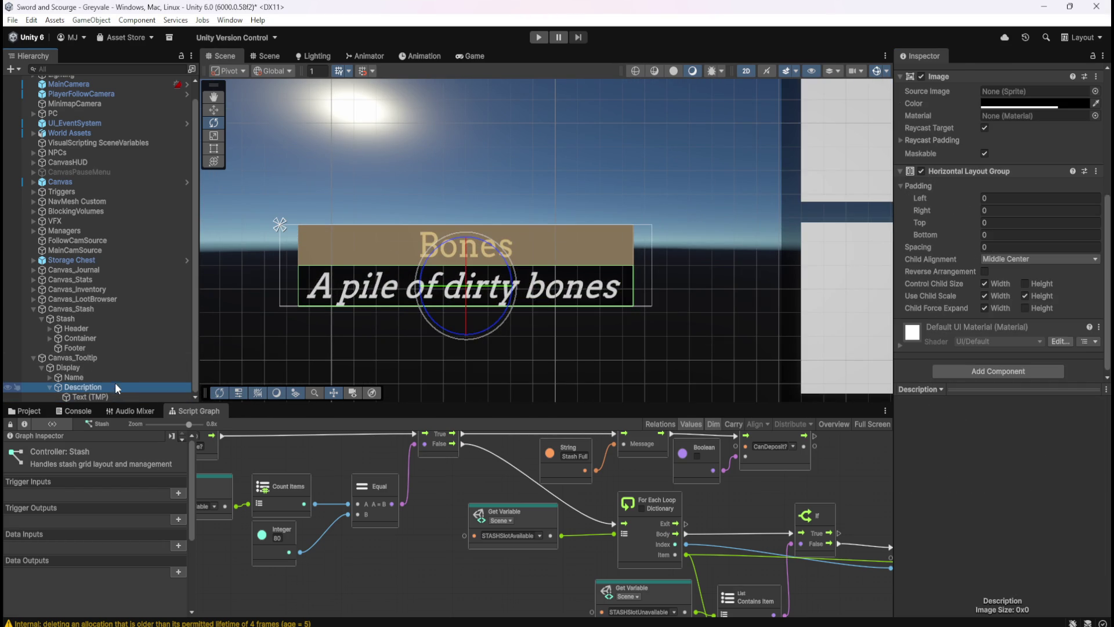
scroll(514, 299, down, 2)
scroll(544, 304, up, 3)
scroll(383, 329, up, 1)
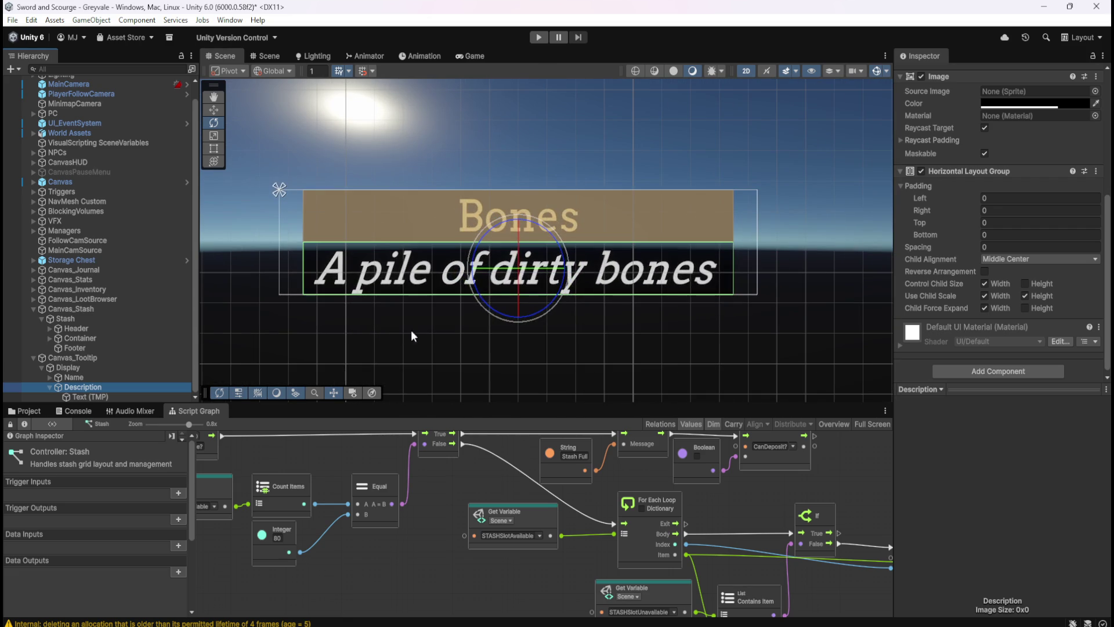
click(93, 397)
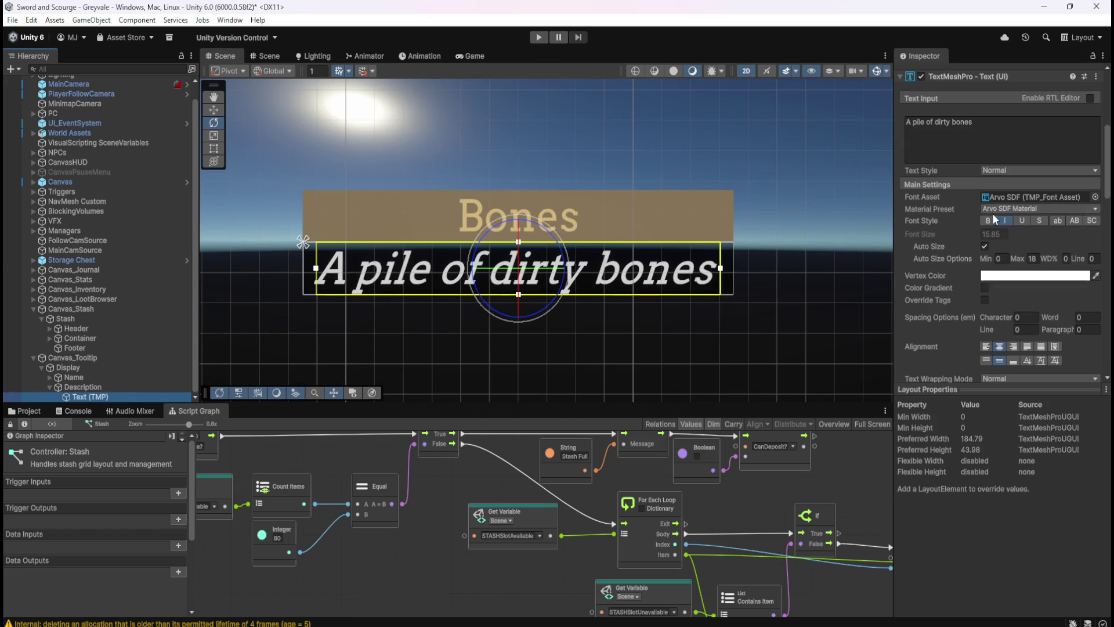
click(988, 221)
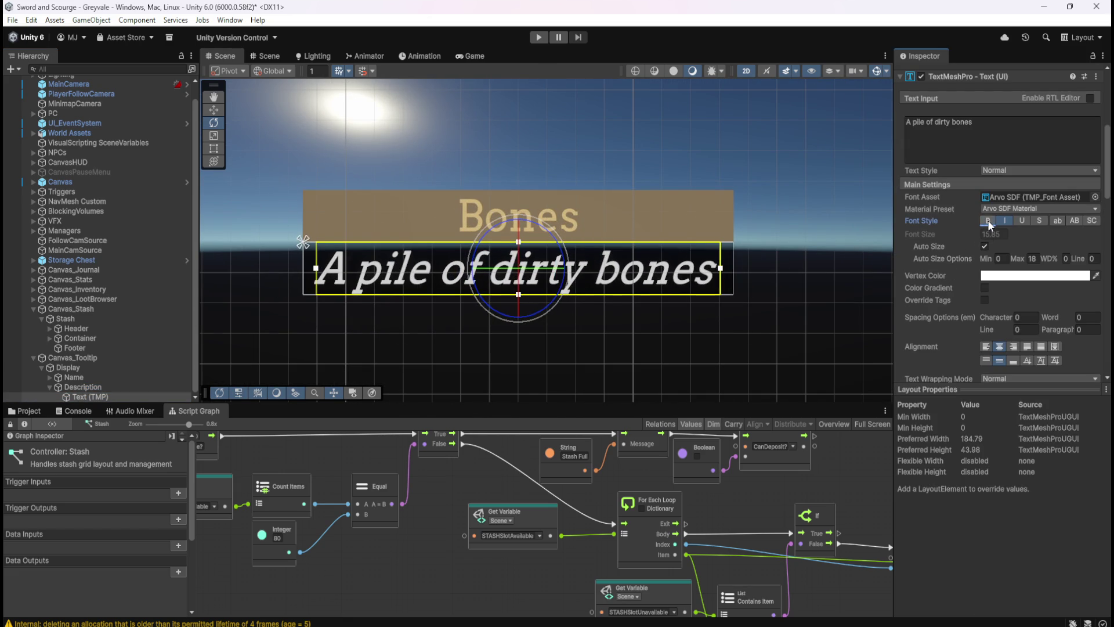
- Toggle bold on the Bones header text and back off
click(120, 385)
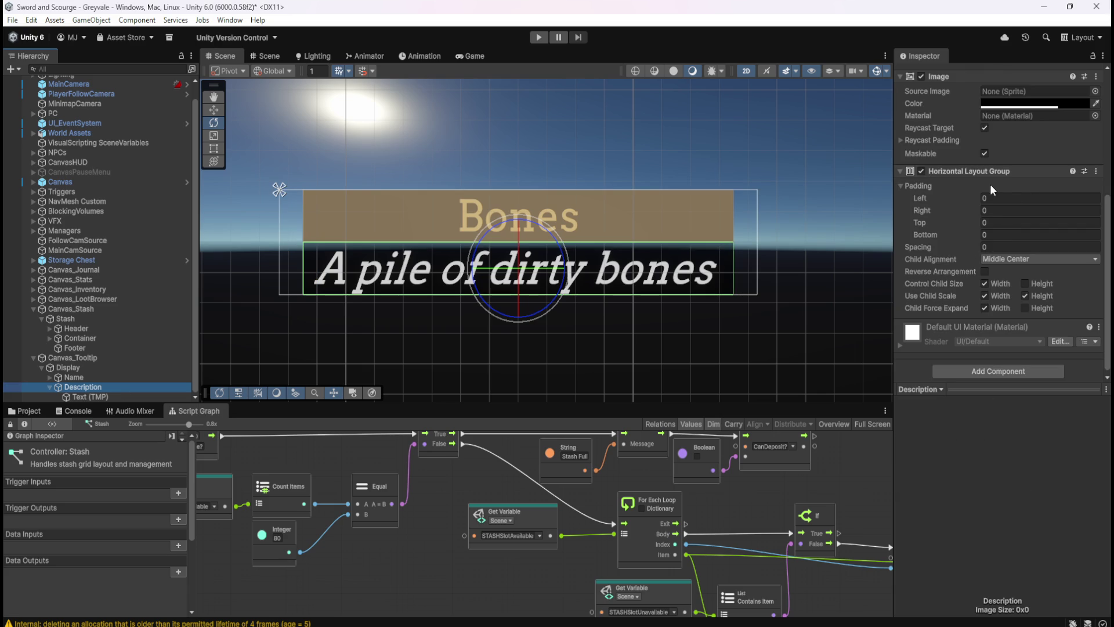
click(49, 377)
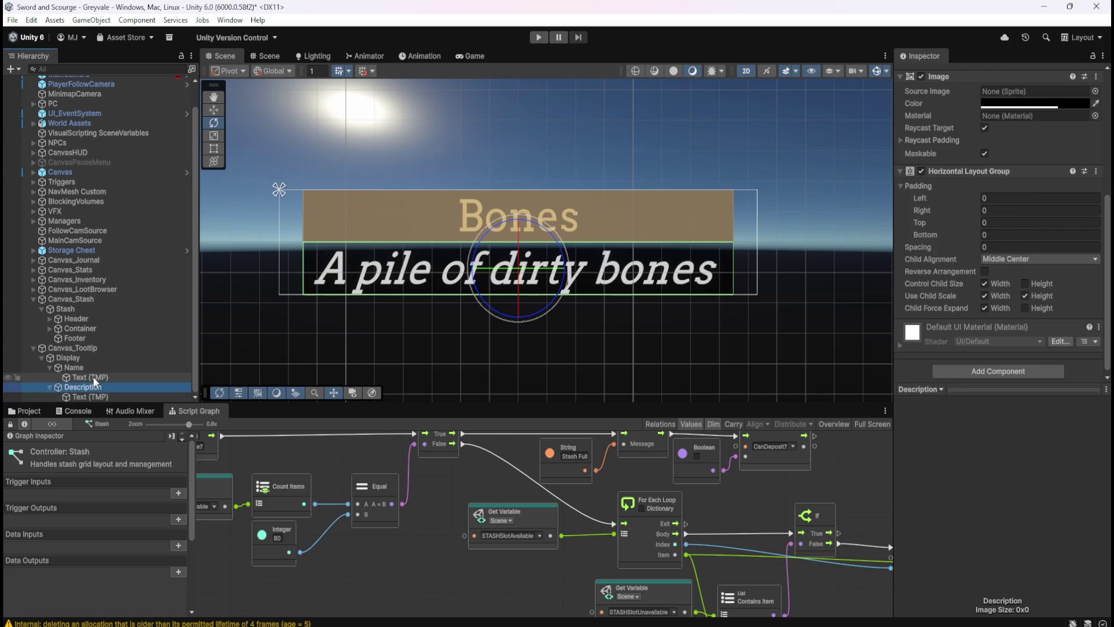
click(93, 375)
click(988, 220)
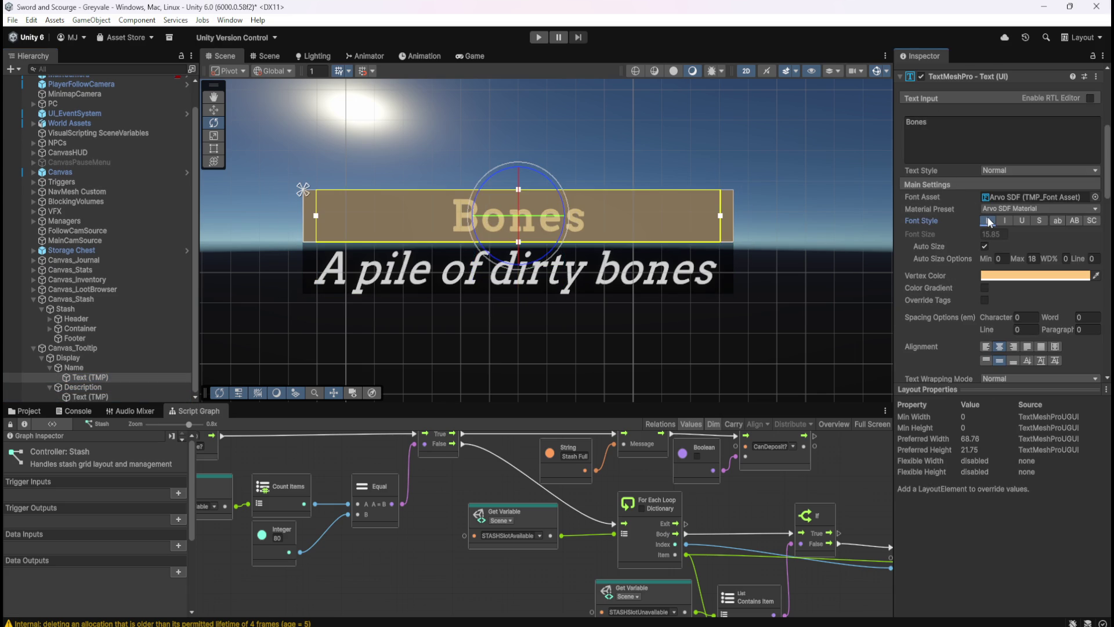
click(989, 222)
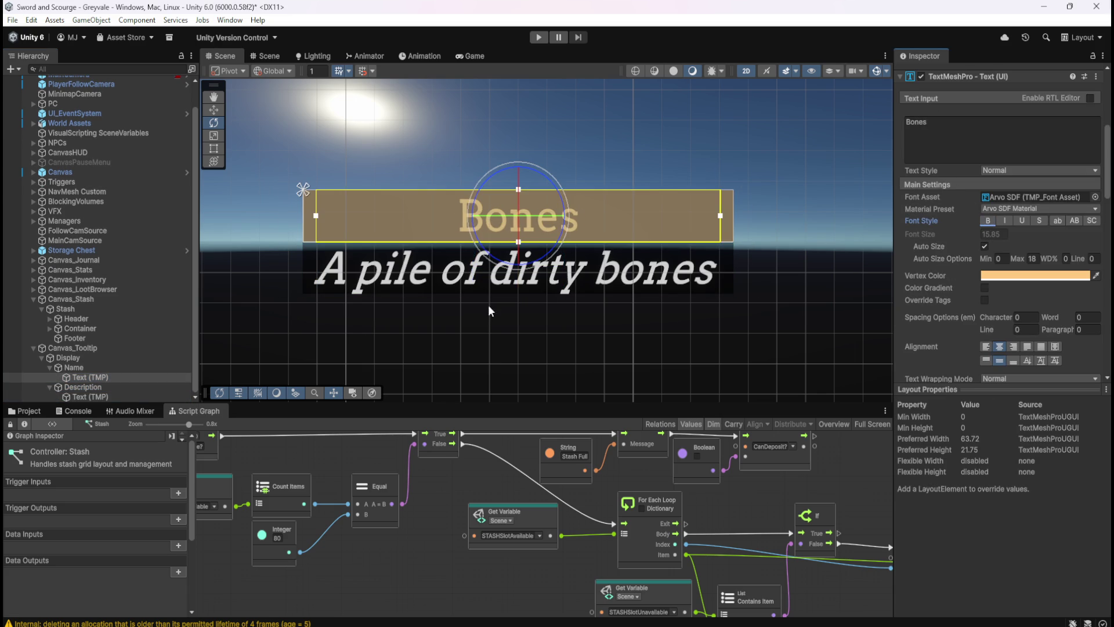
- Append a period so the description reads 'A pile of dirty bones.'
click(111, 396)
click(1007, 142)
click(1022, 140)
text(.)
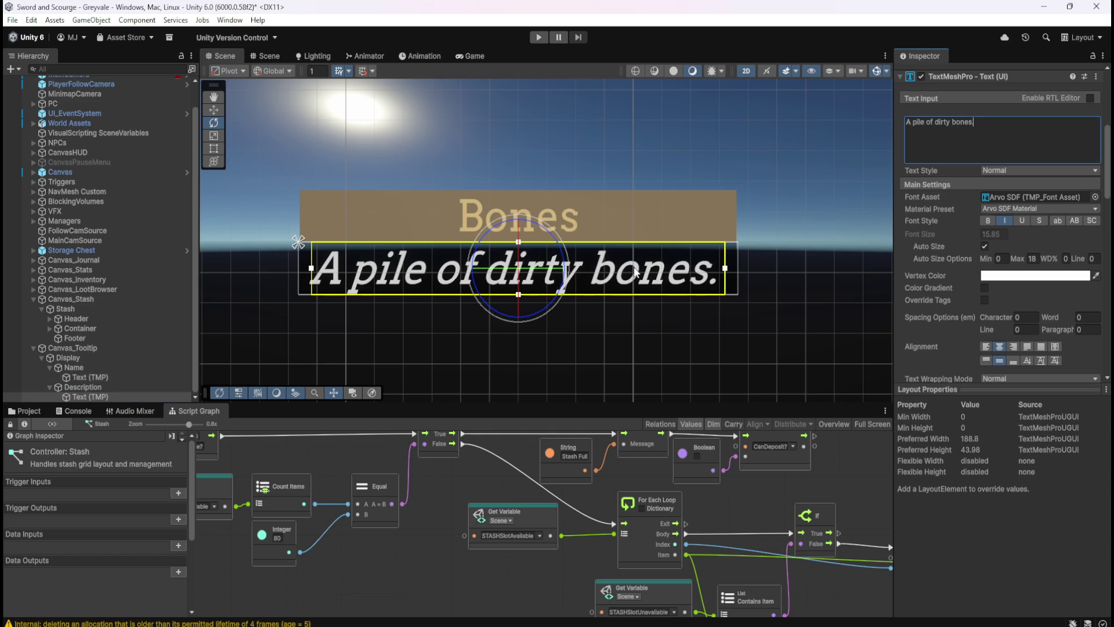
click(103, 385)
click(94, 395)
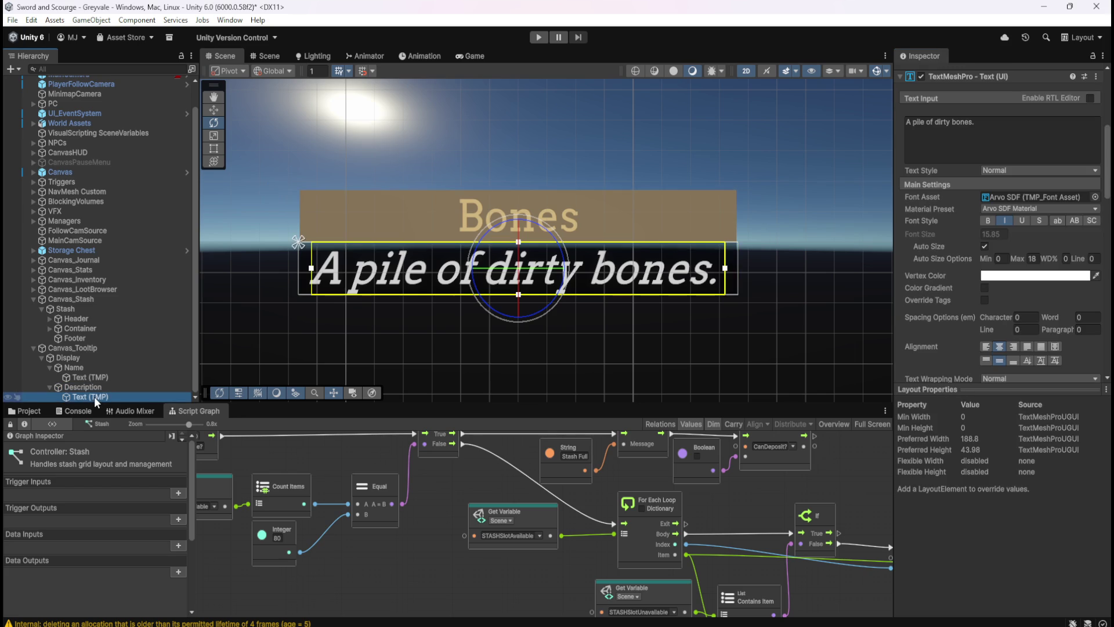
- Enable Child Force Expand Height and Control Child Size Height in Description's Horizontal Layout Group
scroll(402, 286, down, 6)
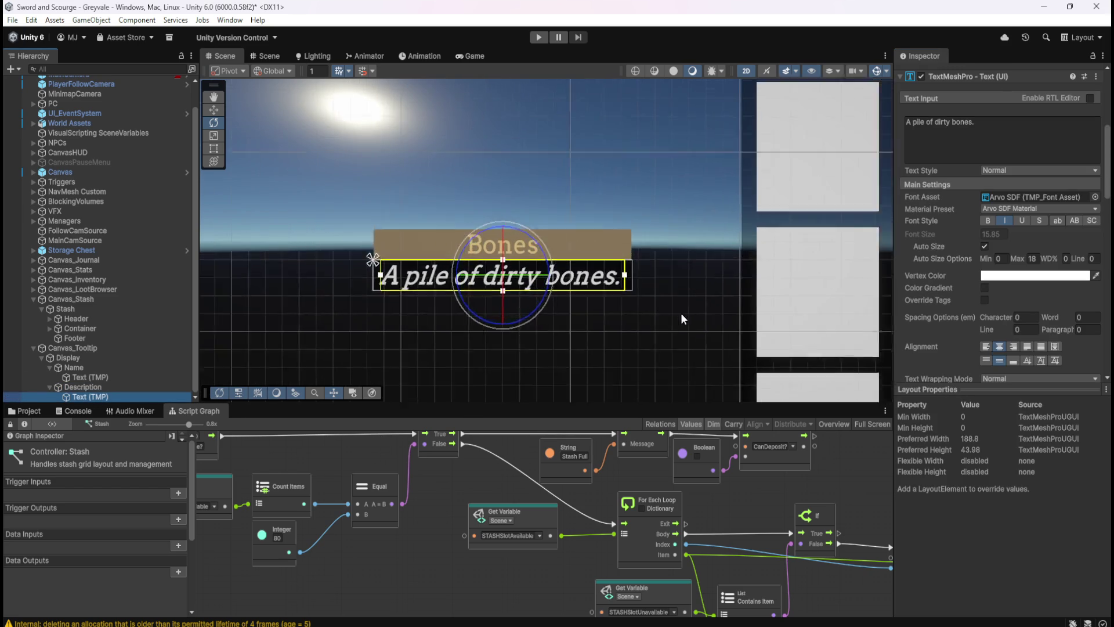
scroll(634, 297, up, 2)
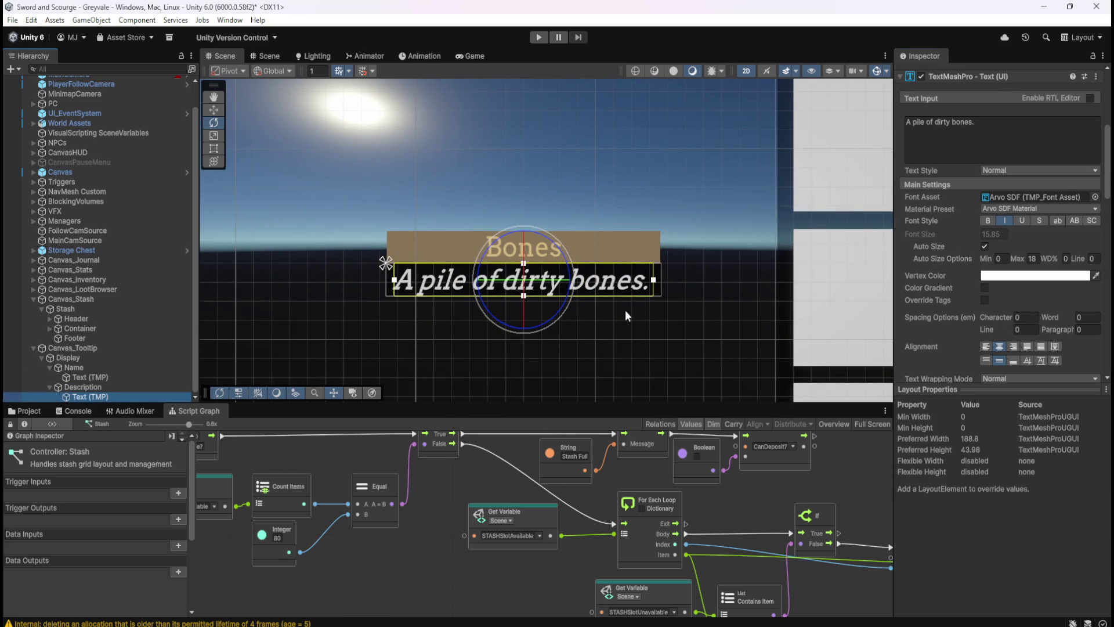
scroll(596, 329, down, 3)
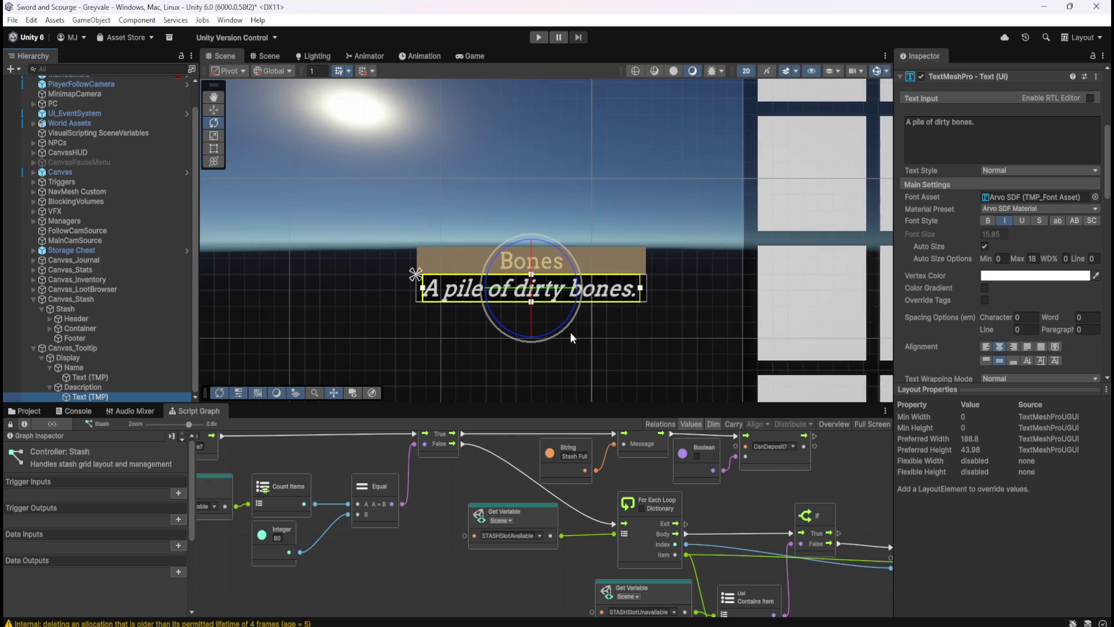
scroll(524, 337, up, 2)
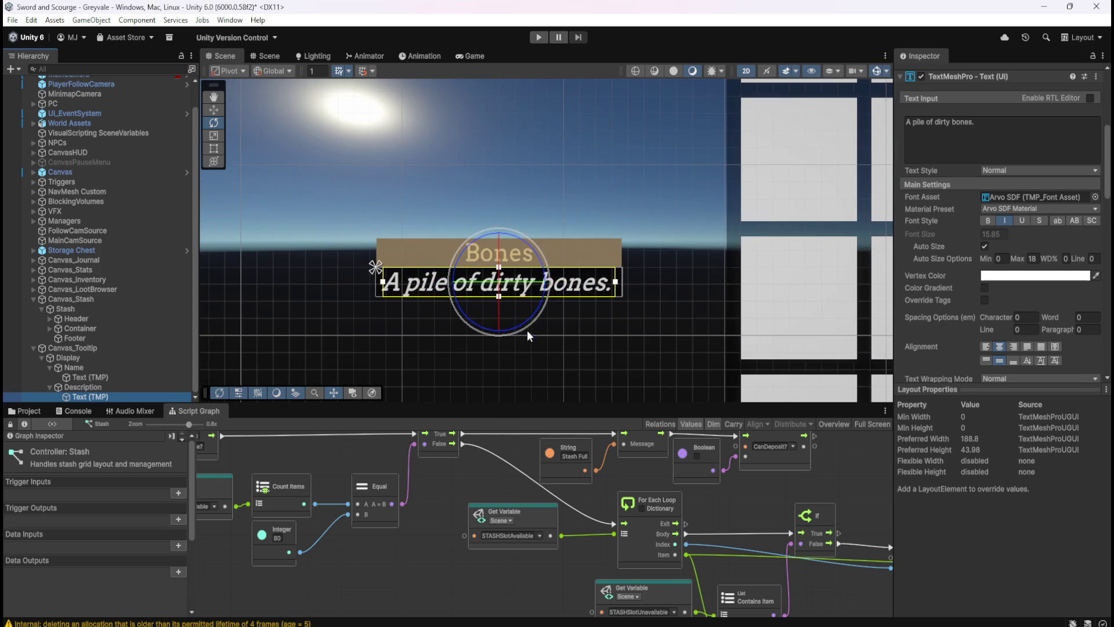
click(102, 387)
click(98, 397)
click(110, 387)
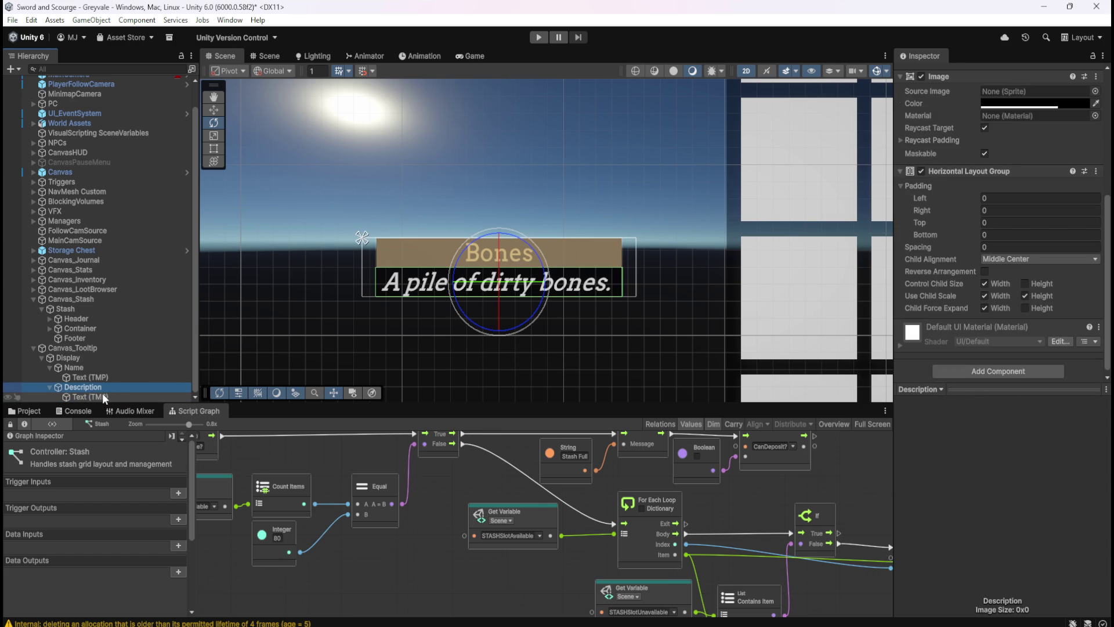
click(1024, 309)
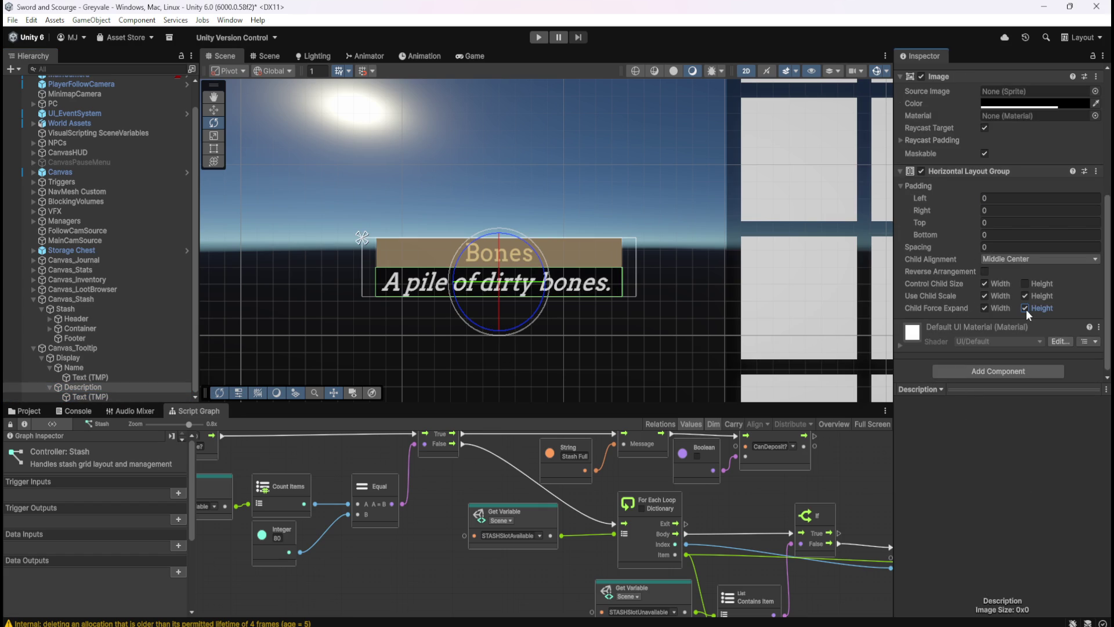
click(1026, 283)
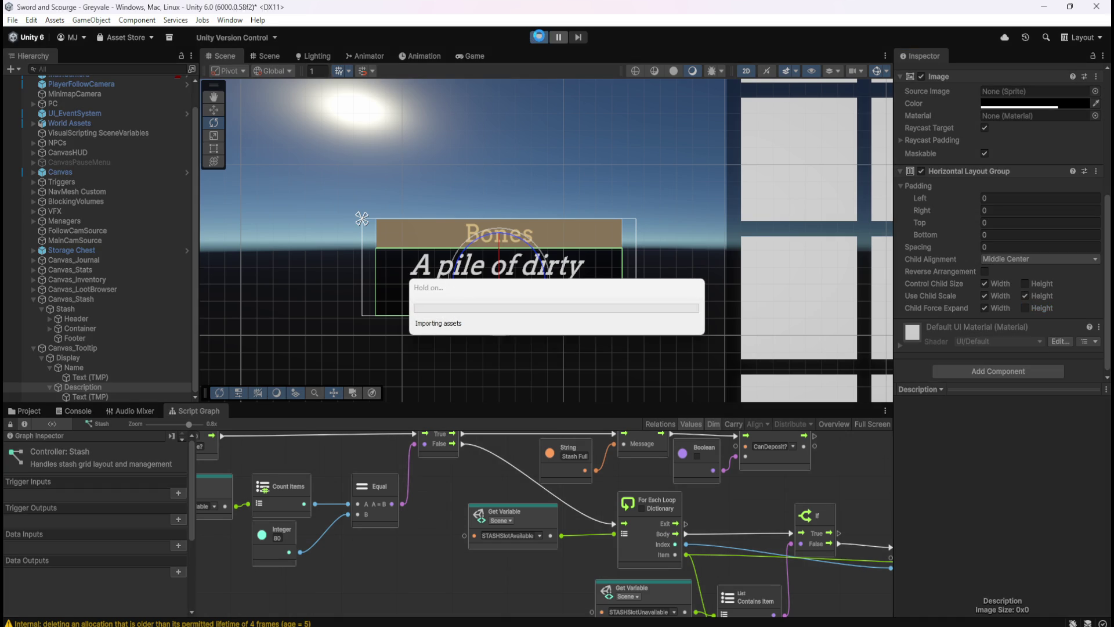
- Delete the existing Description object
click(105, 388)
click(104, 392)
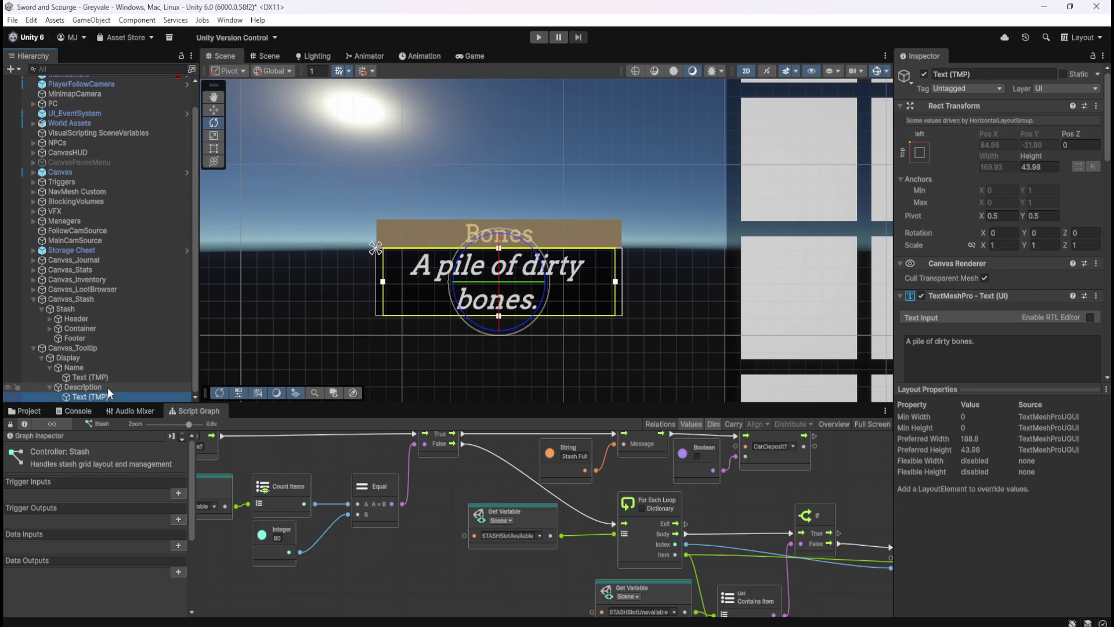
click(106, 387)
click(105, 377)
click(98, 386)
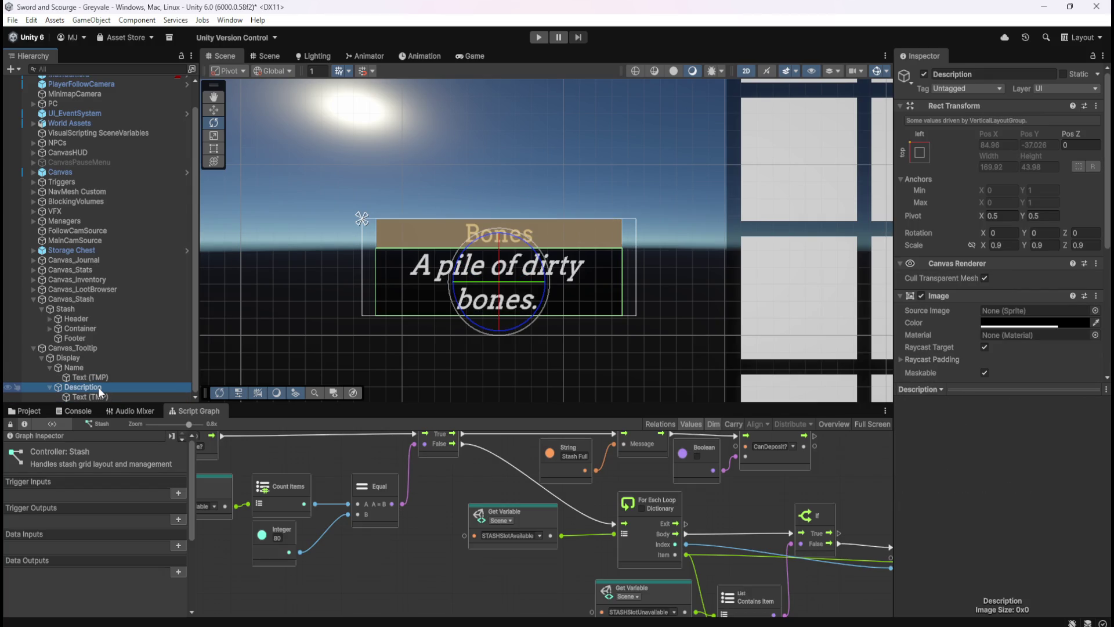
key(Delete)
- Duplicate Name as 'Description' with a black background at alpha 180
click(98, 386)
key(ctrl+d)
key(F2)
text(Description)
key(Return)
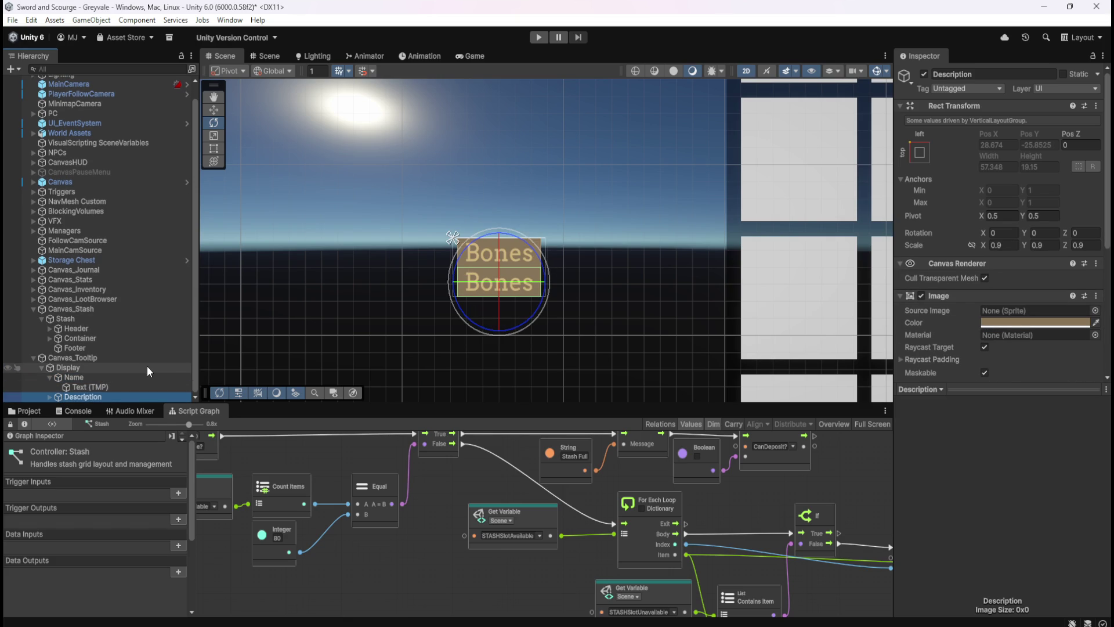
click(1014, 323)
drag(1035, 426, 1008, 454)
click(1082, 564)
text(180)
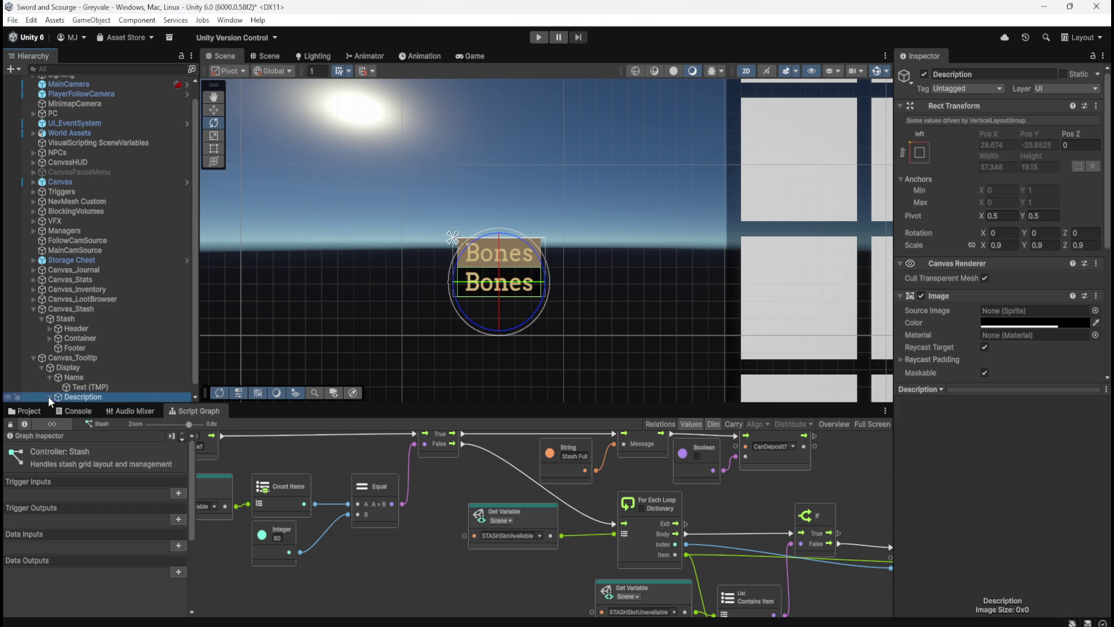
- Set the Description's text child to 'A pile of dirty bones.'
click(49, 396)
click(87, 396)
click(978, 337)
text(A pile of dirty bones.)
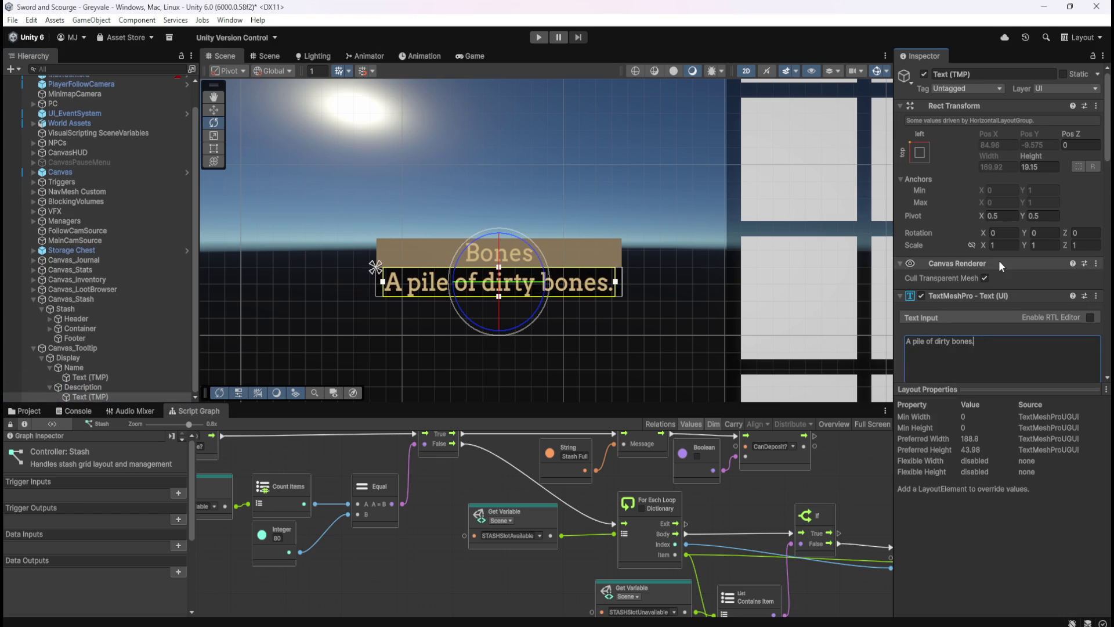
- Make the description text italic and white
scroll(1001, 262, down, 5)
click(1007, 309)
click(1021, 362)
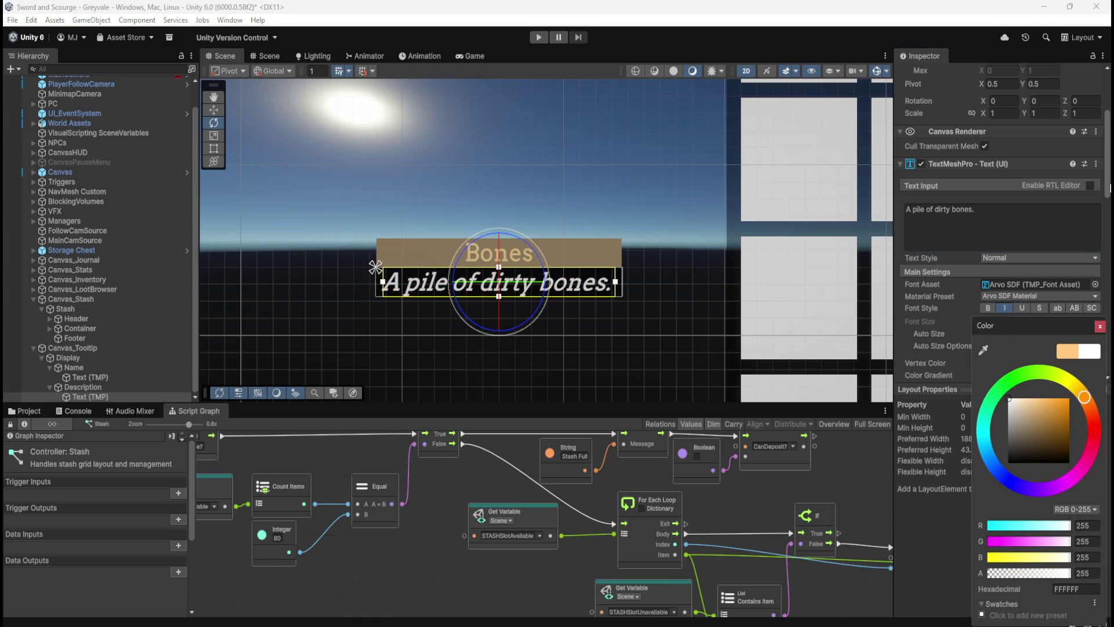
key(Escape)
- Set the description's Auto Size maximum to 13
scroll(968, 341, down, 1)
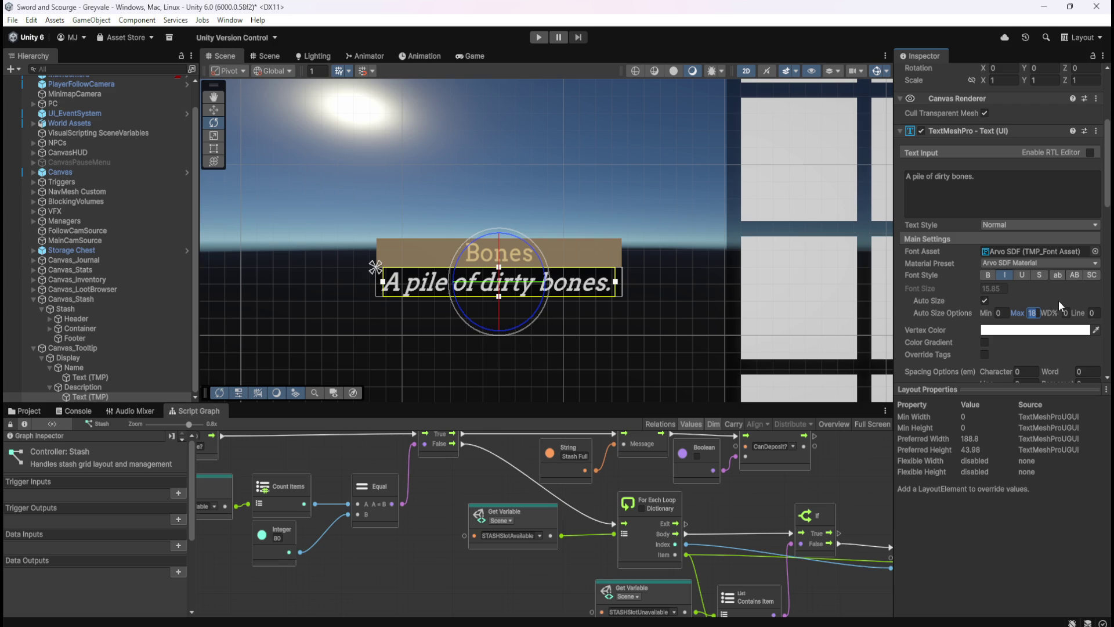
text(12)
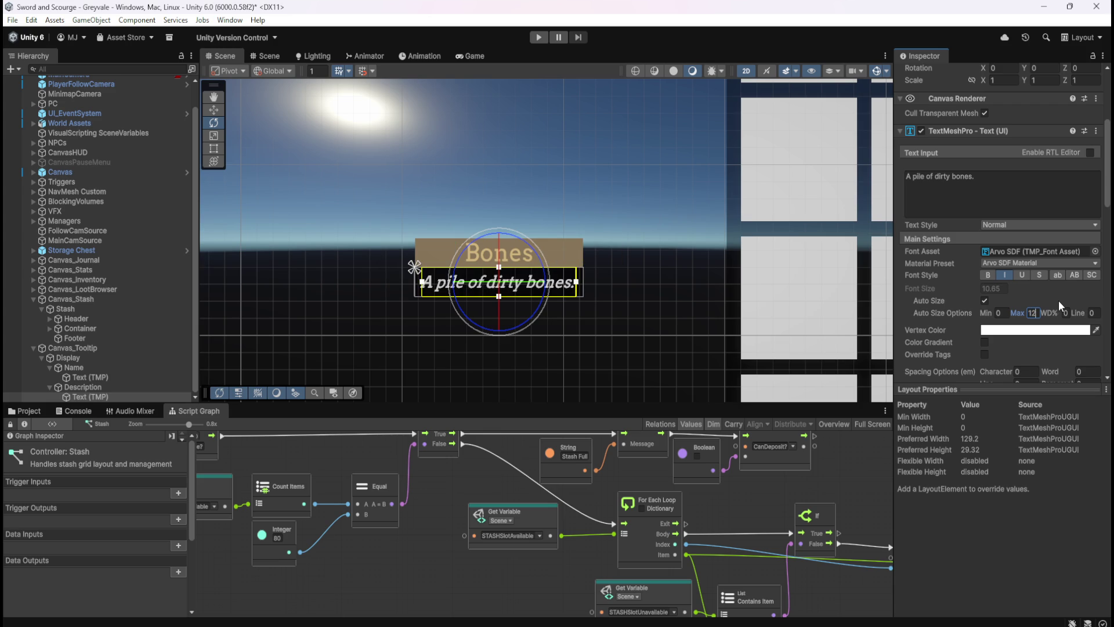
key(BackSpace)
text(3)
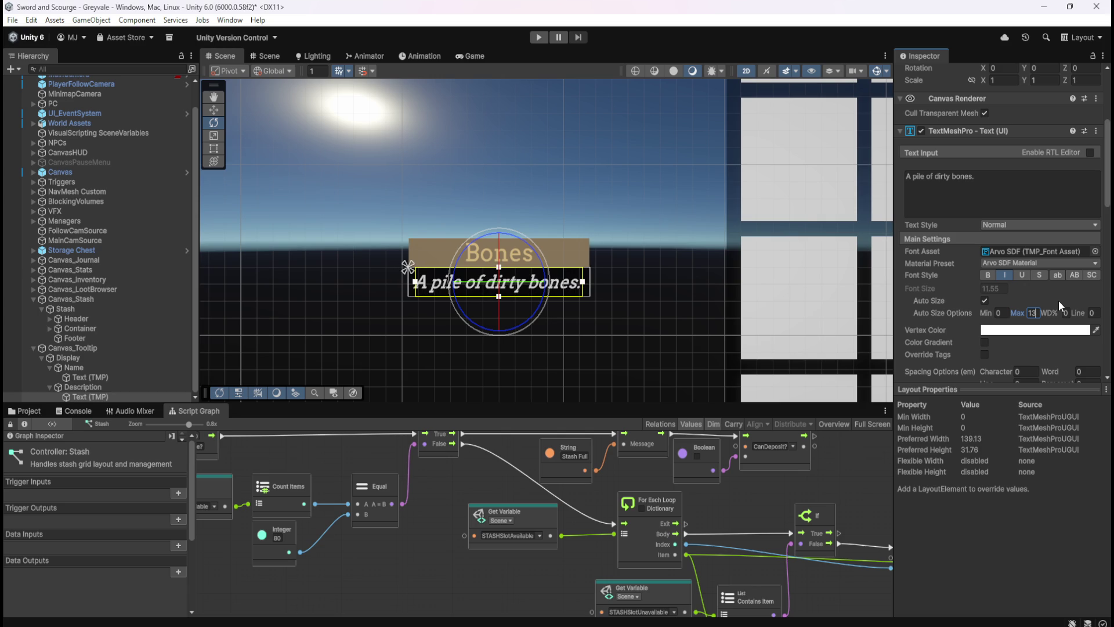
scroll(457, 276, up, 5)
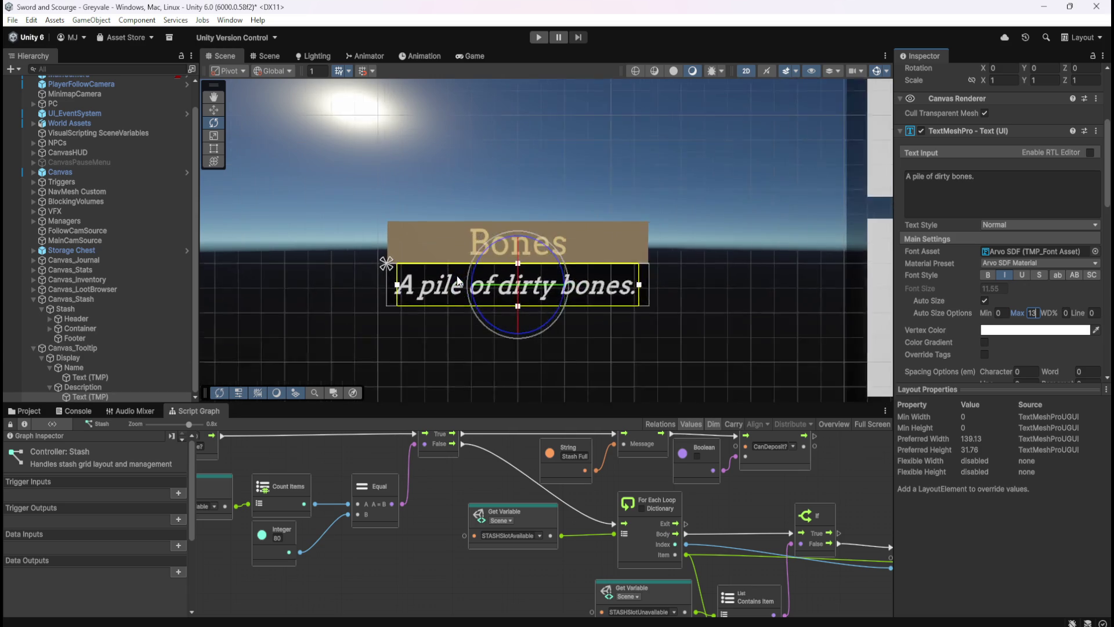
scroll(593, 294, up, 3)
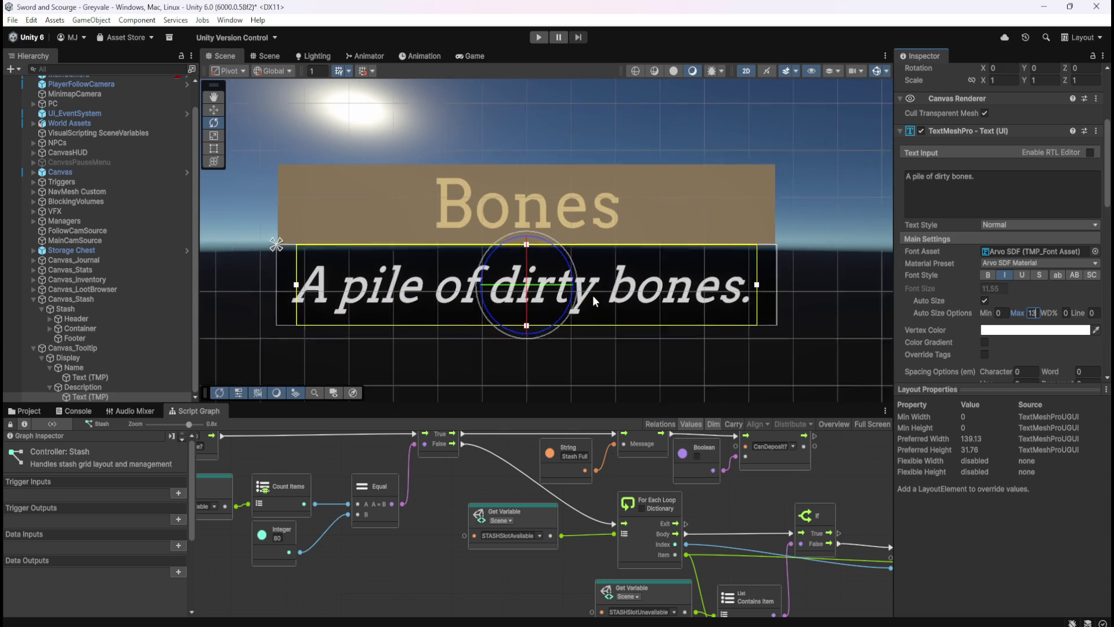
scroll(593, 295, down, 6)
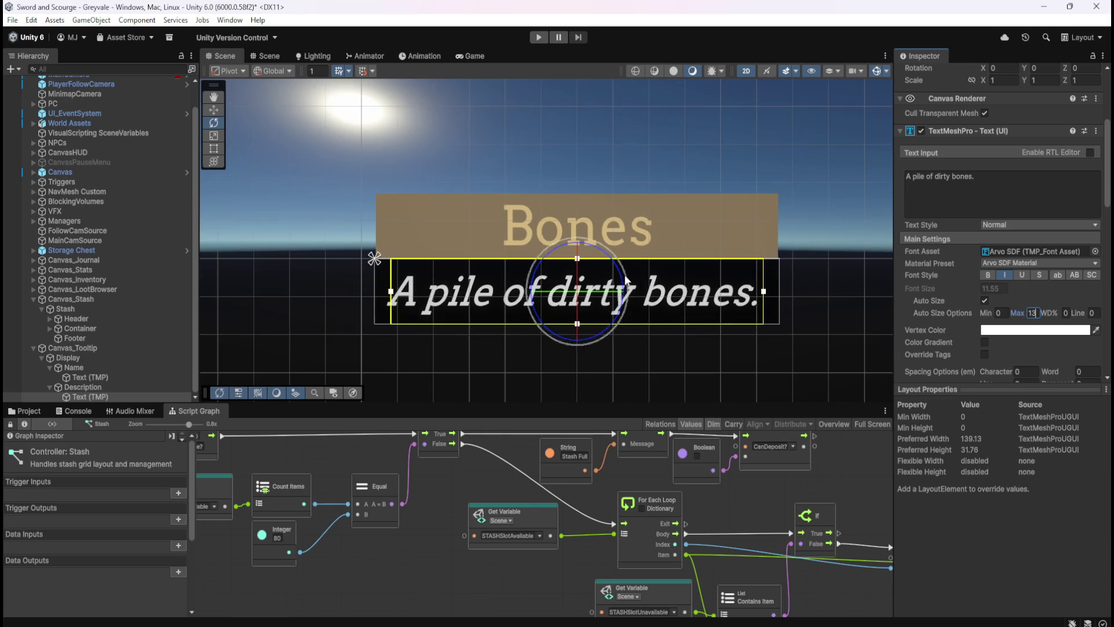
scroll(449, 274, up, 5)
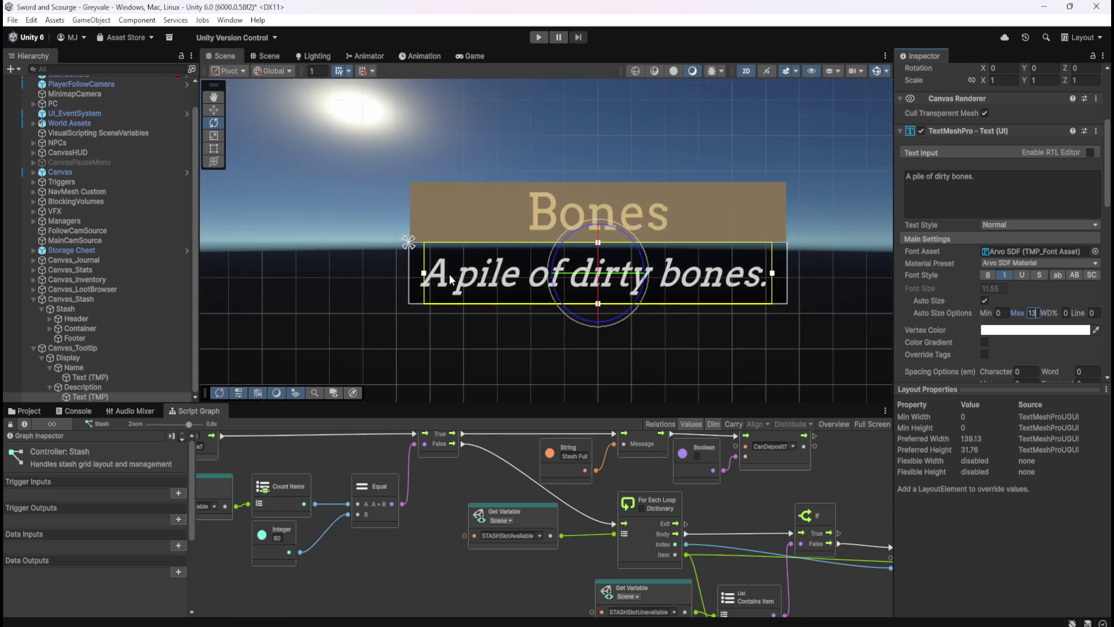
scroll(372, 266, down, 5)
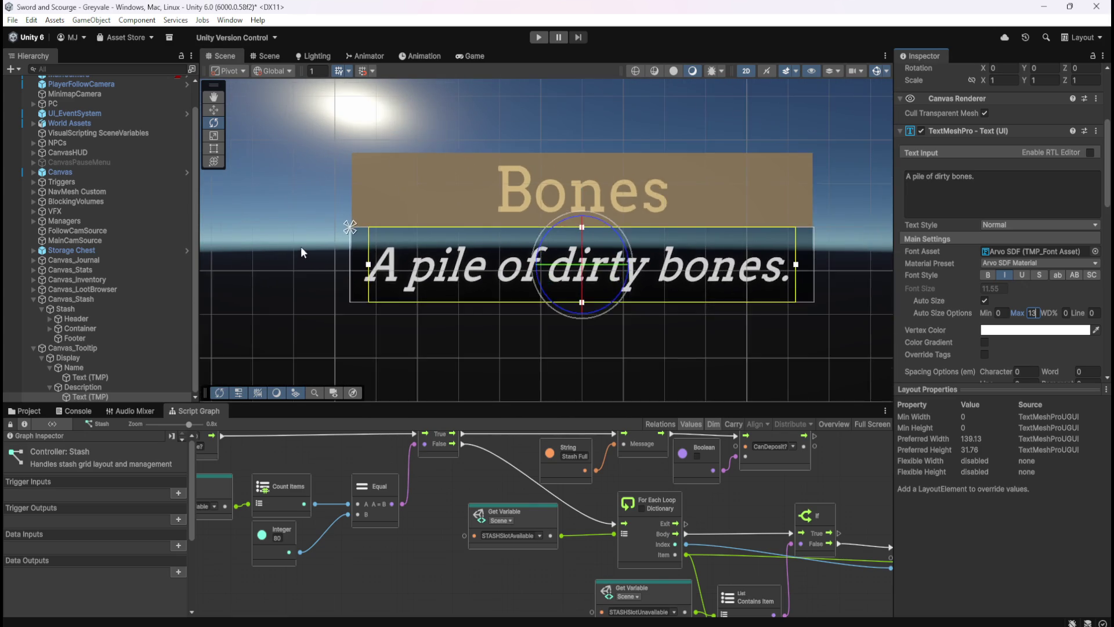
scroll(371, 256, down, 3)
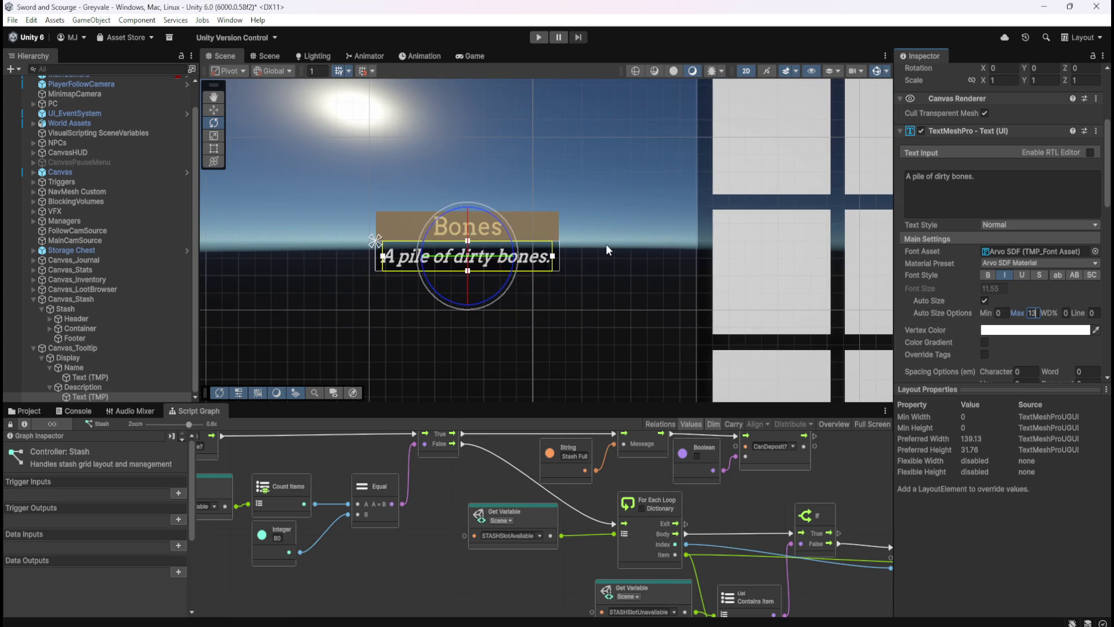
click(131, 387)
- Tick Control Child Size Height in the Description panel's Horizontal Layout Group
click(116, 397)
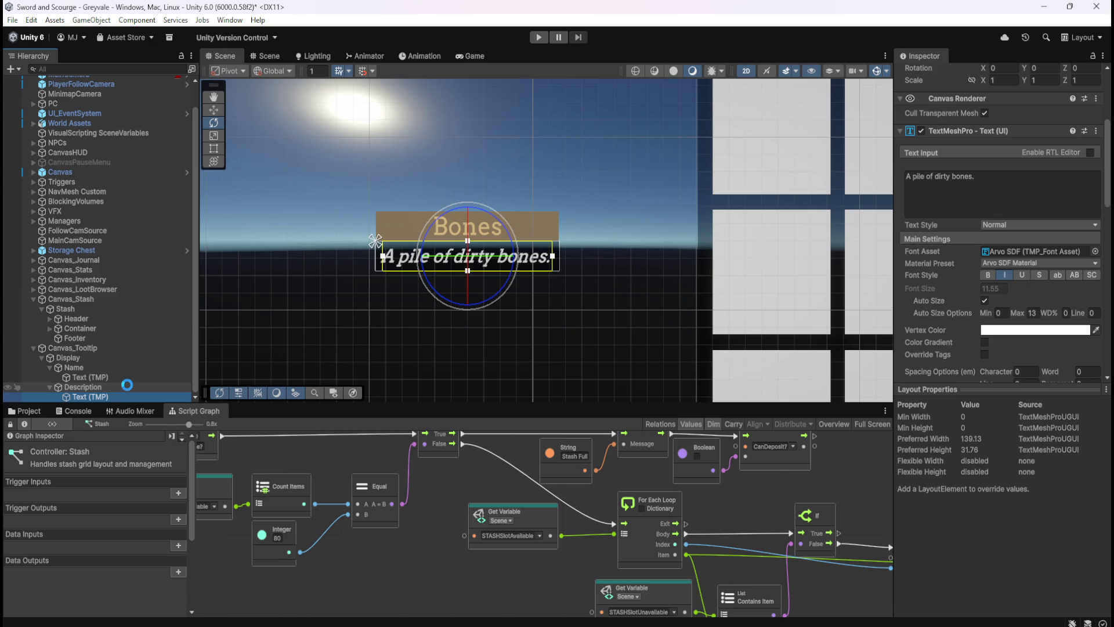
click(113, 385)
scroll(959, 337, down, 1)
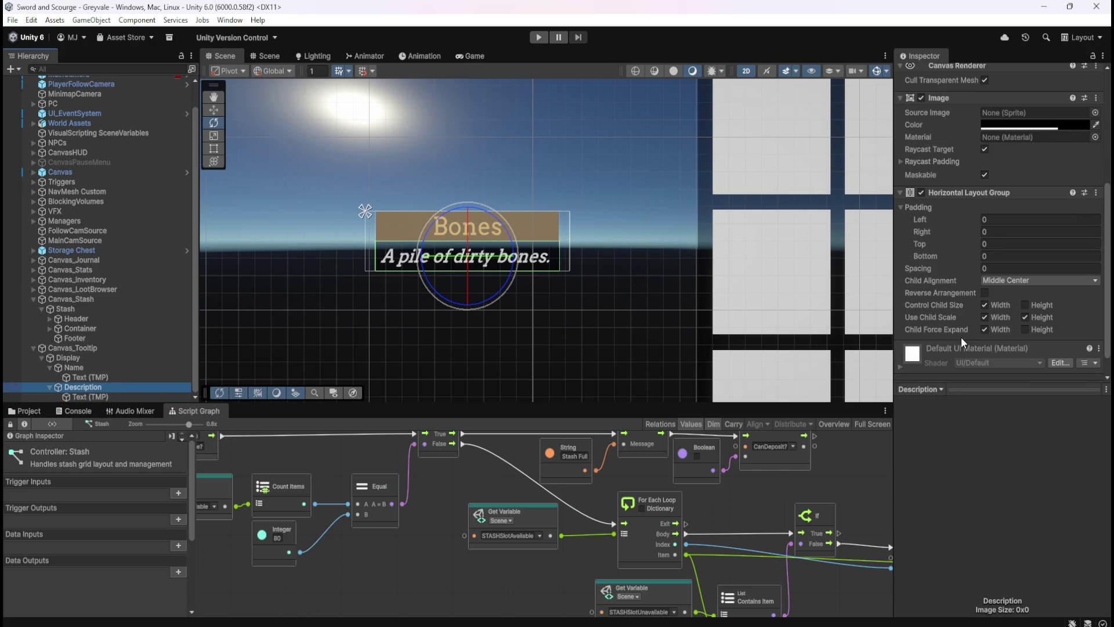
click(1025, 305)
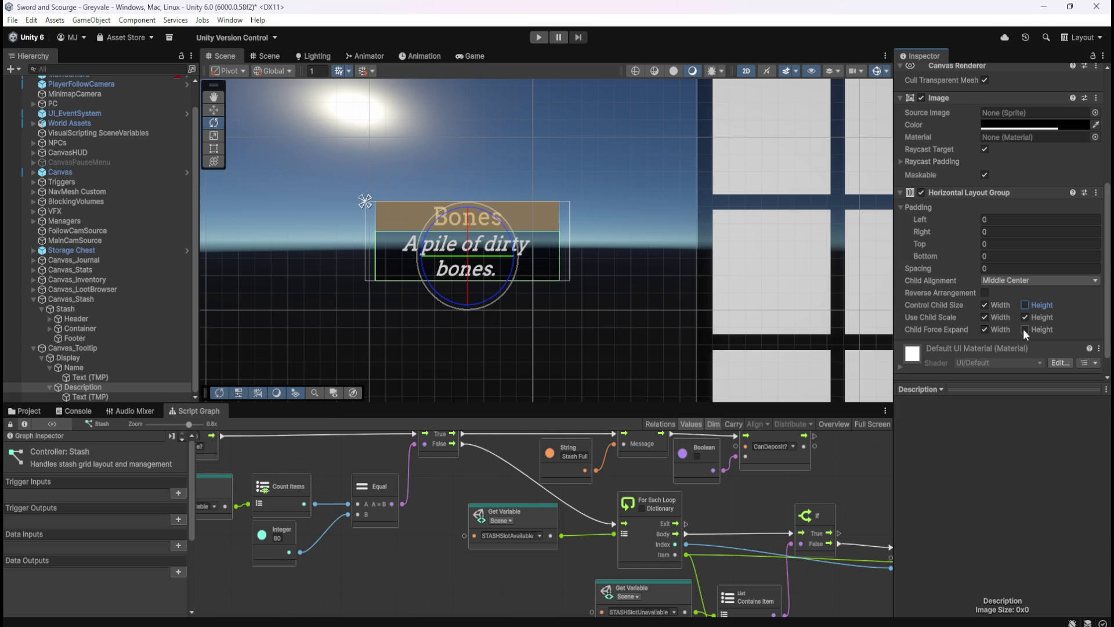
- Select the tooltip's Display object and keep its Content Size Fitter Vertical Fit at Preferred Size
scroll(1004, 322, down, 1)
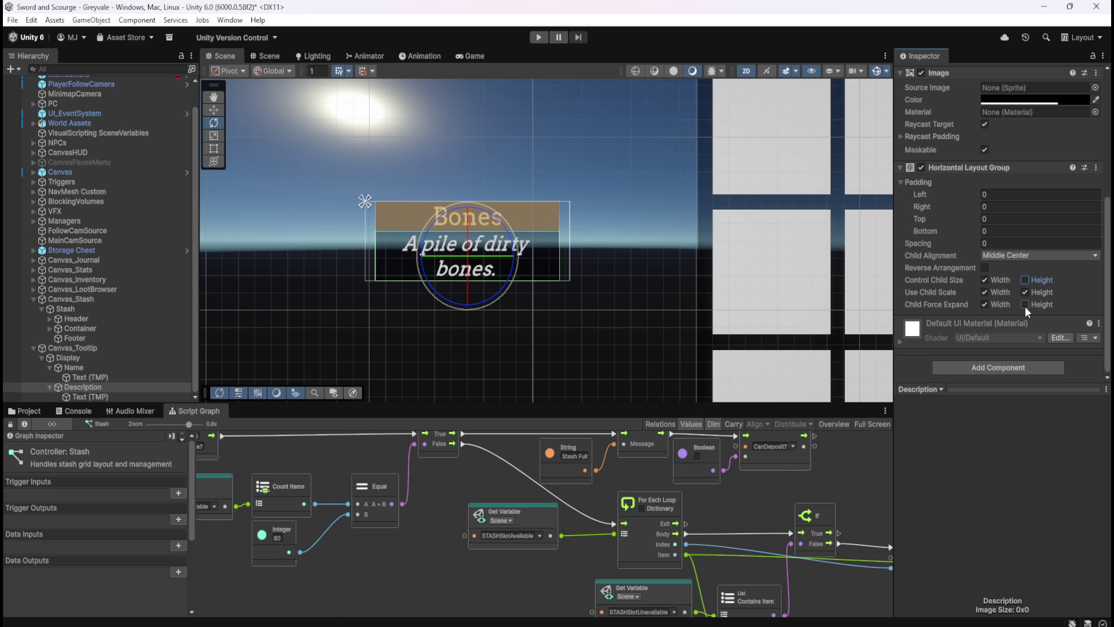
click(77, 358)
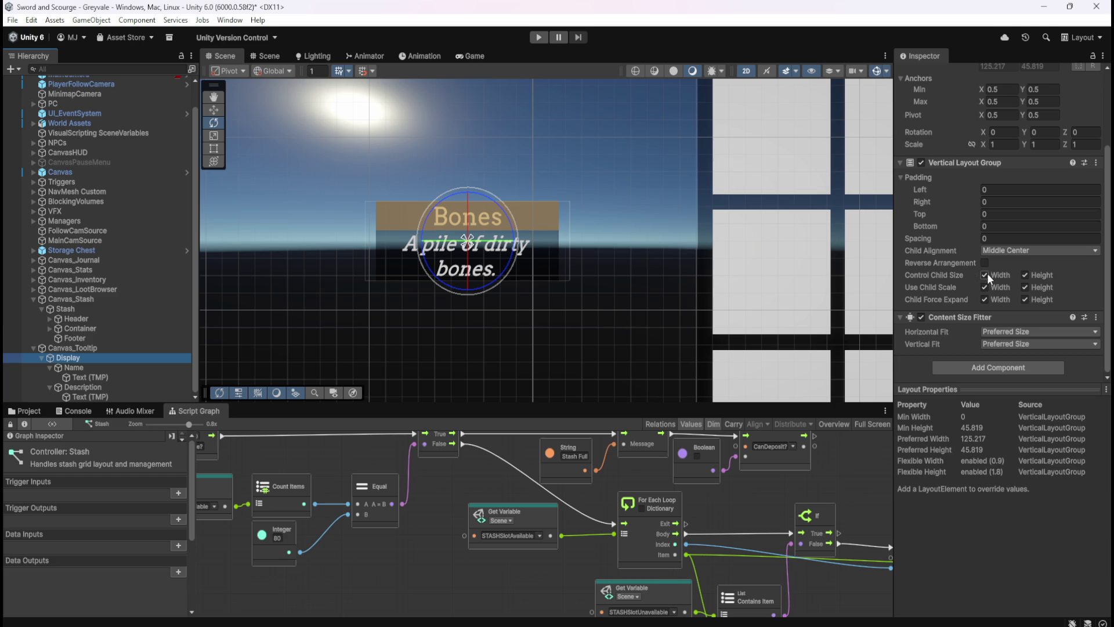
click(1008, 343)
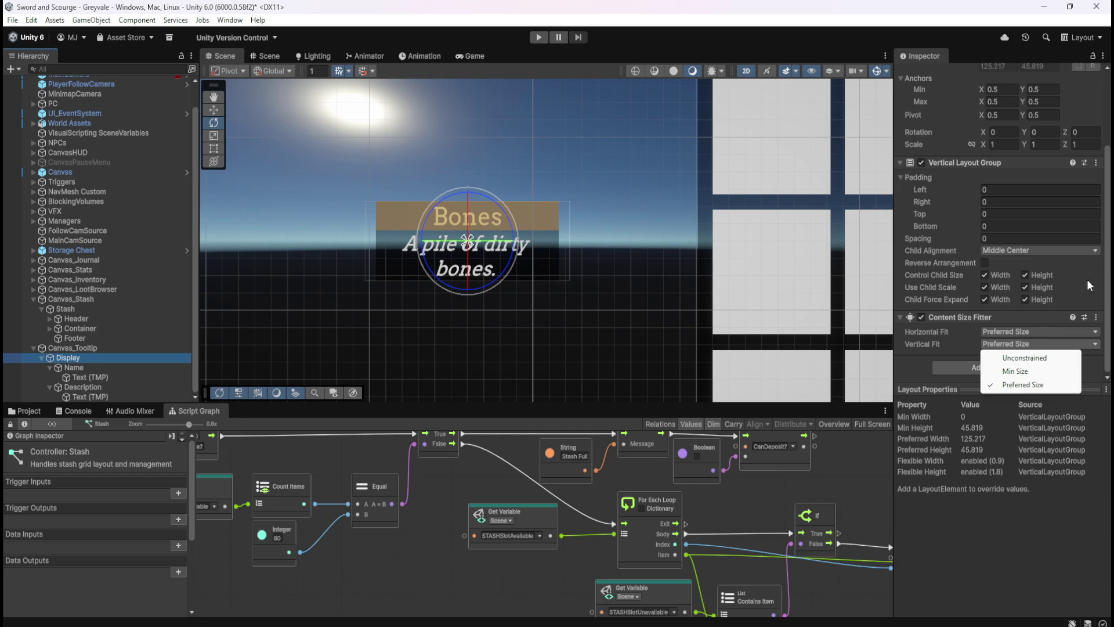
click(1108, 269)
scroll(1082, 287, up, 3)
- Reopen Display's Vertical Fit choices and leave them at Preferred Size
scroll(1105, 250, down, 2)
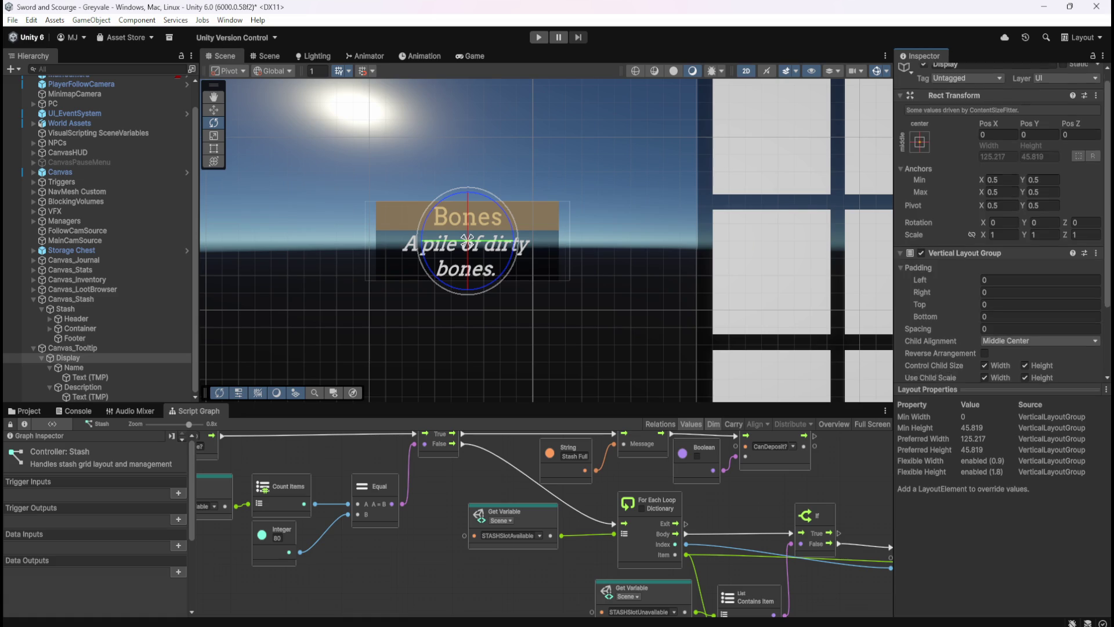
scroll(1105, 250, up, 2)
scroll(1105, 251, down, 2)
scroll(1105, 251, up, 2)
scroll(1105, 254, down, 2)
drag(1105, 254, 1106, 268)
scroll(1094, 270, up, 3)
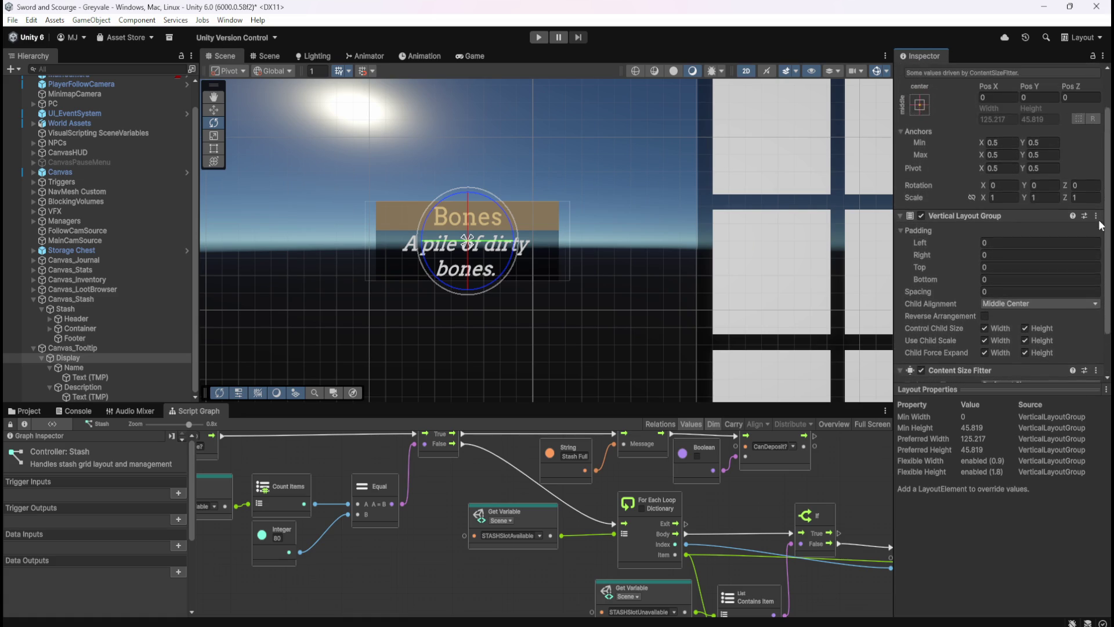
scroll(1103, 190, down, 3)
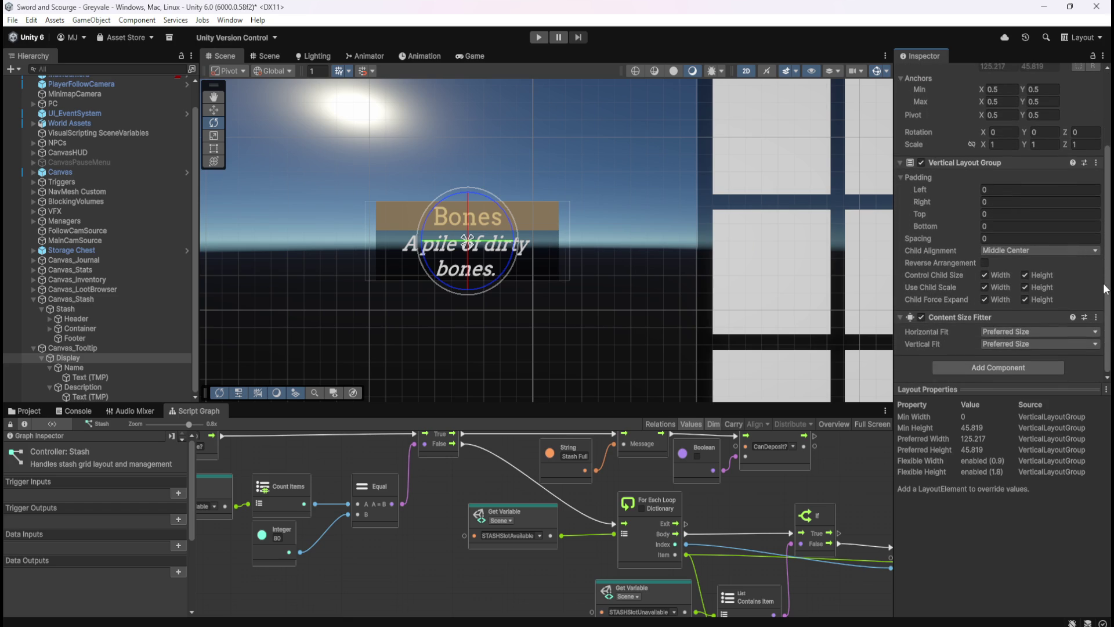
click(1008, 343)
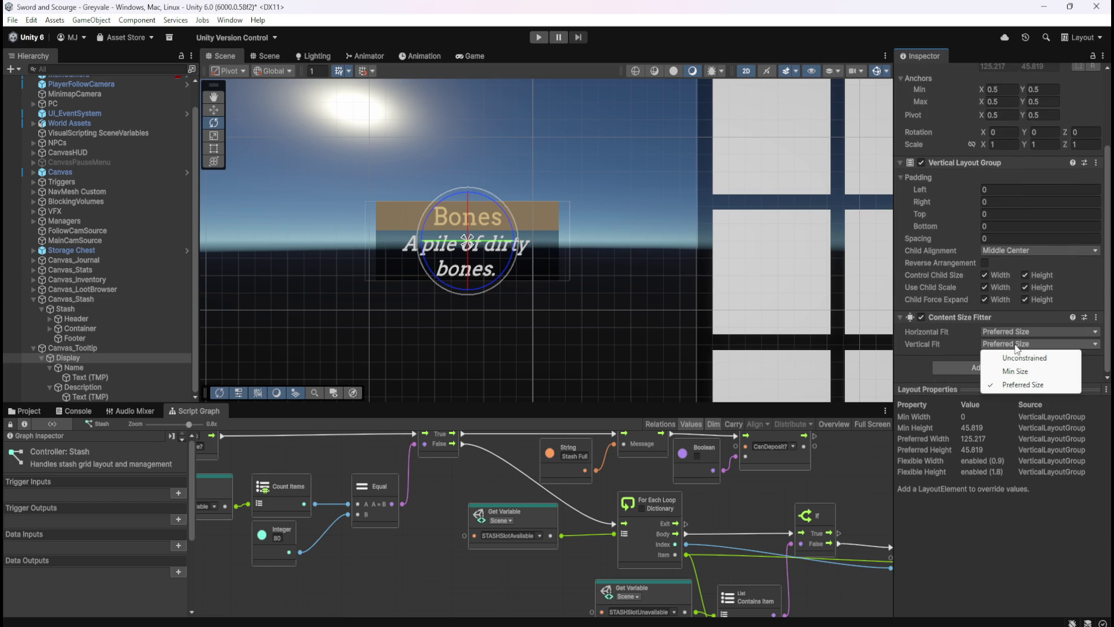
click(1107, 300)
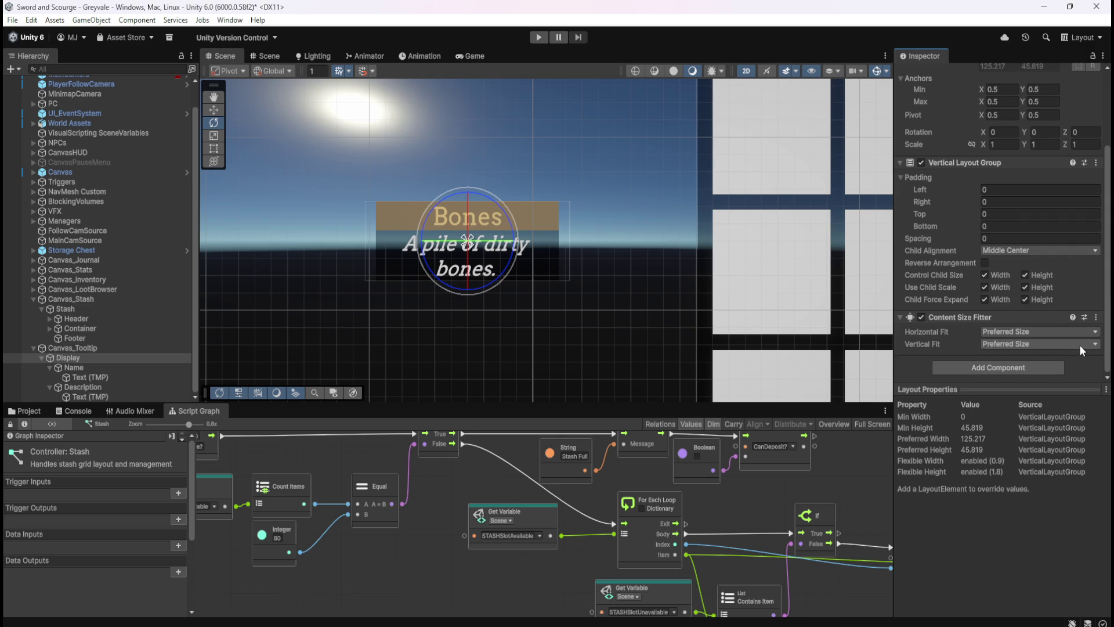
- Check the Content Size Fitter's Horizontal Fit in a floating properties window, then select Description
click(944, 343)
click(987, 345)
click(1095, 317)
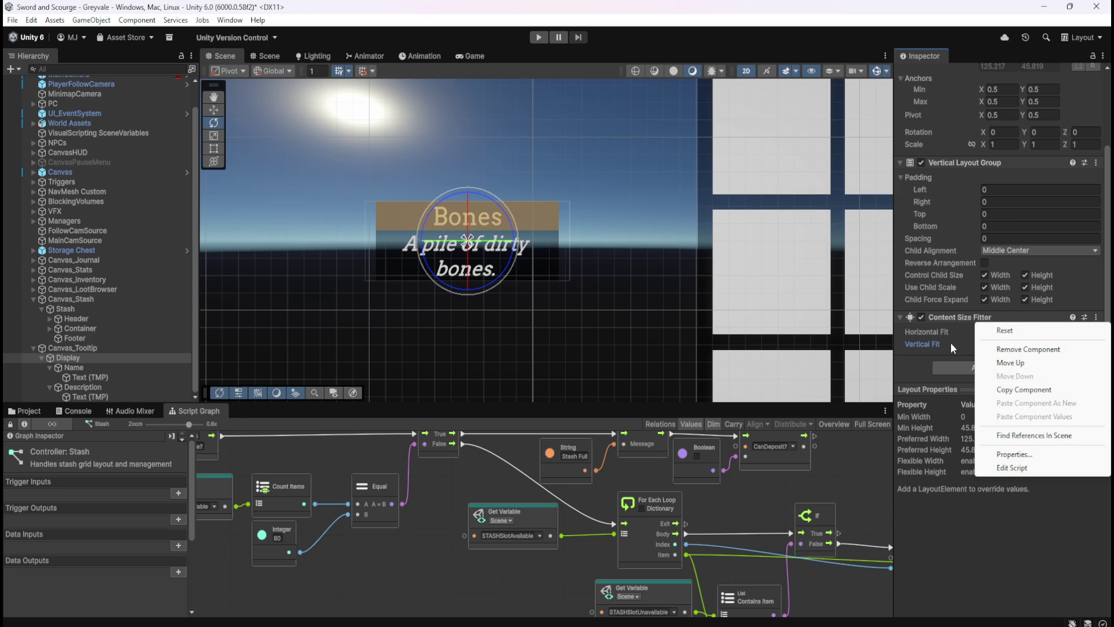
click(1014, 455)
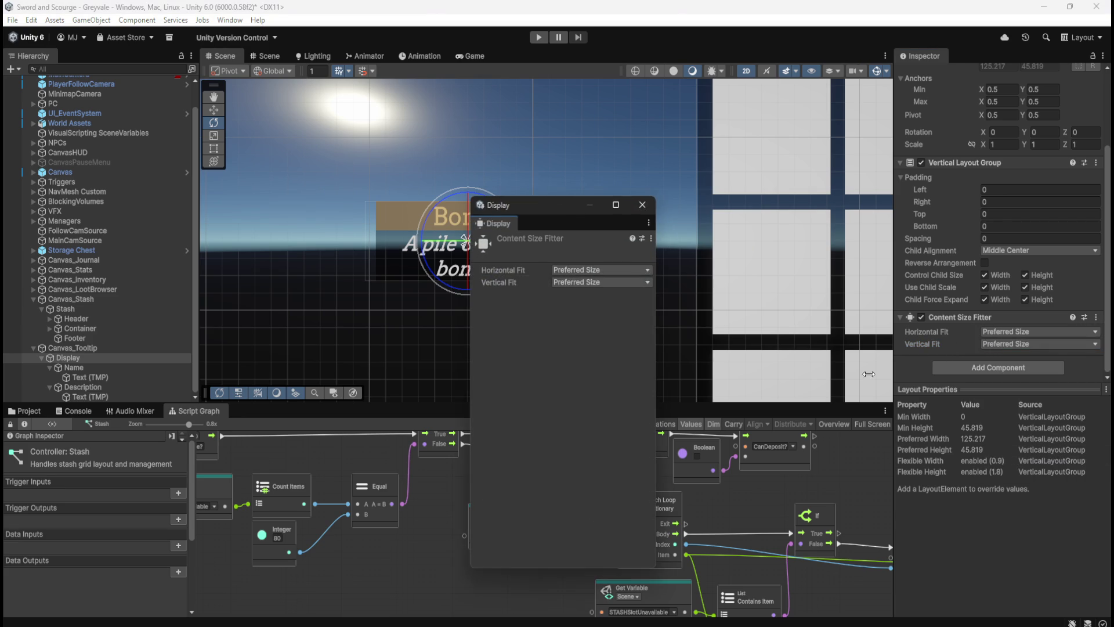
click(600, 270)
click(644, 204)
click(644, 204)
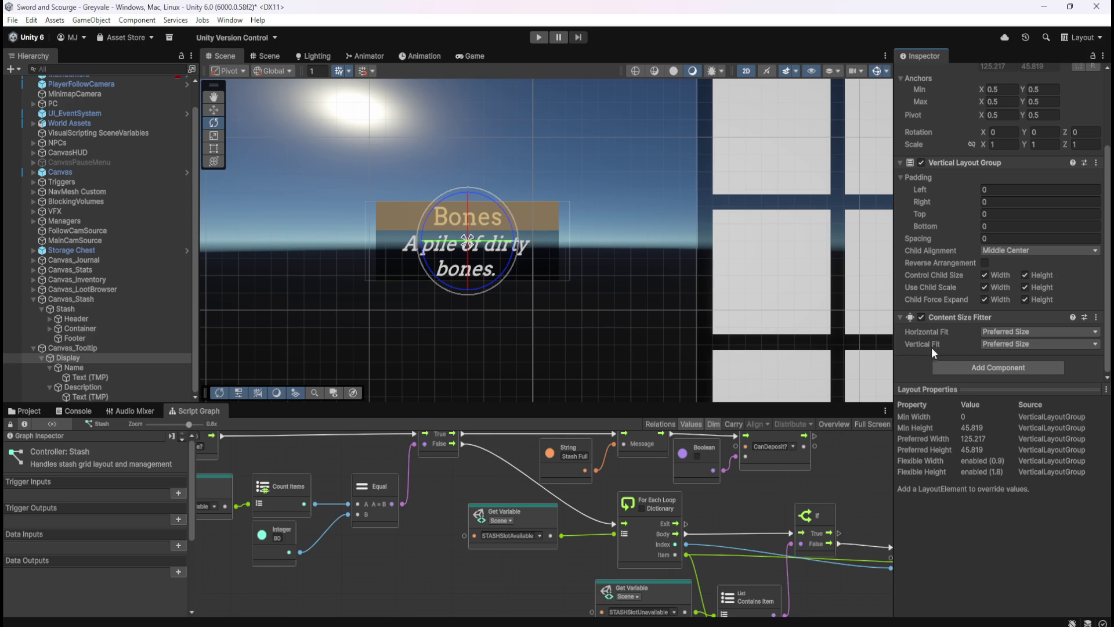
click(81, 386)
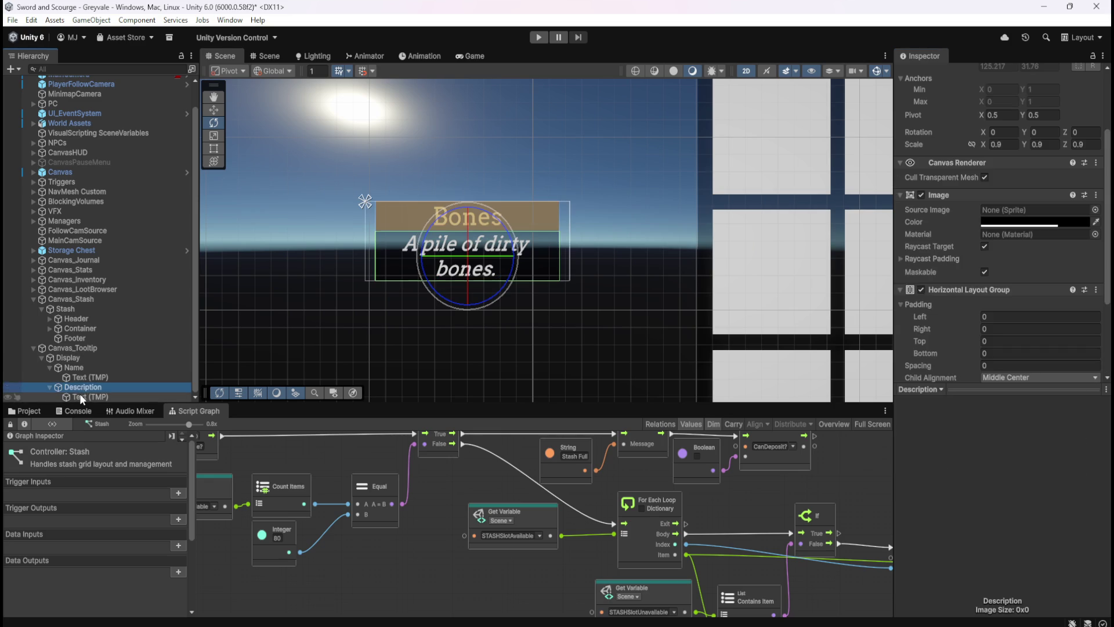
click(82, 397)
click(80, 386)
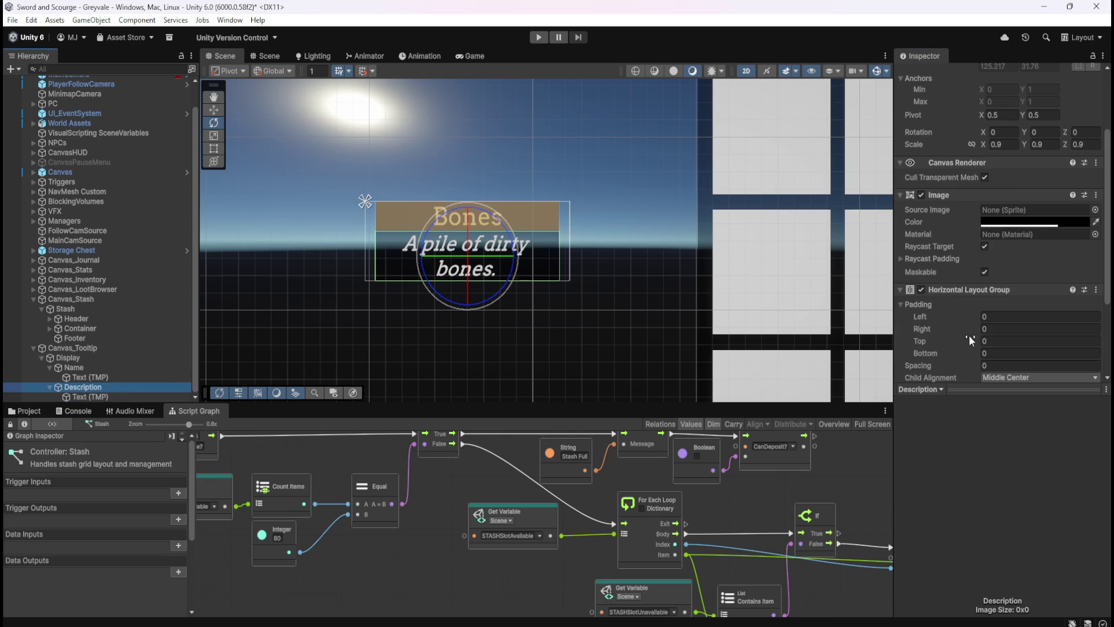
scroll(949, 328, down, 4)
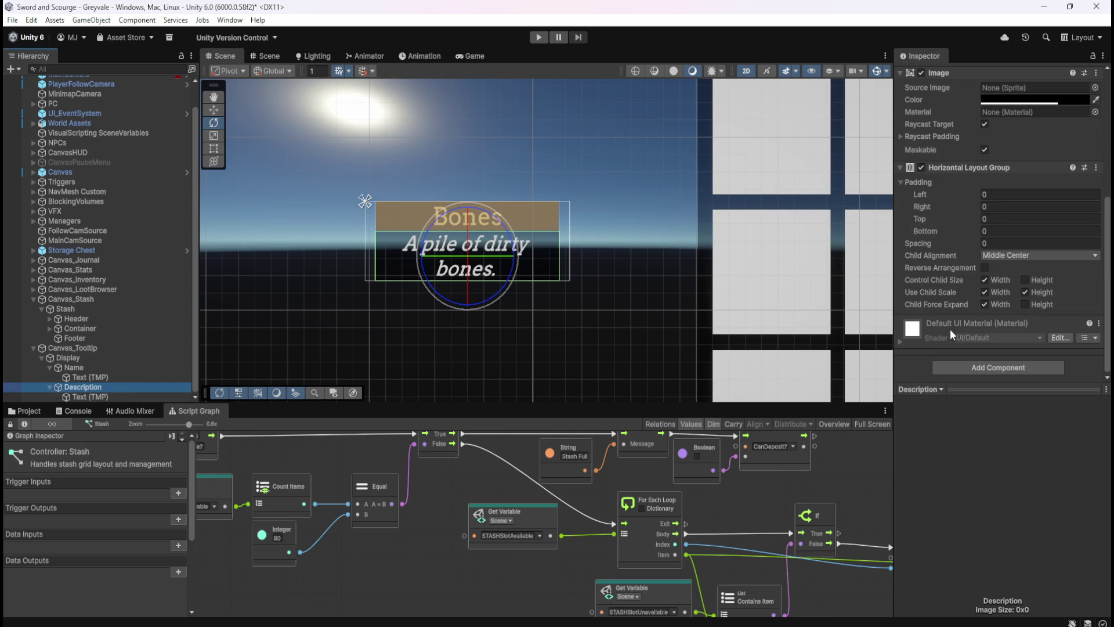
click(104, 396)
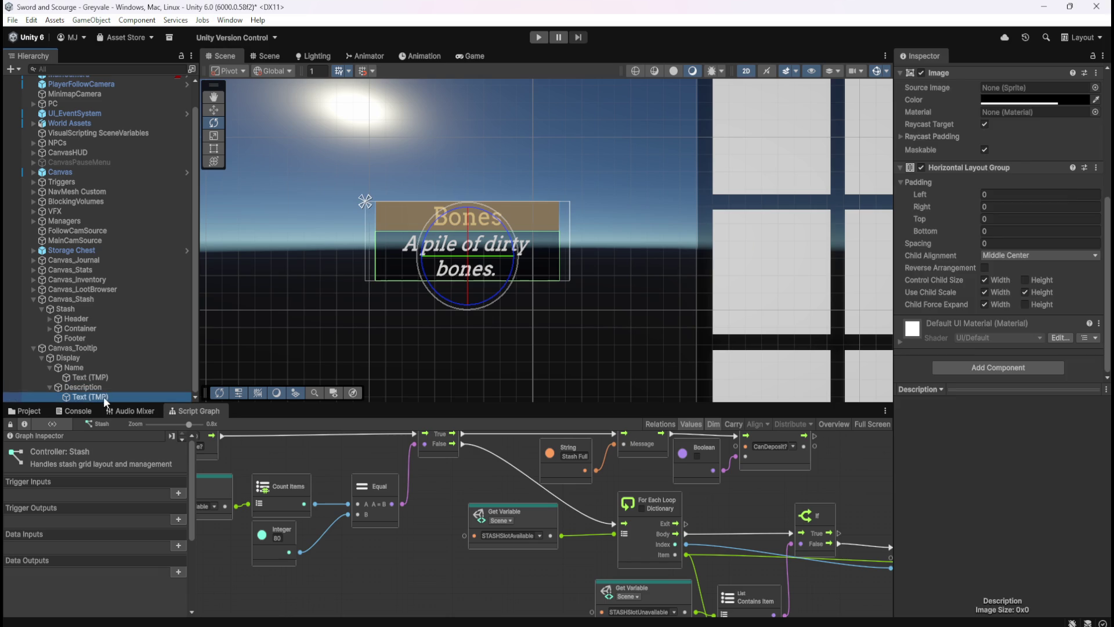
click(109, 384)
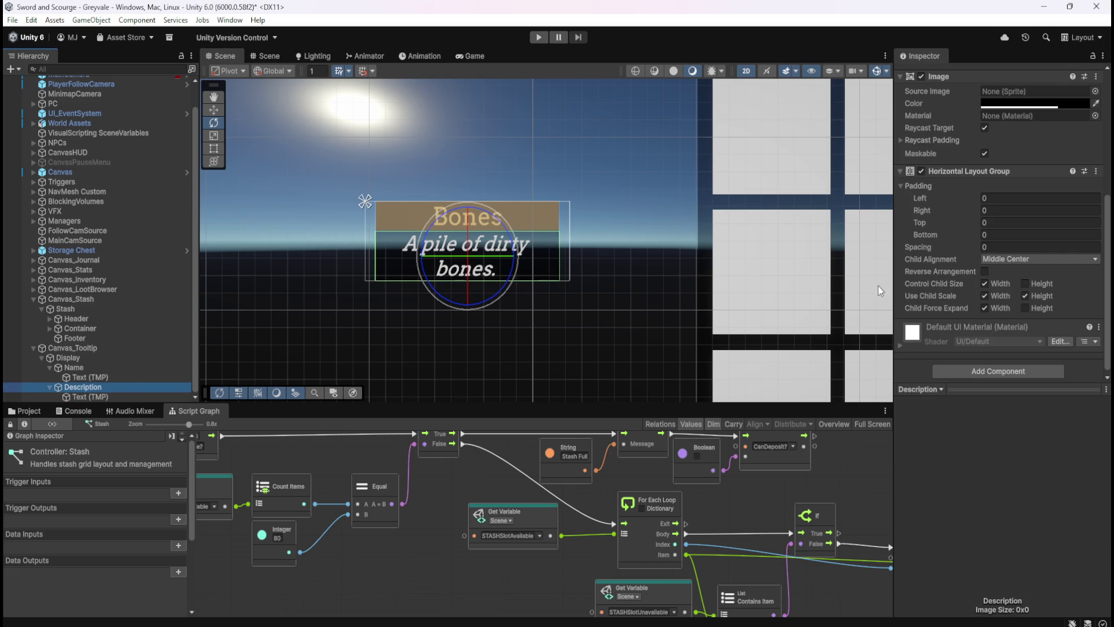
click(1024, 308)
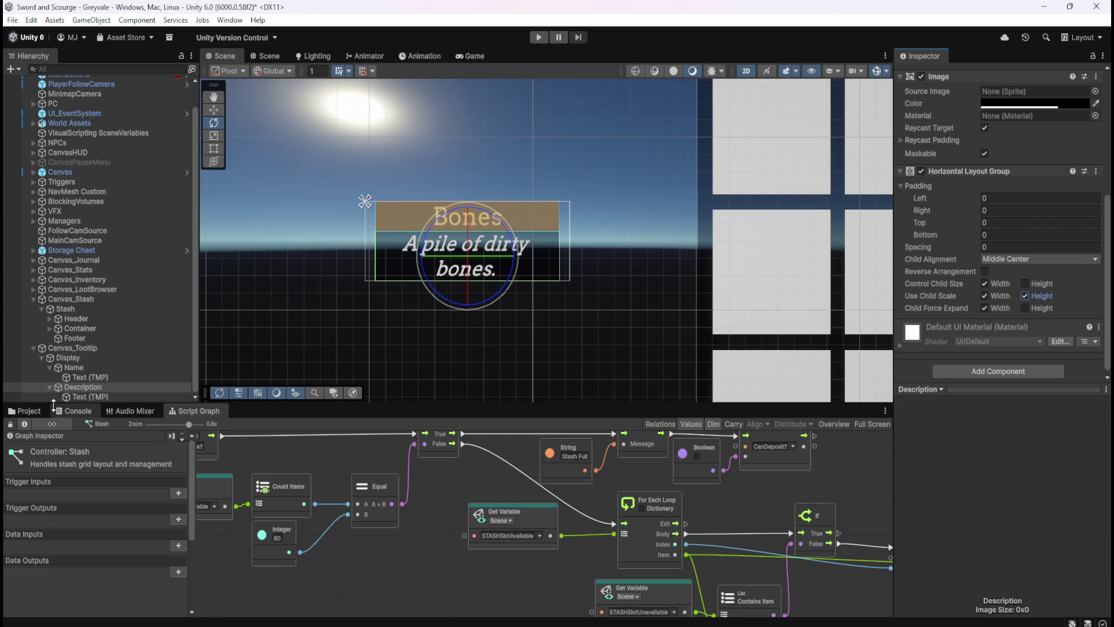
click(90, 387)
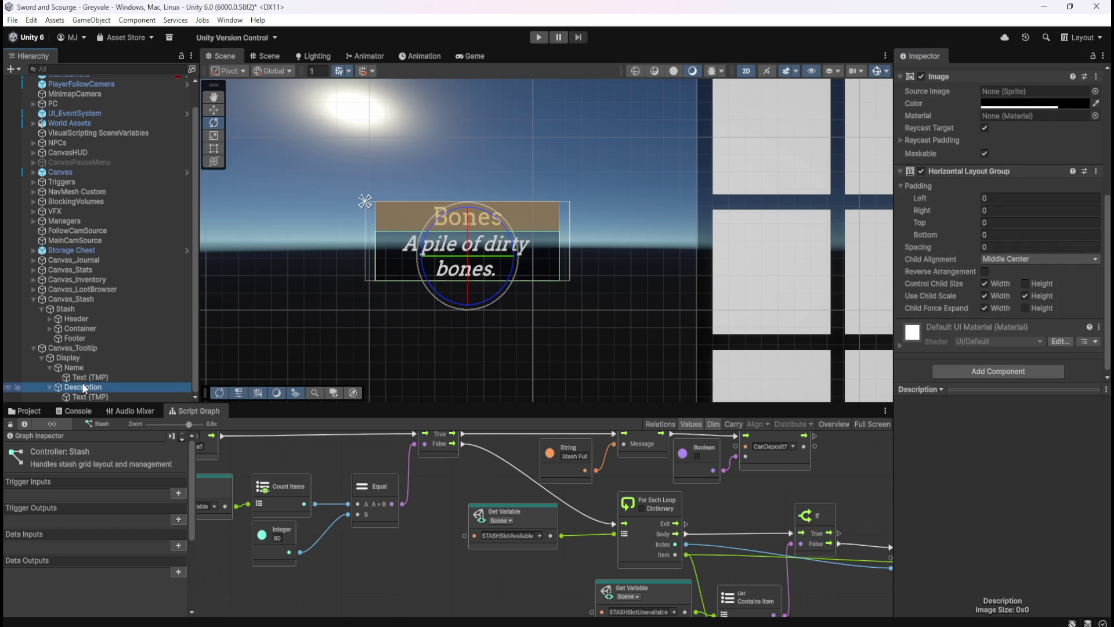
key(Delete)
- Duplicate the Name row and change the copy's text to 'A pile of dirty bones.'
click(82, 386)
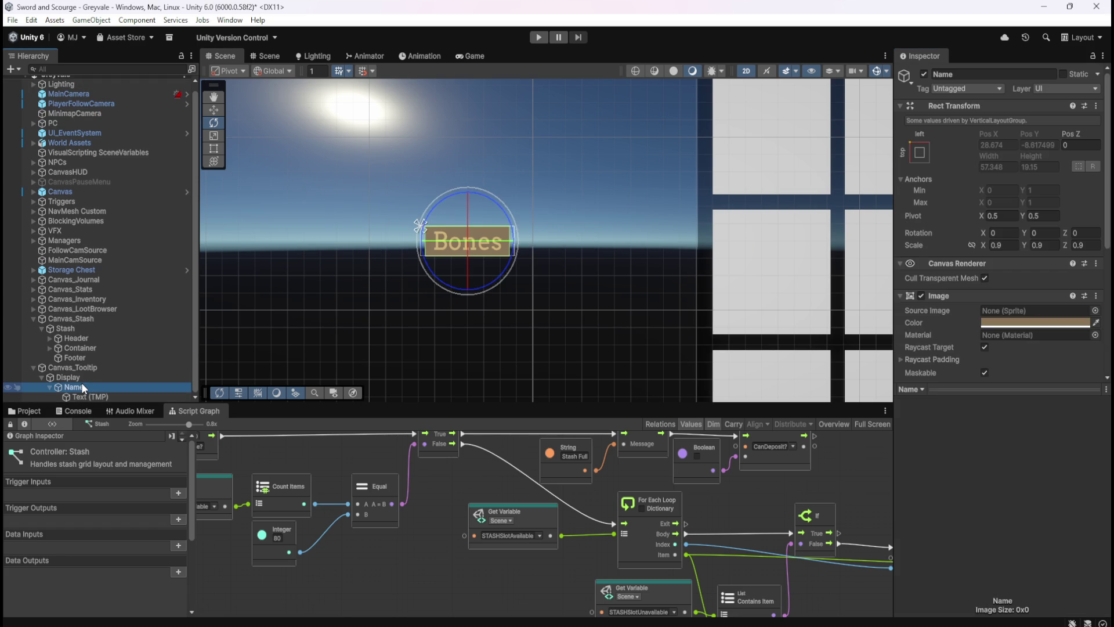
key(ctrl+d)
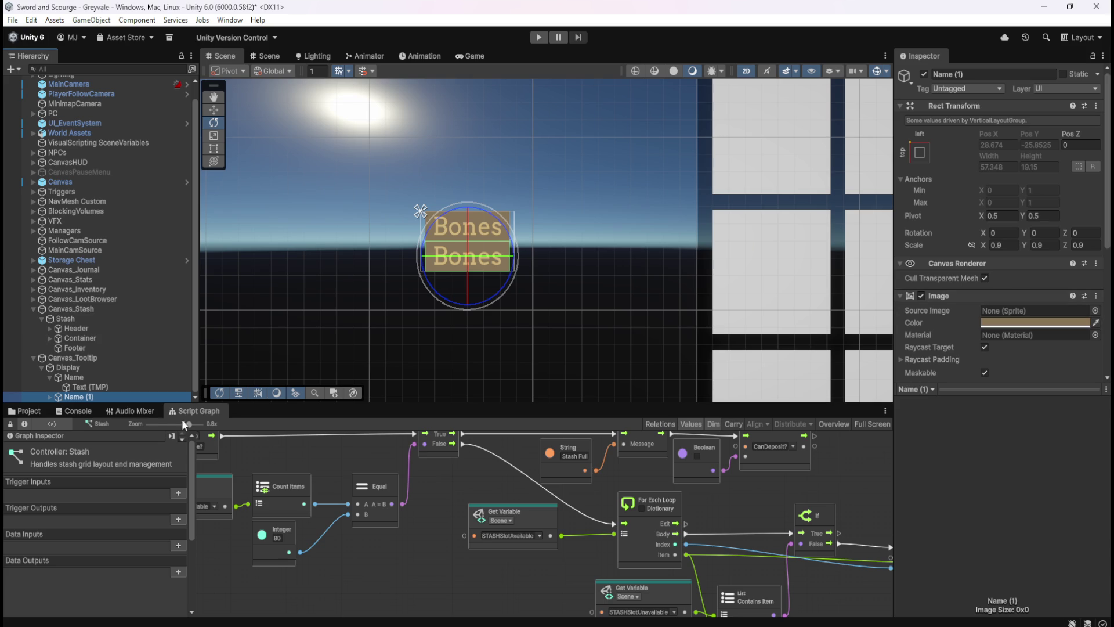
click(49, 396)
click(90, 396)
click(969, 348)
text(A pile of)
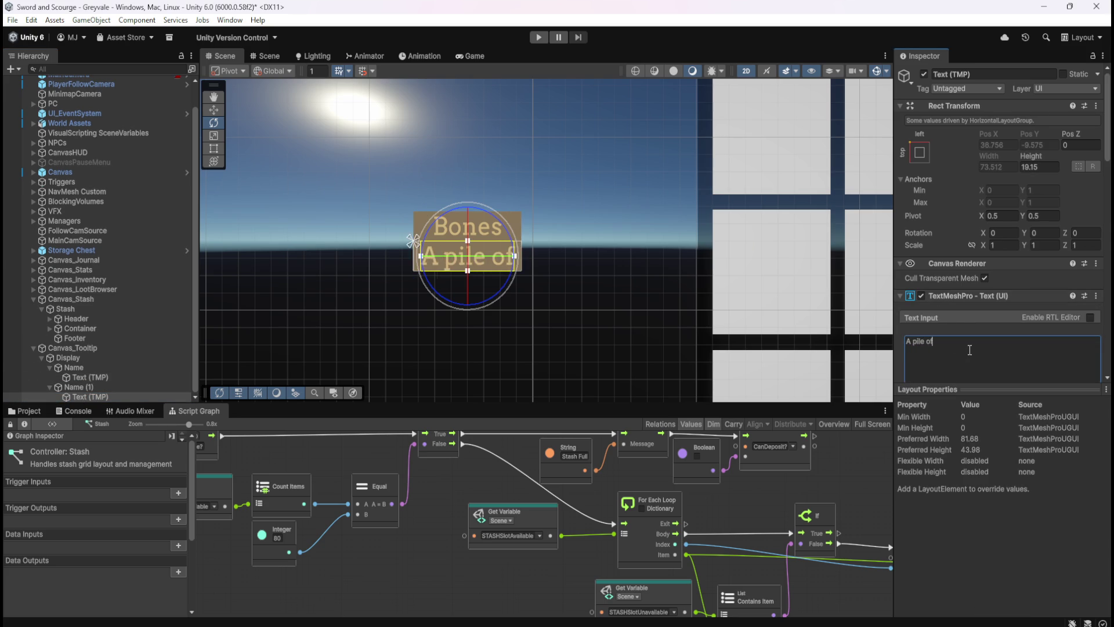
text( dirty bones.)
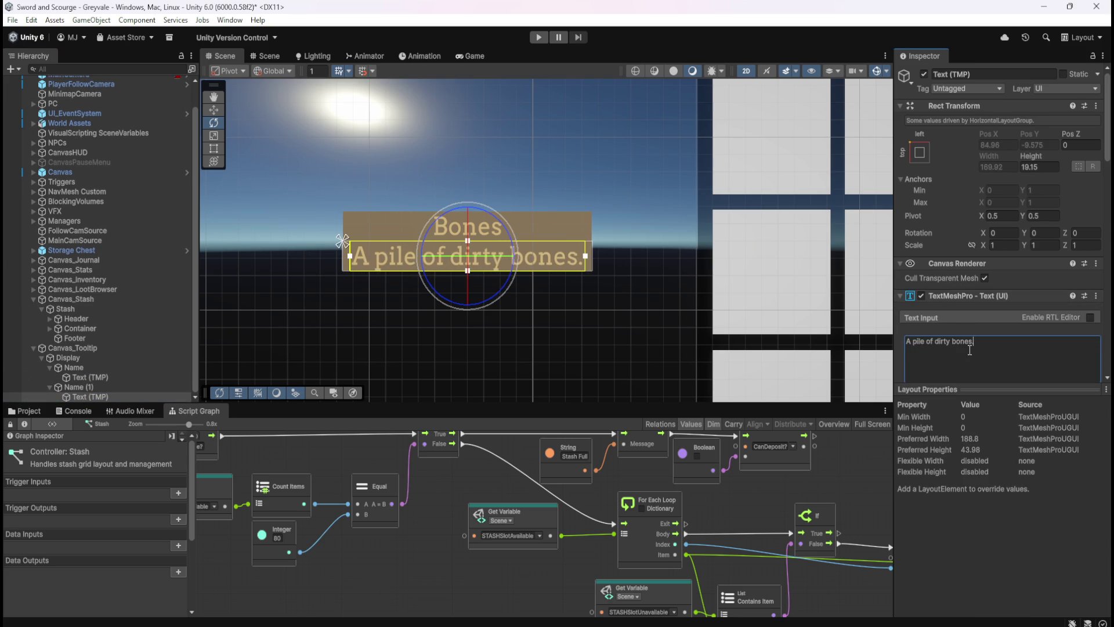
- Make the new description text italic and bring up its Vertex Color picker
scroll(970, 348, down, 3)
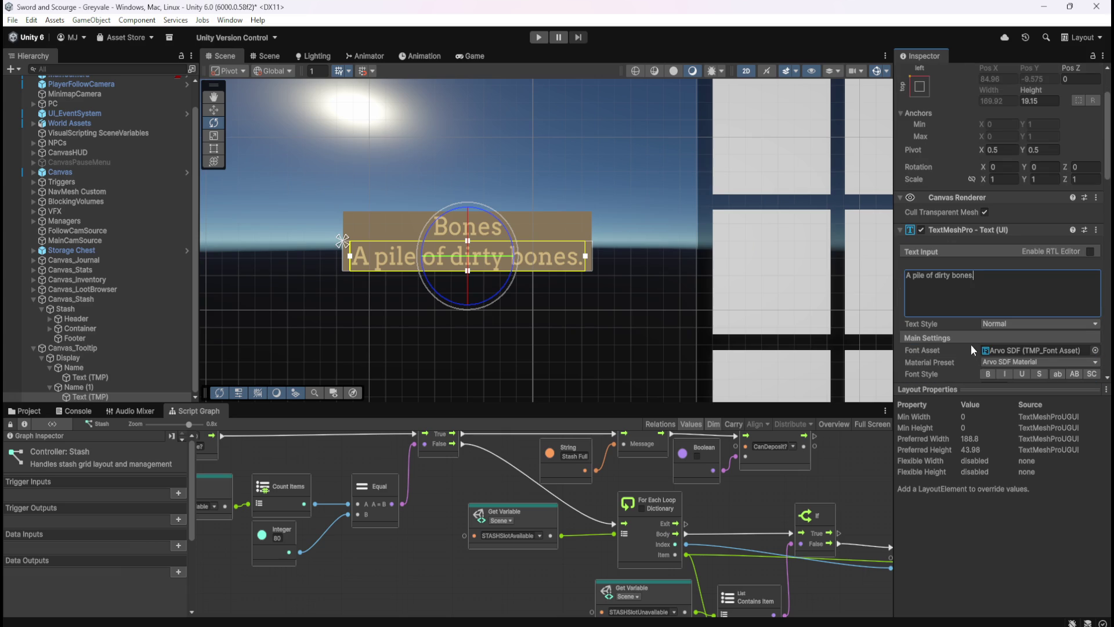
click(1003, 375)
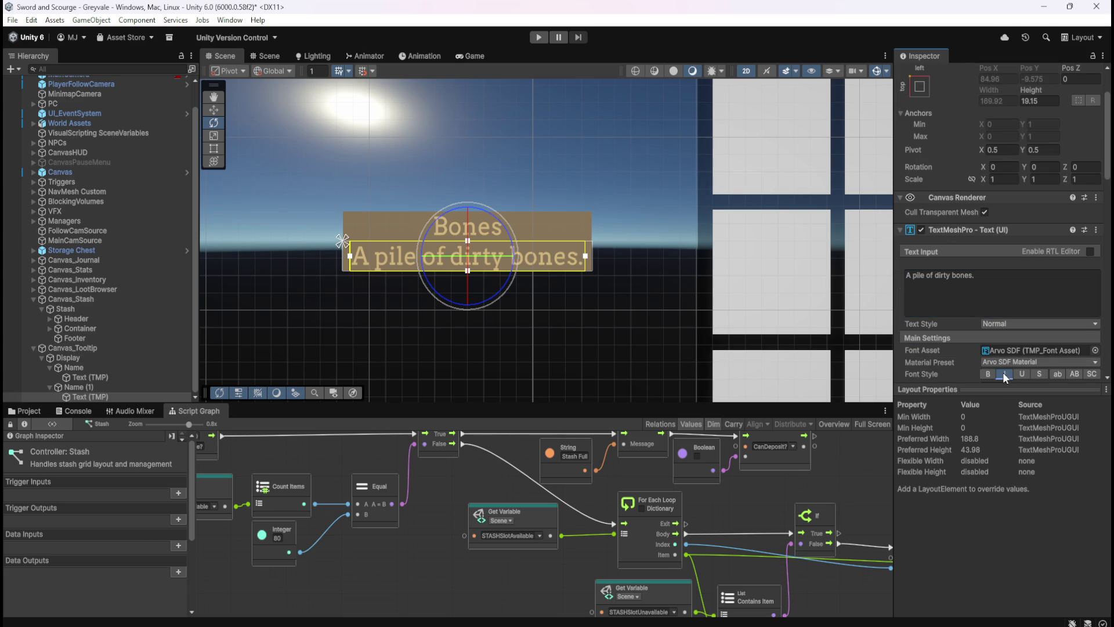
scroll(1009, 346, down, 4)
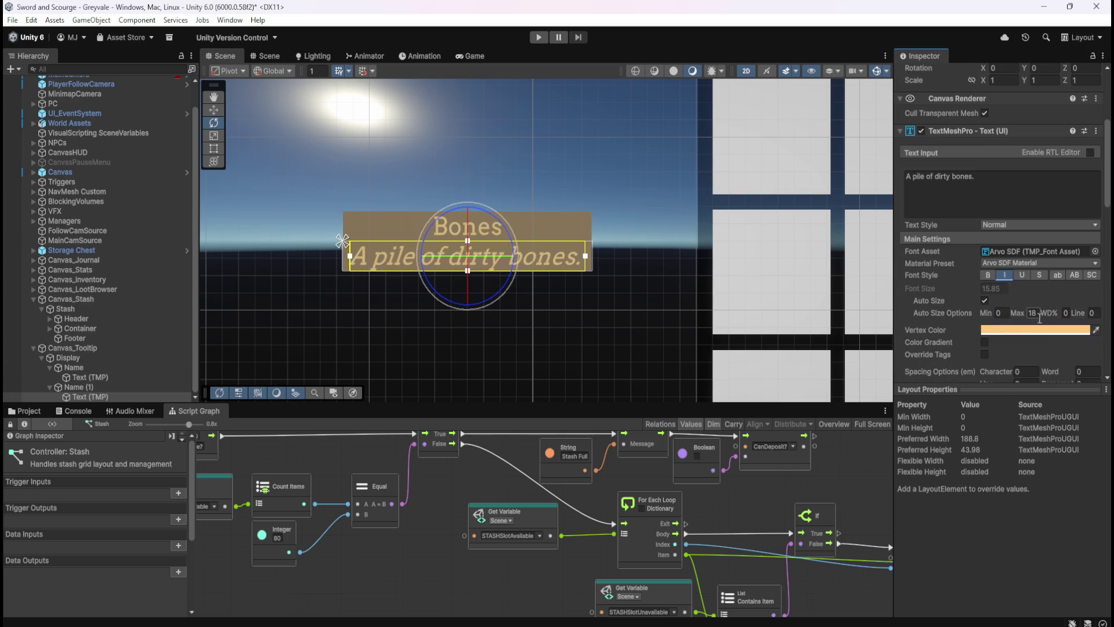
click(986, 330)
click(71, 387)
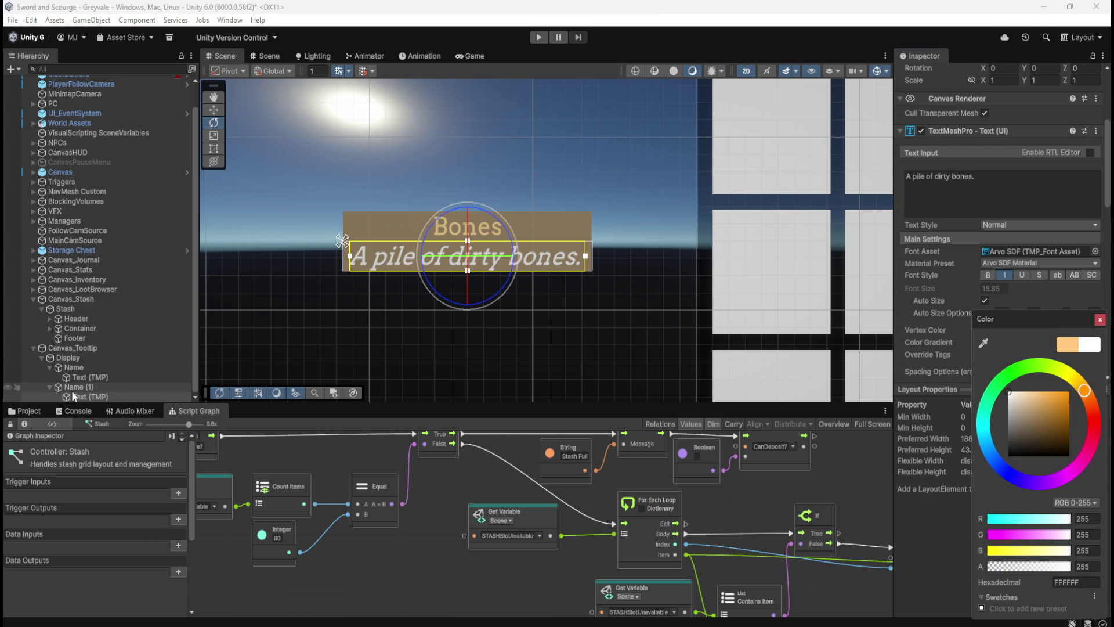
- Set Name (1)'s Image color to black with alpha 180
click(1036, 162)
click(1008, 283)
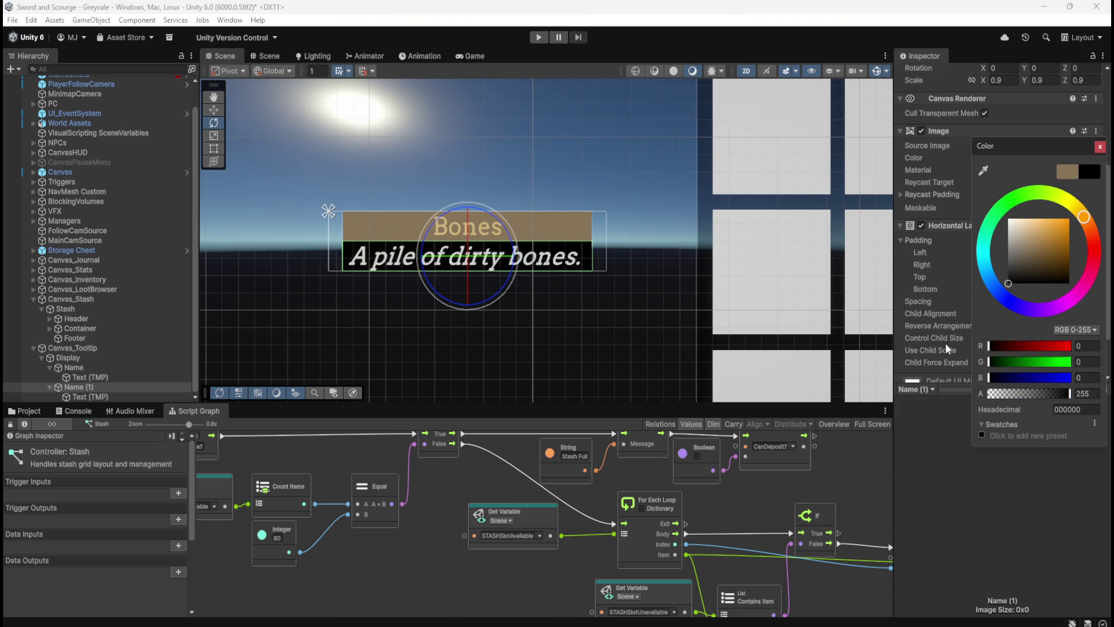
click(1091, 396)
text(180)
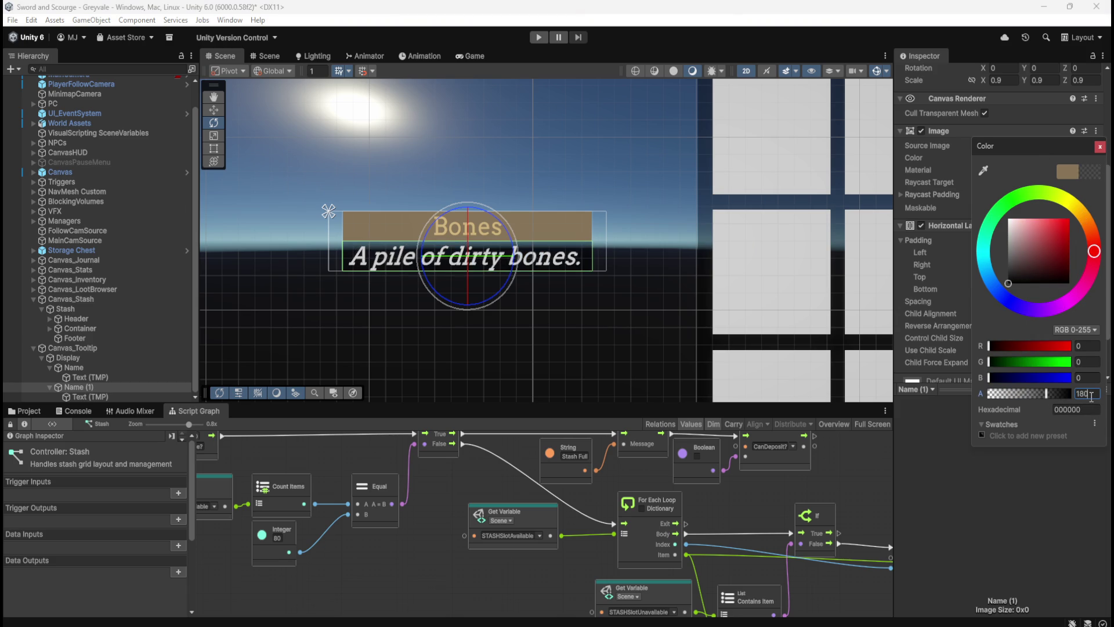
- Set the description text's Auto Size maximum font size to 13
click(78, 395)
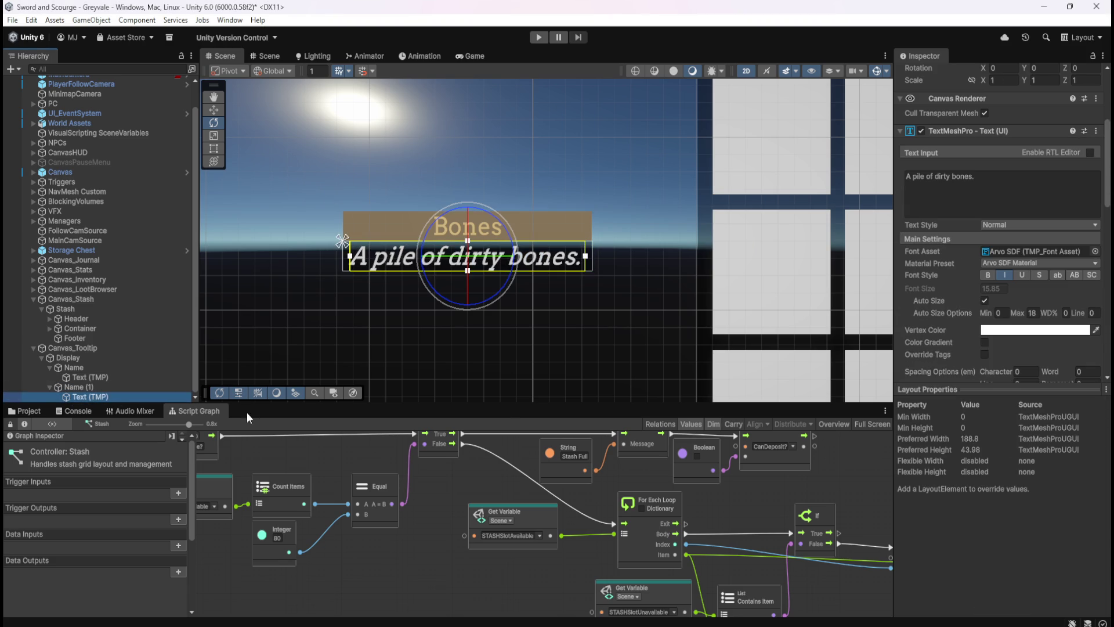
click(1037, 314)
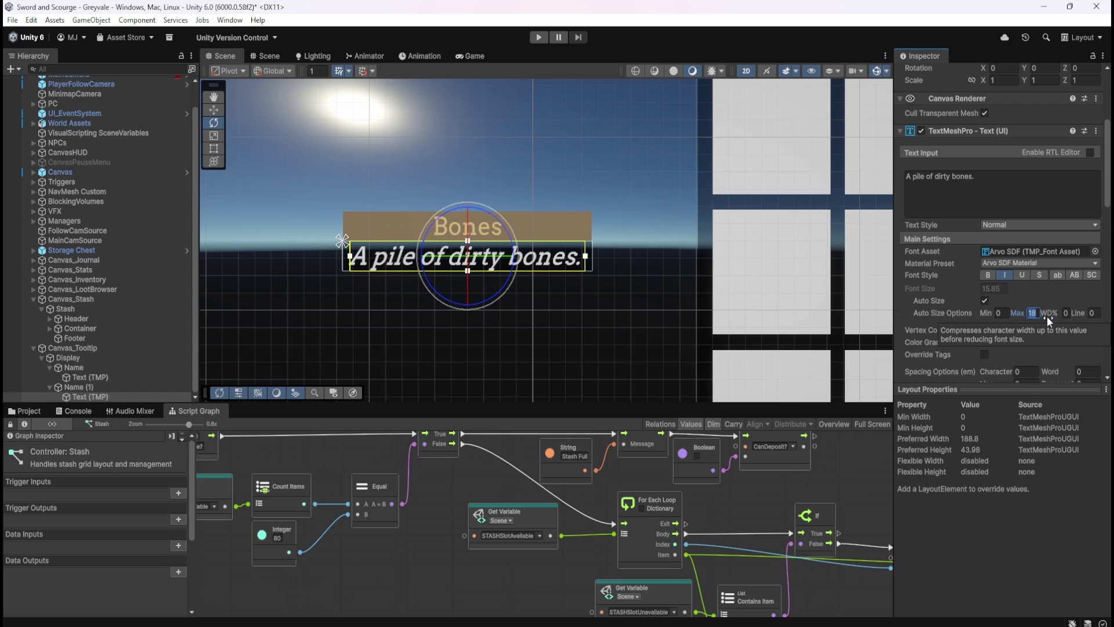
text(13)
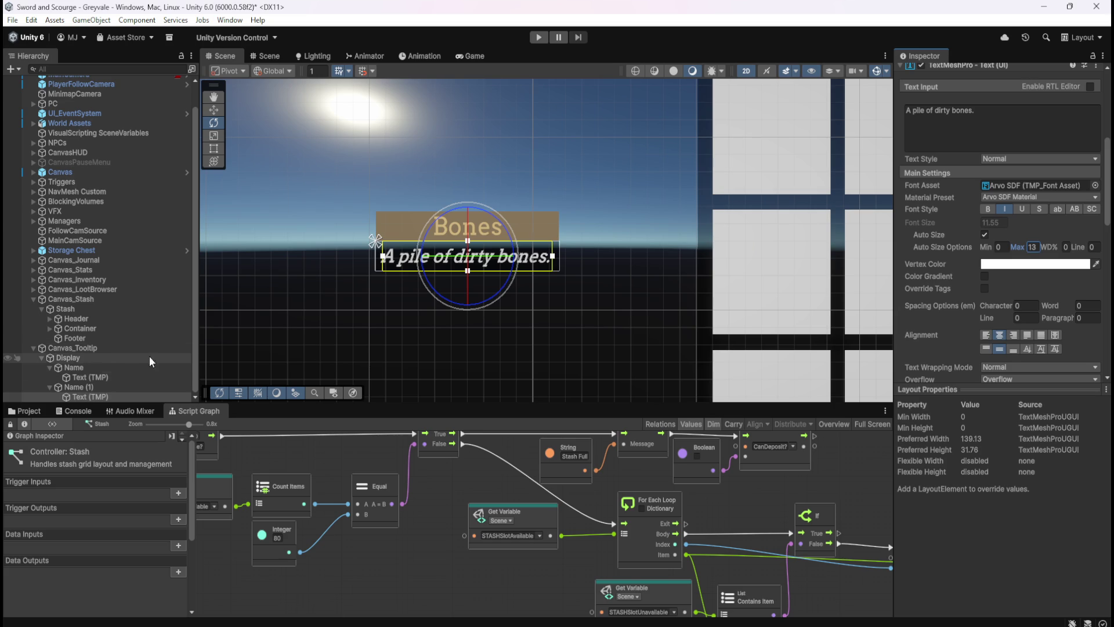
click(76, 387)
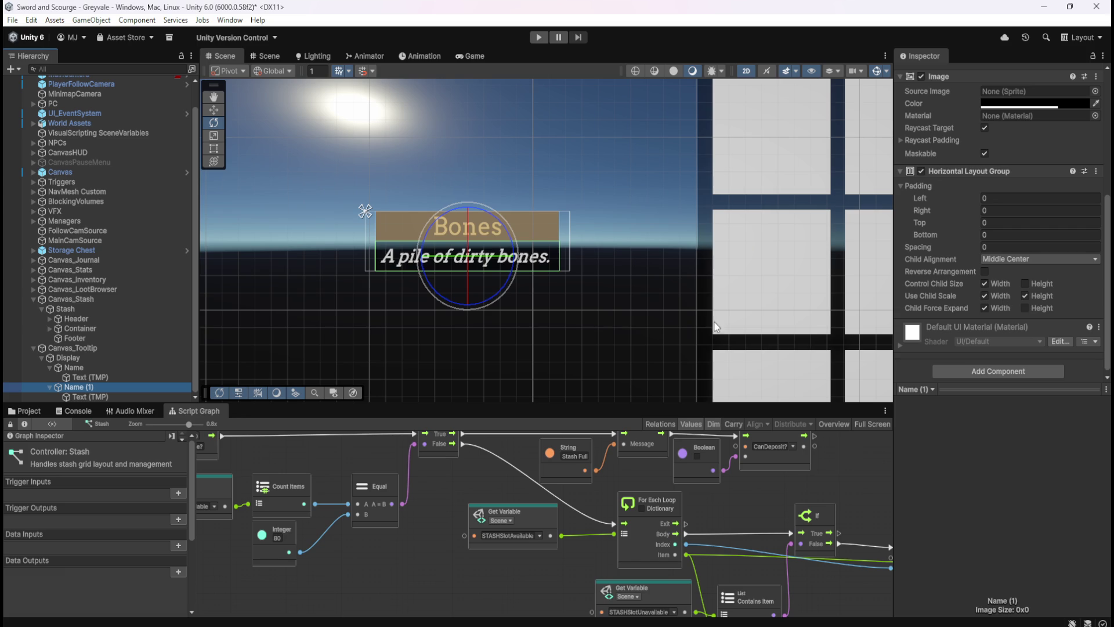
click(119, 395)
click(1021, 123)
click(1021, 123)
text(sssssssssssssssssssssssssssssssssss)
scroll(605, 277, down, 5)
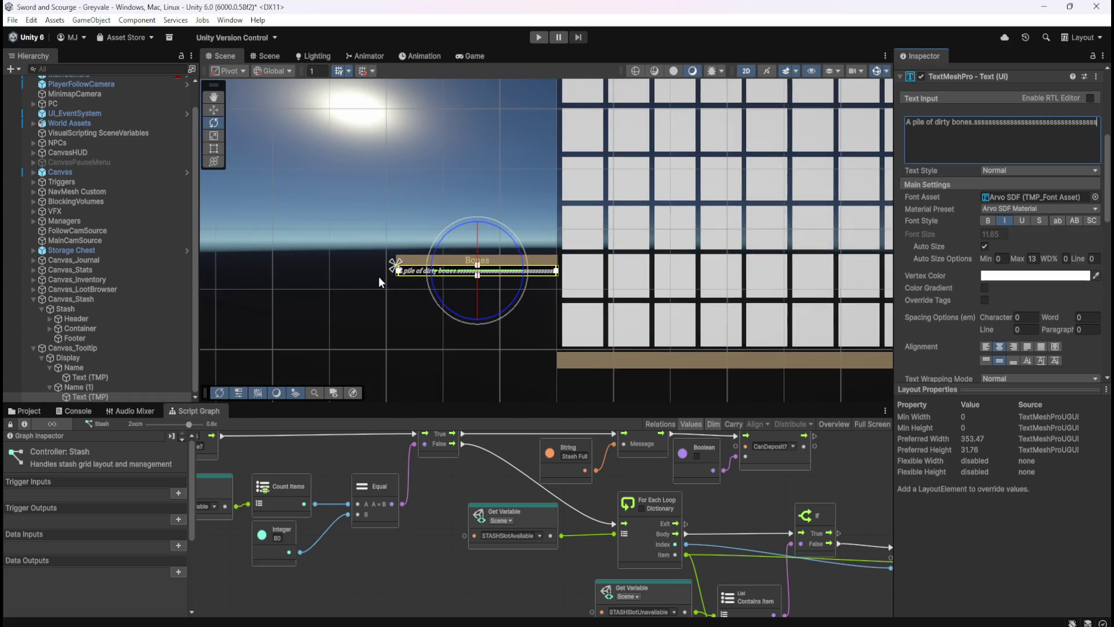
scroll(378, 276, down, 4)
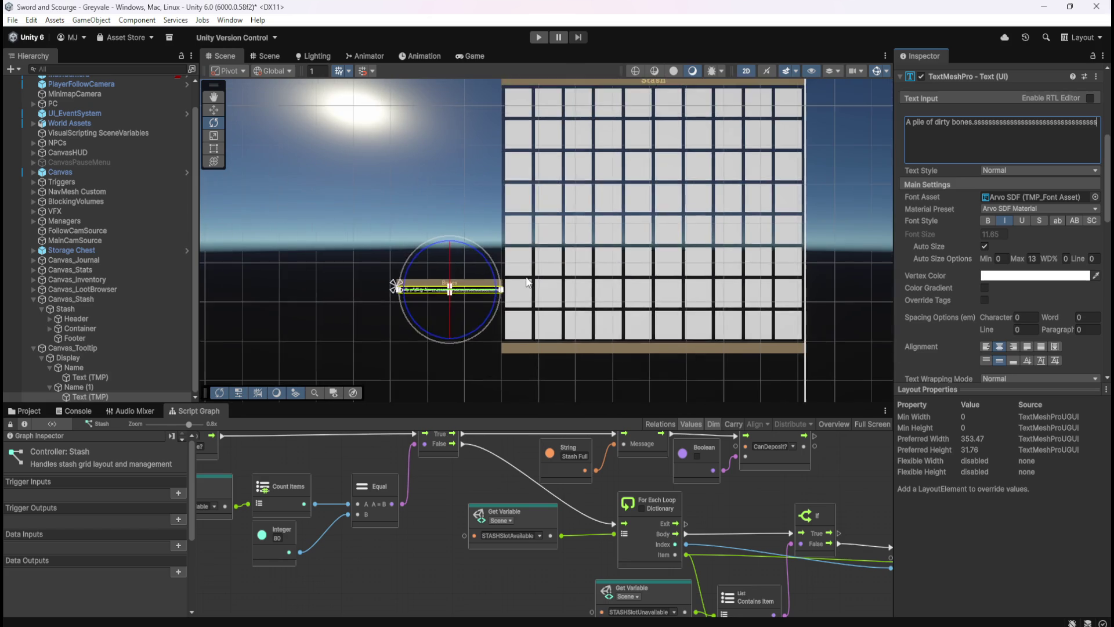
scroll(525, 283, down, 3)
scroll(451, 289, up, 3)
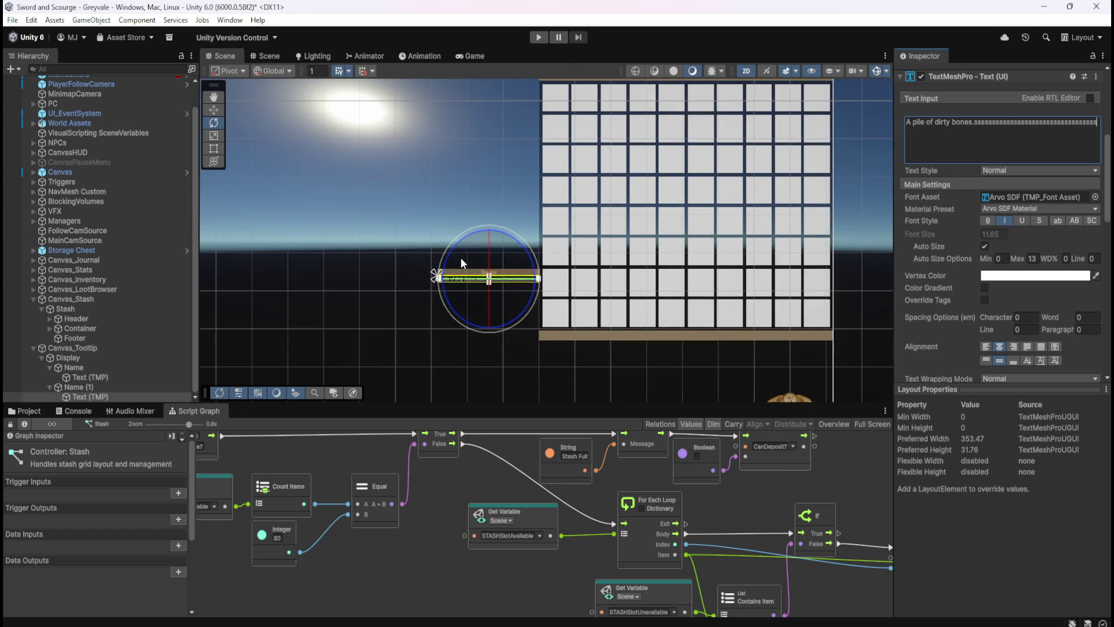
scroll(500, 284, up, 5)
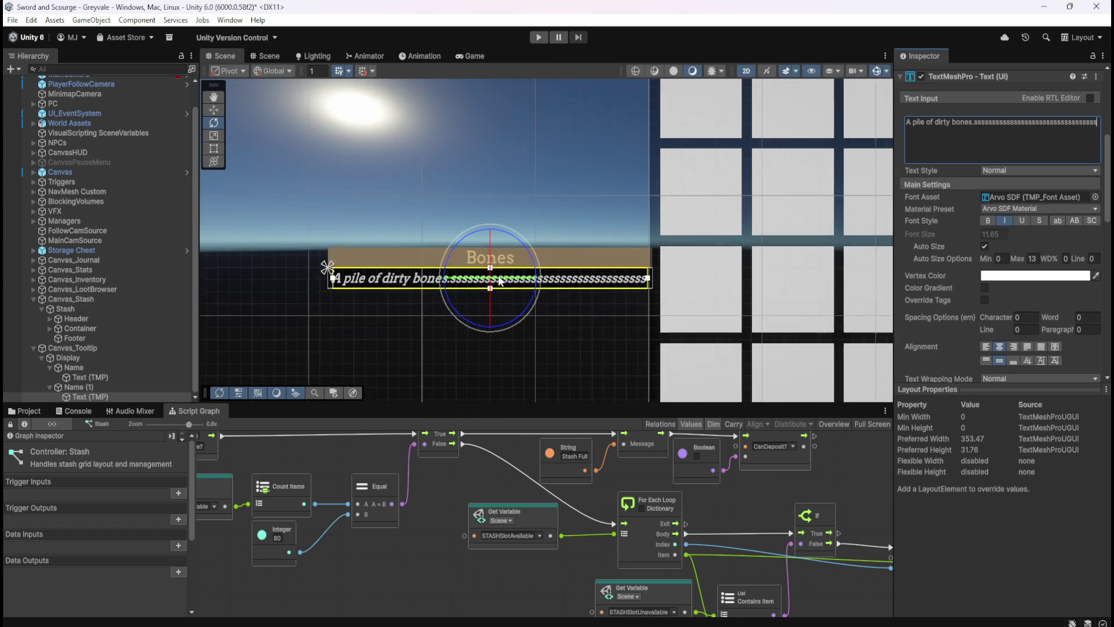
scroll(499, 281, up, 1)
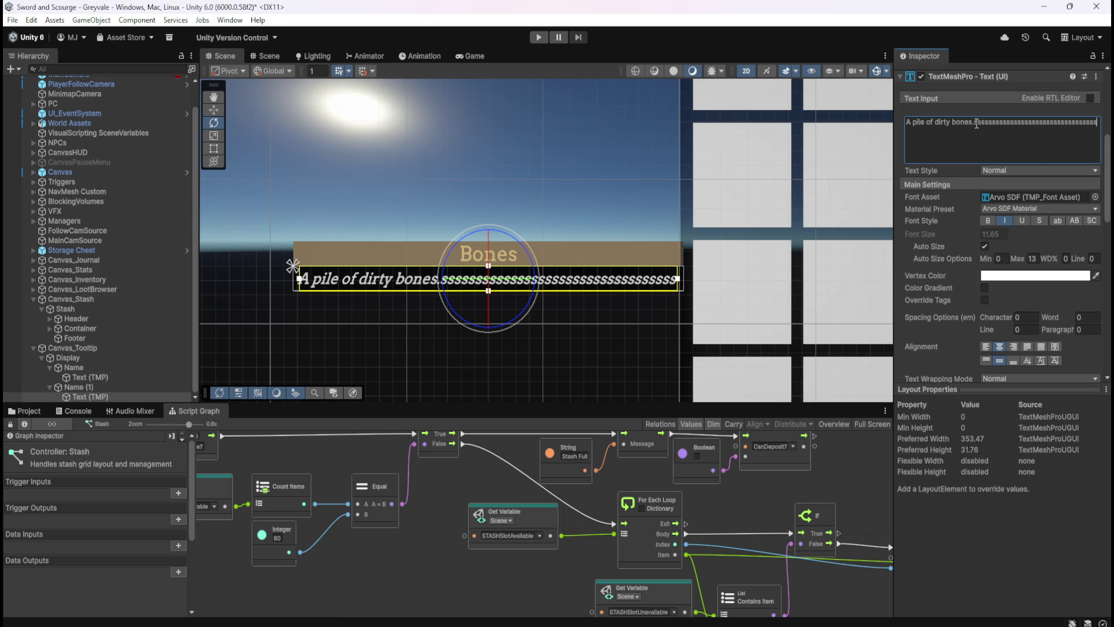
drag(1066, 133, 1102, 139)
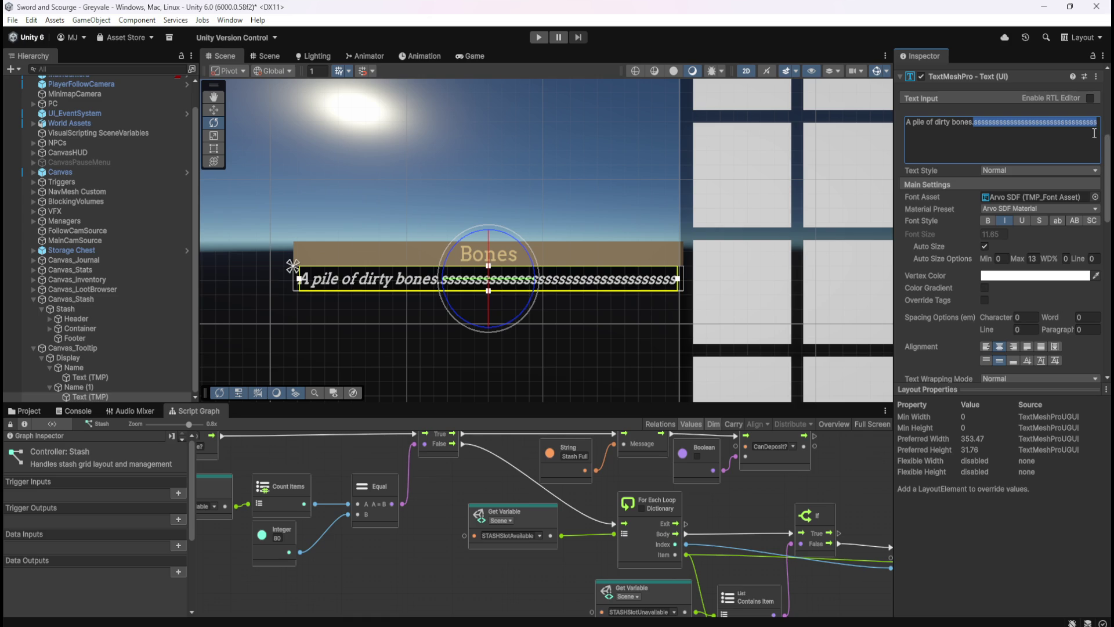
key(BackSpace)
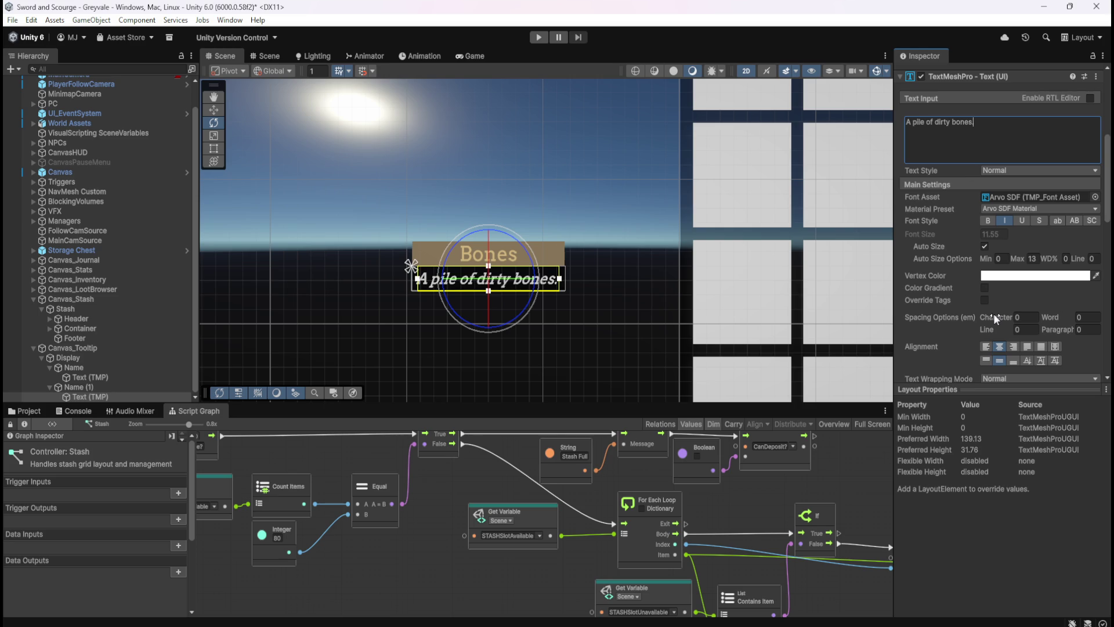
scroll(993, 313, down, 3)
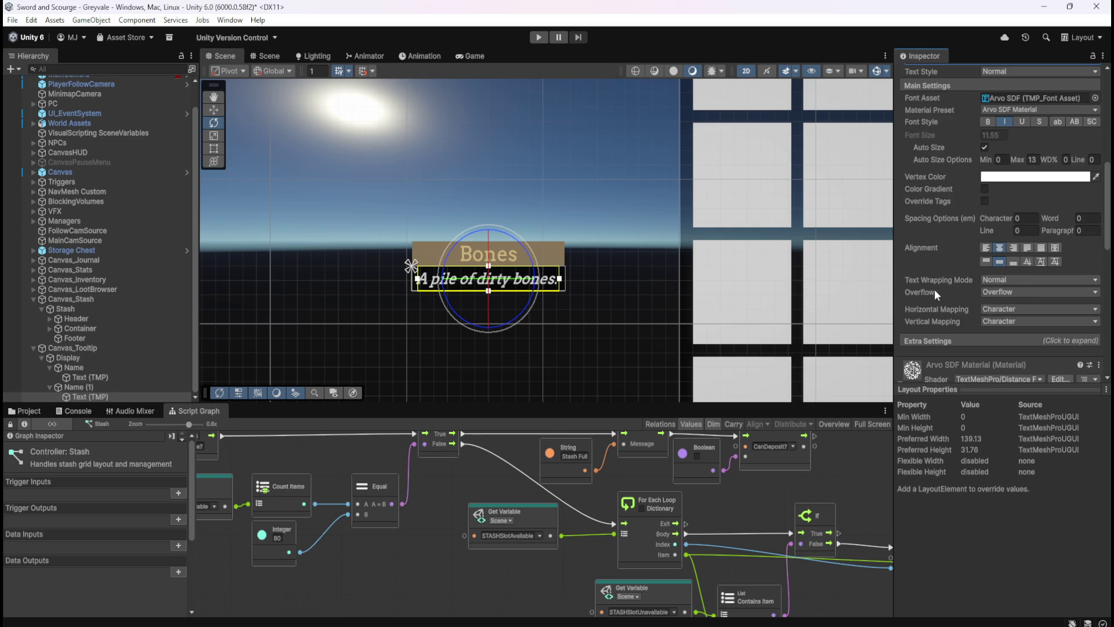
scroll(934, 289, down, 10)
scroll(933, 302, up, 10)
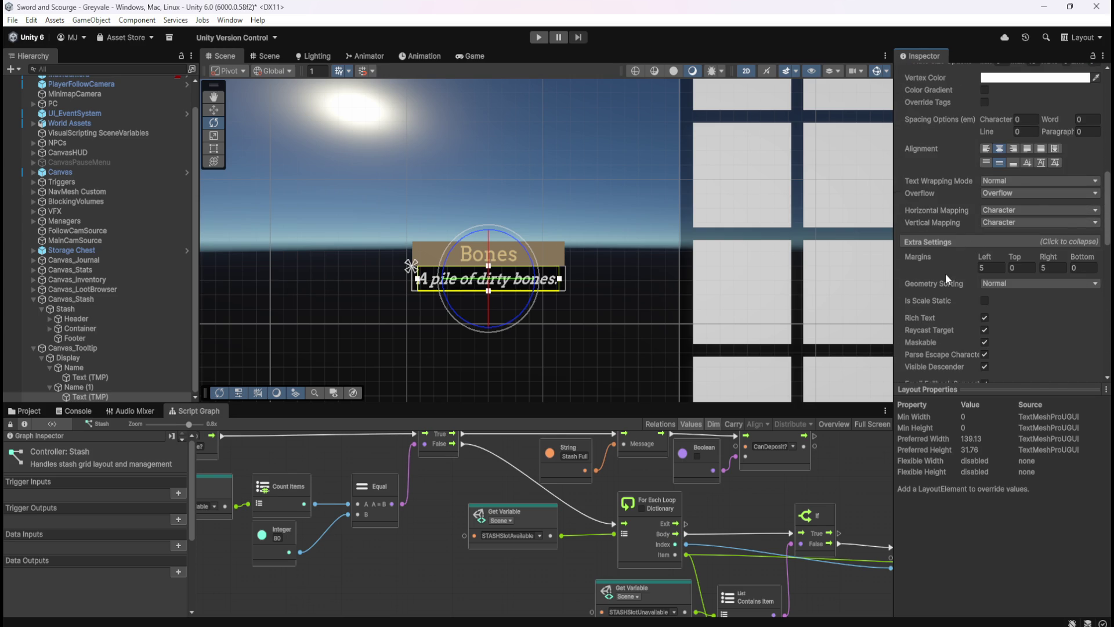
scroll(945, 277, down, 3)
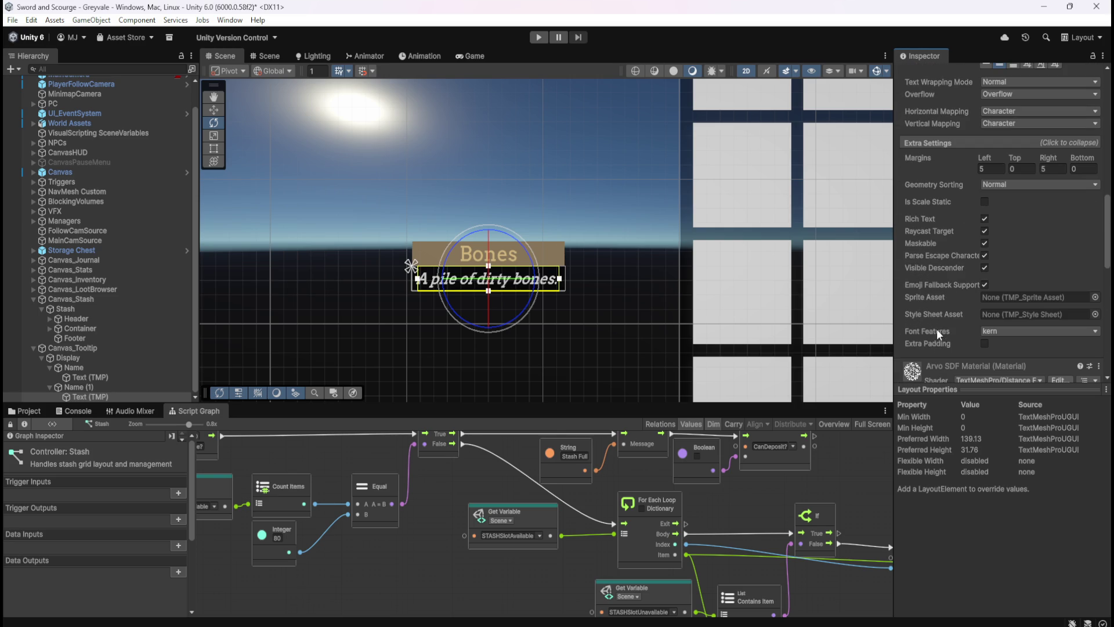
scroll(949, 331, up, 1)
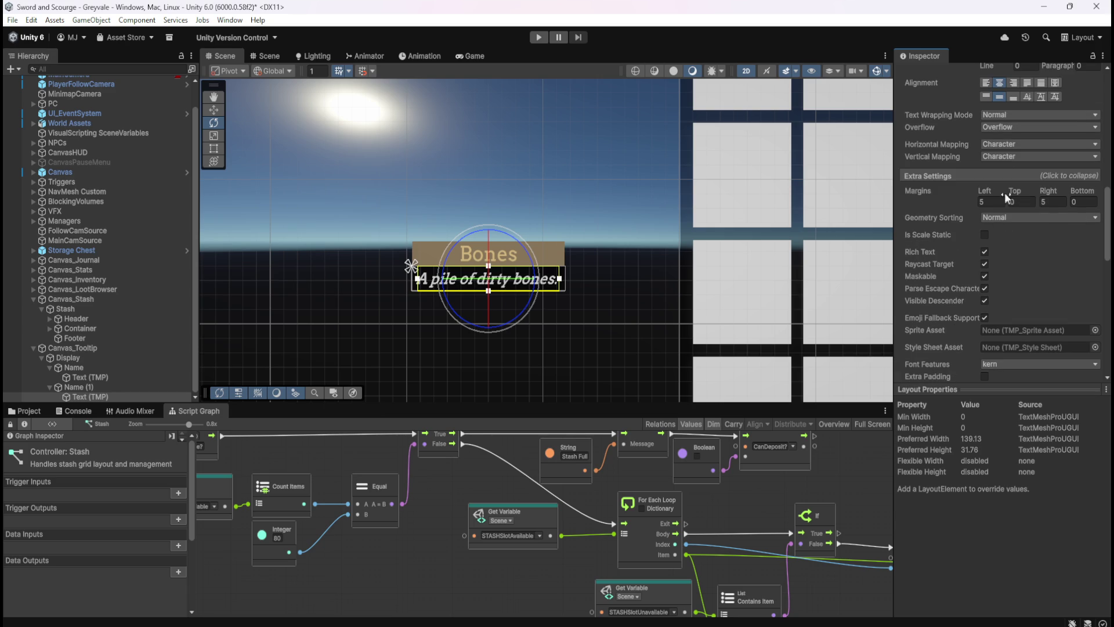
click(992, 214)
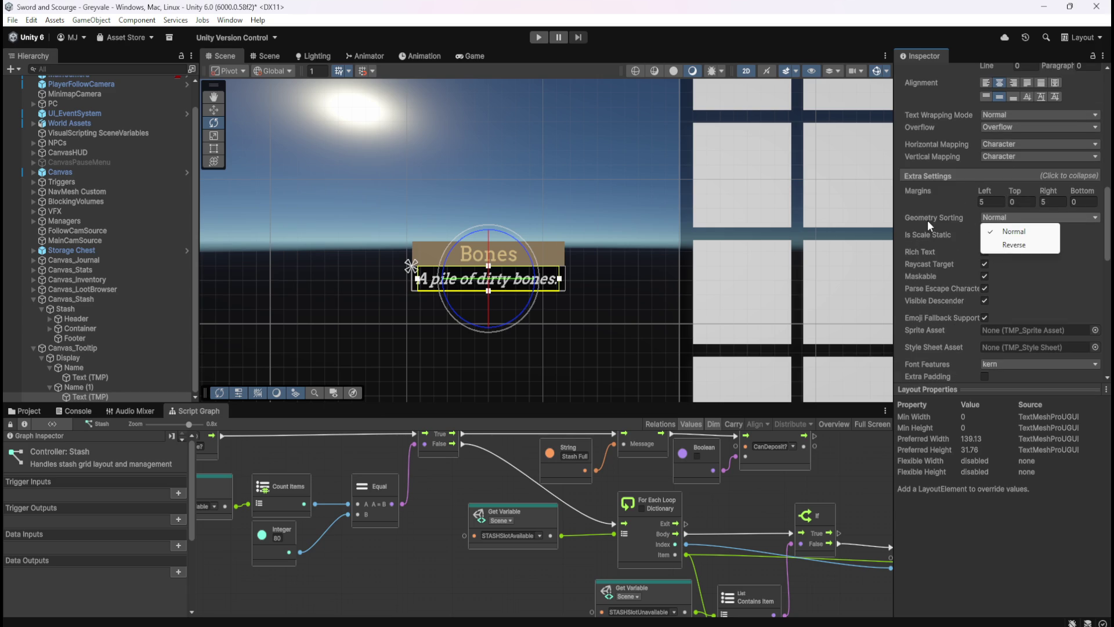
click(966, 174)
click(967, 174)
click(966, 175)
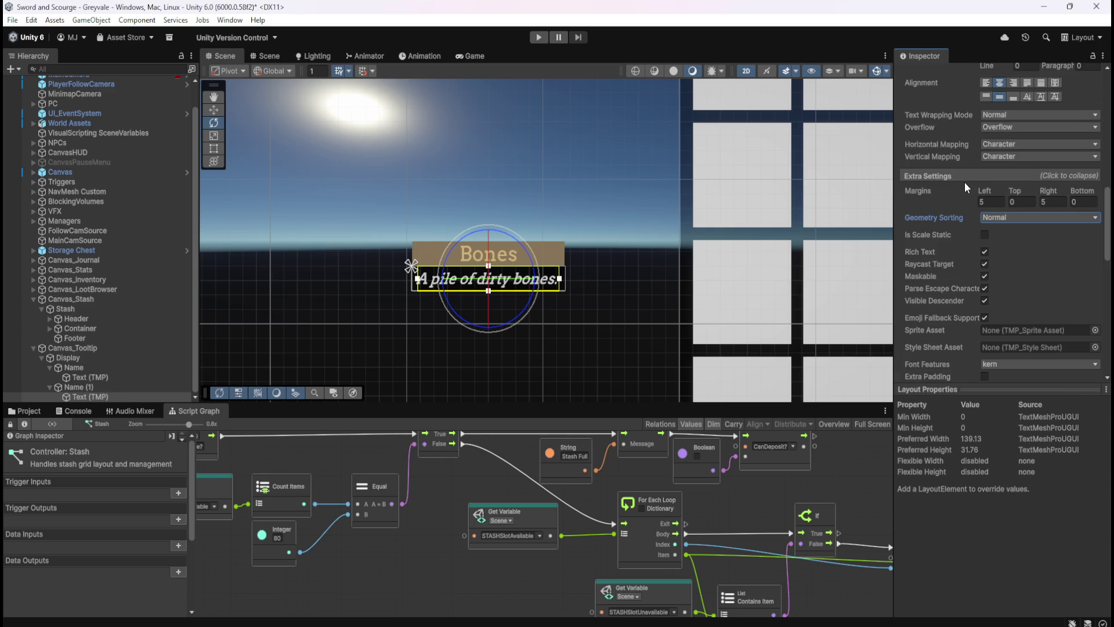
scroll(945, 226, down, 1)
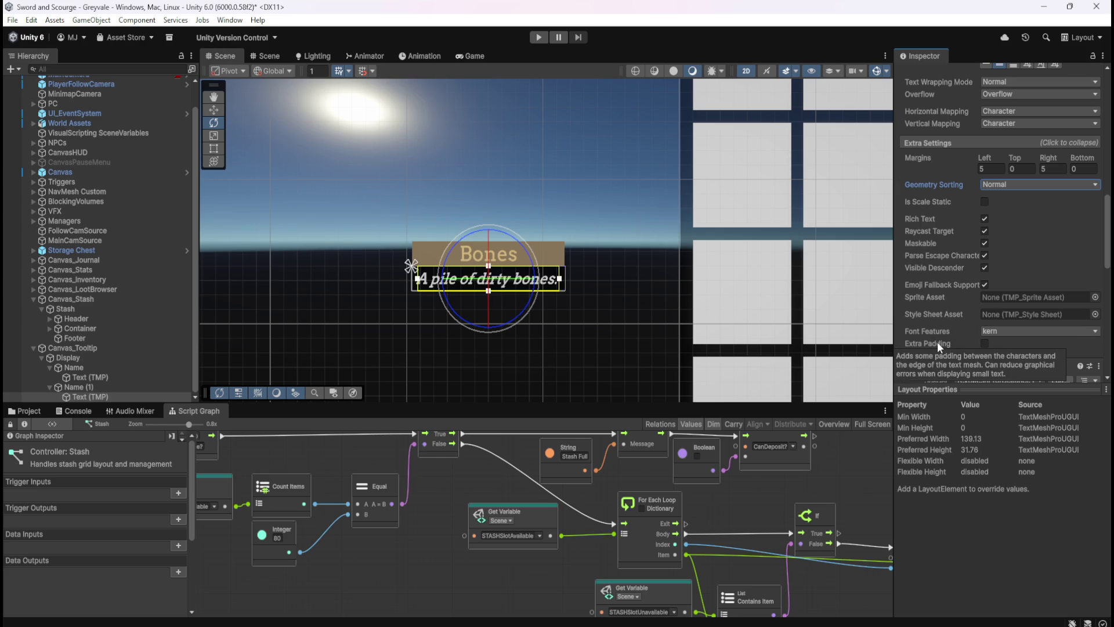
click(968, 142)
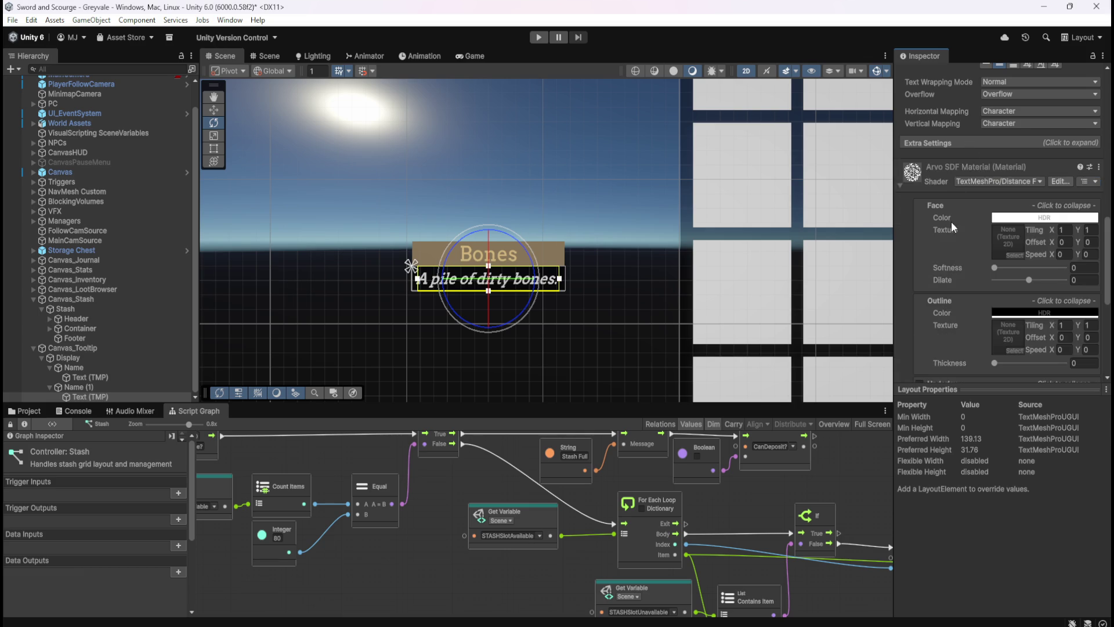
scroll(956, 253, up, 5)
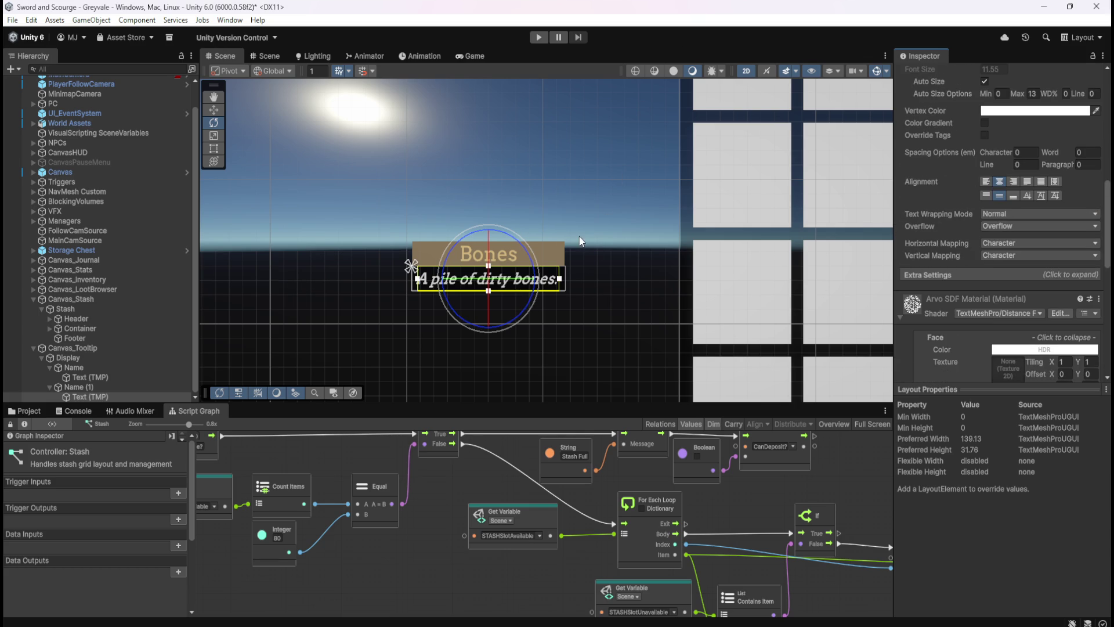
scroll(494, 300, up, 4)
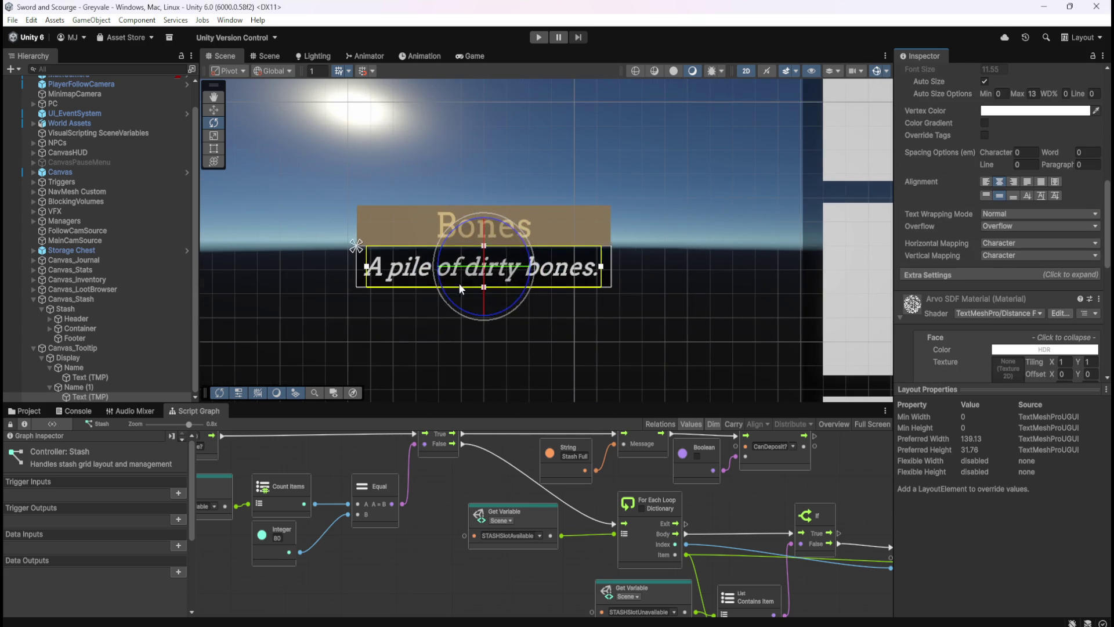
scroll(415, 287, up, 2)
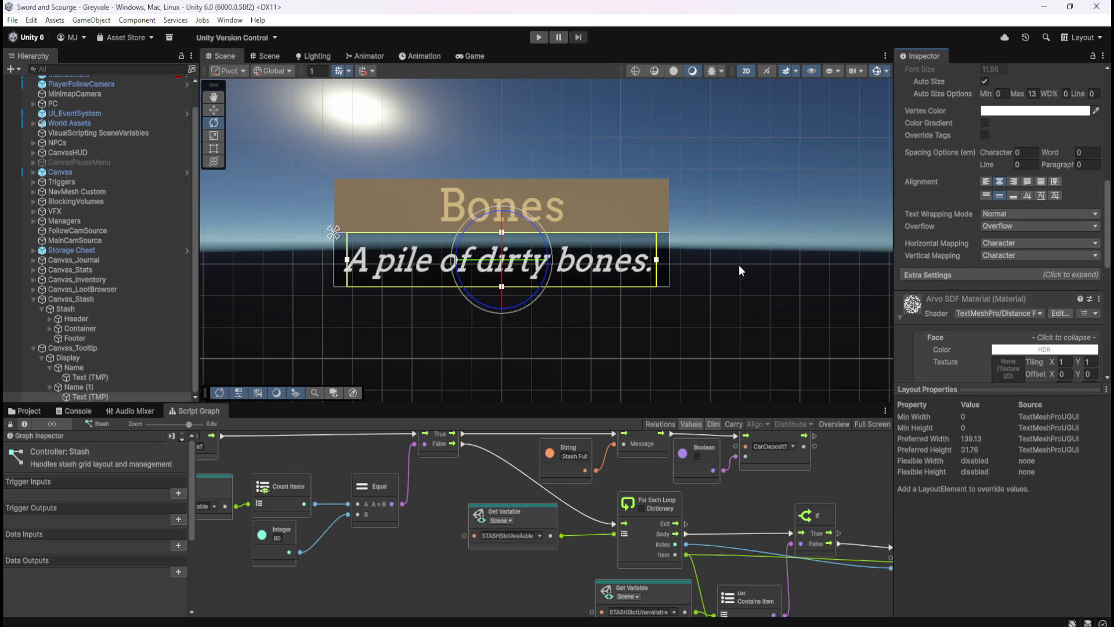
click(96, 387)
key(F2)
- Rename Name (1) to Description and check its text and the Bones title text
text(Description)
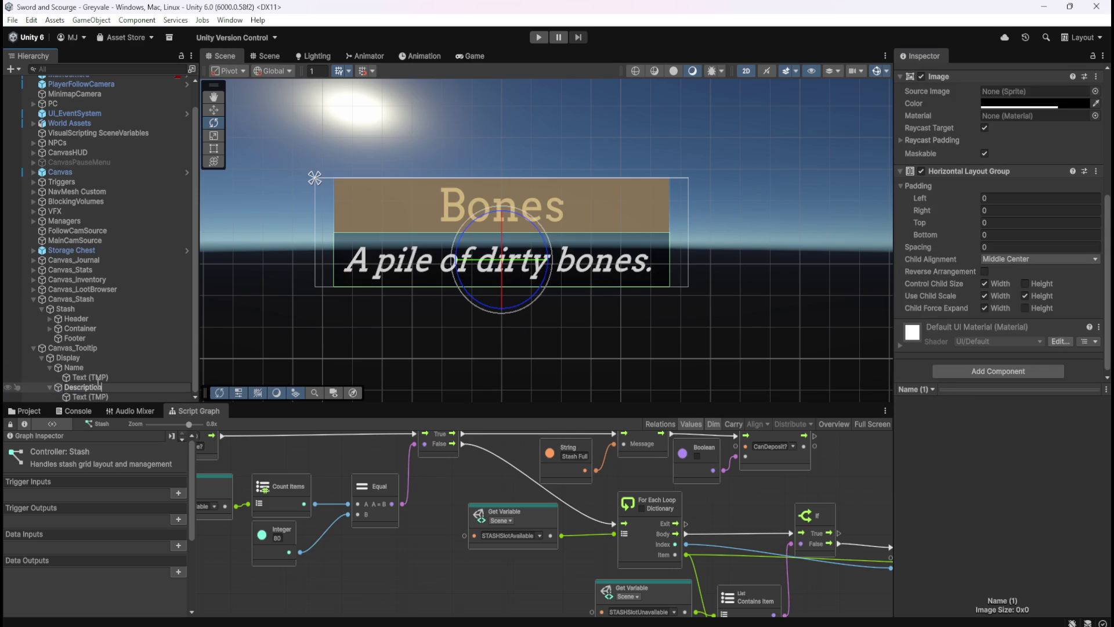
key(Return)
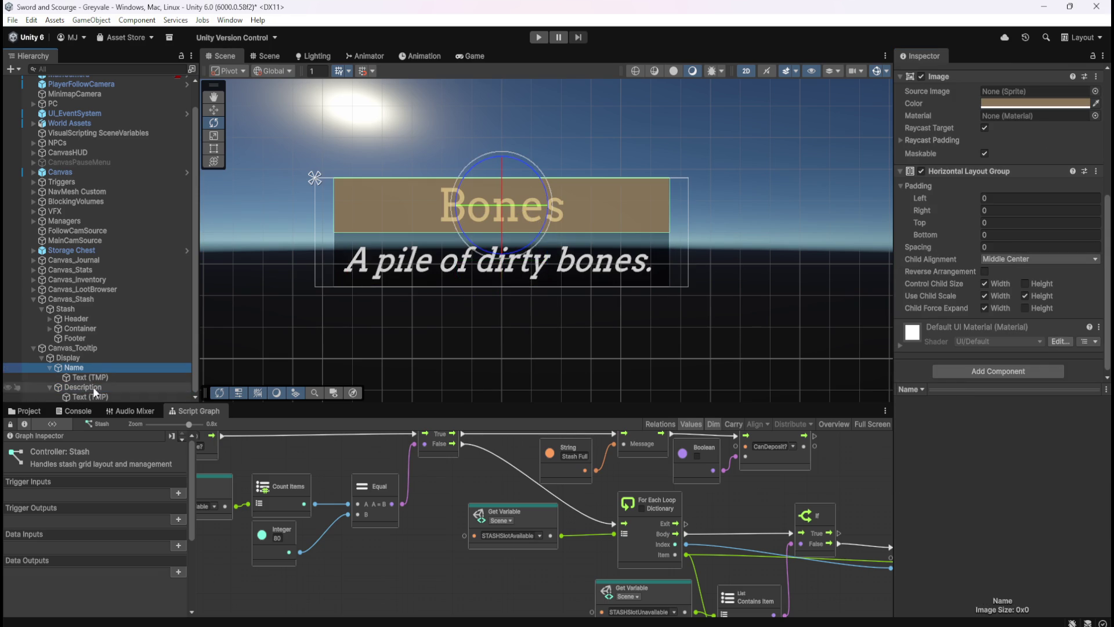
click(75, 395)
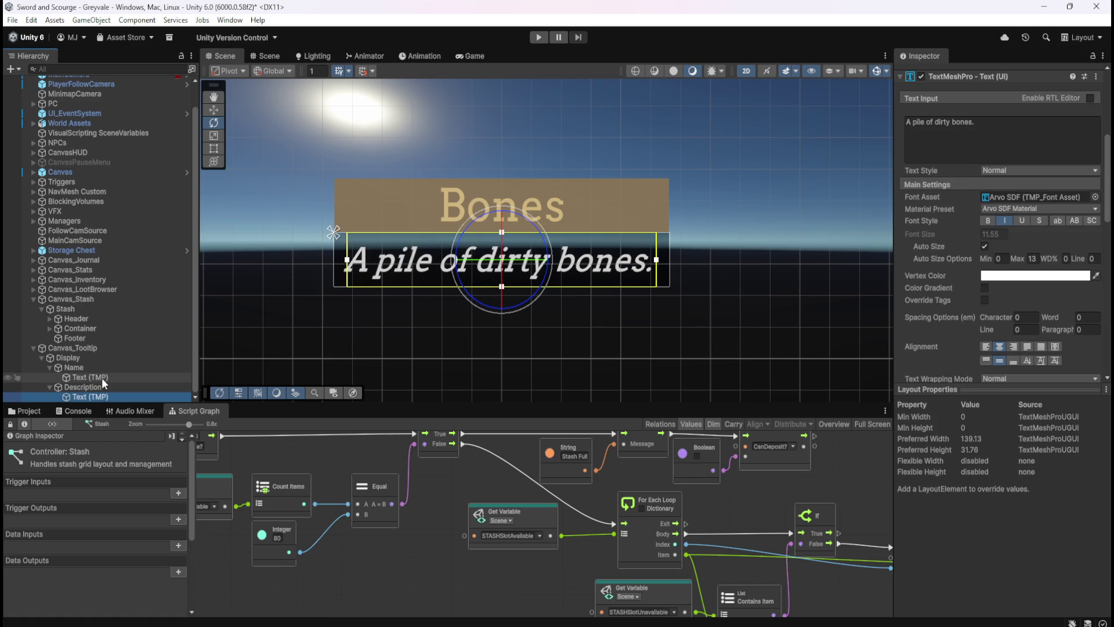
click(102, 378)
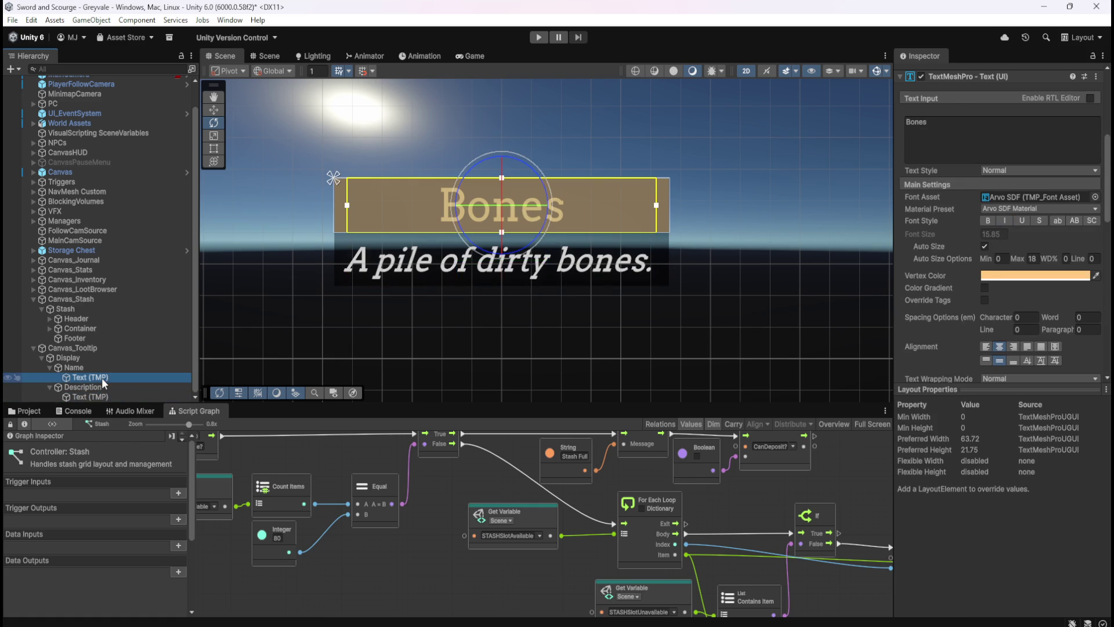
click(97, 397)
scroll(580, 280, down, 1)
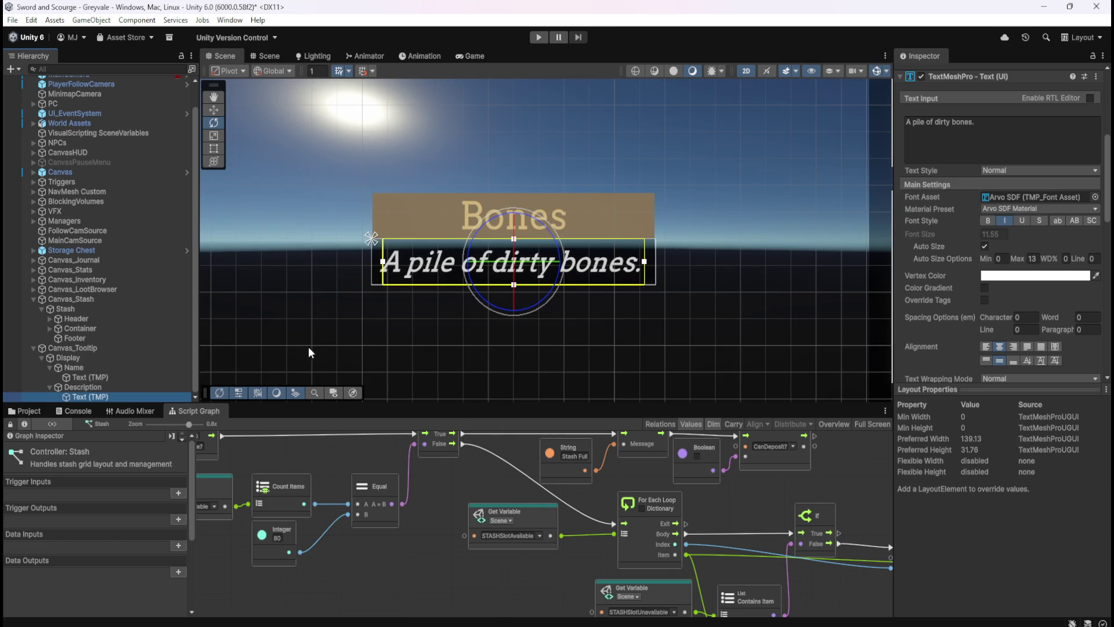
- Collapse the Description and Name groups and select Canvas_Tooltip
click(81, 386)
click(77, 395)
click(70, 379)
click(50, 386)
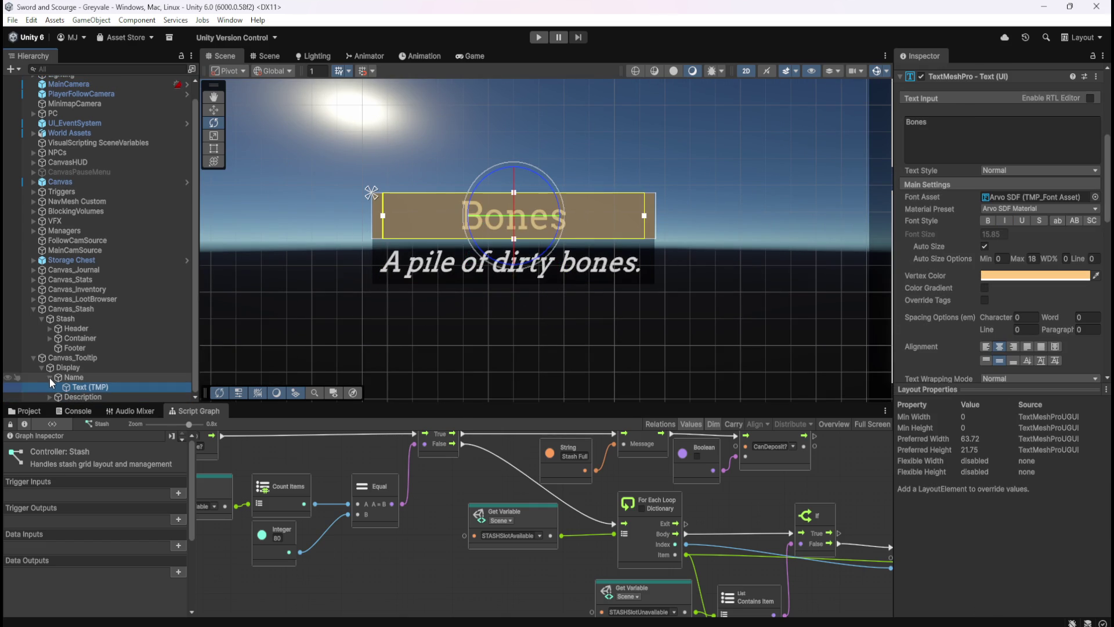
click(49, 377)
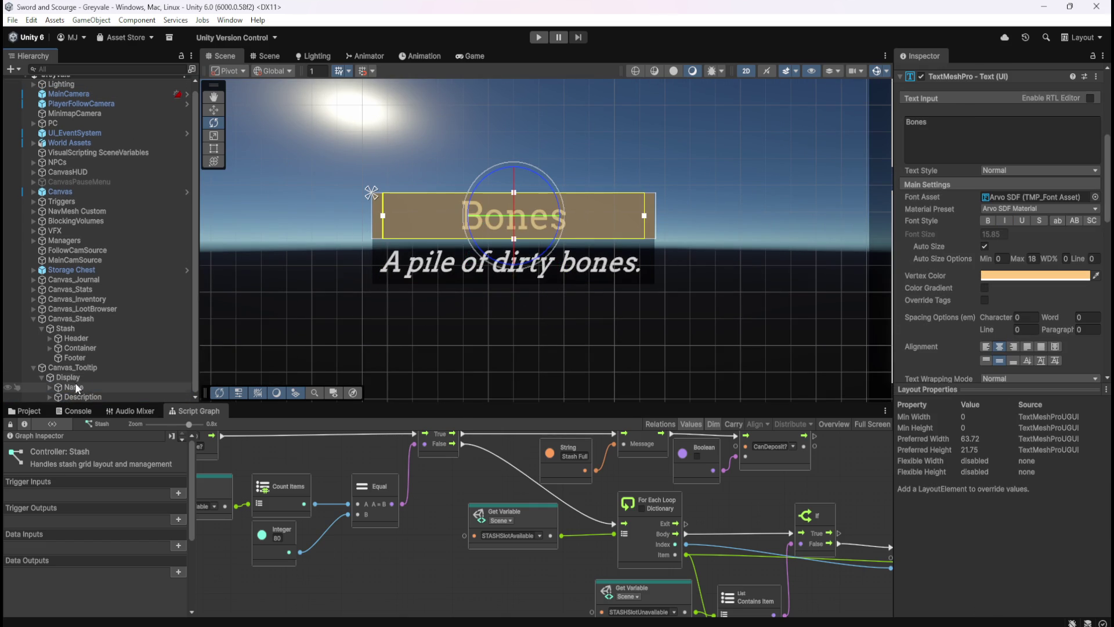
click(64, 369)
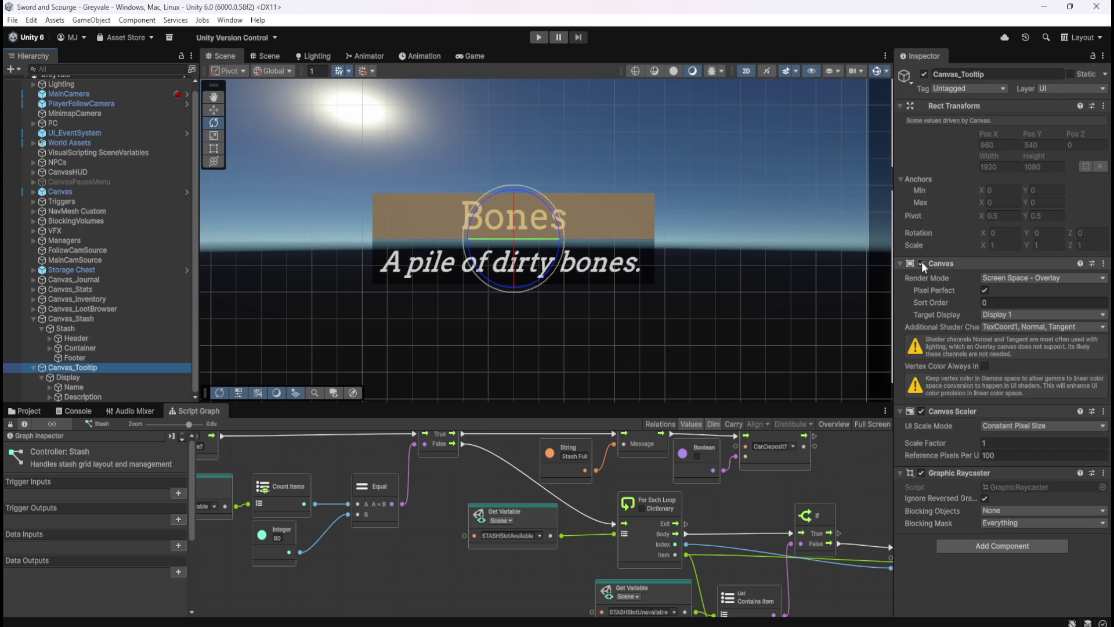
- Try moving the tooltip Display to the right, then undo to keep it centred
click(100, 377)
click(99, 368)
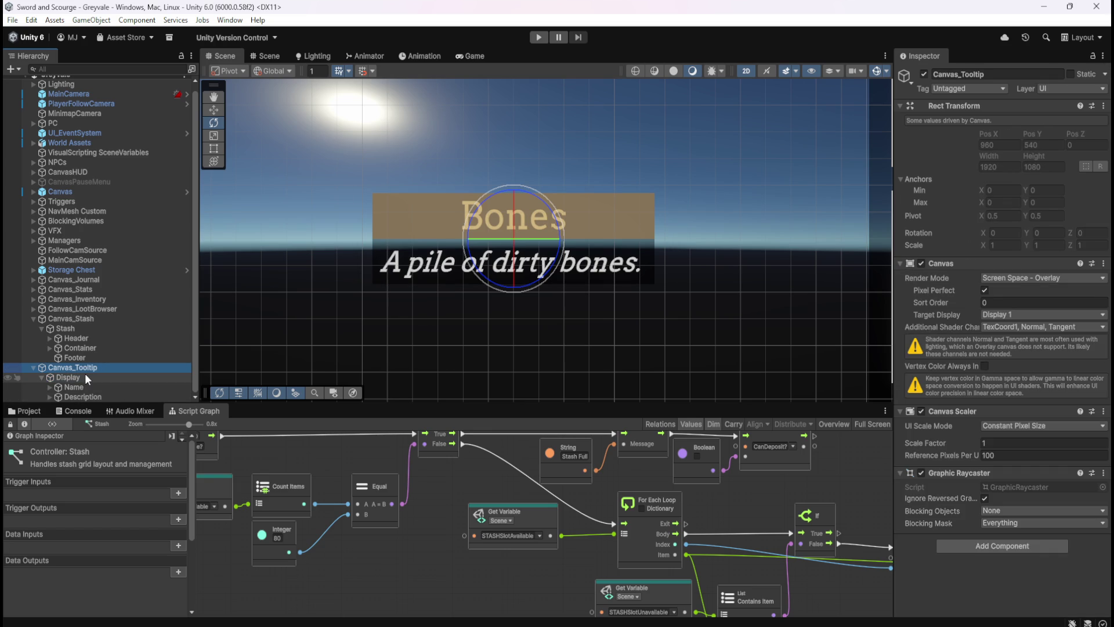
click(82, 376)
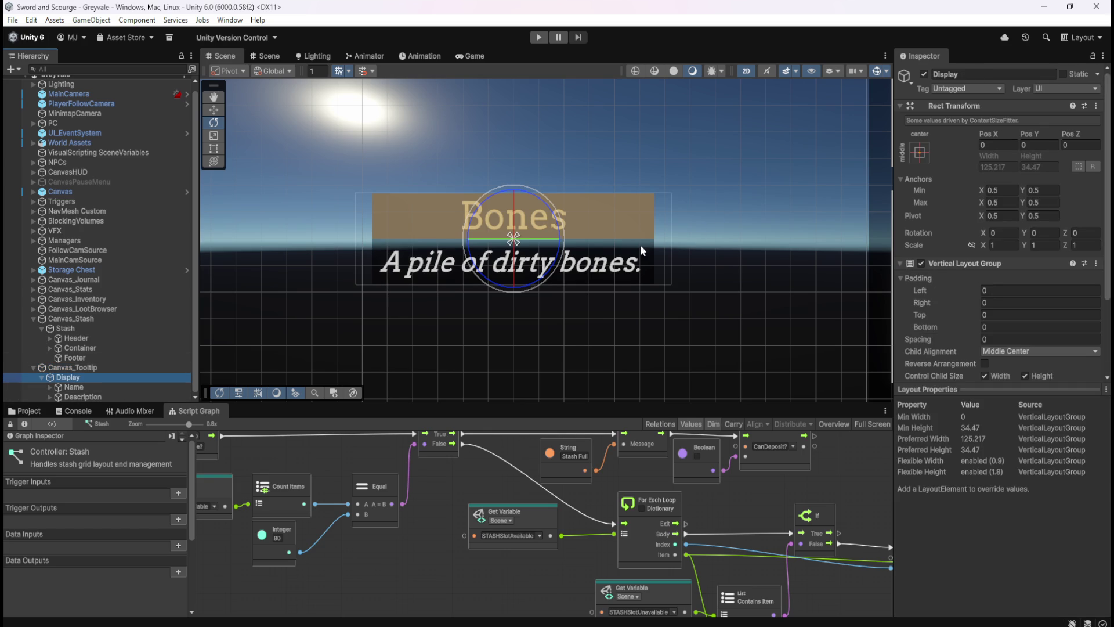
click(214, 109)
drag(558, 239, 750, 236)
key(ctrl+z)
key(ctrl+z)
scroll(614, 277, down, 8)
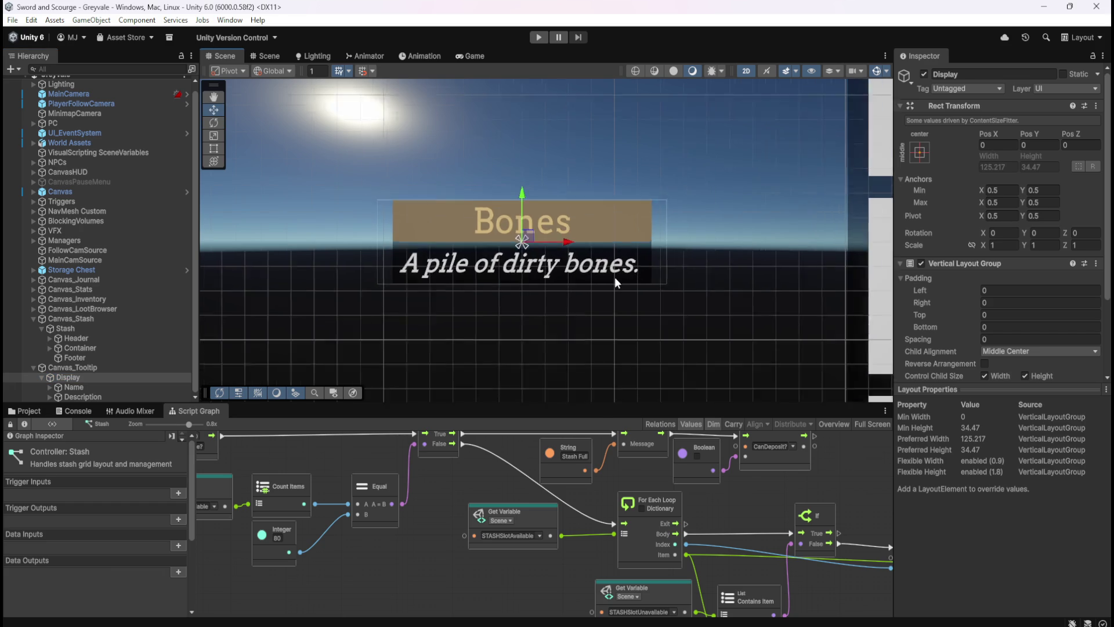
scroll(615, 285, down, 8)
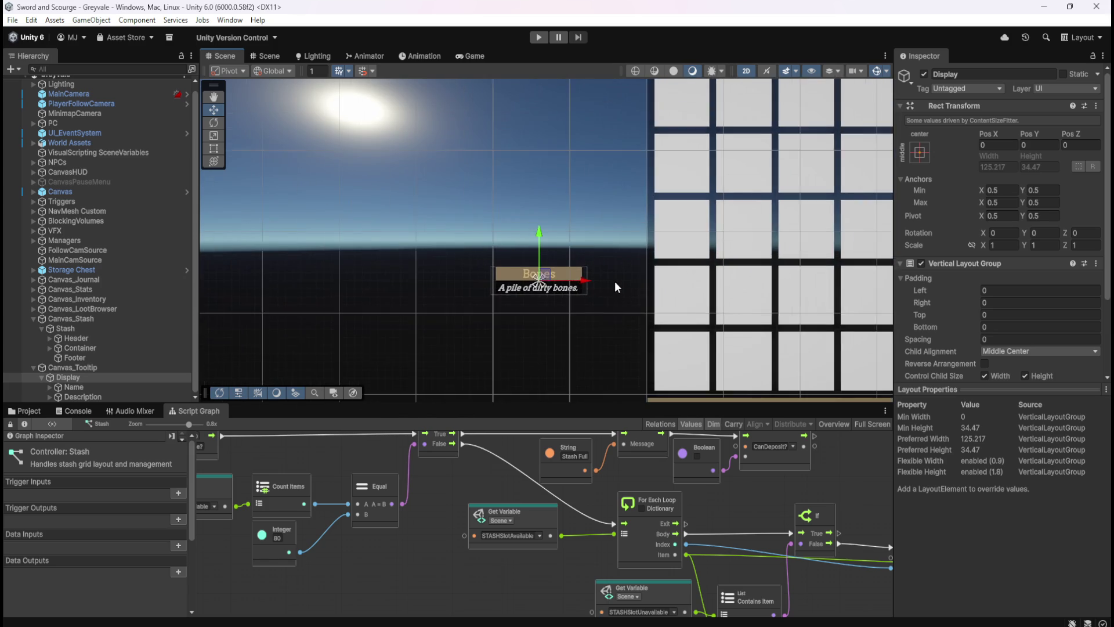
scroll(558, 273, down, 2)
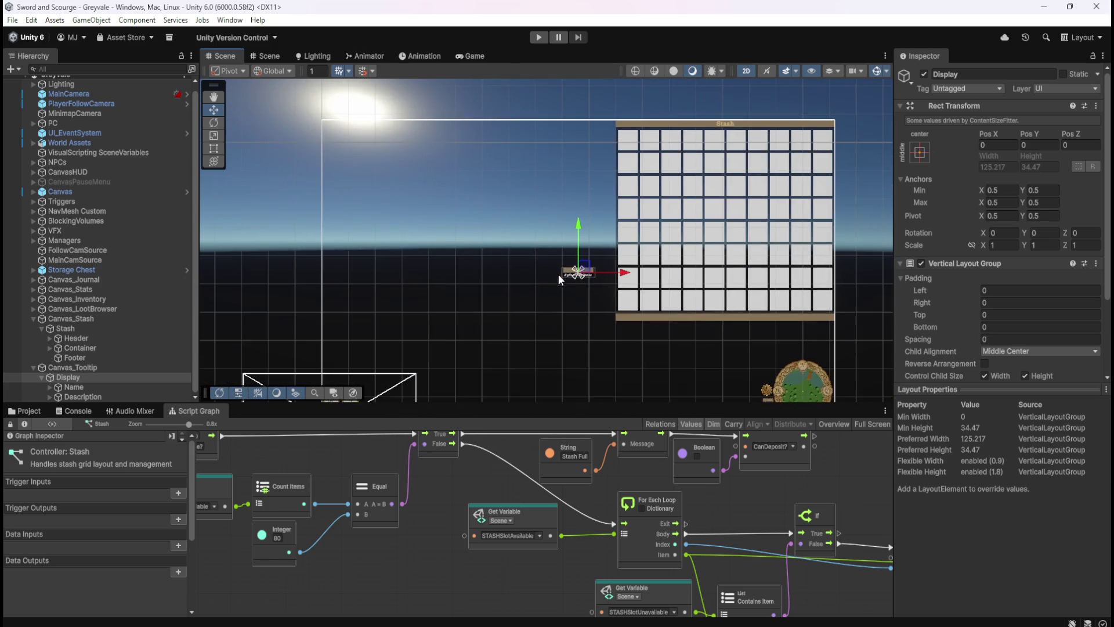
scroll(597, 265, up, 4)
scroll(597, 263, up, 2)
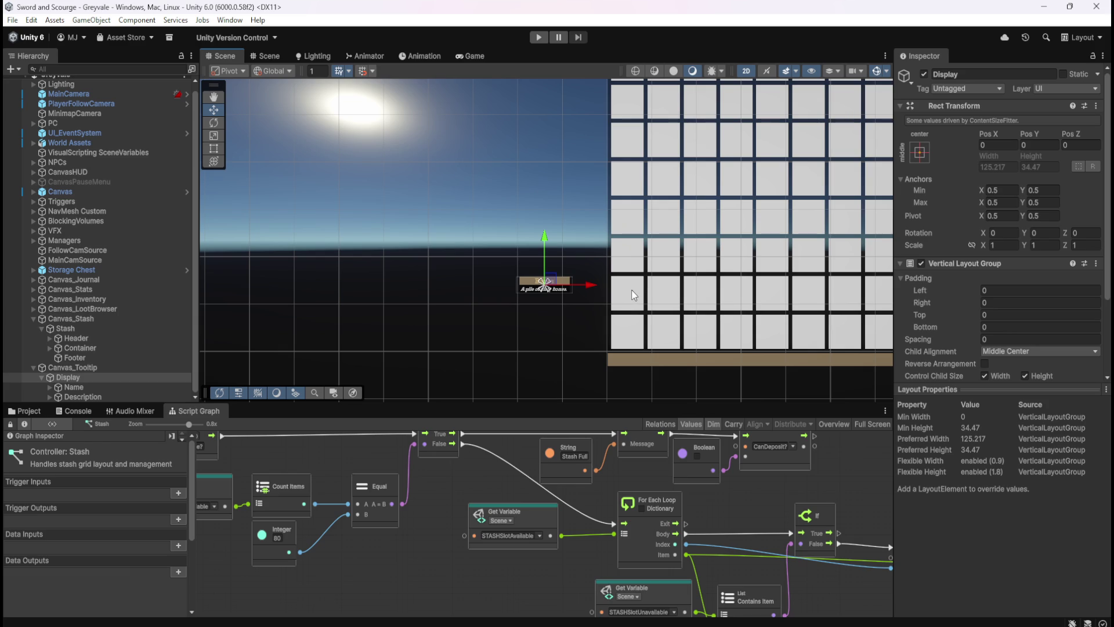
scroll(632, 288, up, 4)
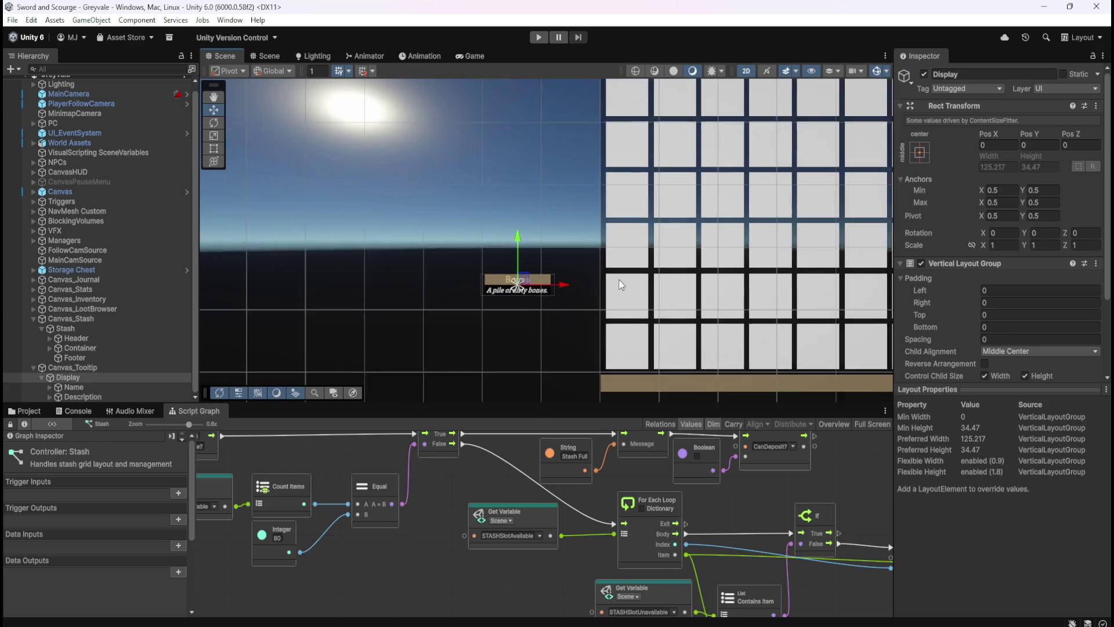
scroll(503, 267, up, 4)
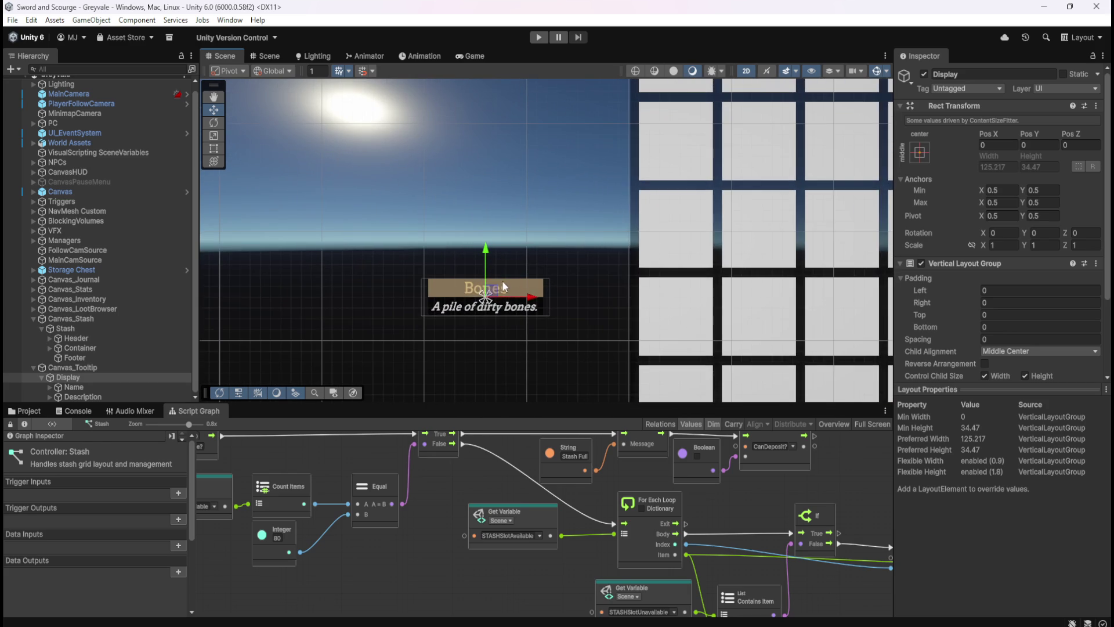
scroll(503, 279, up, 2)
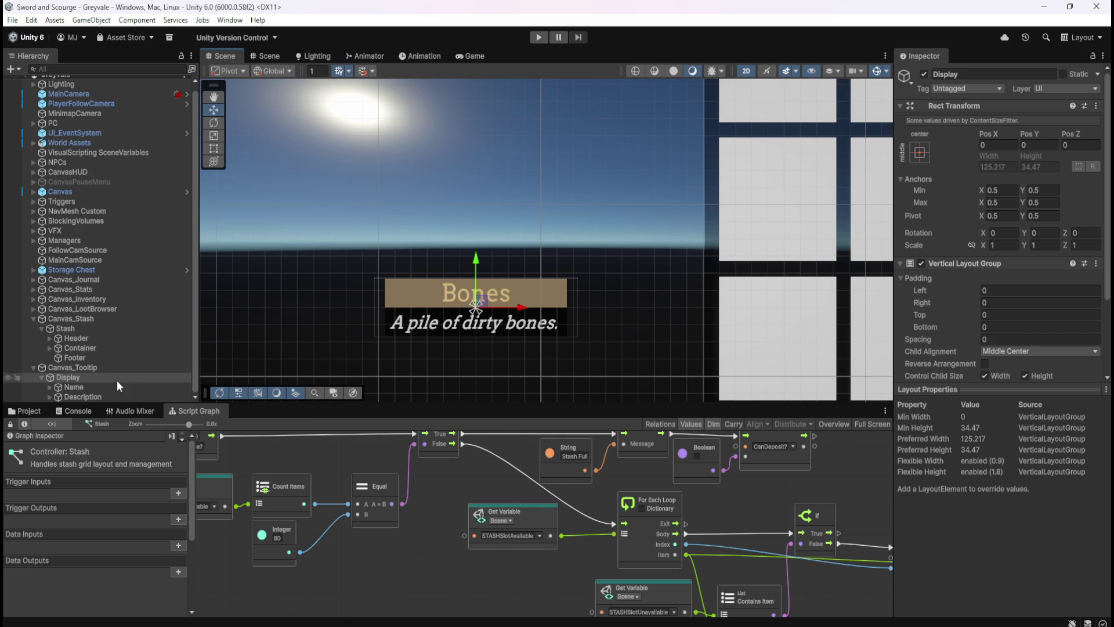
- Toggle Canvas_Tooltip's Canvas off and on, save, and show the stash graph's Scene variables maximised
click(106, 368)
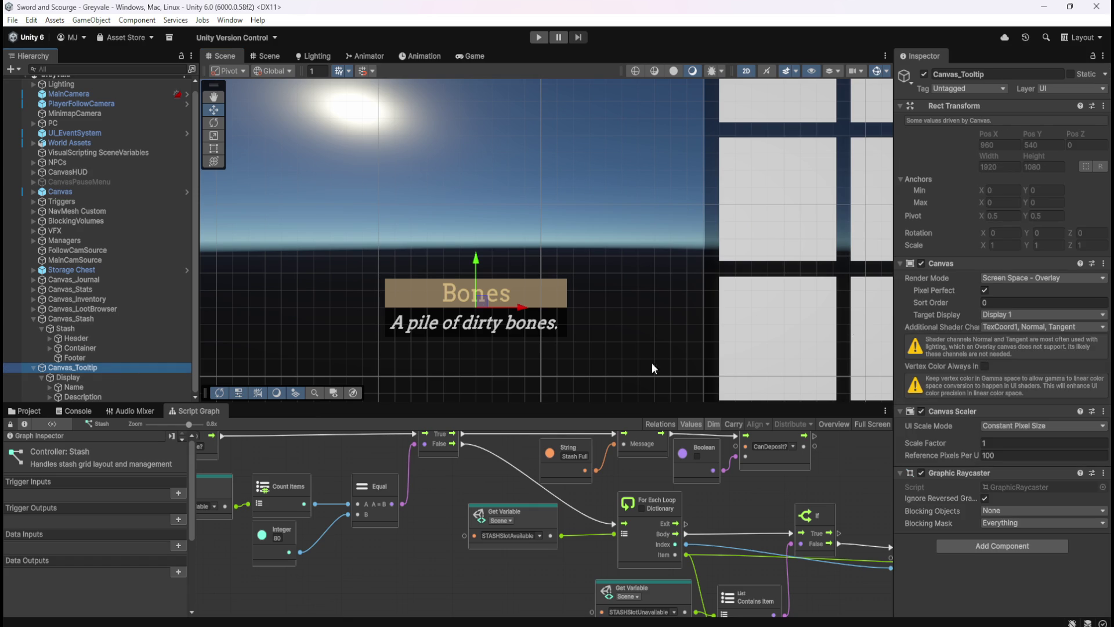
click(920, 262)
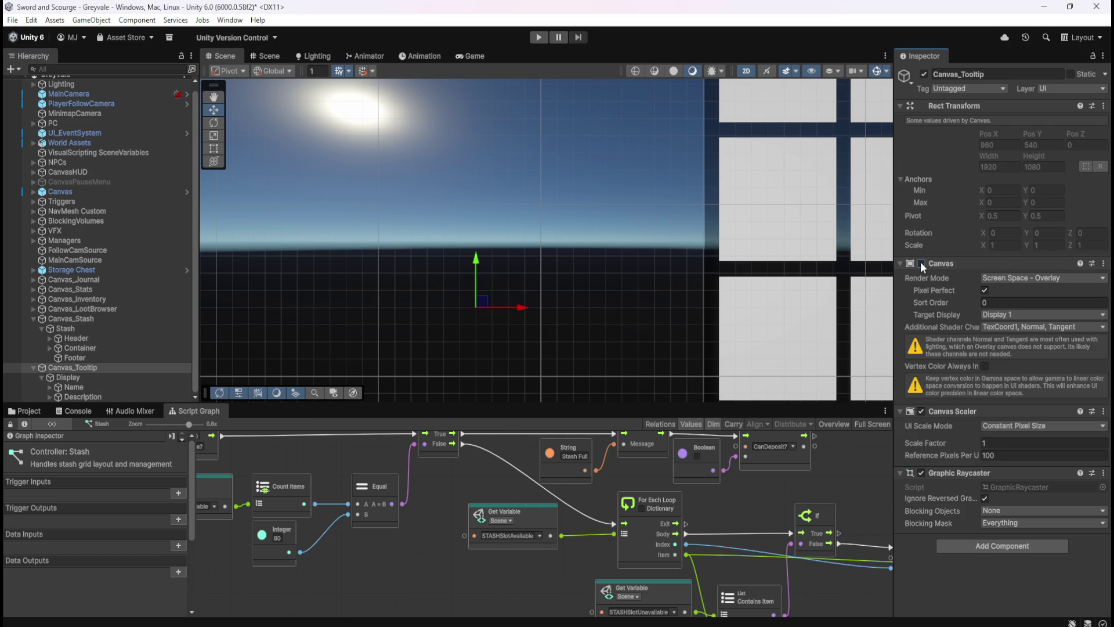
click(921, 262)
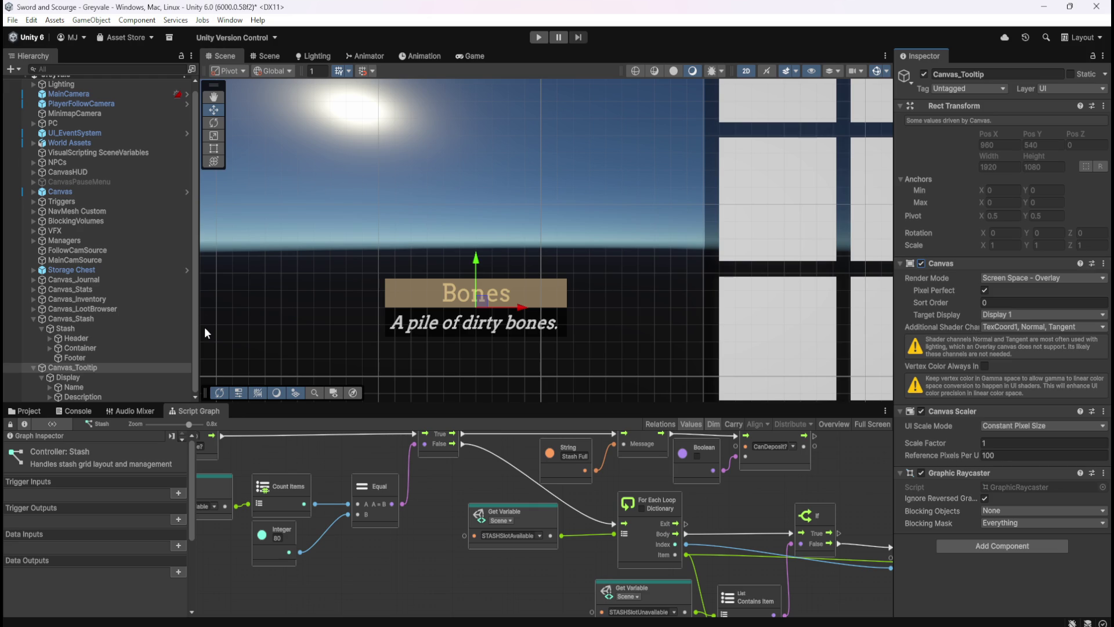
scroll(383, 292, down, 1)
scroll(494, 253, down, 2)
key(ctrl+s)
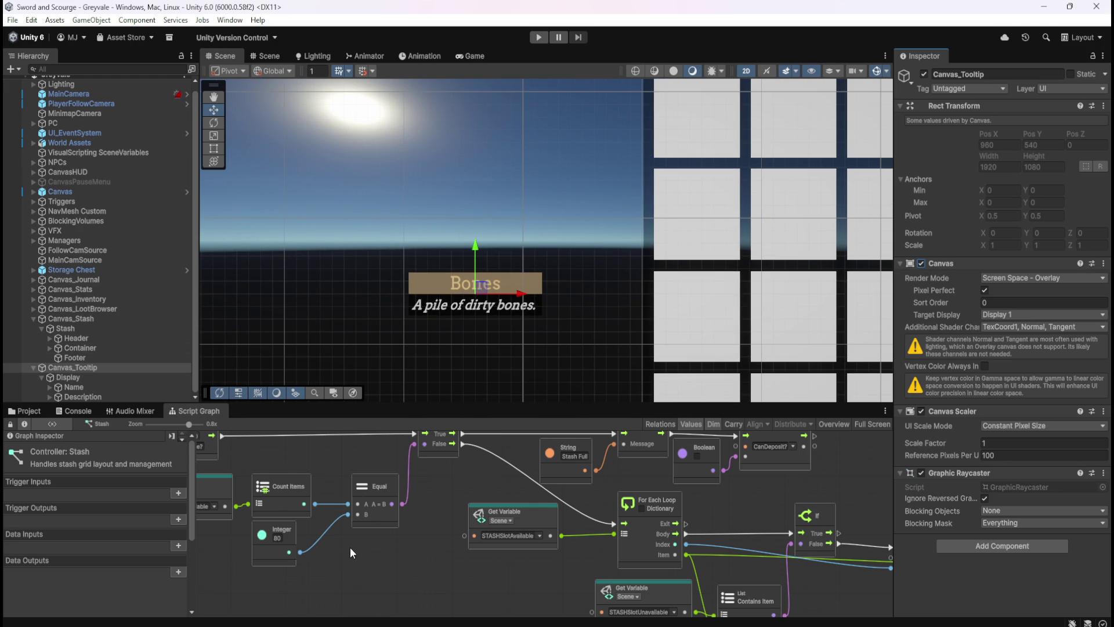
key(shift+space)
click(100, 296)
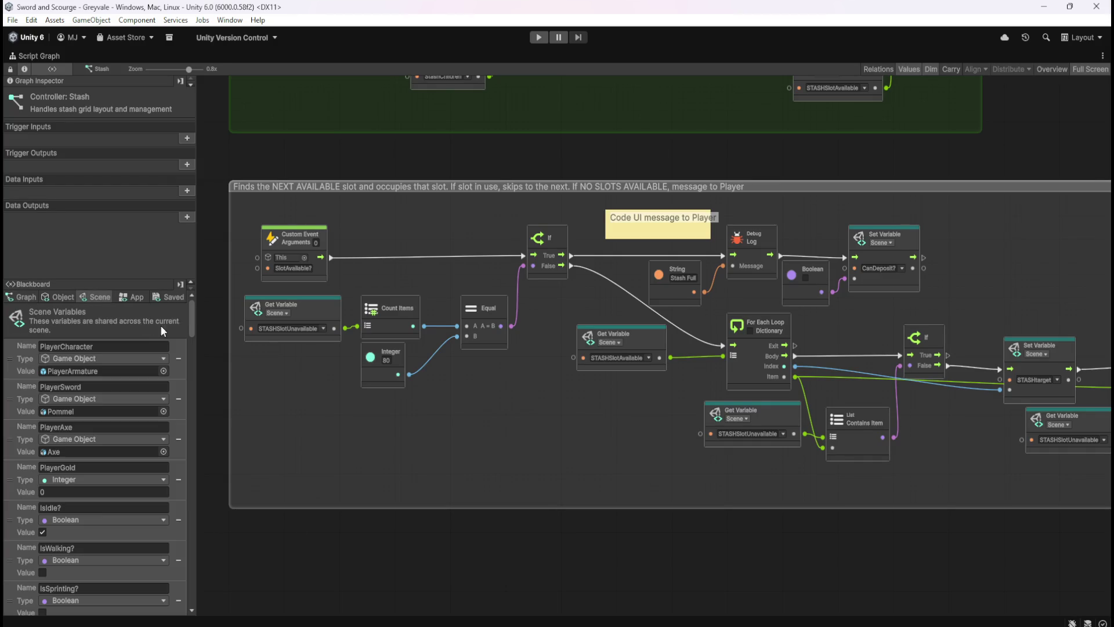
- Scroll through the Scene variables and select the CanvasLootBrowser variable's name
drag(193, 315, 228, 611)
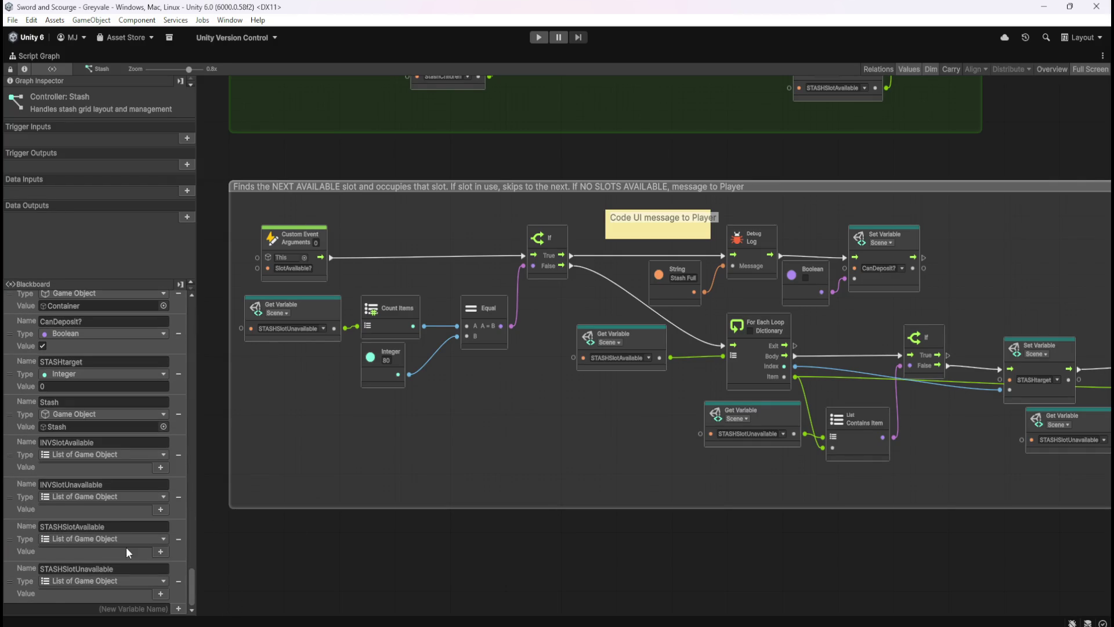
scroll(126, 546, up, 5)
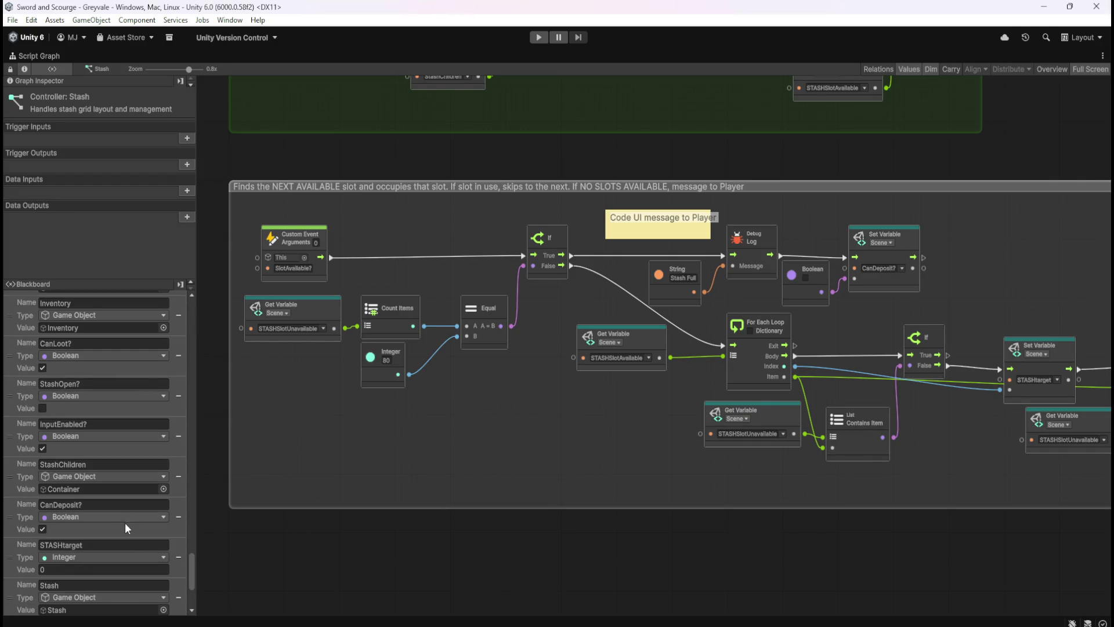
scroll(116, 481, up, 4)
scroll(121, 522, up, 7)
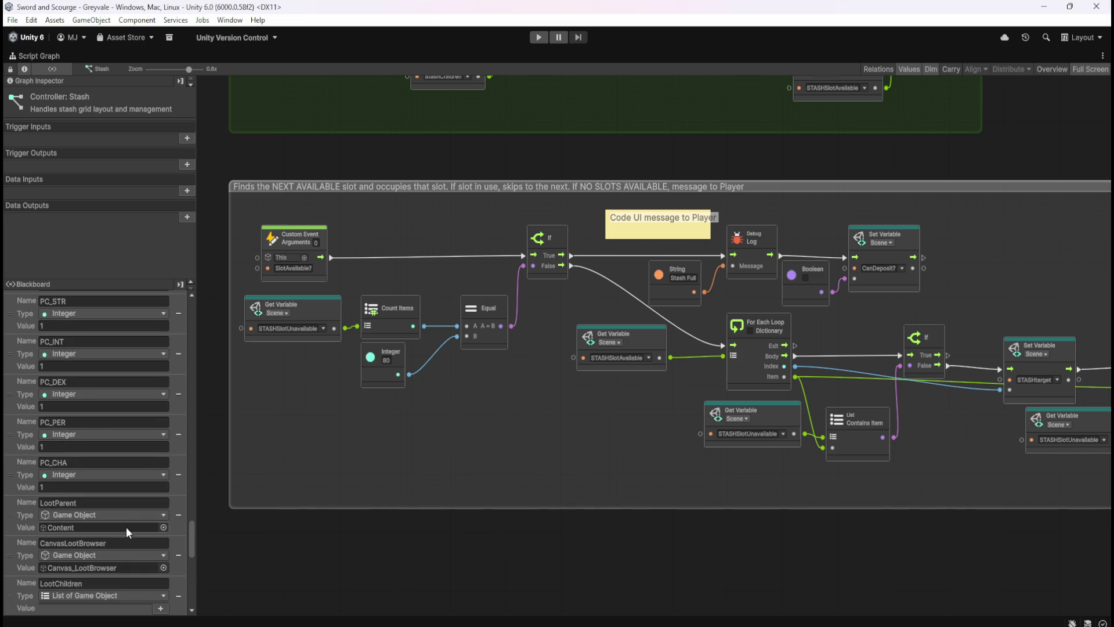
scroll(128, 527, down, 1)
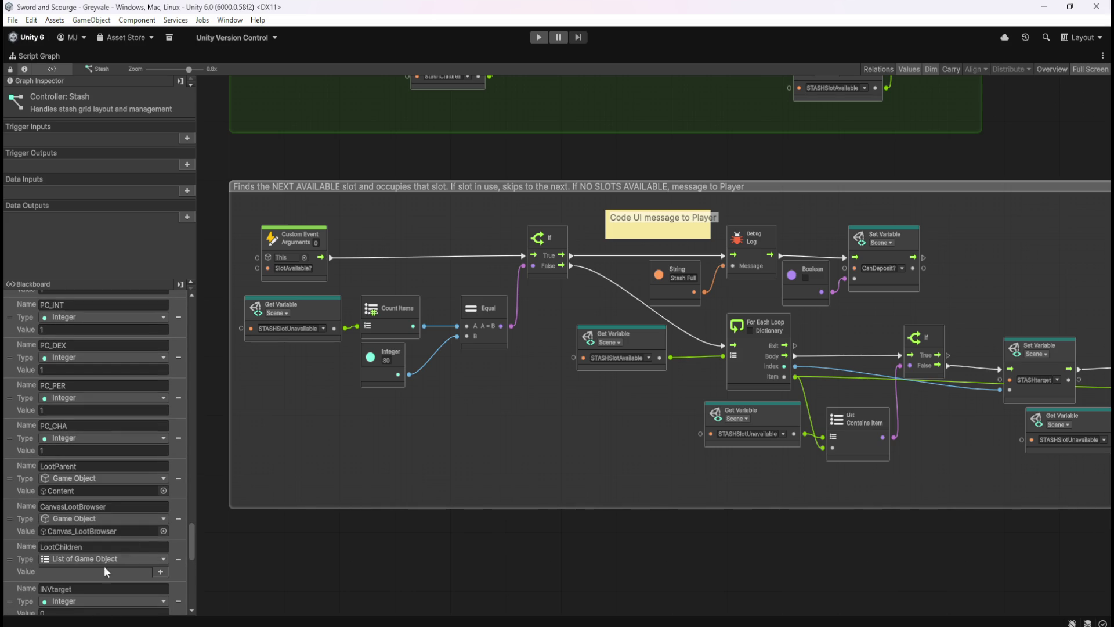
click(120, 507)
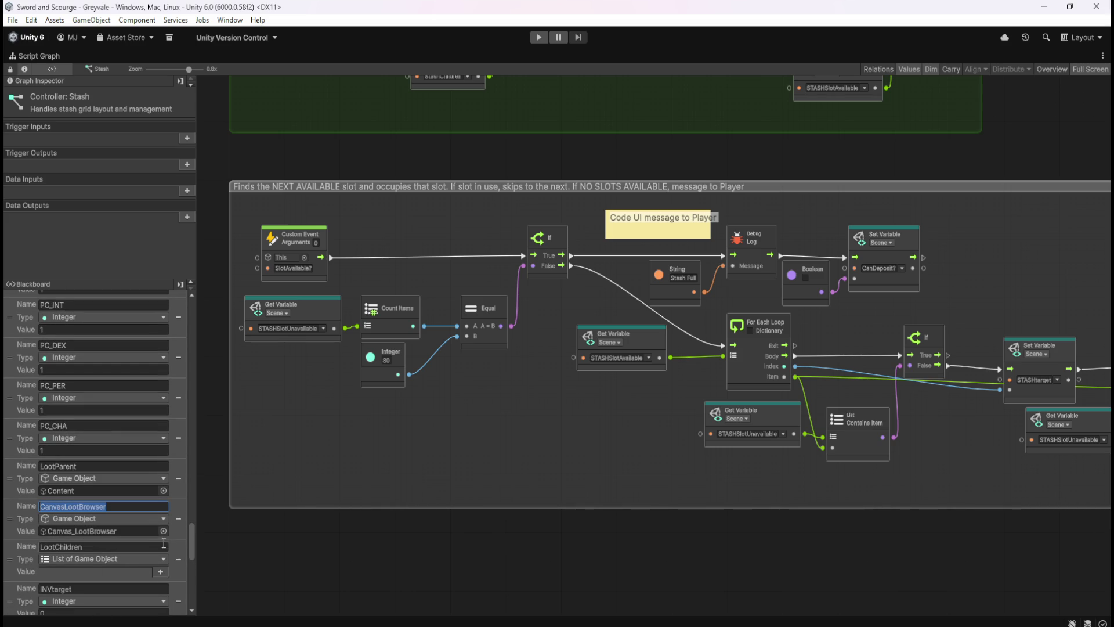
- Review the remaining Scene variables and the stash's Object variables, then restore the normal layout
scroll(151, 551, up, 2)
scroll(151, 552, down, 5)
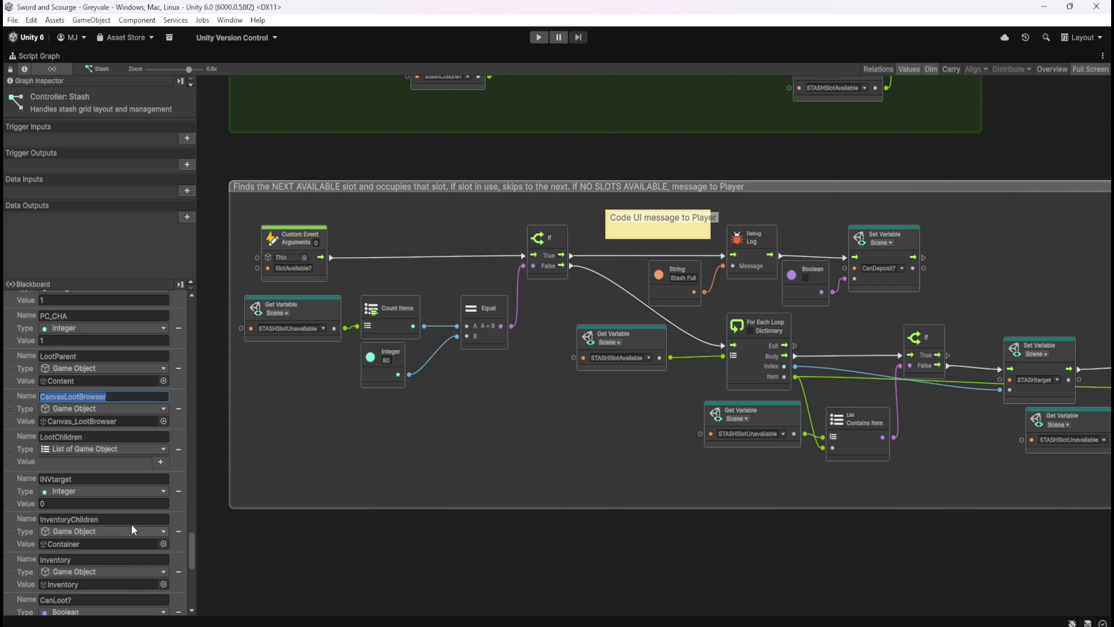
scroll(106, 463, down, 6)
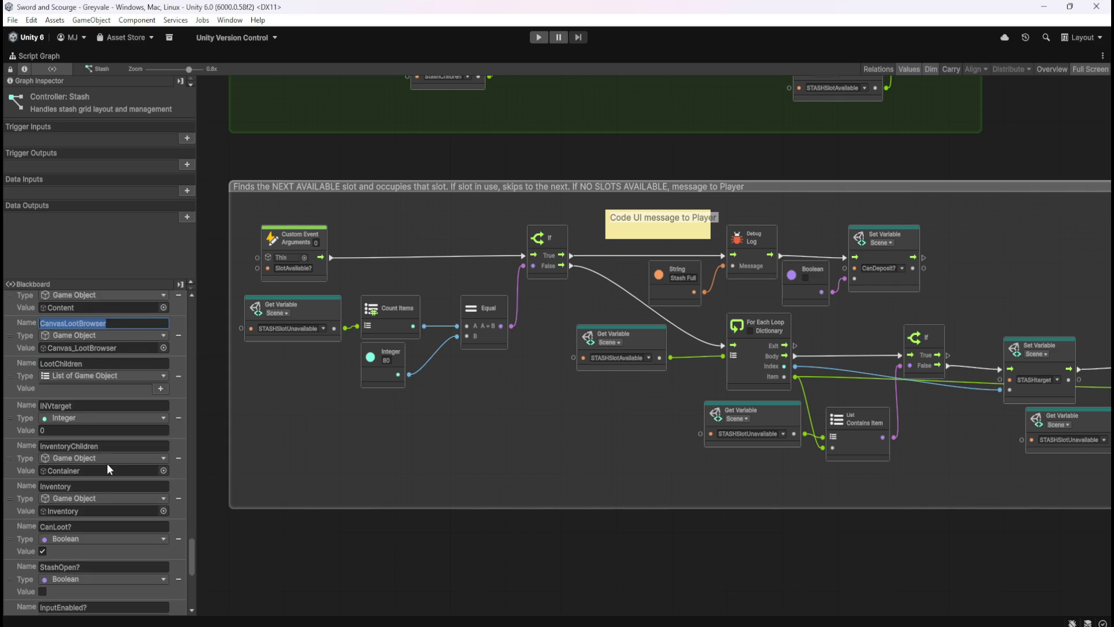
scroll(116, 464, down, 5)
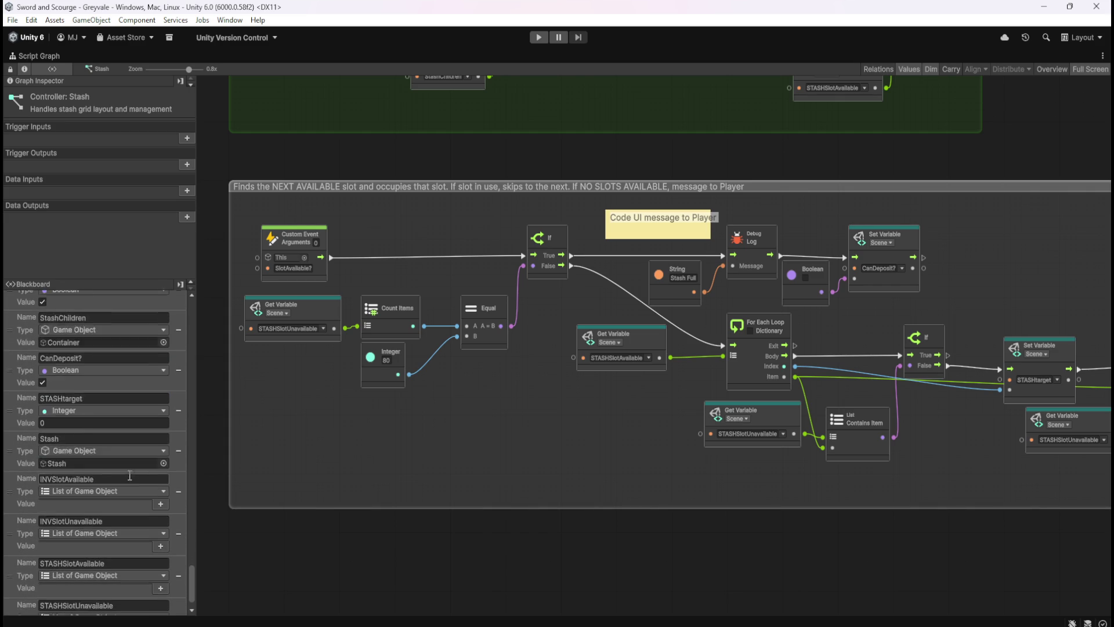
scroll(137, 531, up, 3)
scroll(137, 530, up, 10)
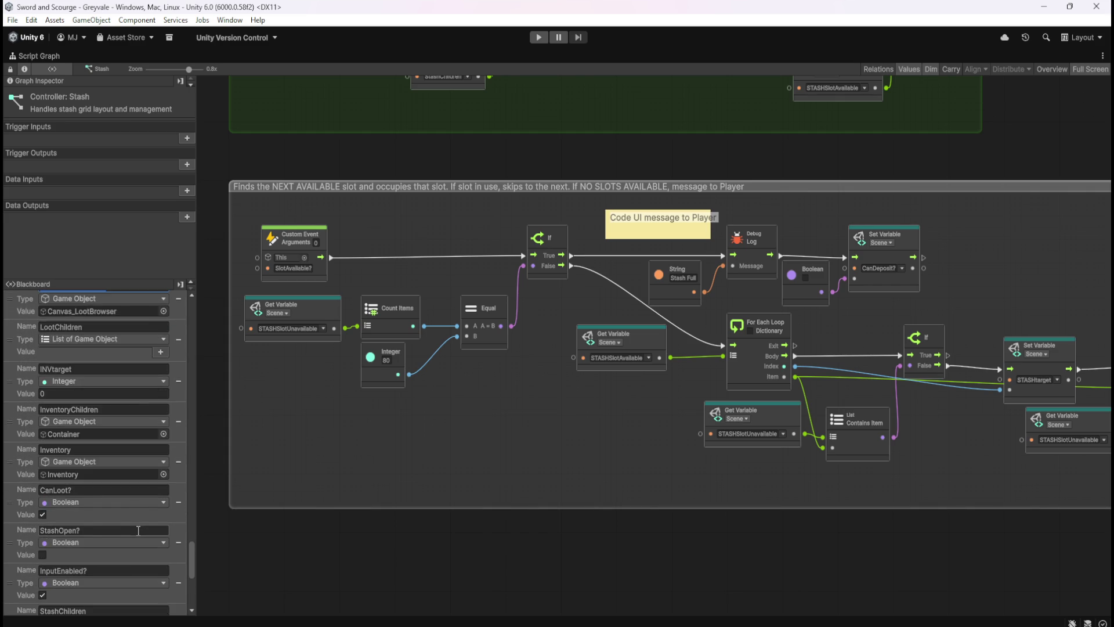
scroll(158, 531, up, 10)
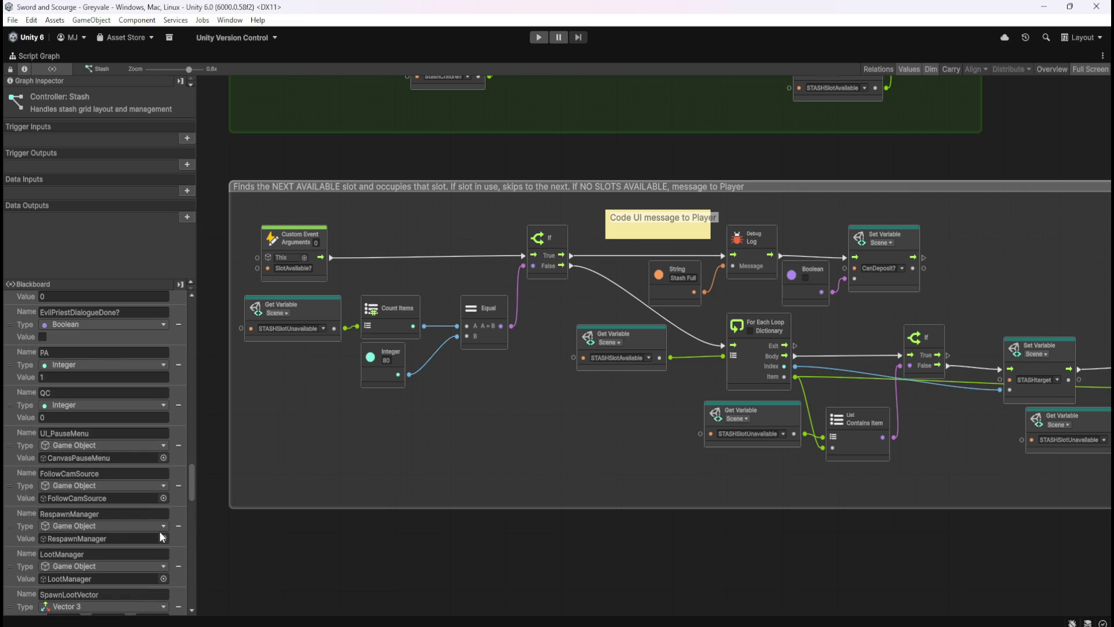
scroll(159, 530, up, 8)
scroll(159, 531, up, 10)
scroll(159, 531, up, 3)
scroll(161, 531, down, 7)
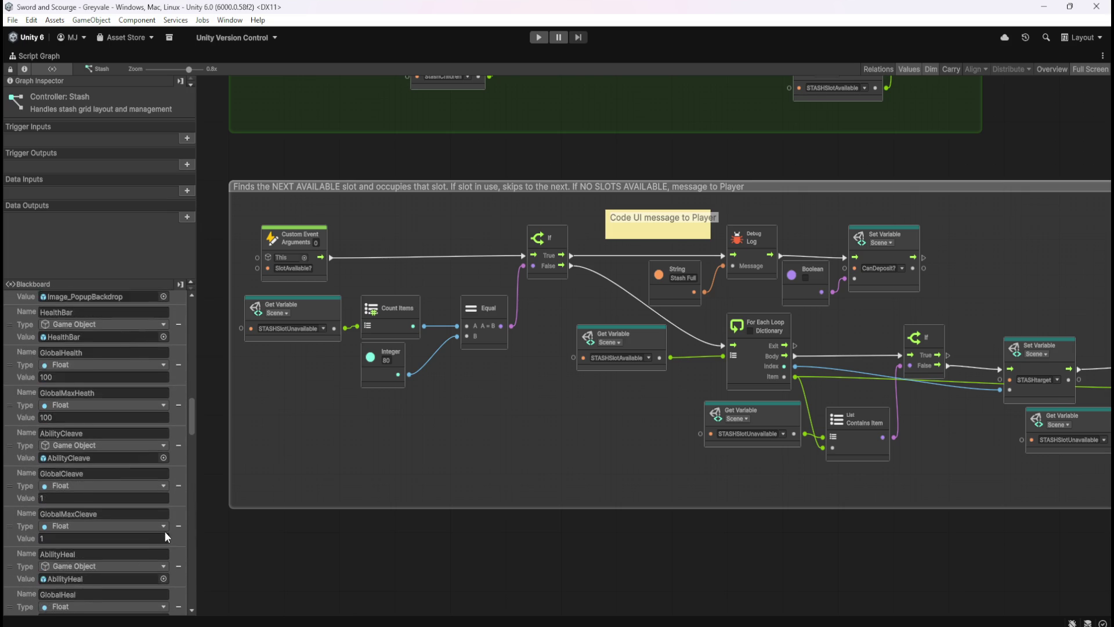
mouse_move(188, 428)
mouse_down()
mouse_move(188, 557)
mouse_move(191, 493)
mouse_move(217, 430)
mouse_move(181, 292)
mouse_up()
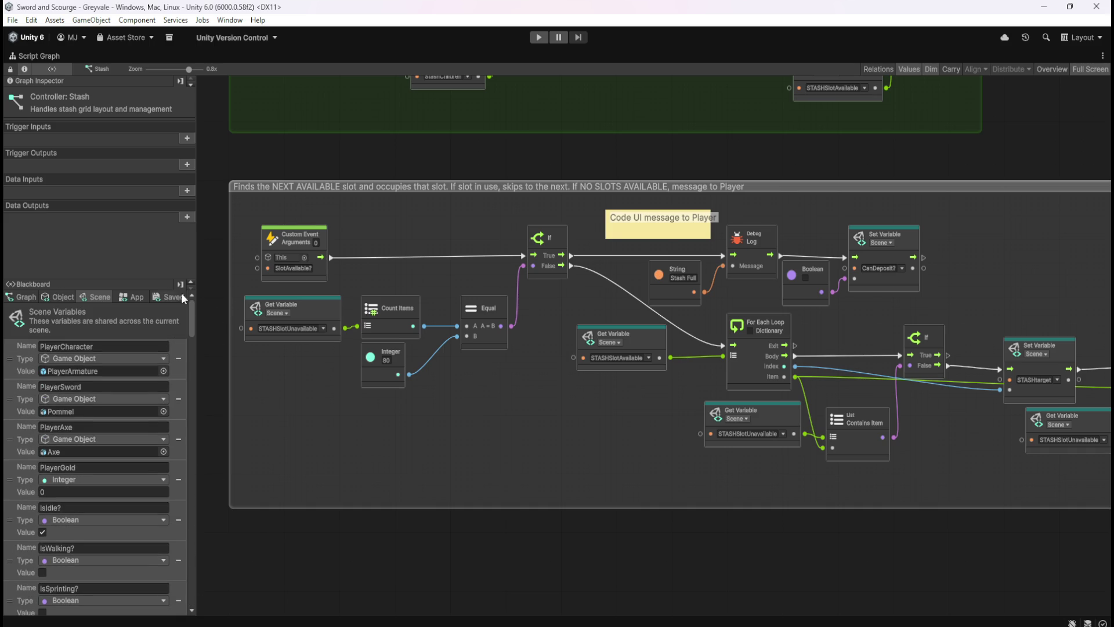
click(59, 298)
key(shift+space)
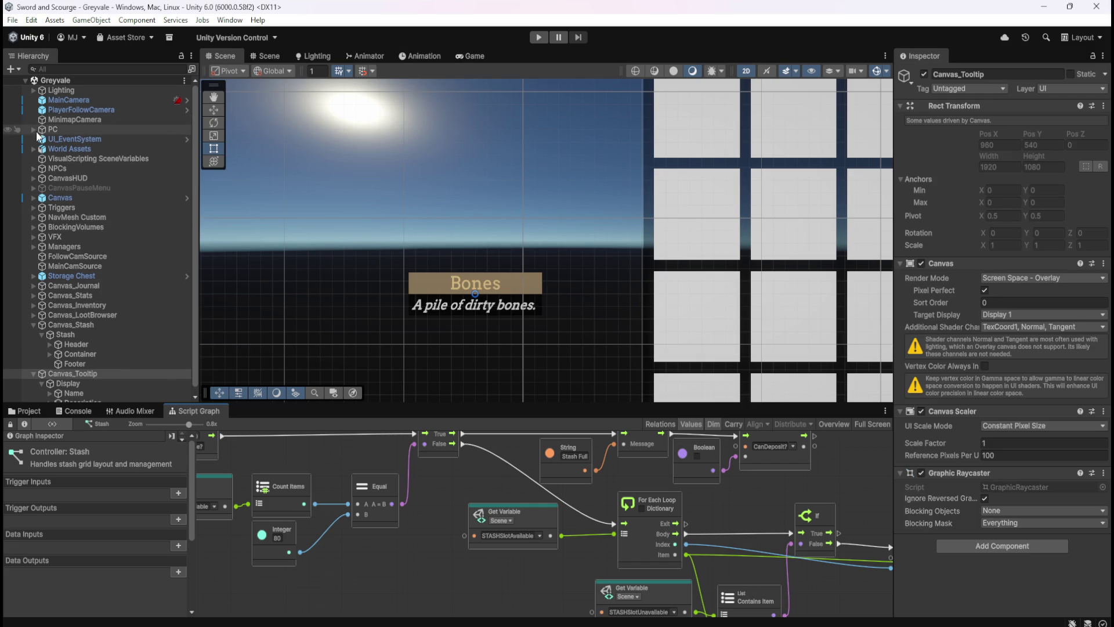
- Select PlayerArmature, maximise its Script Graph and review its Object variables, including CanvasInventory
click(33, 129)
click(75, 139)
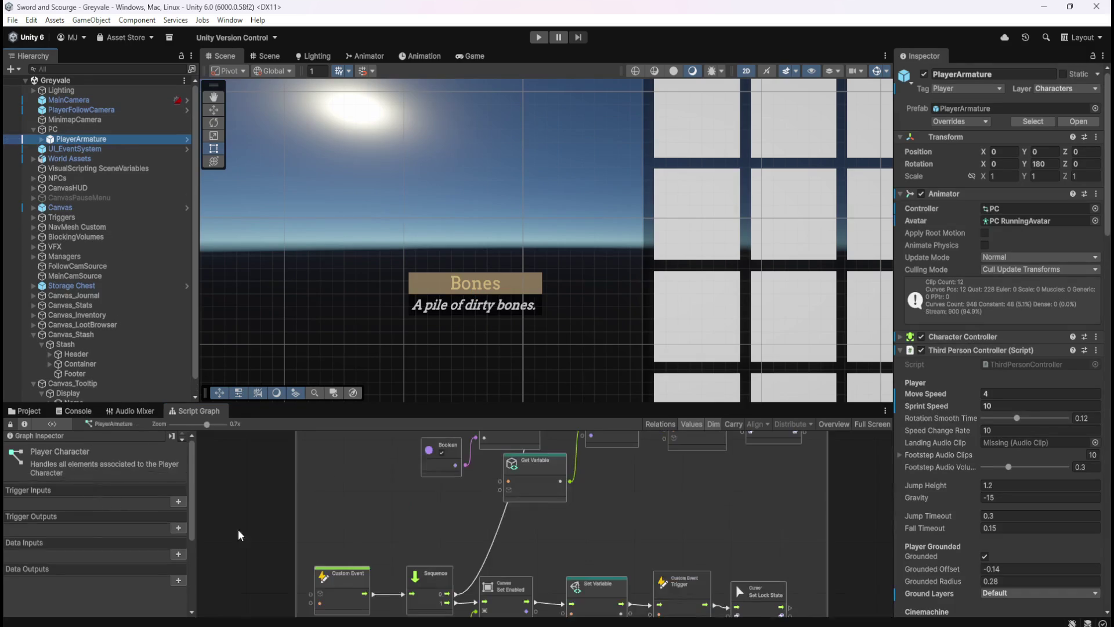
key(shift+space)
click(66, 296)
scroll(136, 466, down, 10)
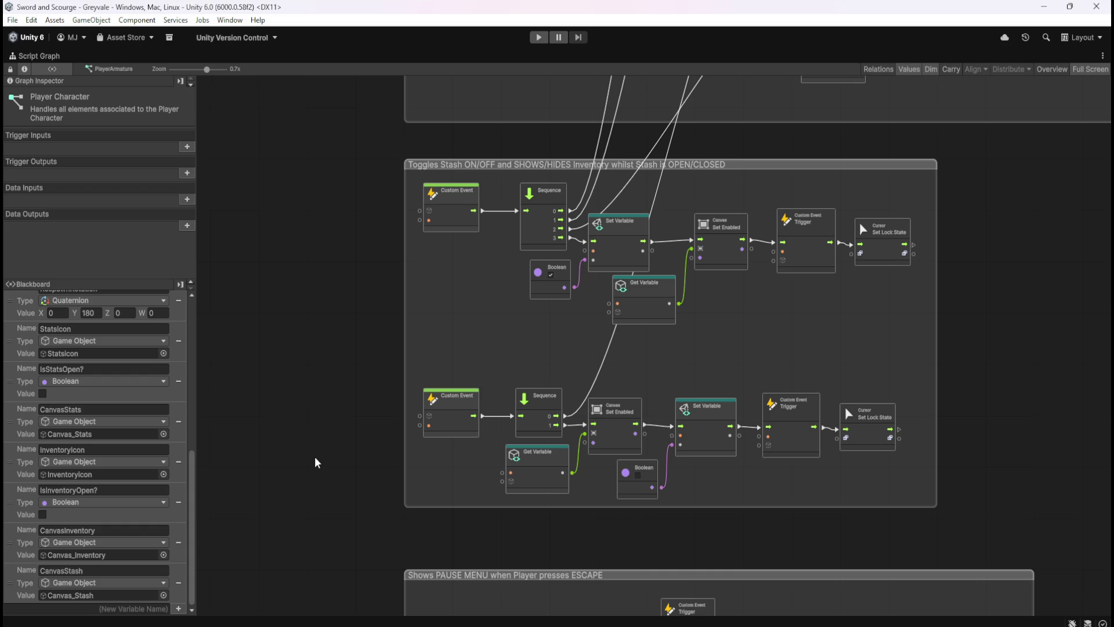
scroll(369, 258, down, 4)
scroll(371, 255, up, 5)
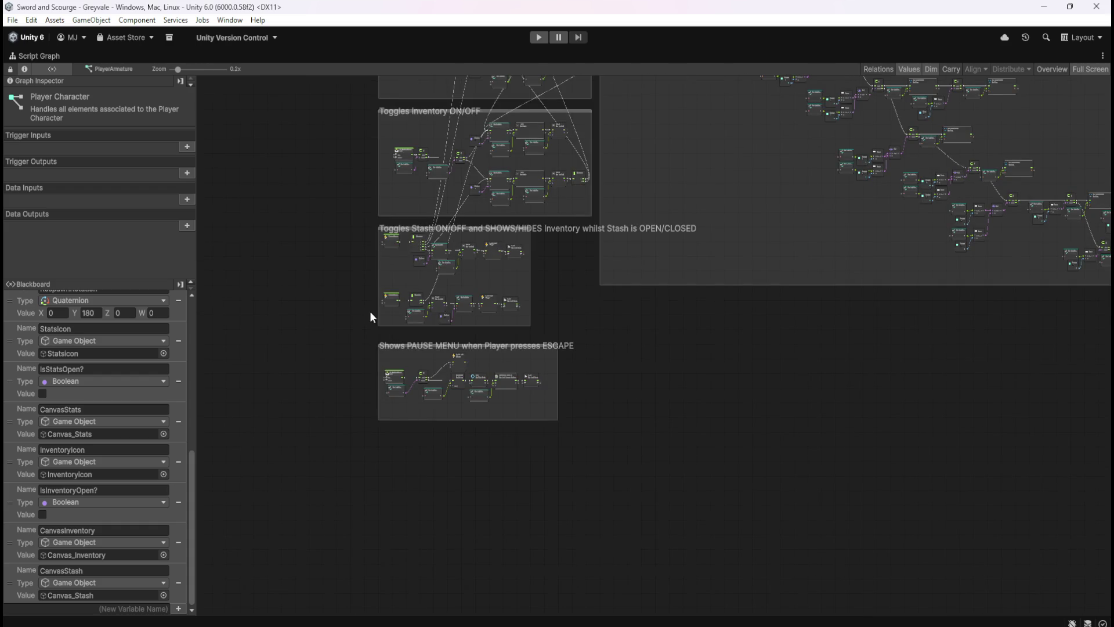
scroll(529, 452, up, 1)
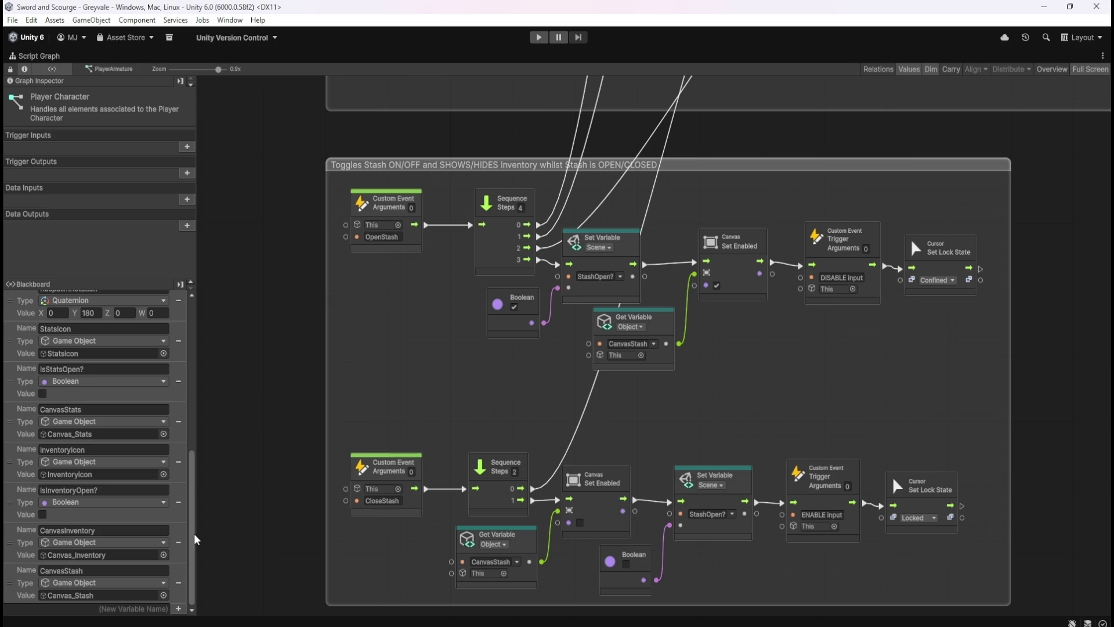
click(149, 532)
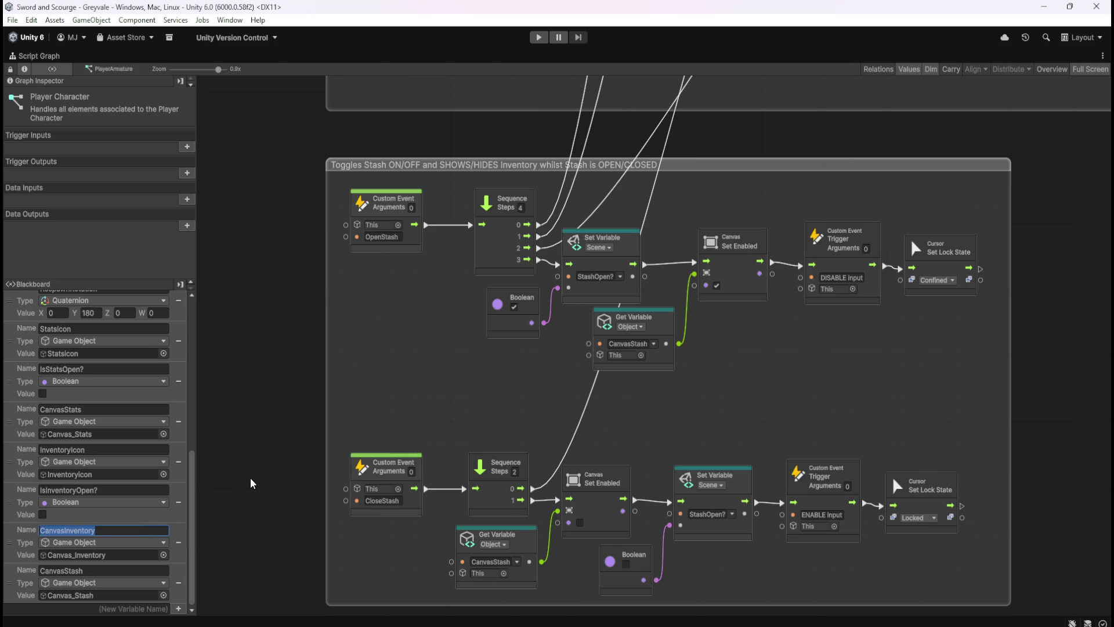
- Check the player graph's Scene variables, then return to the docked layout
key(shift+space)
scroll(137, 323, down, 3)
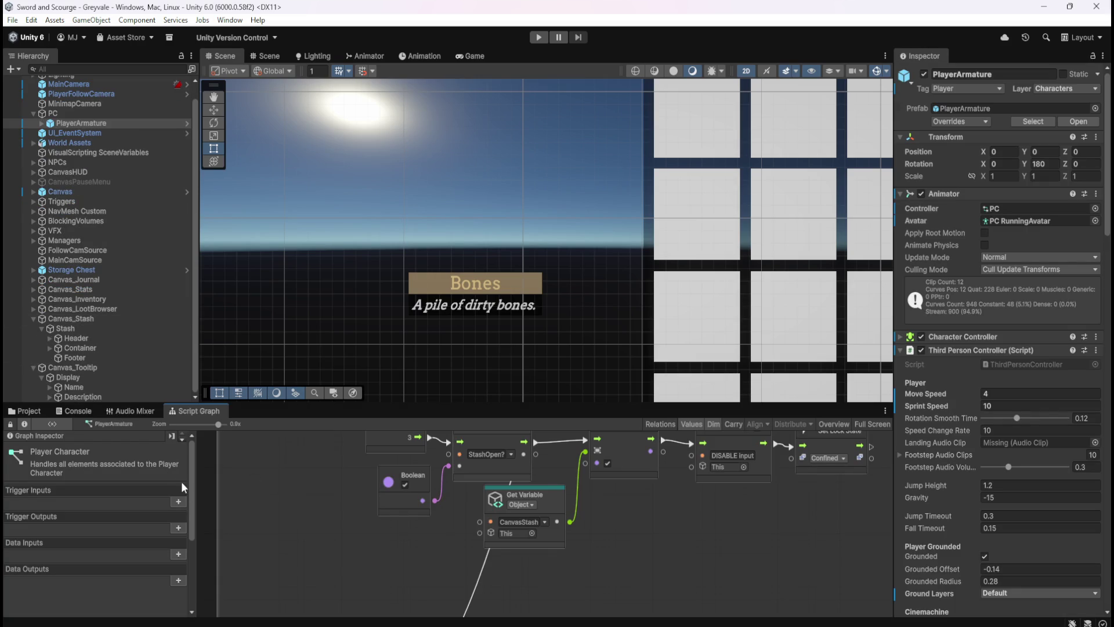
key(shift+space)
drag(193, 468, 215, 278)
click(99, 297)
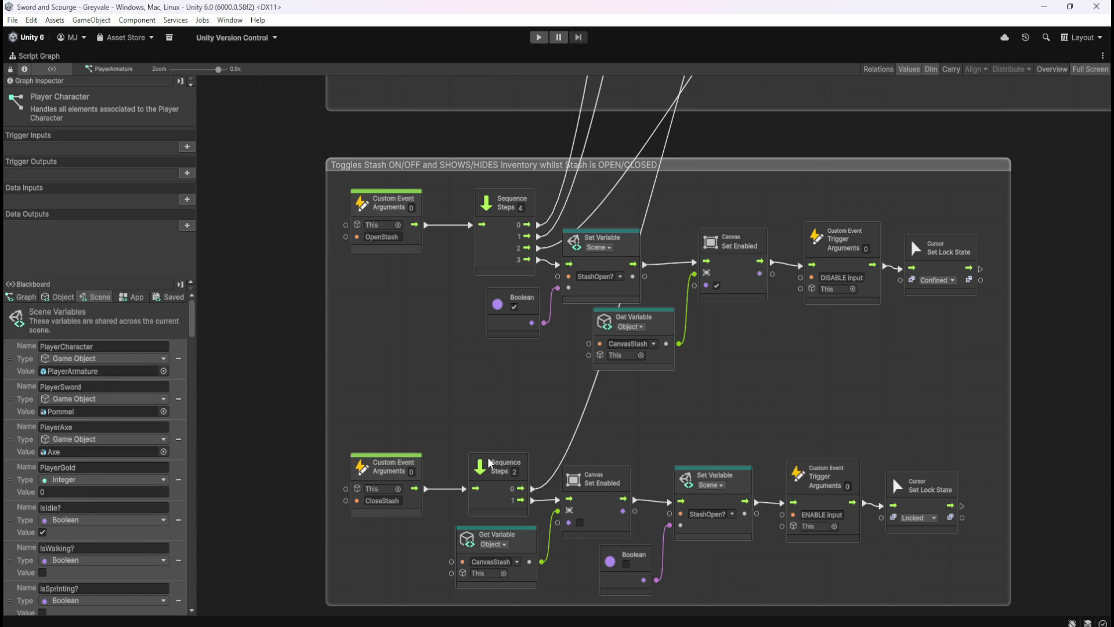
key(shift+space)
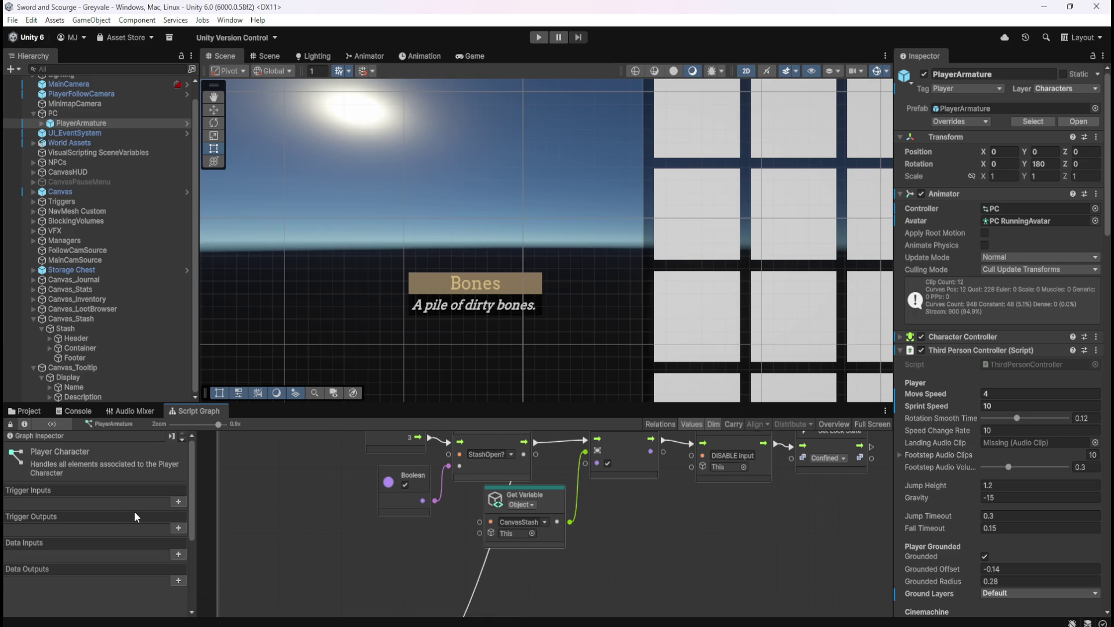
scroll(136, 508, down, 5)
- Create a new Scene variable named CanvasTooltip in the maximised player graph
key(shift+space)
scroll(196, 314, down, 3)
scroll(196, 305, up, 3)
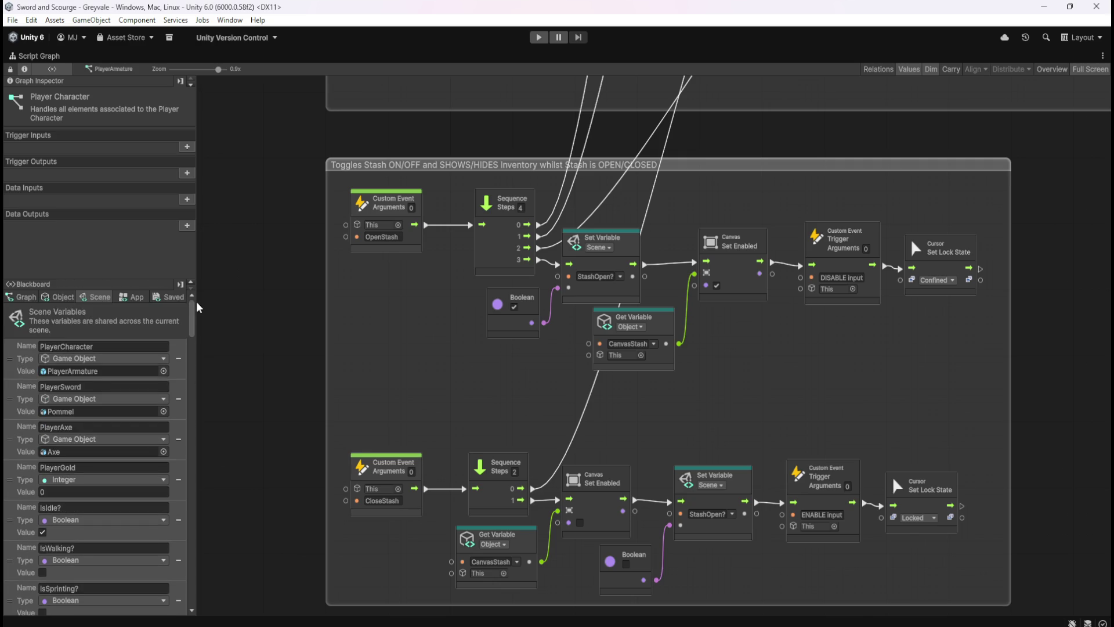
scroll(116, 464, down, 10)
click(87, 608)
text(CanvasInventory)
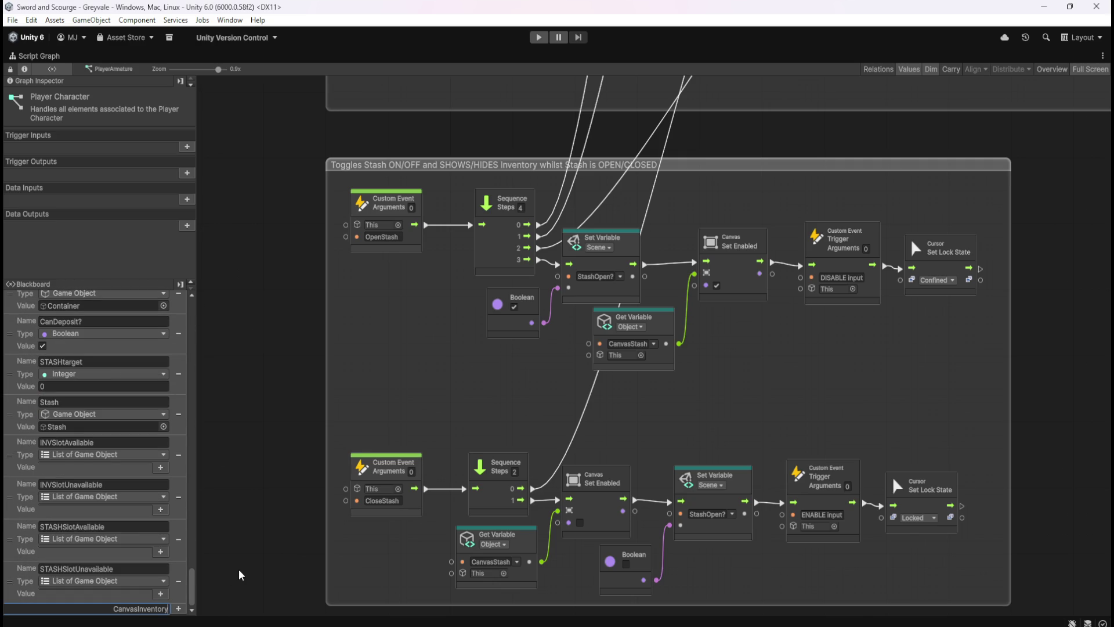
key(BackSpace)
key(BackSpace)
key(BackSpace)
text(Tooltip)
key(Return)
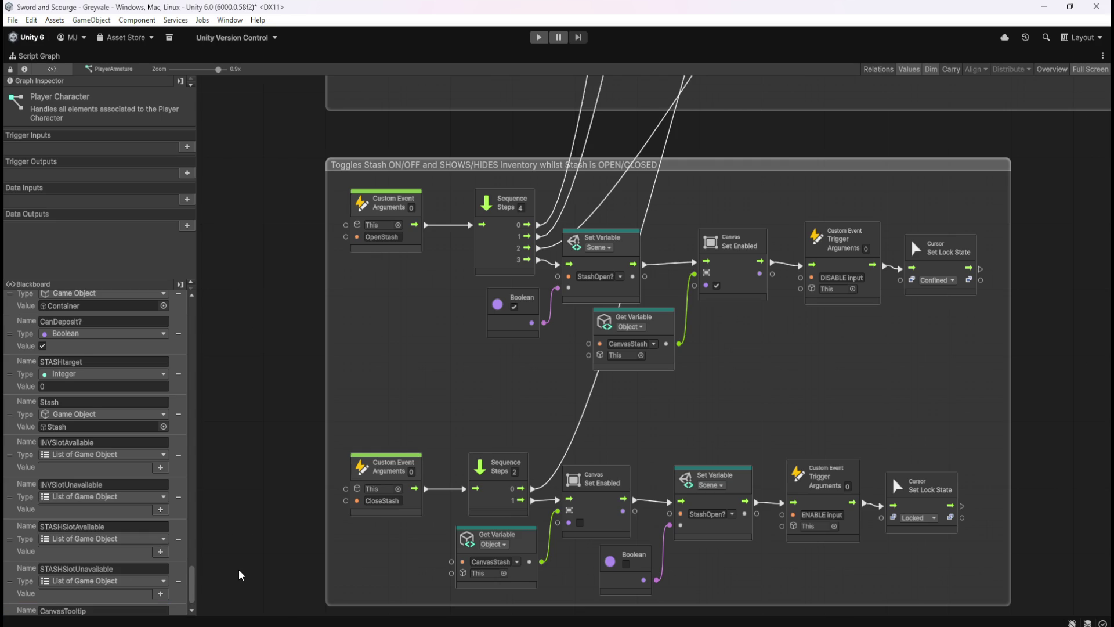
- Set CanvasTooltip's type to Game Object and restore the full editor layout
click(97, 594)
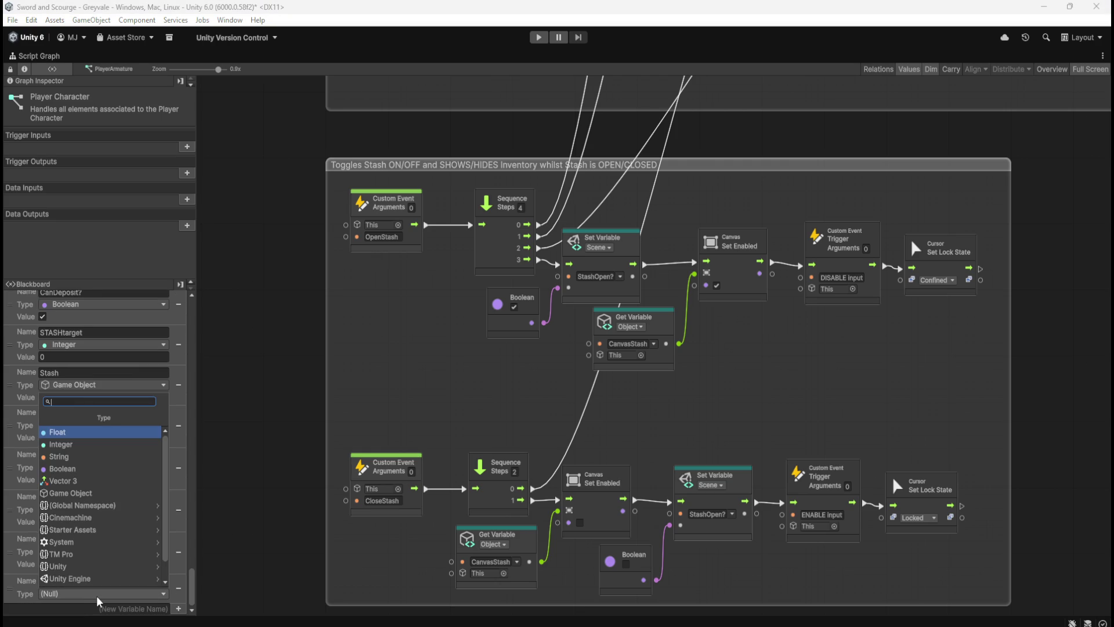
scroll(110, 522, down, 1)
key(Escape)
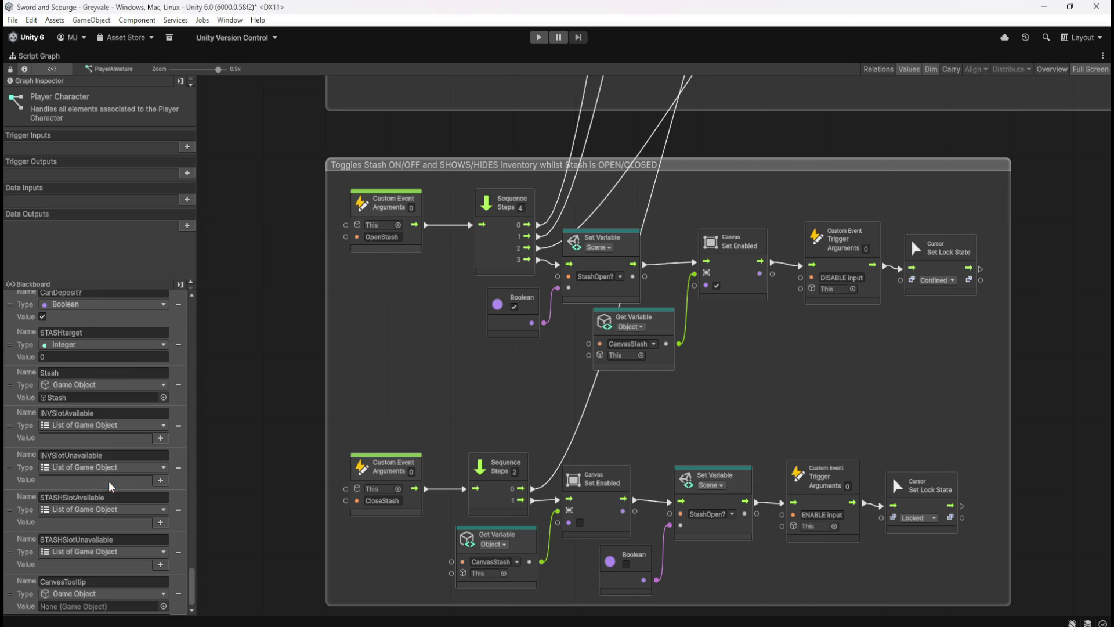
mouse_move(192, 592)
mouse_down()
mouse_move(208, 537)
mouse_move(197, 557)
mouse_move(206, 599)
mouse_up()
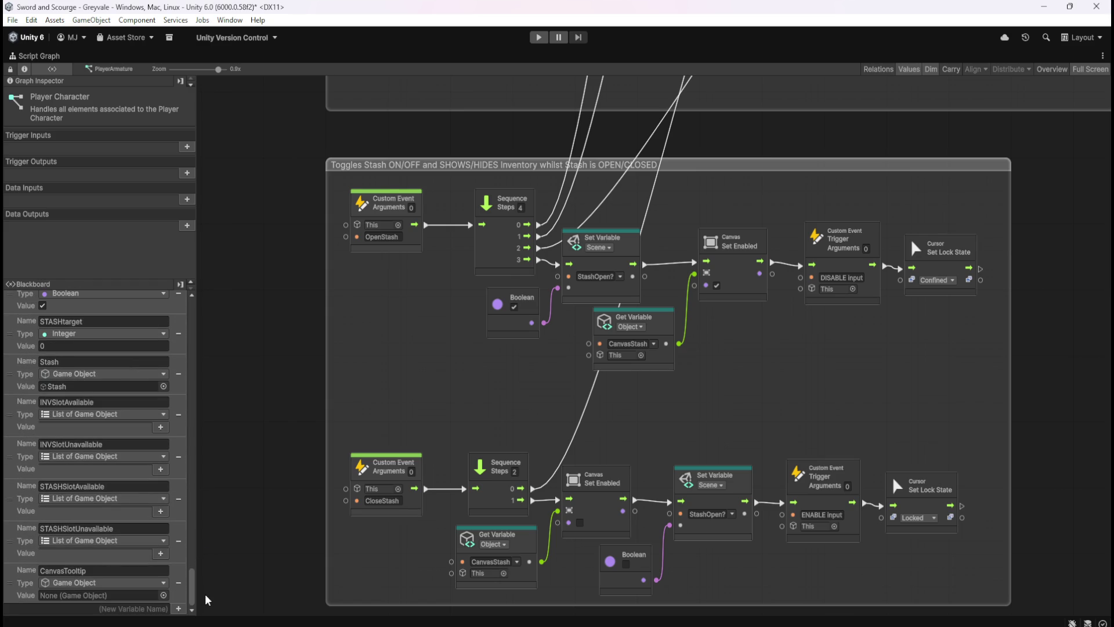
key(shift+space)
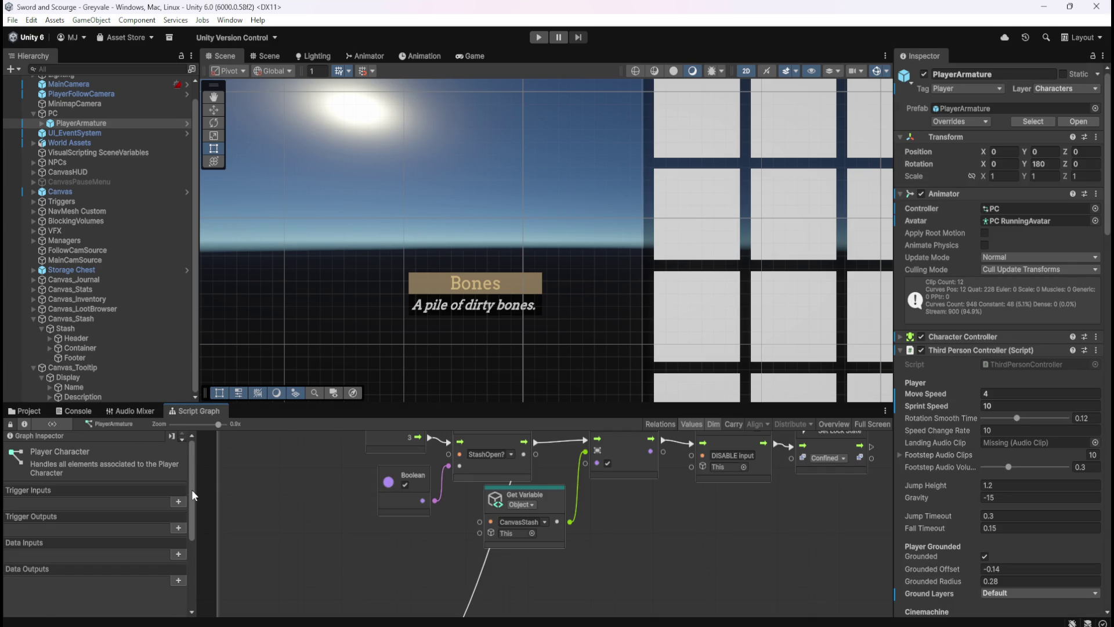
- Assign Canvas_Tooltip to the CanvasTooltip variable's Value field and select the object
drag(191, 488, 198, 577)
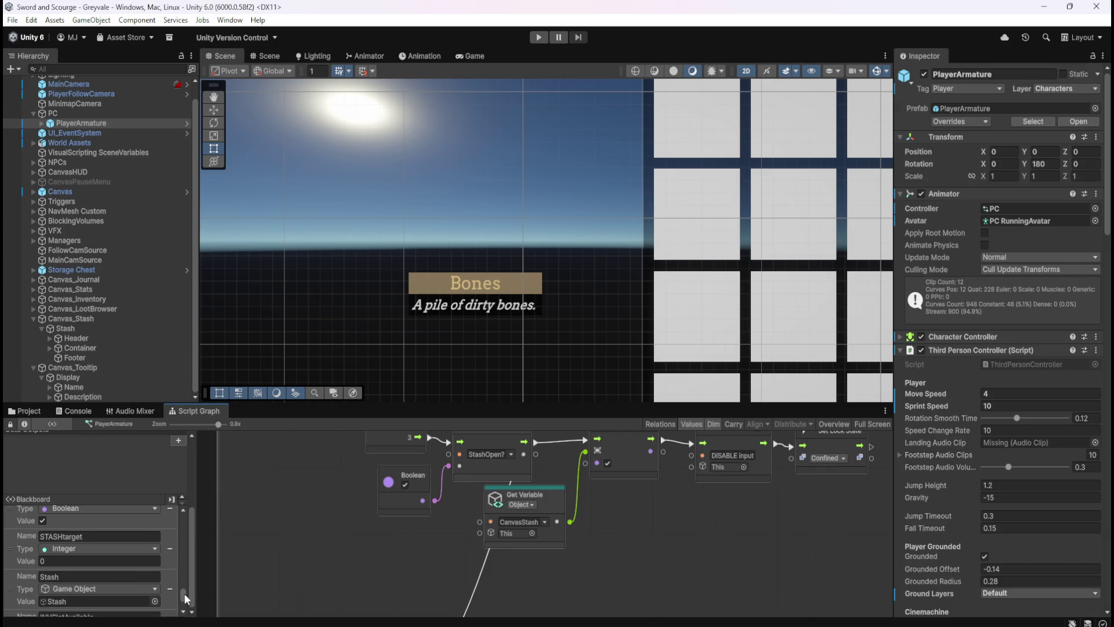
scroll(183, 593, down, 3)
drag(88, 366, 93, 603)
click(133, 370)
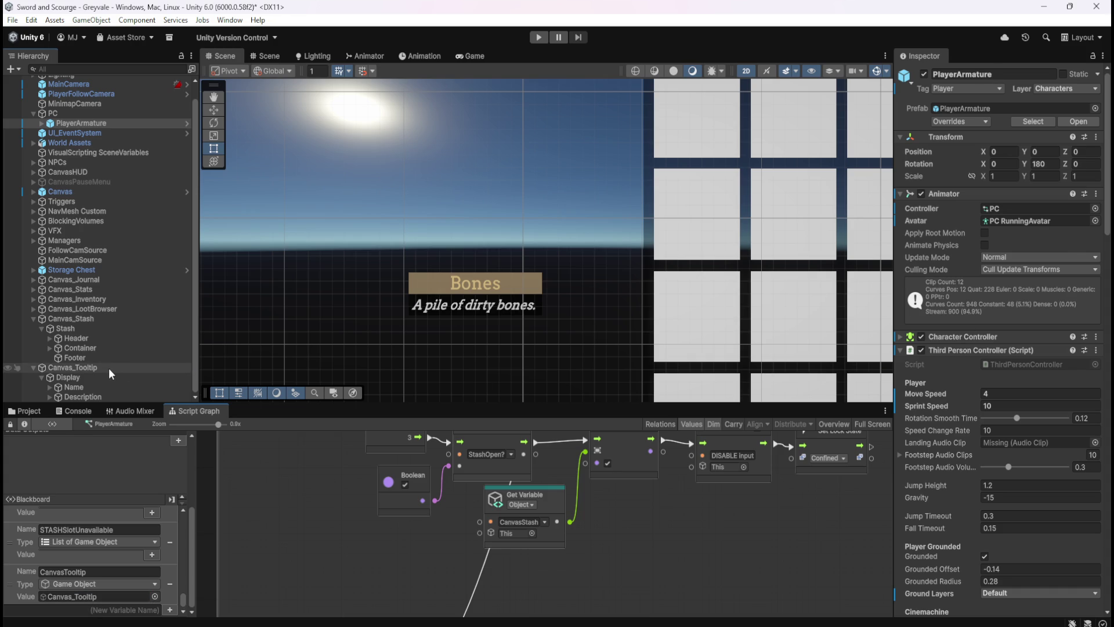
- Leave Canvas_Tooltip's Canvas disabled so the Bones tooltip hides, save the scene, and start a new variable
click(921, 263)
click(921, 263)
click(921, 263)
click(921, 263)
click(921, 263)
click(921, 263)
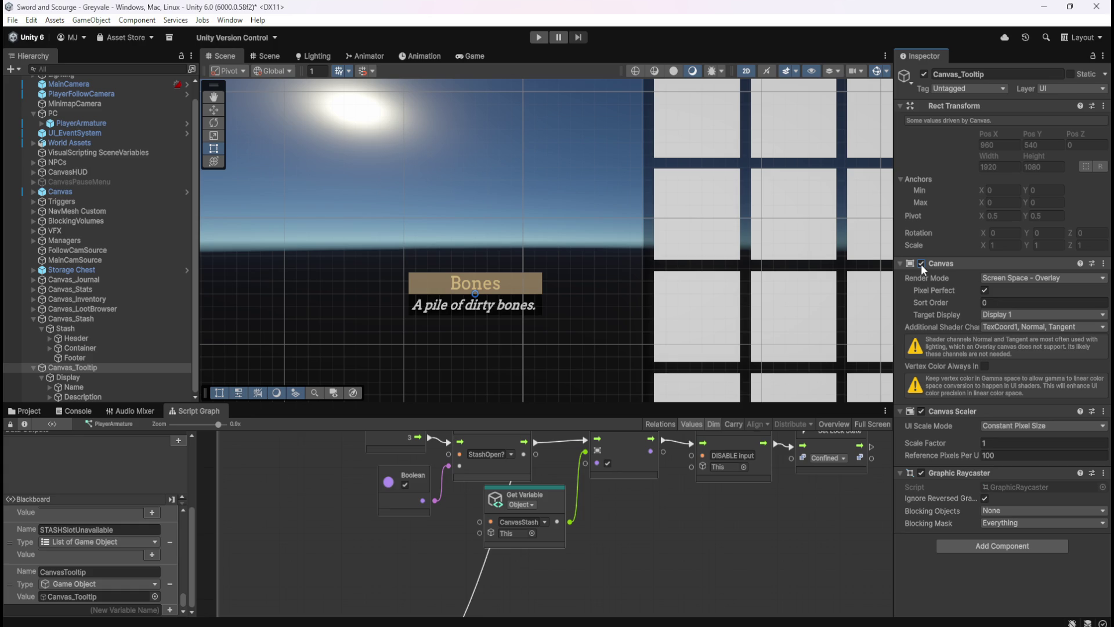
click(921, 263)
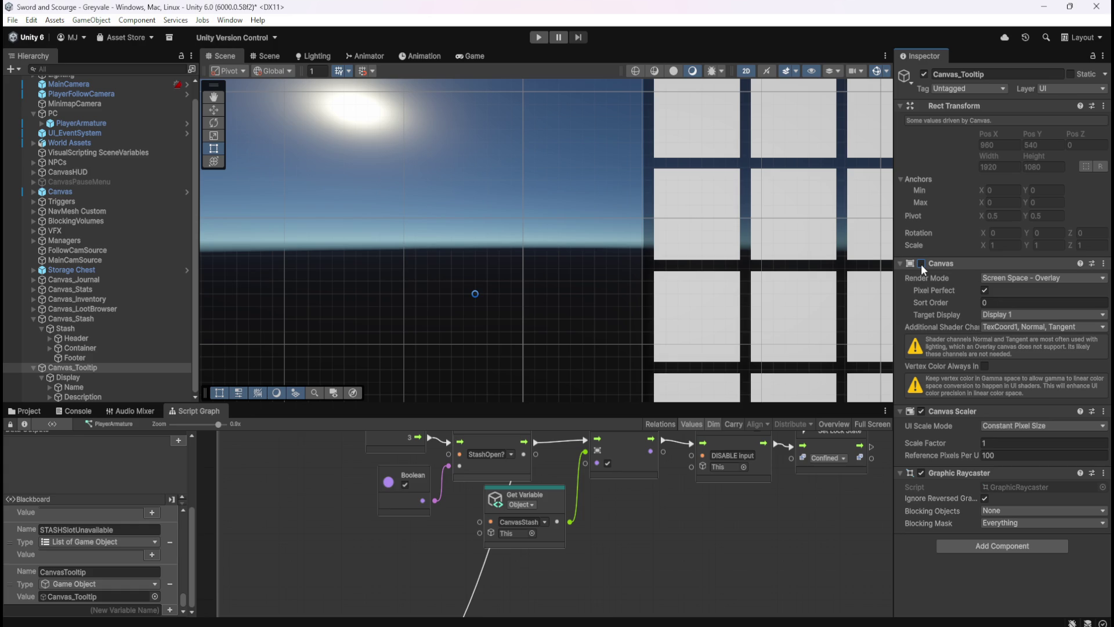
click(921, 264)
click(921, 263)
click(921, 263)
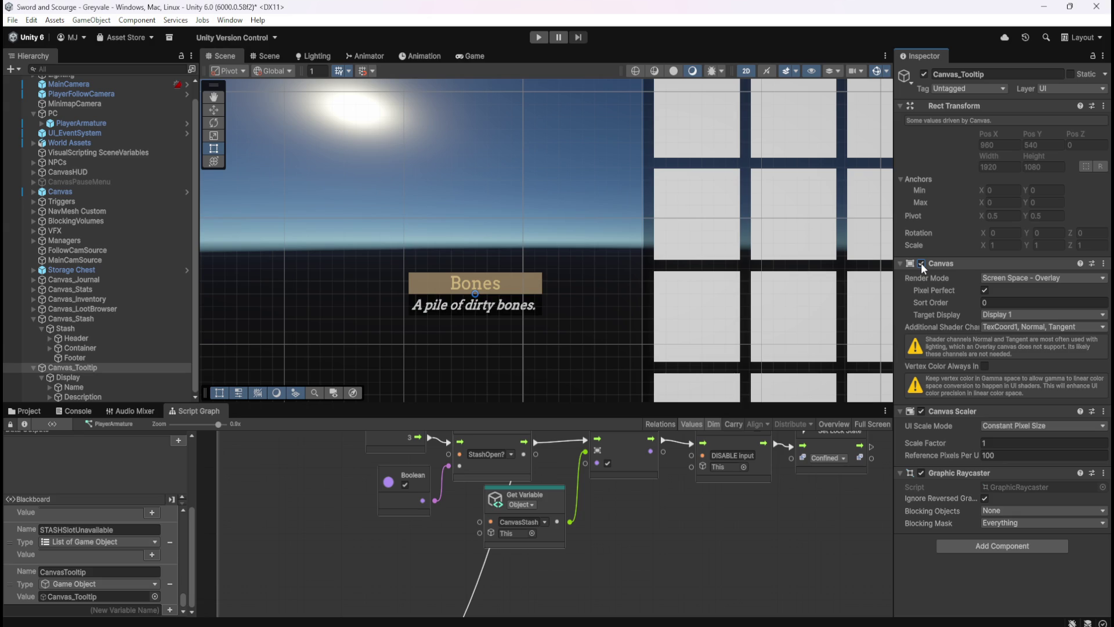
click(921, 263)
key(ctrl+s)
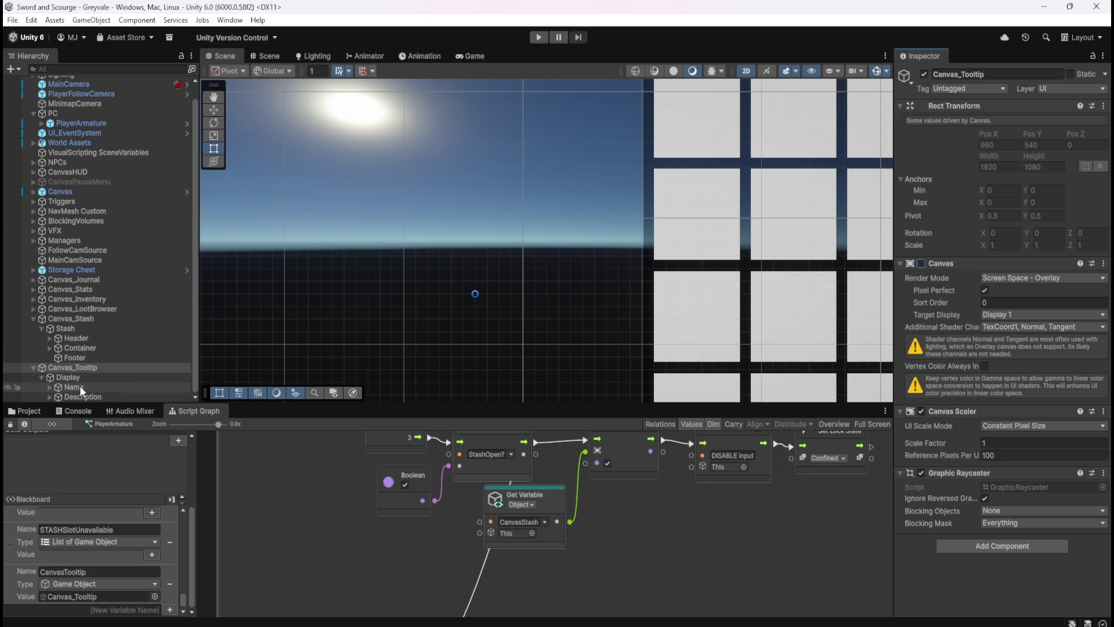
click(123, 609)
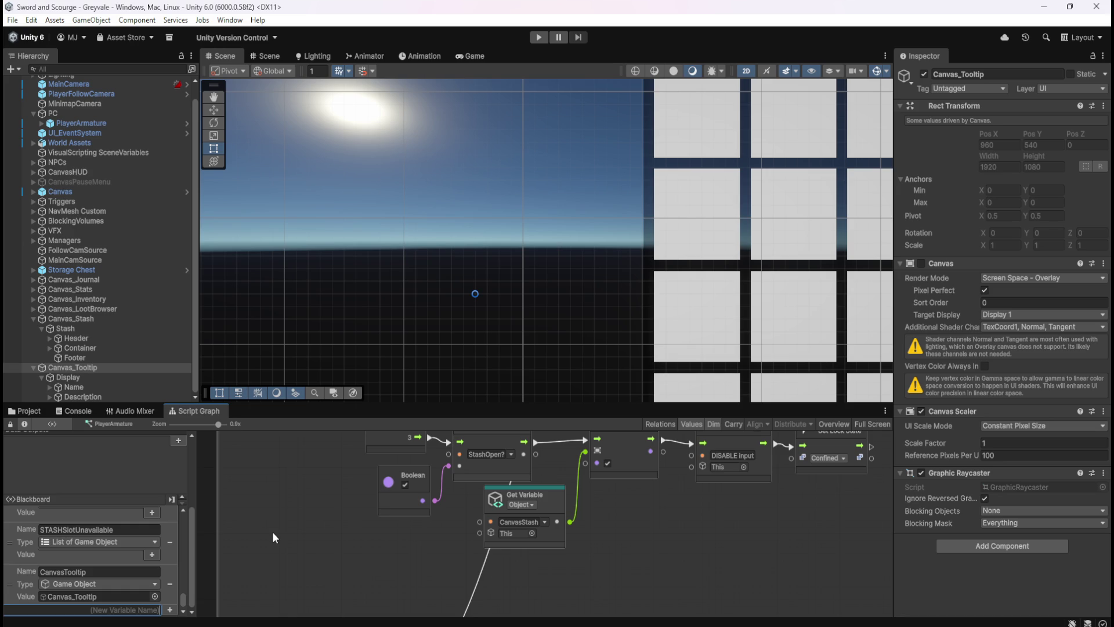
- Create the CanvasTooltipNAME blackboard variable with type Game Object
text(Can)
text(vasT)
text(ooltip)
text(NAME)
key(Return)
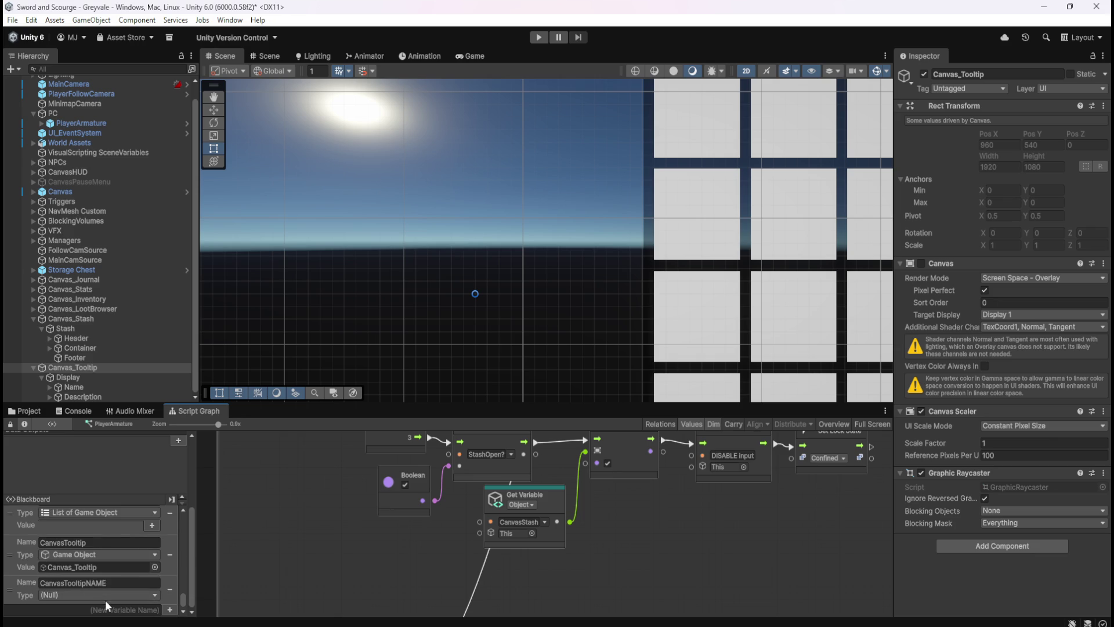
click(111, 596)
scroll(93, 499, down, 1)
key(Escape)
- Assign the Name object's Text (TMP) child to CanvasTooltipNAME, then name another variable CanvasTooltipDESC
click(66, 387)
click(50, 387)
scroll(89, 373, down, 1)
click(84, 387)
mouse_move(84, 392)
mouse_down()
mouse_move(151, 490)
mouse_move(86, 610)
mouse_up()
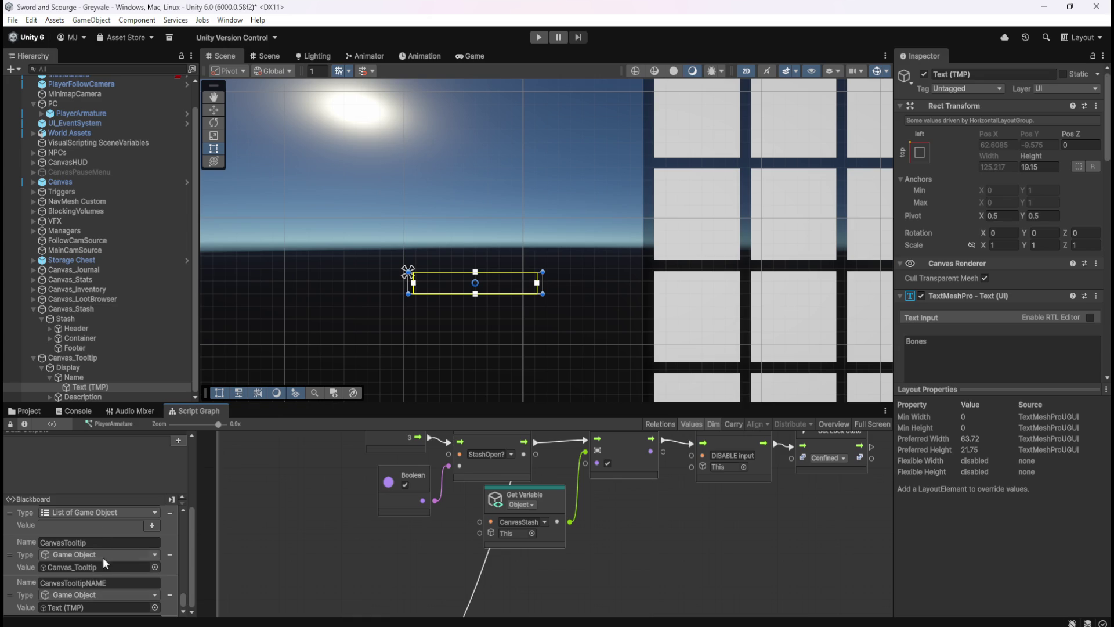
scroll(115, 372, down, 1)
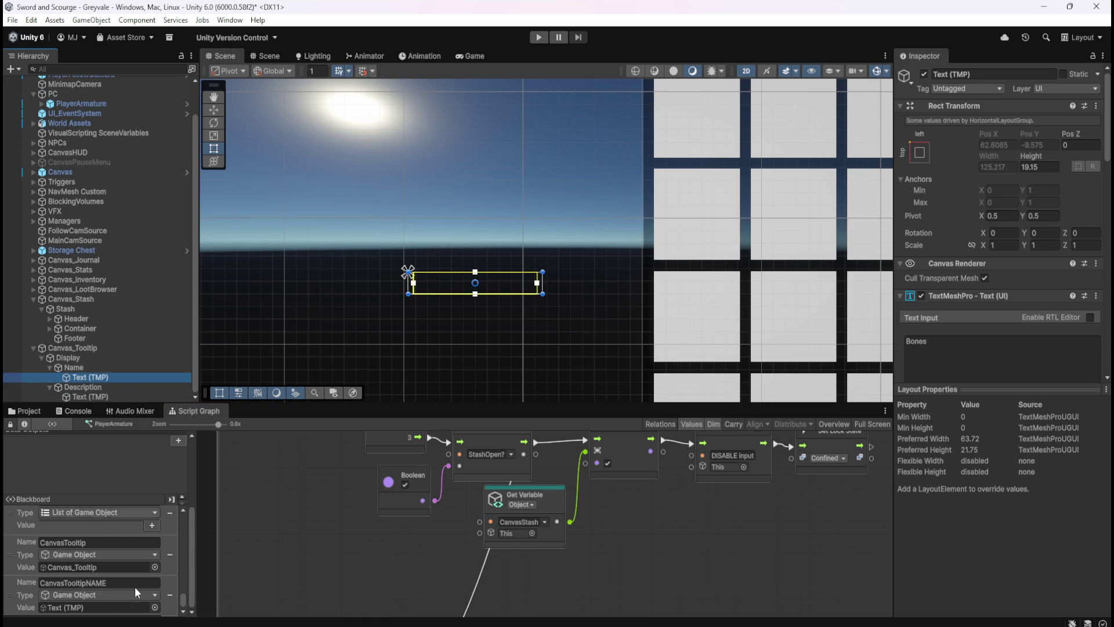
scroll(110, 608, down, 1)
click(111, 607)
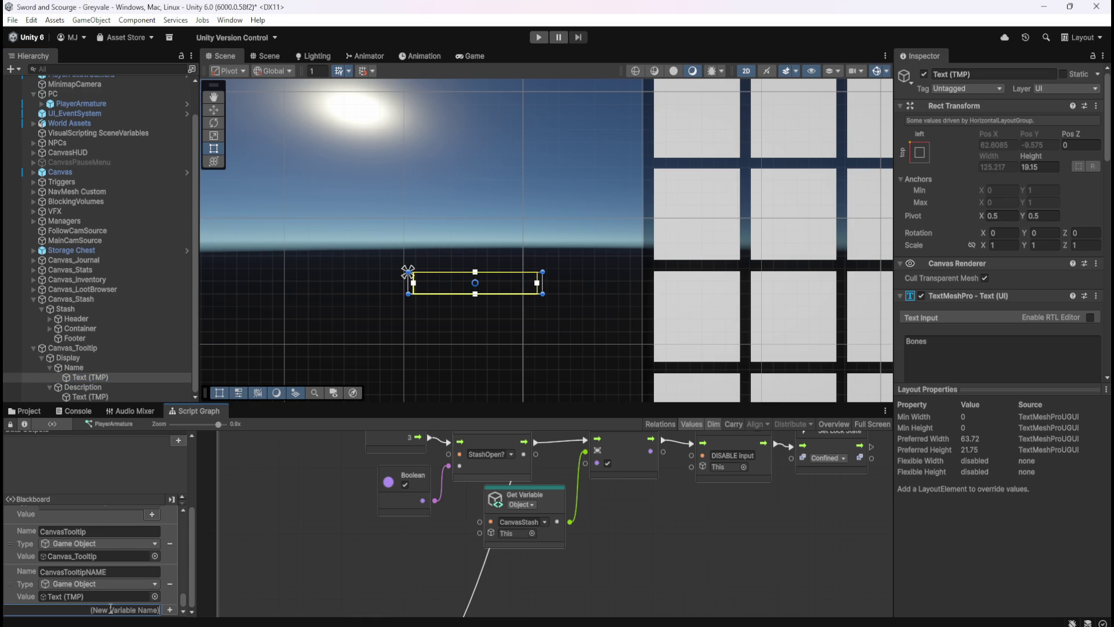
text(CanvasTo)
text(oltip)
text(DESC)
- Create CanvasTooltipDESC as a Game Object variable
key(Return)
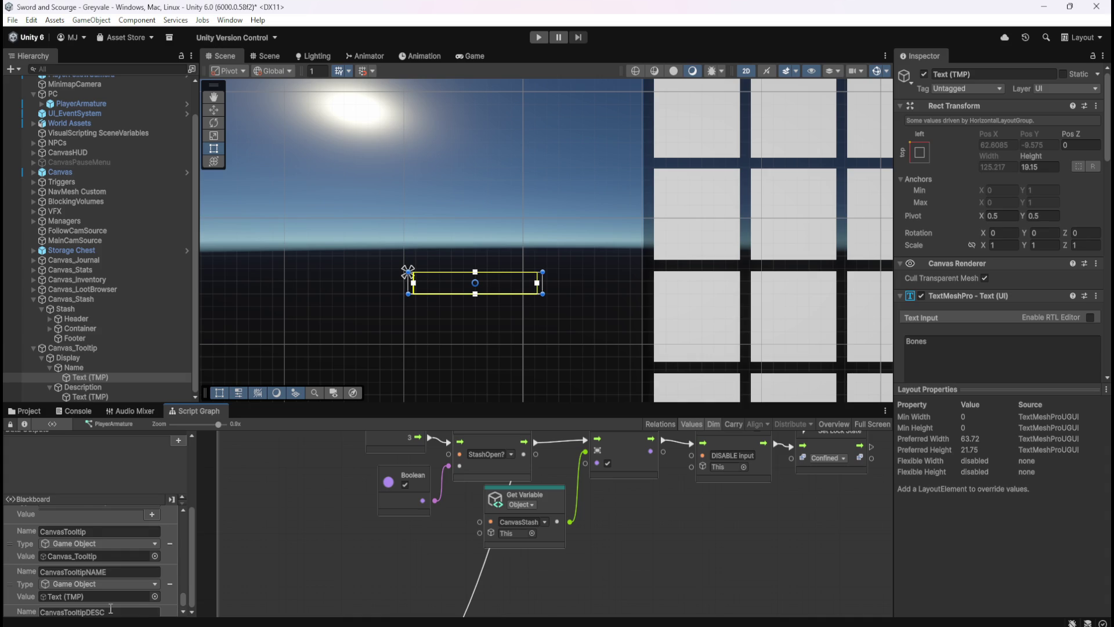
scroll(110, 609, down, 2)
click(93, 596)
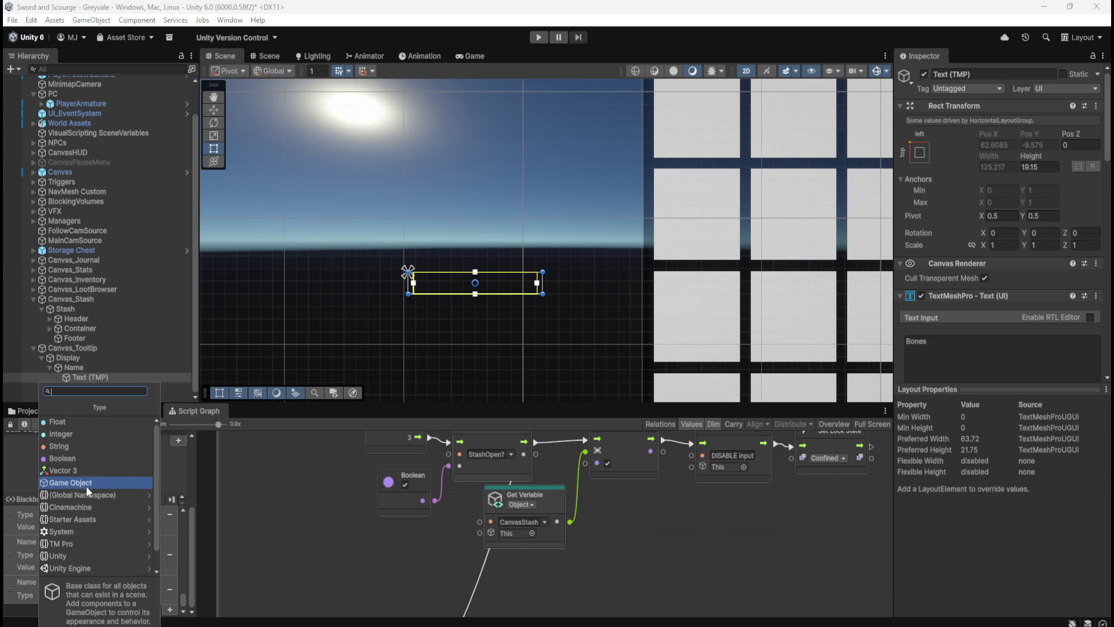
click(81, 482)
- Assign the Description's Text (TMP) object to CanvasTooltipDESC and save the scene
click(89, 397)
drag(89, 397, 120, 608)
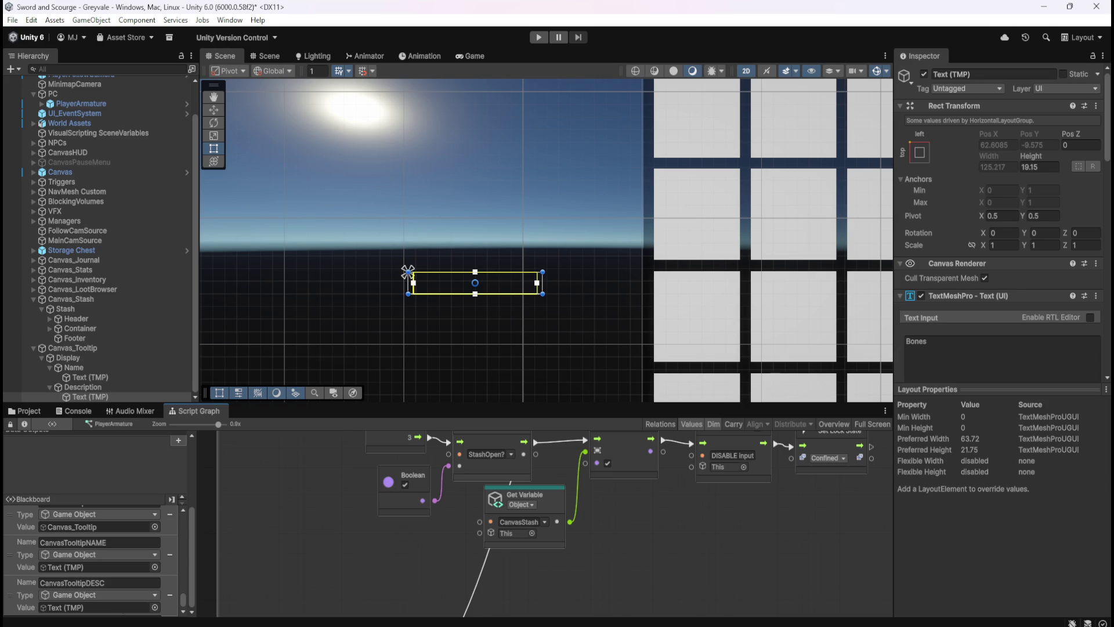
scroll(120, 583, down, 1)
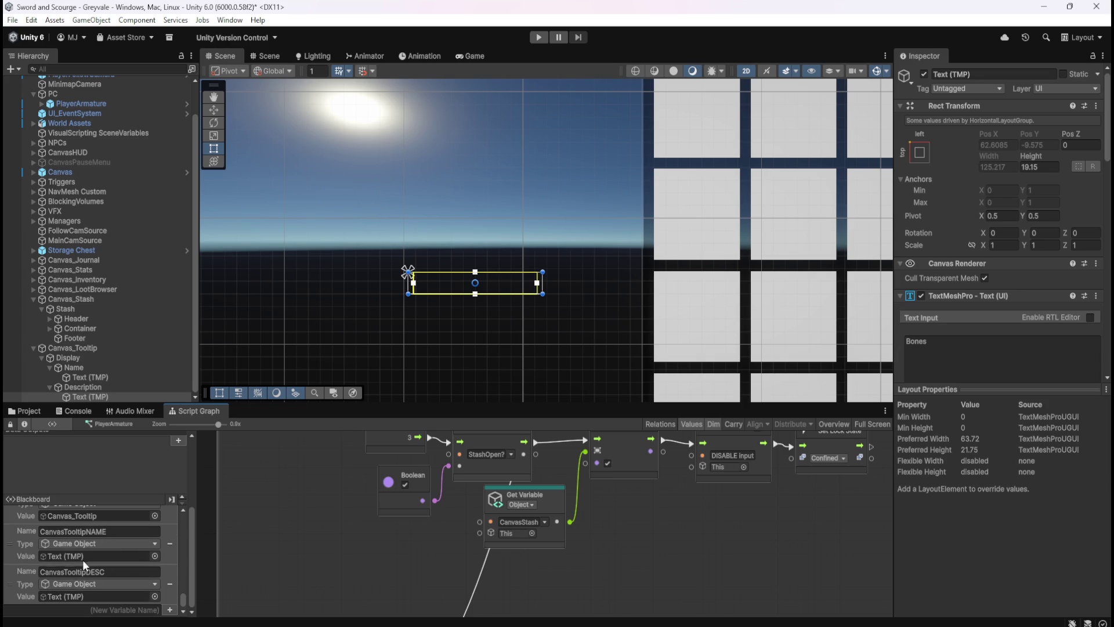
scroll(108, 536, up, 3)
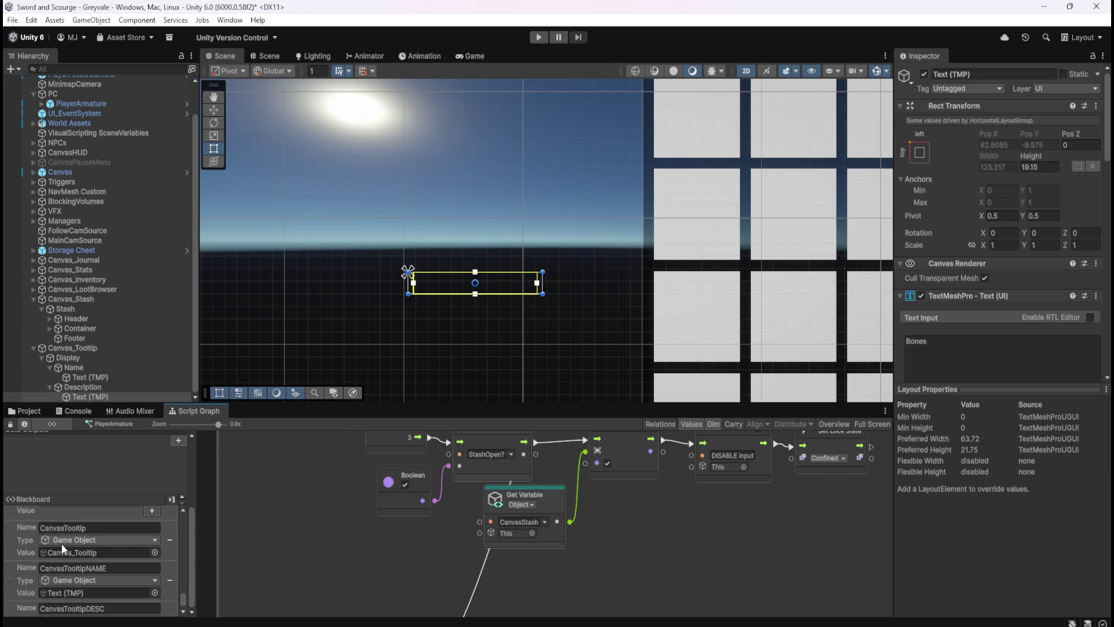
scroll(89, 543, down, 3)
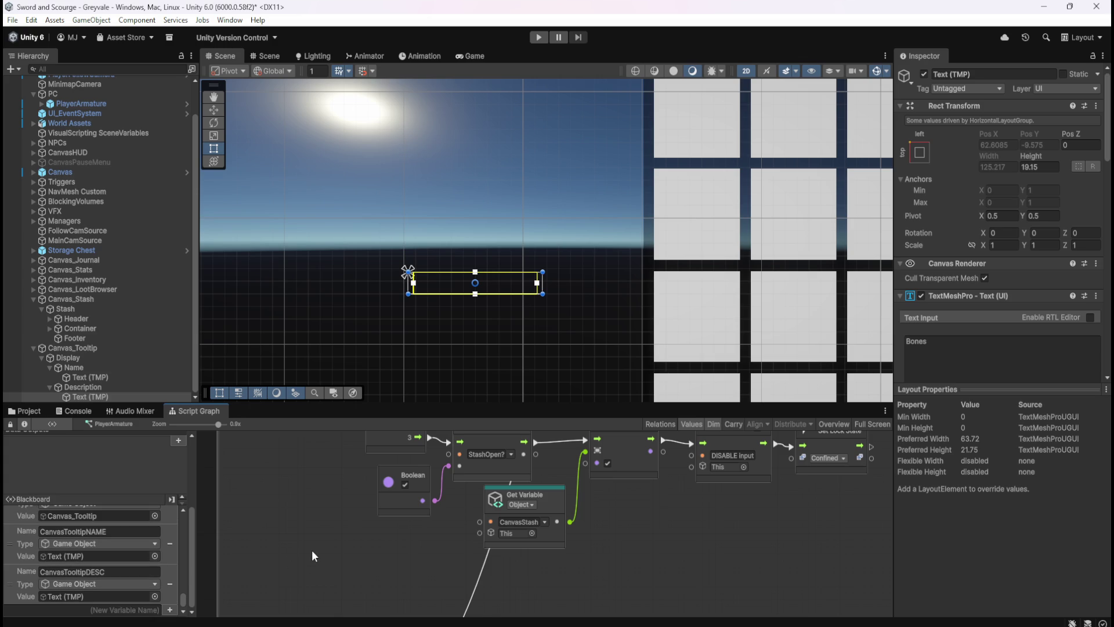
key(ctrl+s)
- Select STA_Slot_01 under the stash Container and inspect its SLOT Stash graph maximized
click(50, 328)
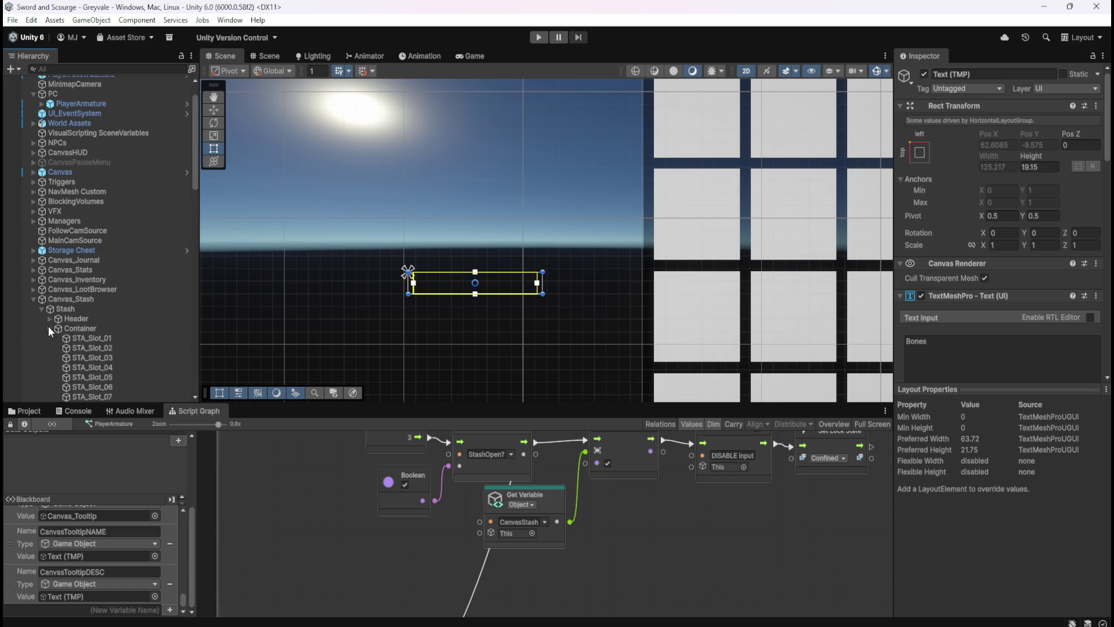
click(77, 337)
scroll(118, 354, down, 5)
scroll(121, 354, down, 10)
key(shift+space)
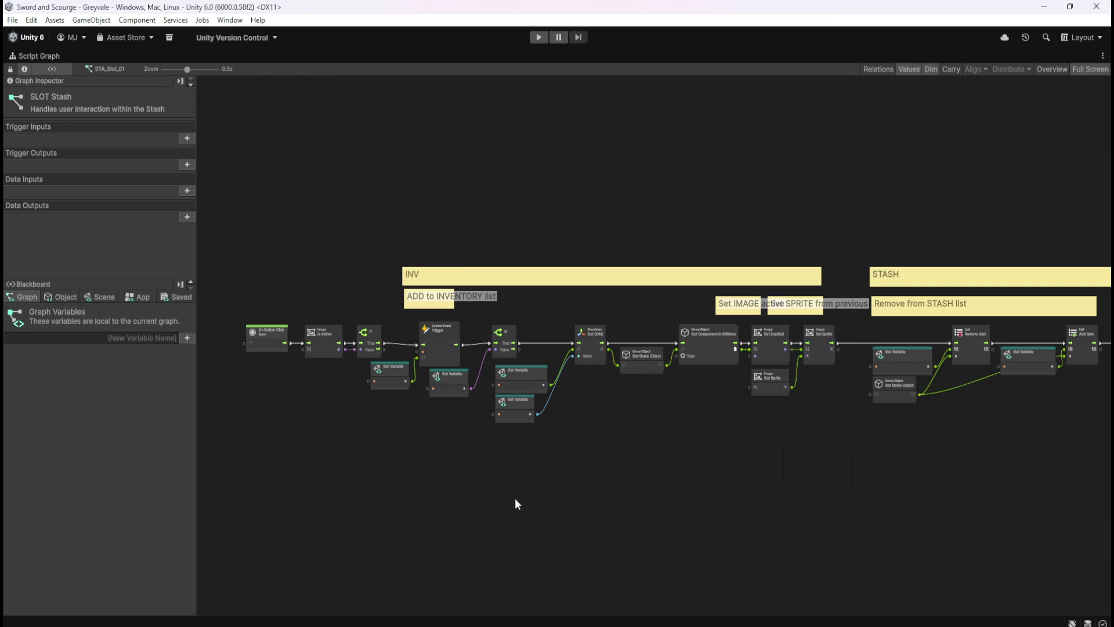
mouse_move(456, 490)
mouse_down()
mouse_move(607, 306)
mouse_move(535, 390)
mouse_up()
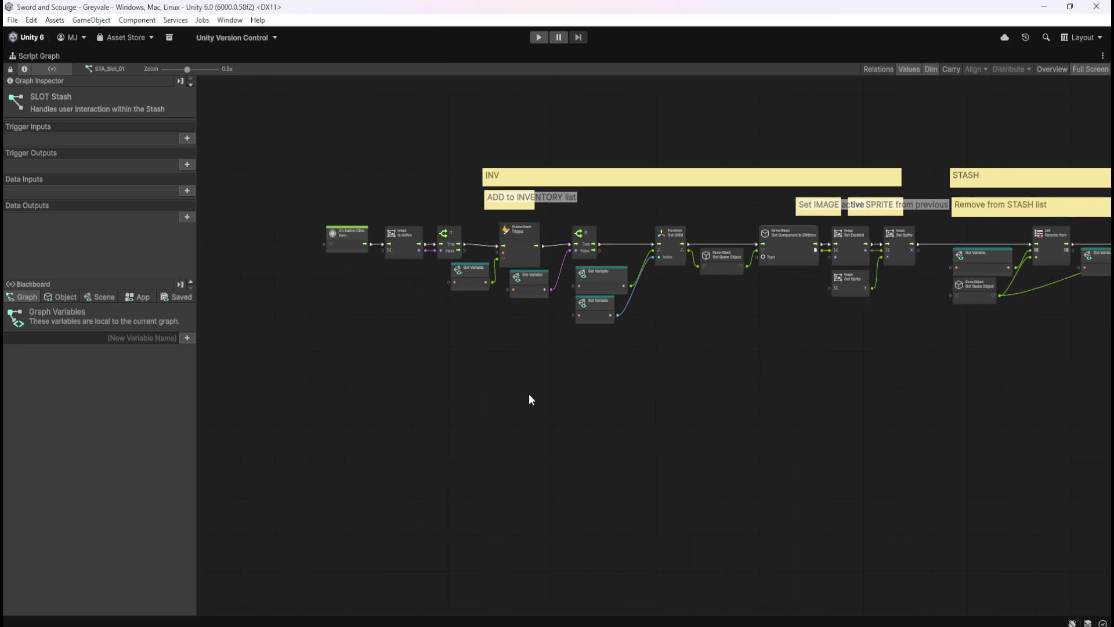
key(shift+space)
scroll(133, 244, up, 3)
scroll(130, 238, up, 5)
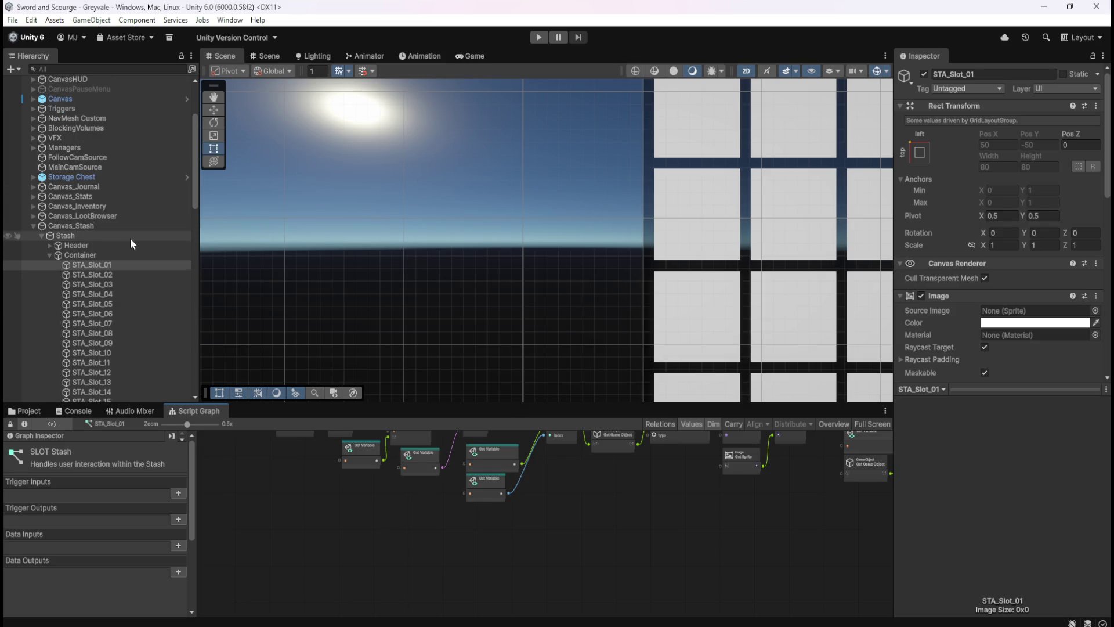
- Select INV_Slot_01 under Canvas_Inventory and maximize its SLOT Inventory graph
click(33, 207)
click(71, 246)
click(436, 523)
key(shift+space)
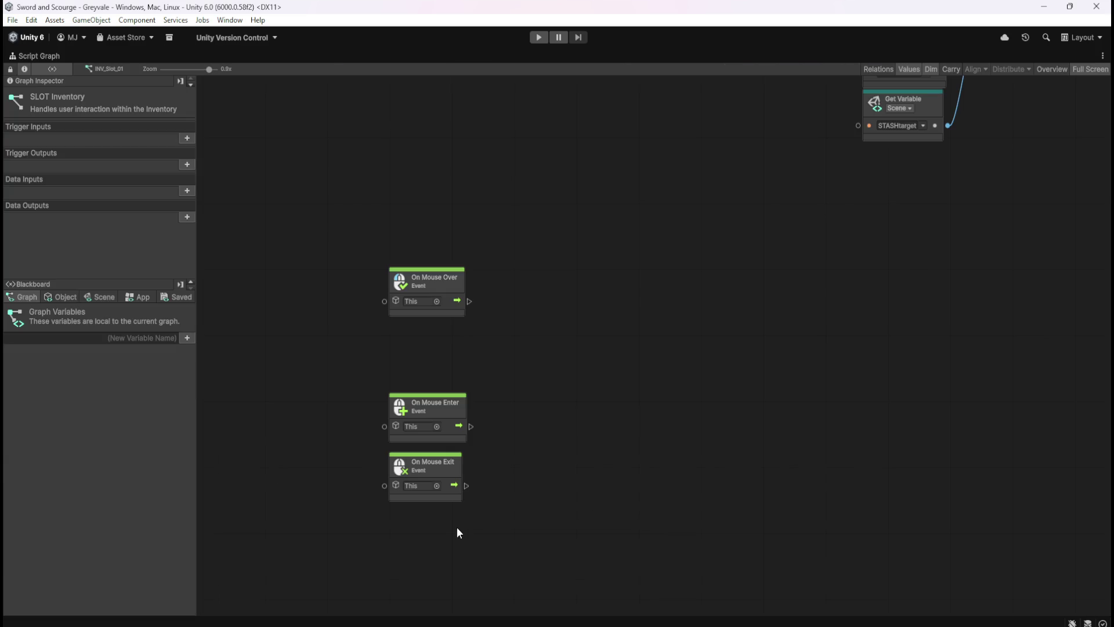
mouse_move(536, 403)
mouse_down()
mouse_move(574, 359)
mouse_move(599, 295)
mouse_move(628, 315)
mouse_up()
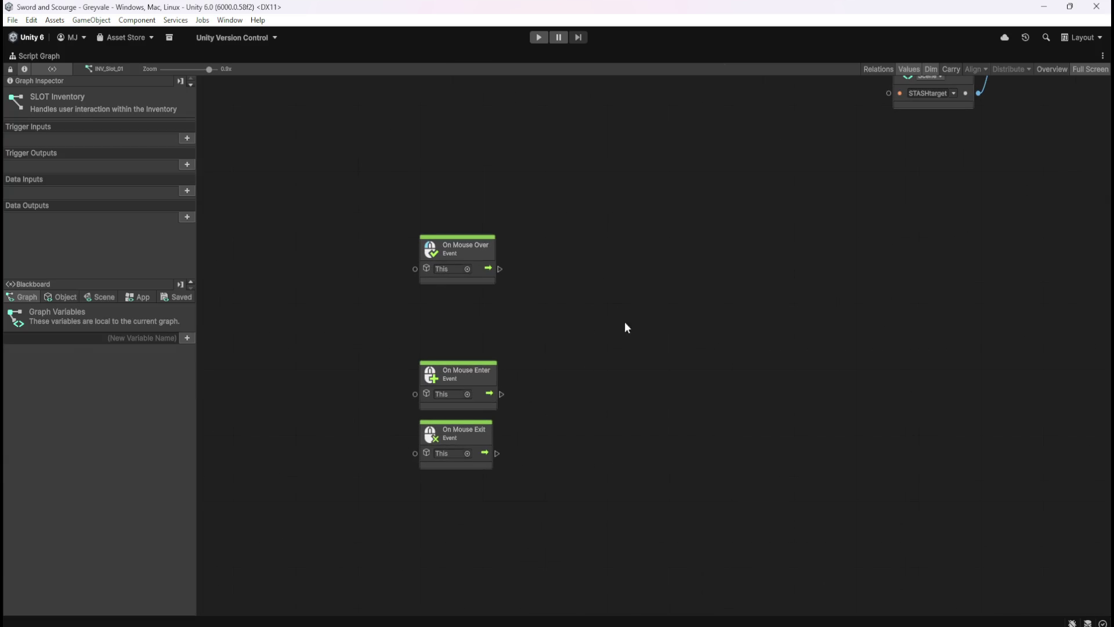
- Space out the mouse event nodes, moving On Mouse Enter and On Mouse Exit lower
drag(402, 340, 536, 476)
drag(478, 380, 485, 453)
click(534, 456)
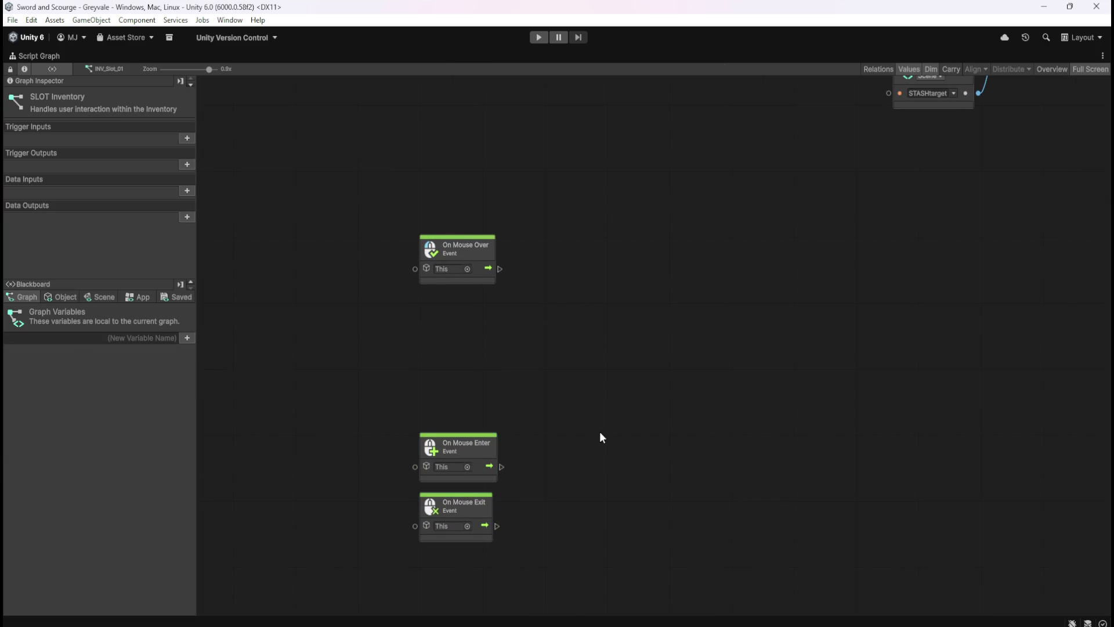
drag(599, 434, 596, 333)
click(426, 428)
drag(473, 422, 471, 487)
click(511, 488)
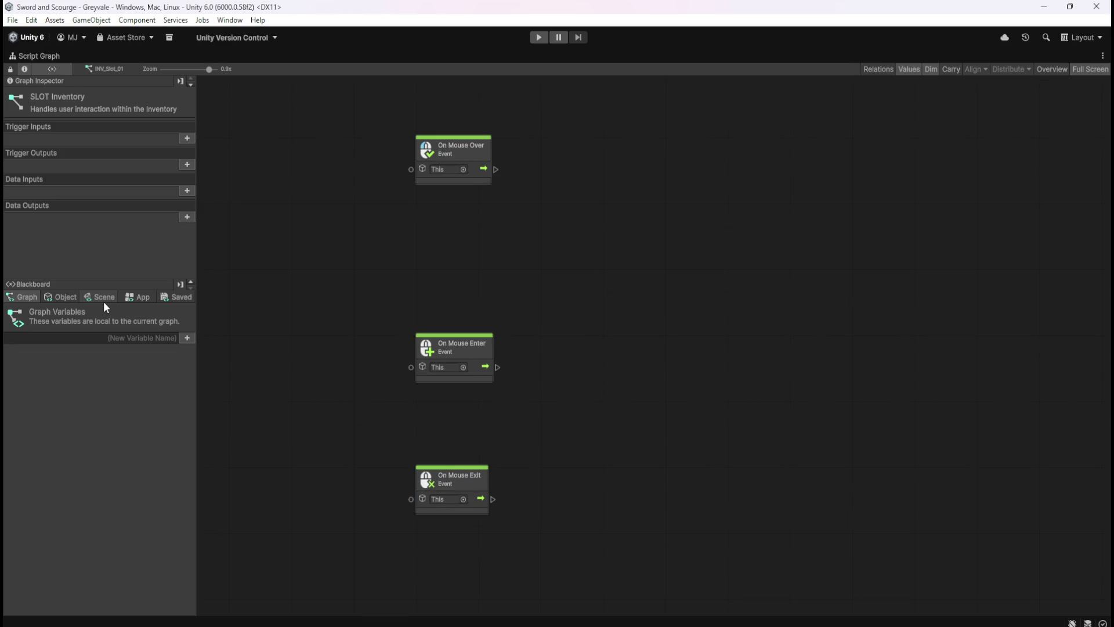
drag(392, 133, 524, 206)
click(544, 215)
- Add a Scene Get Variable node for StashOpen? beside On Mouse Enter
click(64, 297)
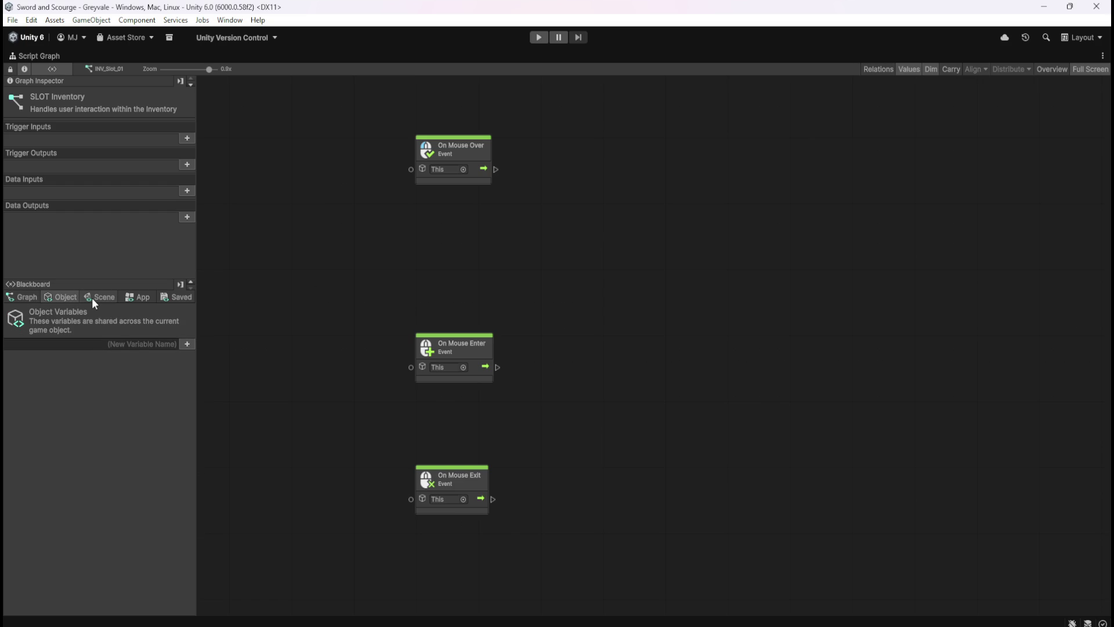
click(91, 297)
mouse_move(192, 314)
mouse_down()
mouse_move(219, 598)
mouse_move(228, 563)
mouse_up()
scroll(71, 380, up, 2)
mouse_move(17, 362)
mouse_down()
mouse_move(579, 399)
mouse_move(575, 358)
mouse_up()
drag(496, 367, 519, 366)
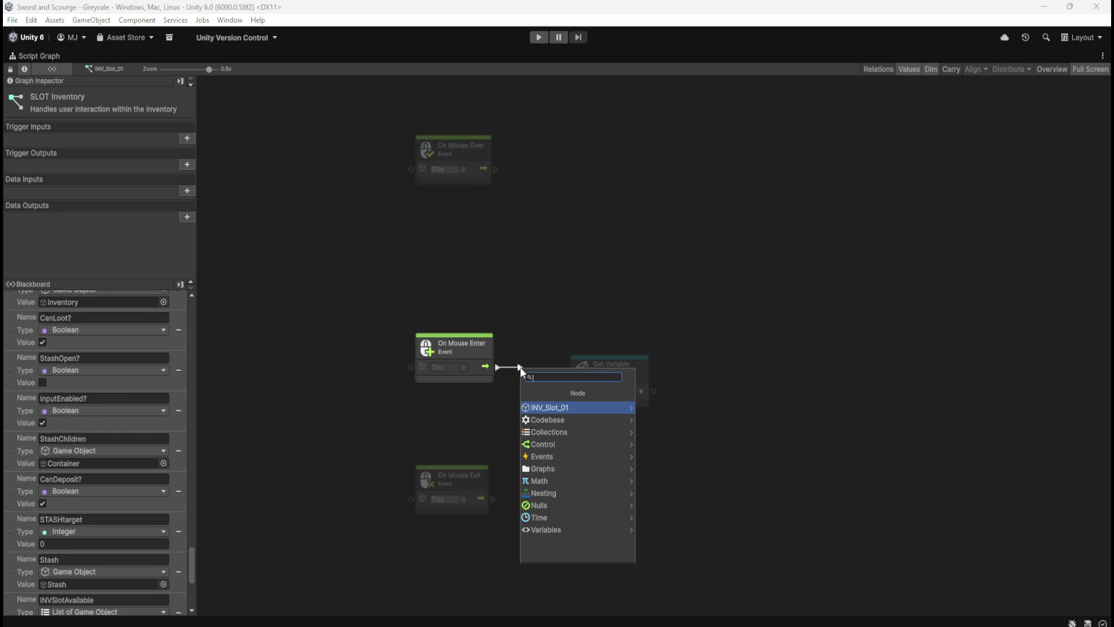
- Create an If node from On Mouse Enter and place it right beside it
text(if)
key(Return)
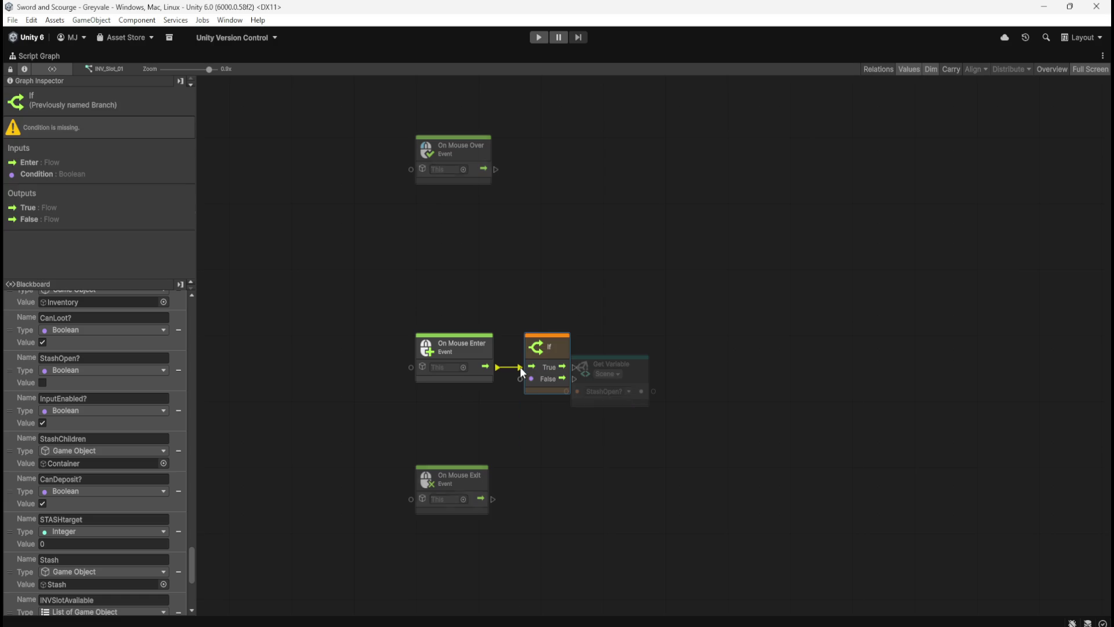
mouse_move(572, 323)
mouse_down()
mouse_move(632, 381)
mouse_move(786, 381)
mouse_move(577, 429)
mouse_move(508, 408)
mouse_move(623, 394)
mouse_up()
click(790, 380)
right_click(622, 395)
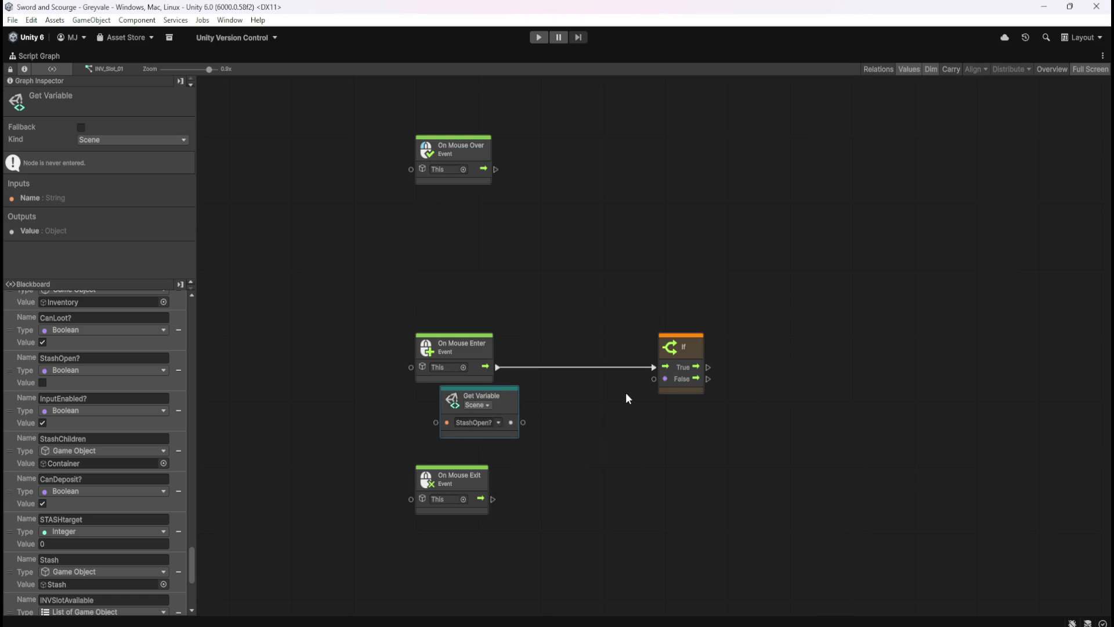
click(694, 347)
drag(693, 347, 573, 352)
- Wire the StashOpen? getter output into the If node's Condition port
click(579, 399)
drag(523, 421, 535, 379)
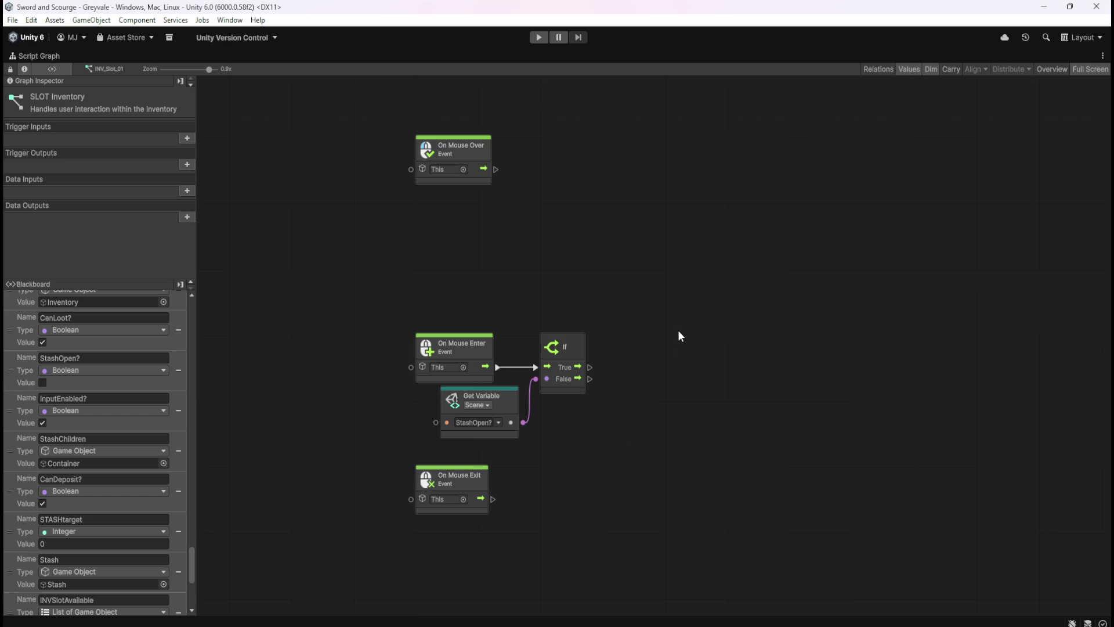
mouse_move(633, 218)
mouse_down()
mouse_move(642, 326)
mouse_move(671, 235)
mouse_move(672, 245)
mouse_up()
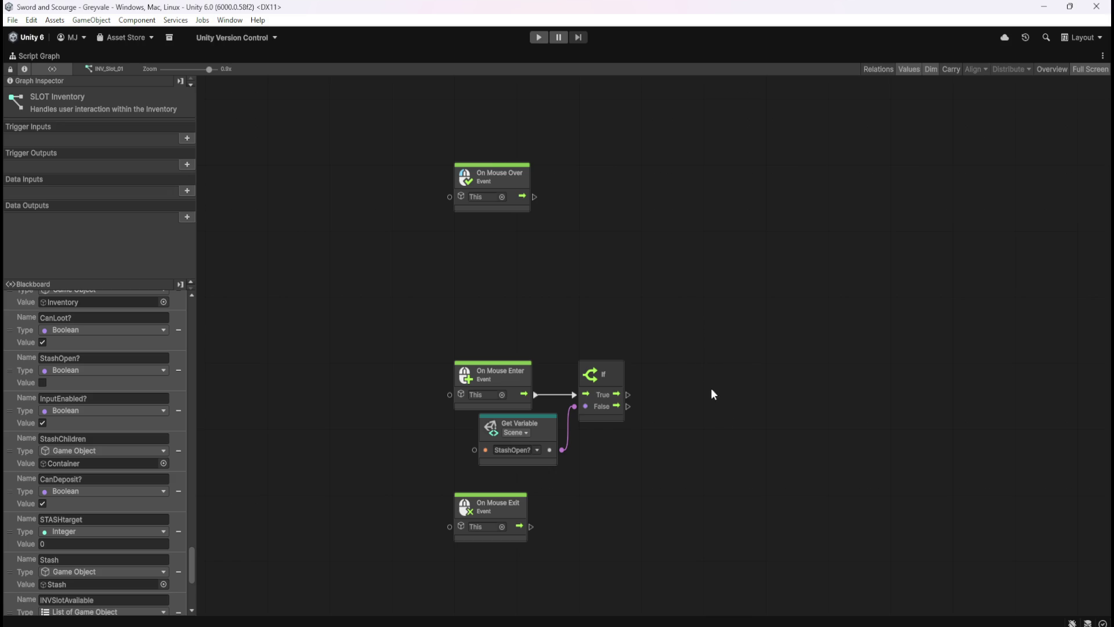
click(554, 394)
- Add a CanvasTooltip getter node from the Blackboard into the slot graph
scroll(76, 514, down, 10)
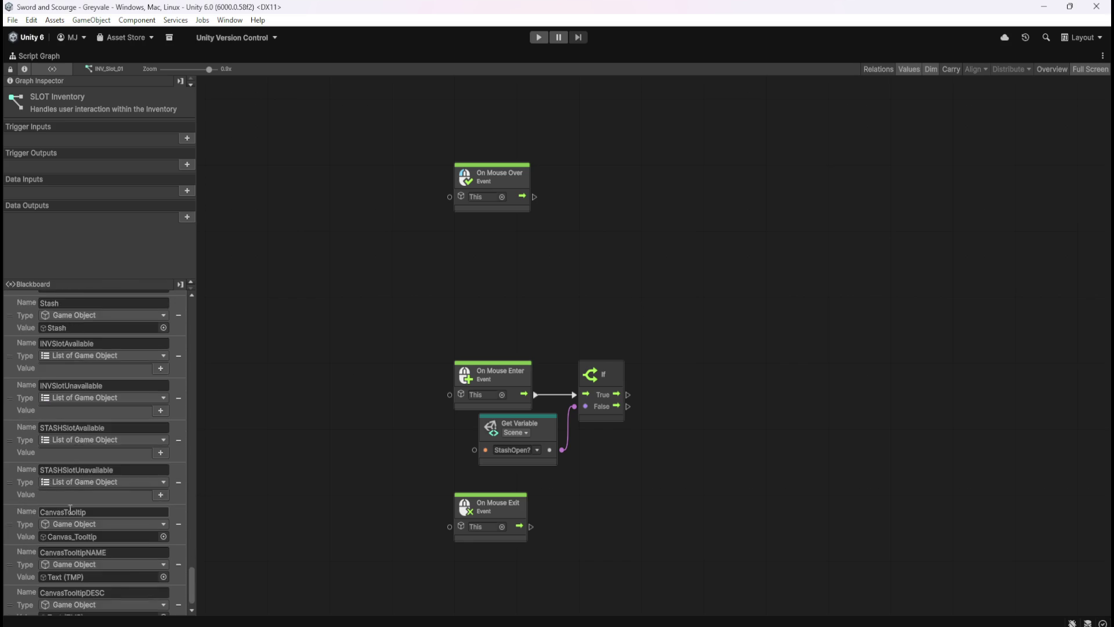
mouse_move(10, 501)
mouse_down()
mouse_move(162, 488)
mouse_move(741, 352)
mouse_move(708, 366)
mouse_move(708, 380)
mouse_up()
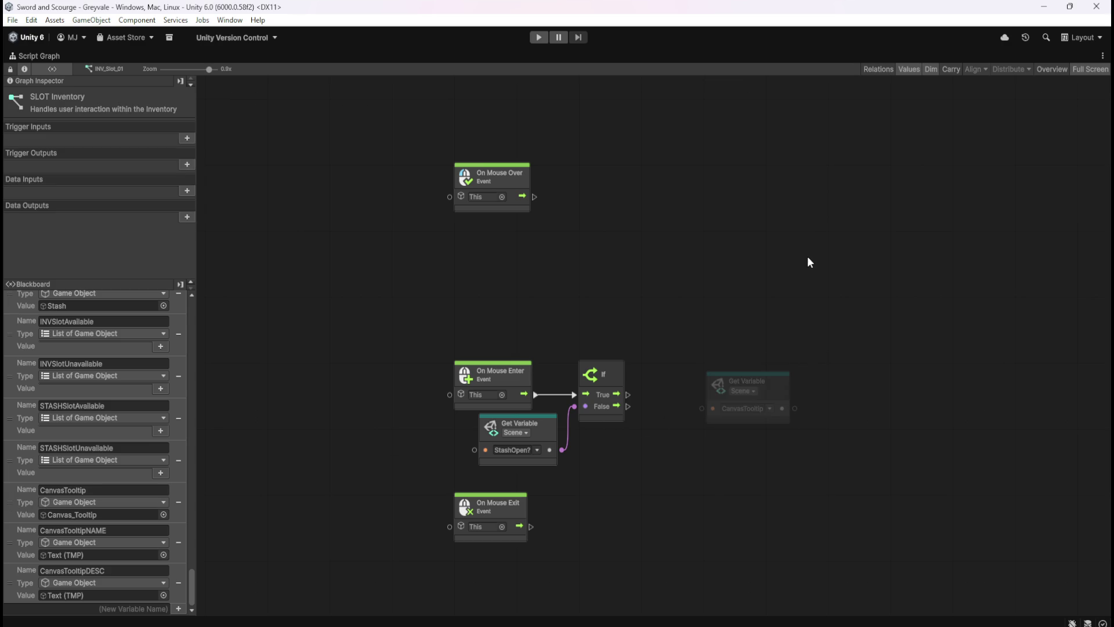
scroll(529, 428, down, 5)
scroll(805, 293, up, 4)
scroll(786, 260, up, 1)
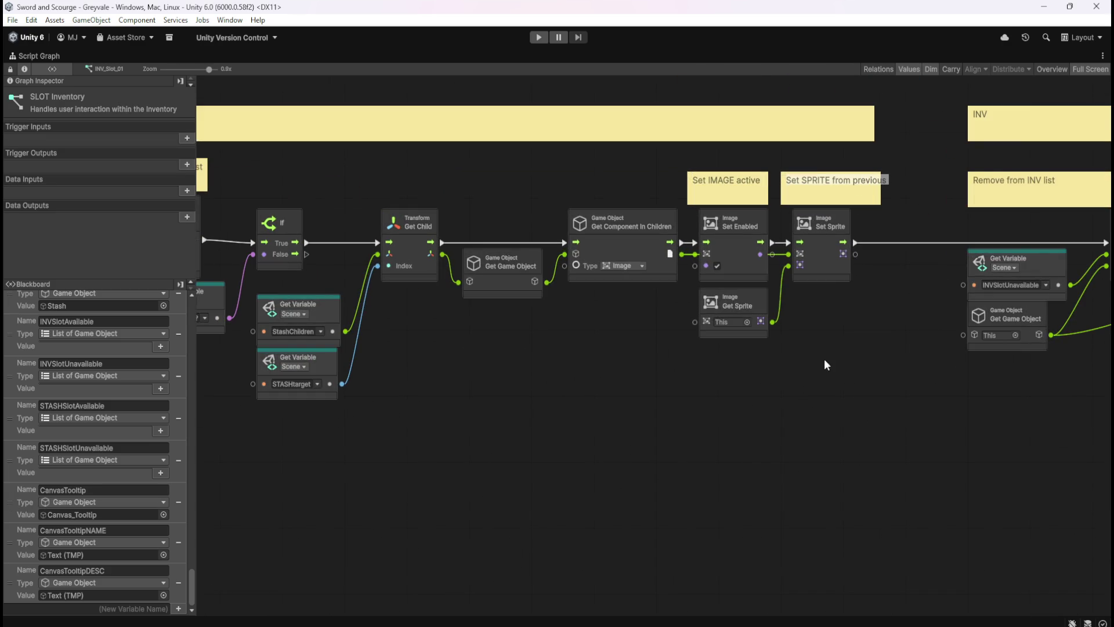
scroll(597, 416, up, 2)
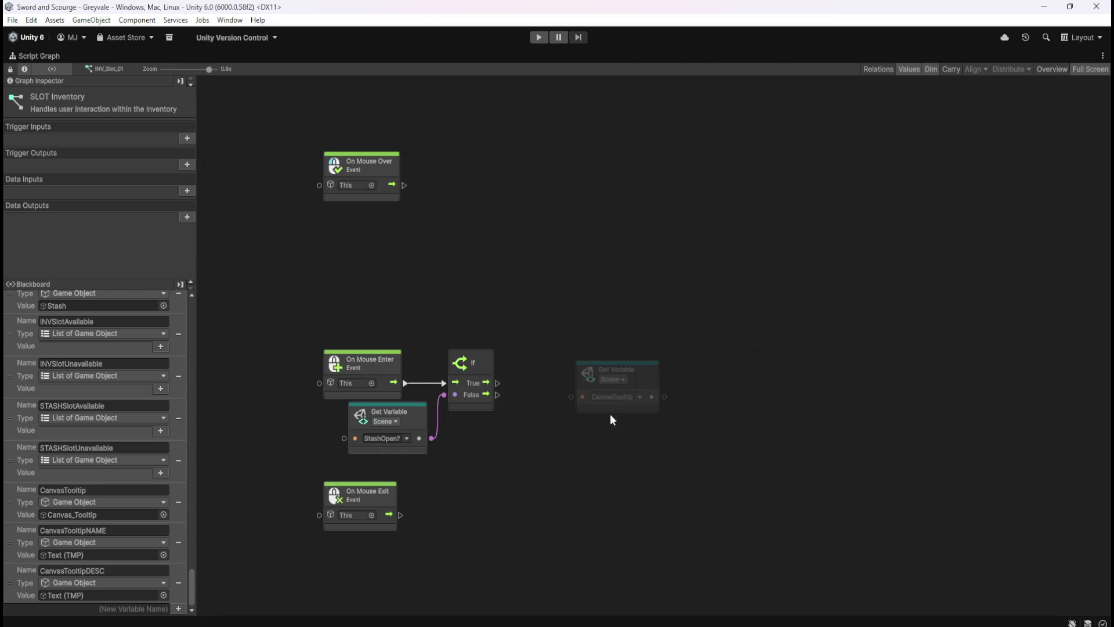
- Pick the canvas Set Enabled node in the player character's graph for reuse
key(shift+space)
scroll(73, 253, up, 4)
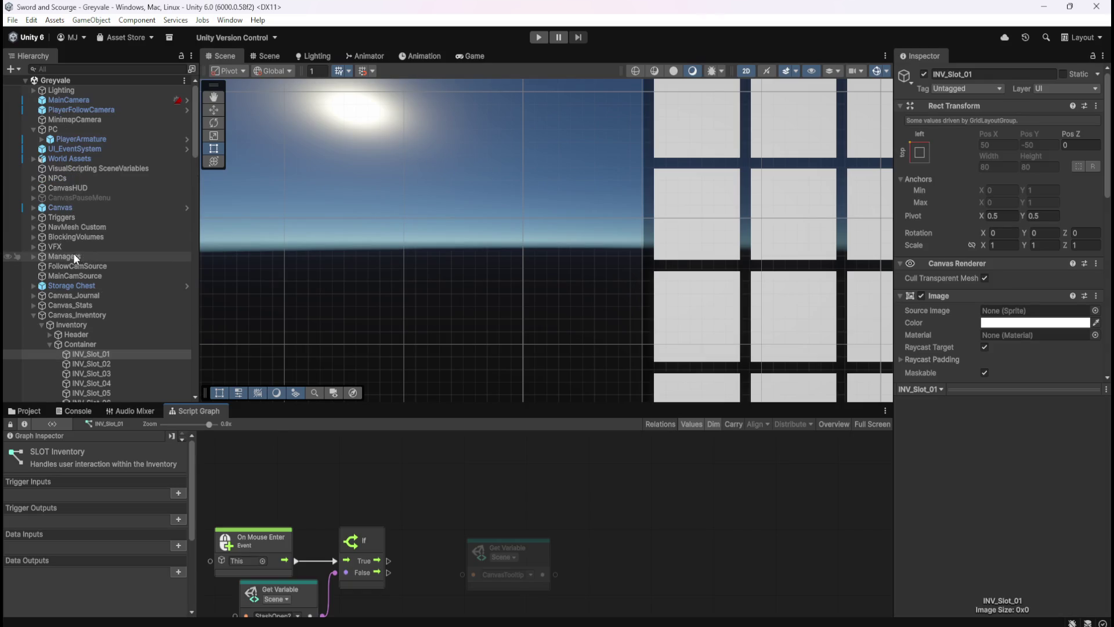
click(81, 139)
key(shift+space)
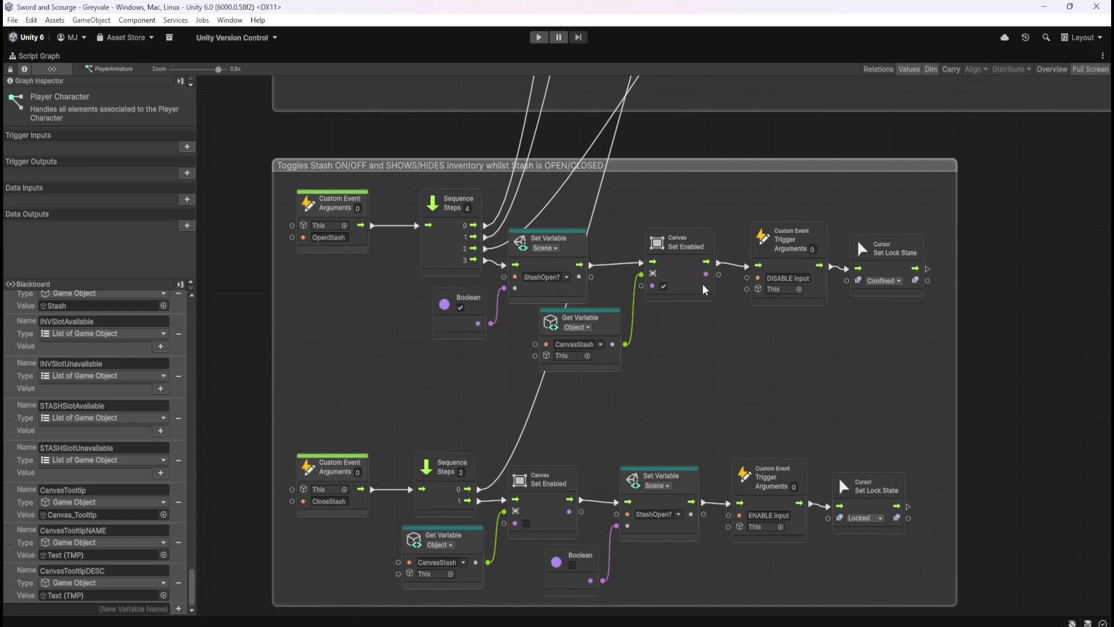
click(707, 242)
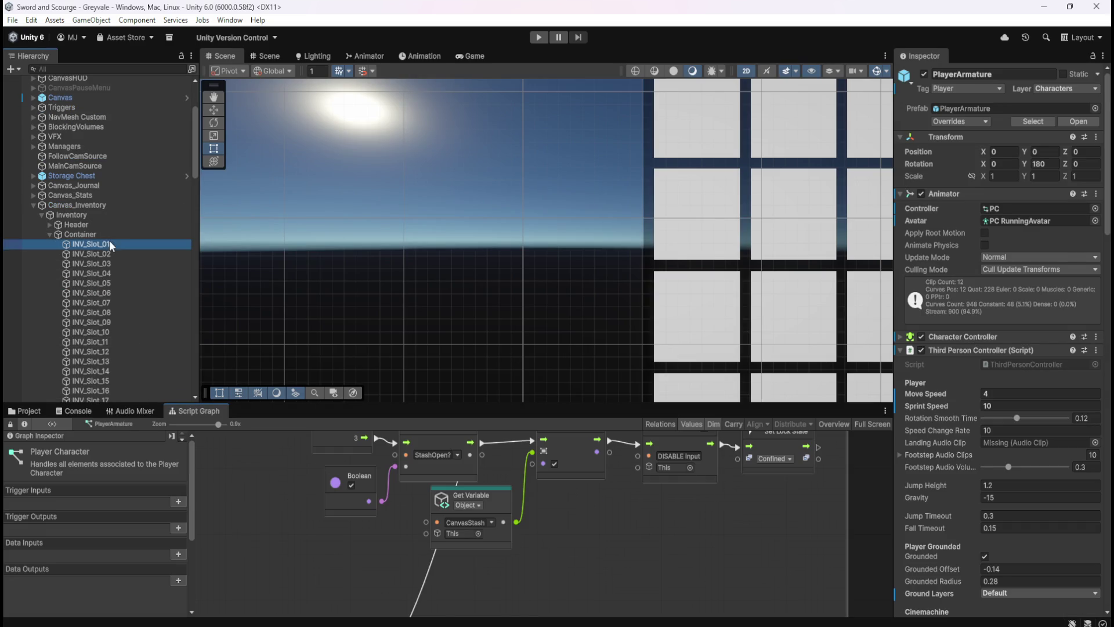
- Paste Set Enabled into INV_Slot_01's graph, driven by If True, targeting CanvasTooltip
click(112, 246)
key(shift+space)
drag(657, 378, 531, 435)
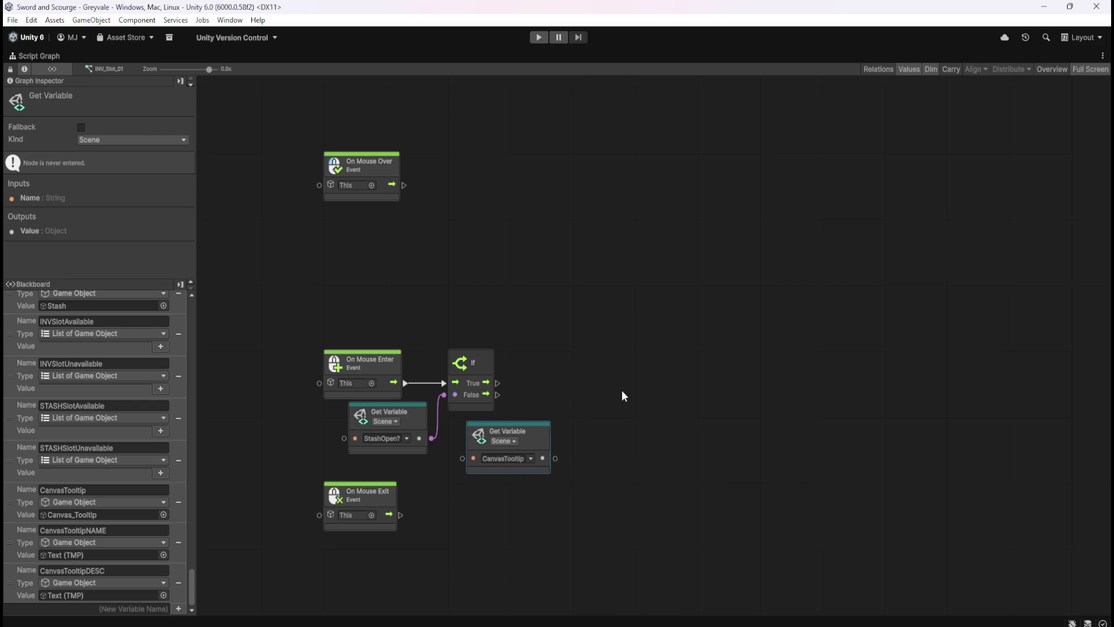
click(617, 399)
key(ctrl+v)
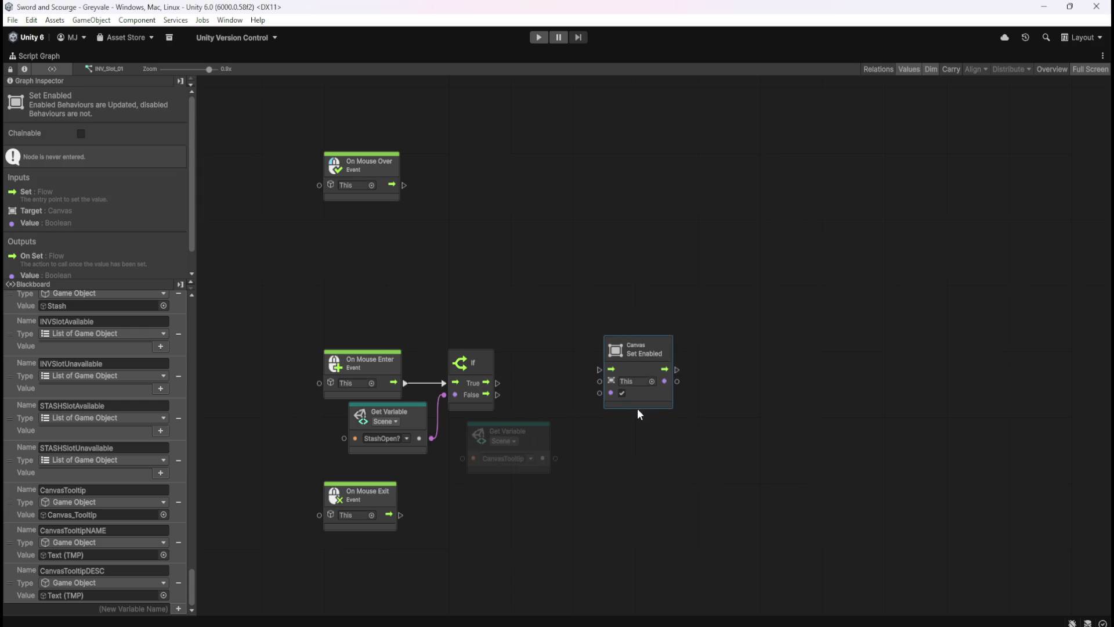
drag(641, 405, 609, 418)
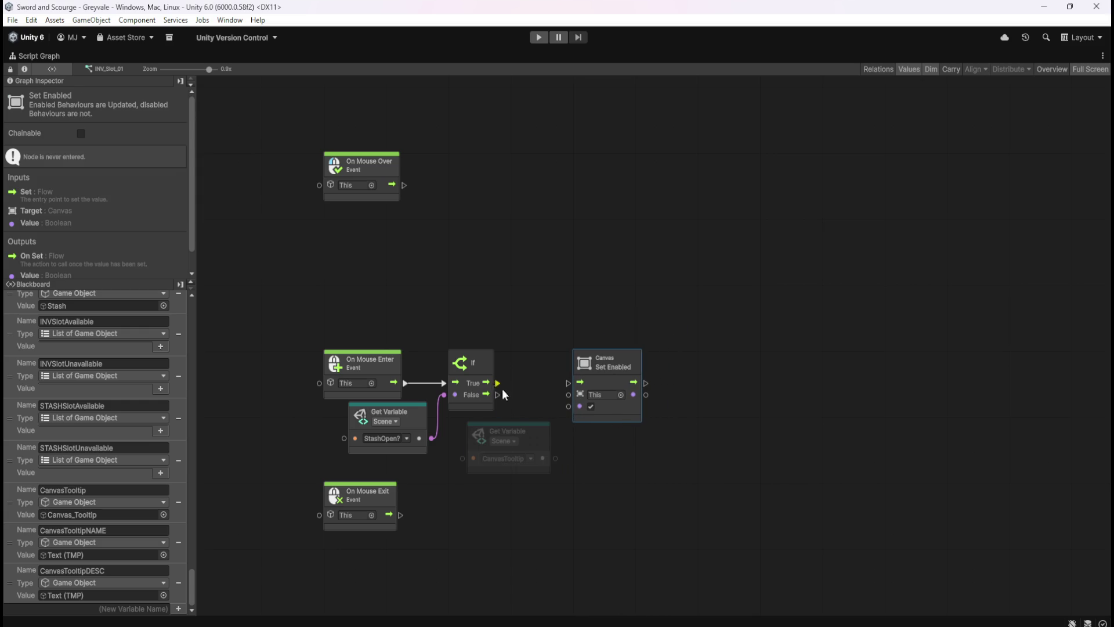
drag(528, 430, 520, 423)
click(521, 375)
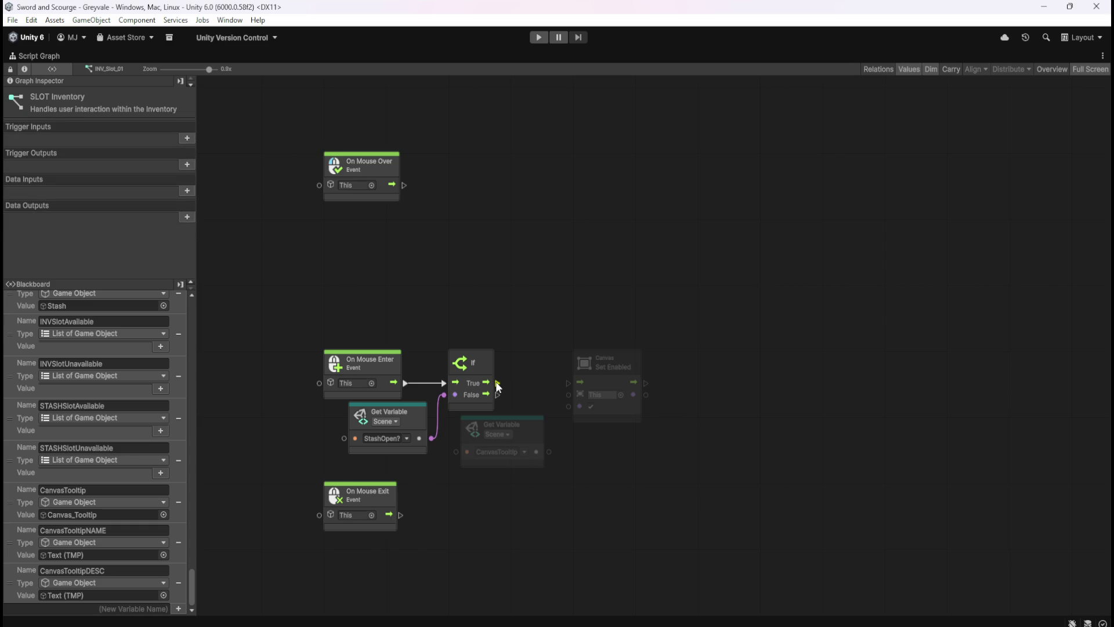
drag(497, 383, 580, 383)
drag(545, 453, 567, 395)
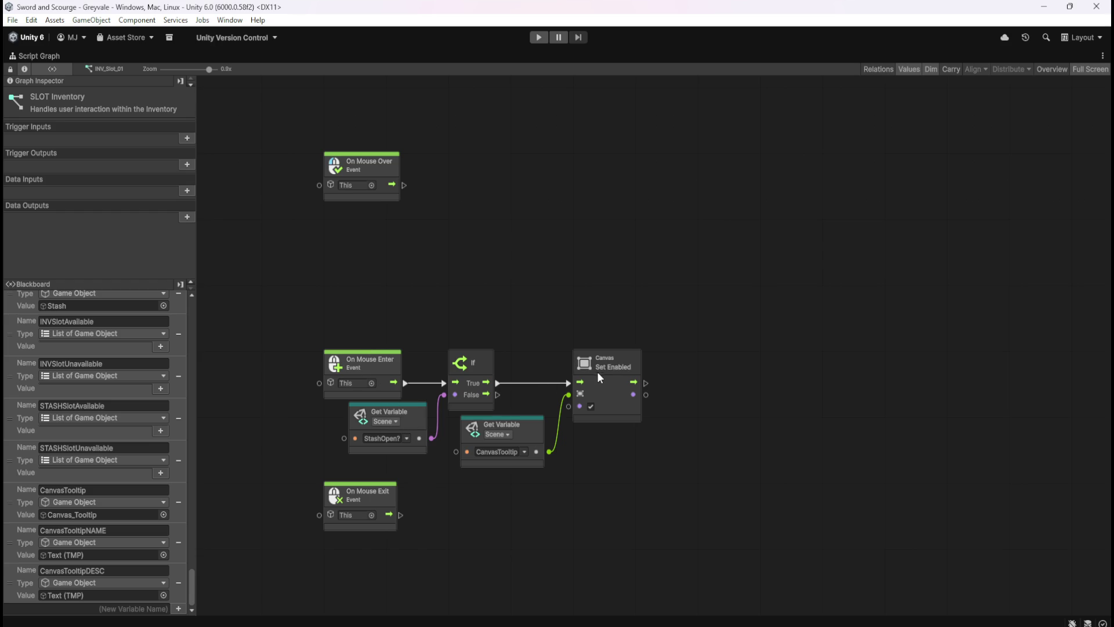
mouse_move(570, 544)
mouse_down()
mouse_move(613, 482)
mouse_move(586, 455)
mouse_up()
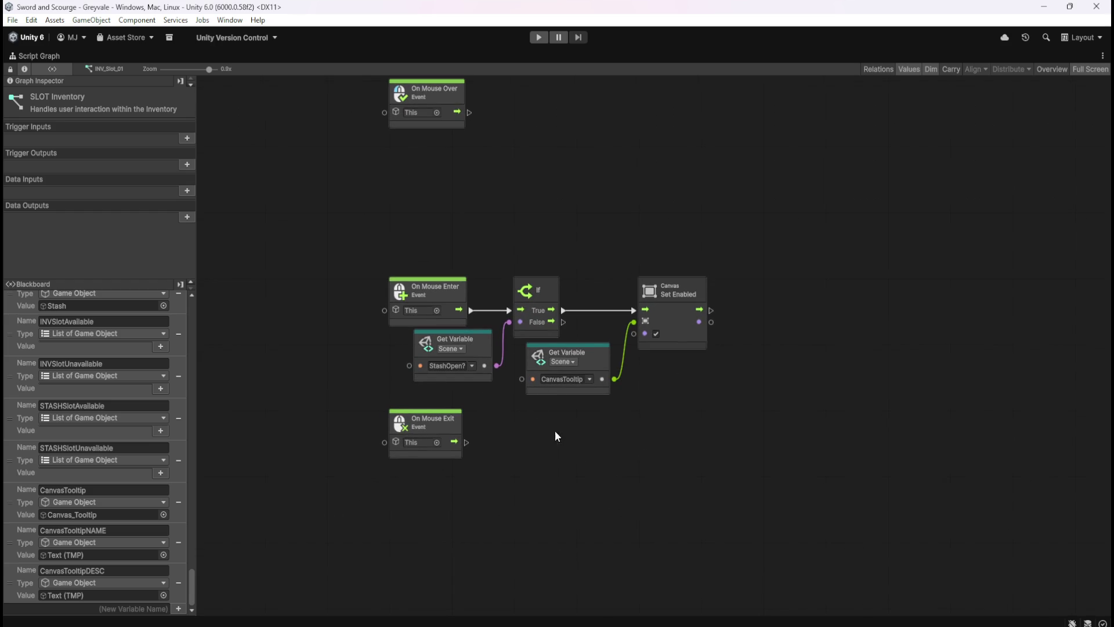
- Duplicate the If, StashOpen? and Set Enabled nodes and wire the copy from On Mouse Exit
drag(478, 270, 690, 383)
key(ctrl+d)
mouse_move(761, 340)
mouse_down()
mouse_move(743, 482)
mouse_move(681, 475)
mouse_move(663, 458)
mouse_move(683, 455)
mouse_up()
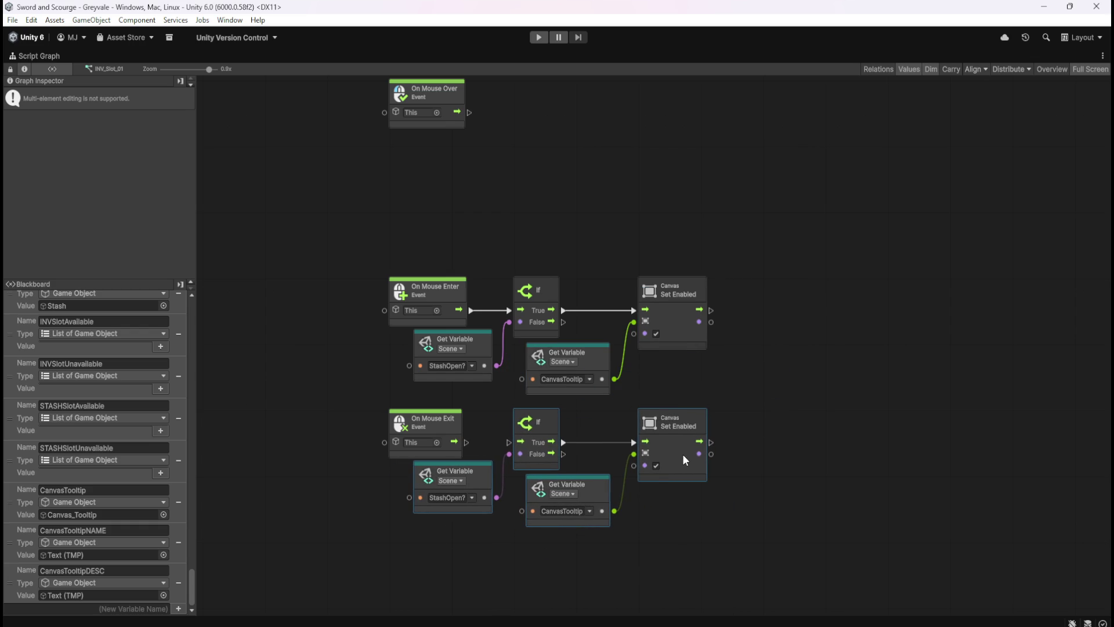
click(486, 427)
drag(467, 442, 509, 442)
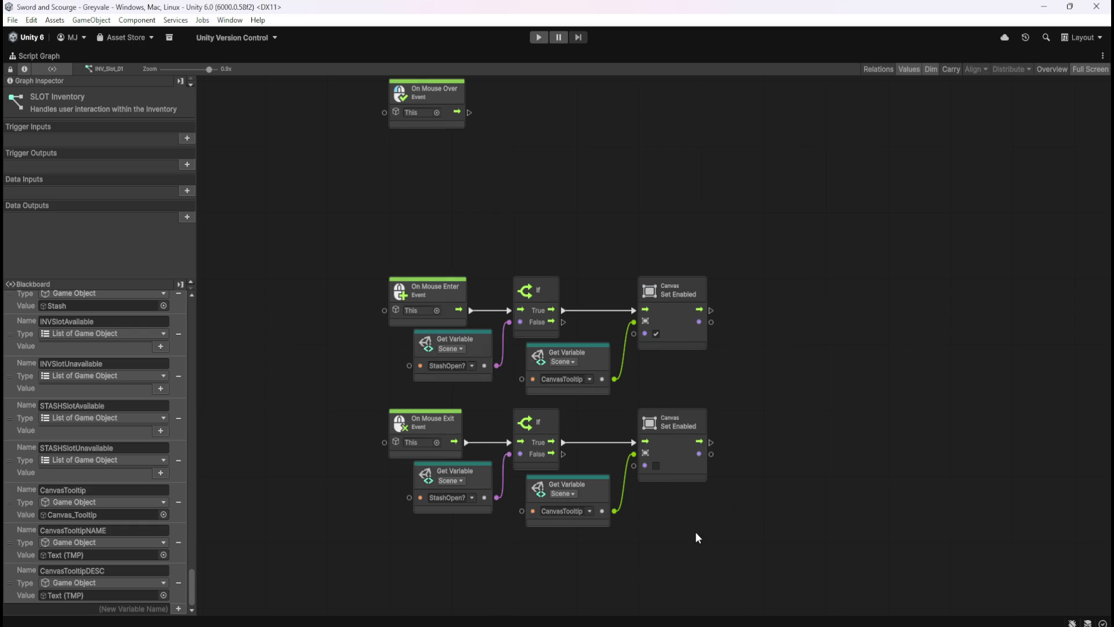
scroll(747, 468, up, 1)
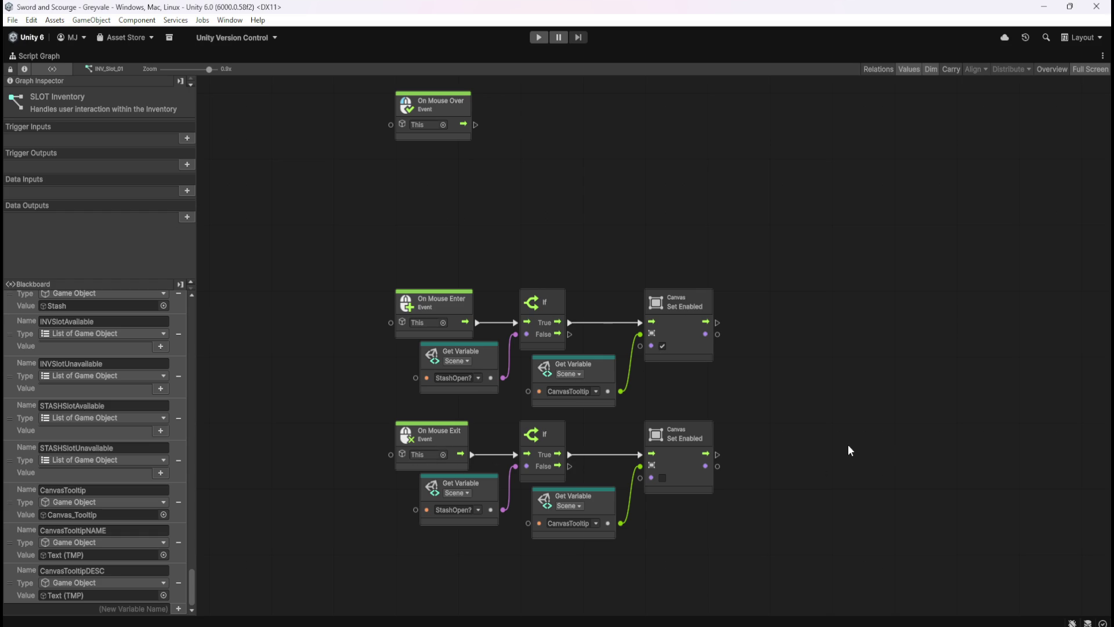
key(shift+space)
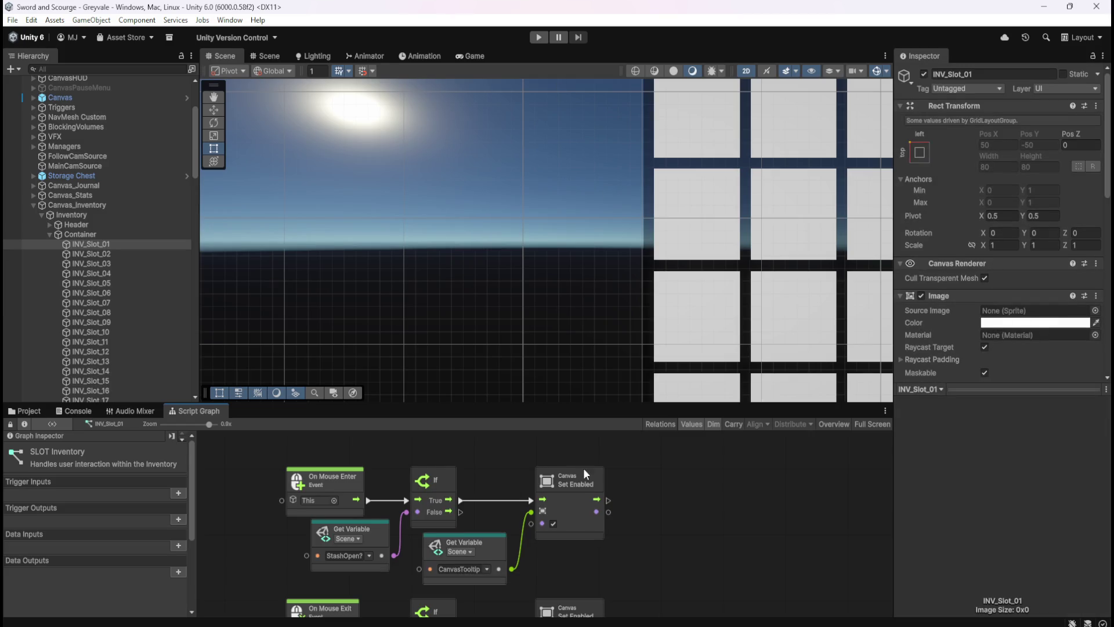
- Run and stop the game, disable Canvas_Stash's Canvas component, then enter Play mode again
click(539, 37)
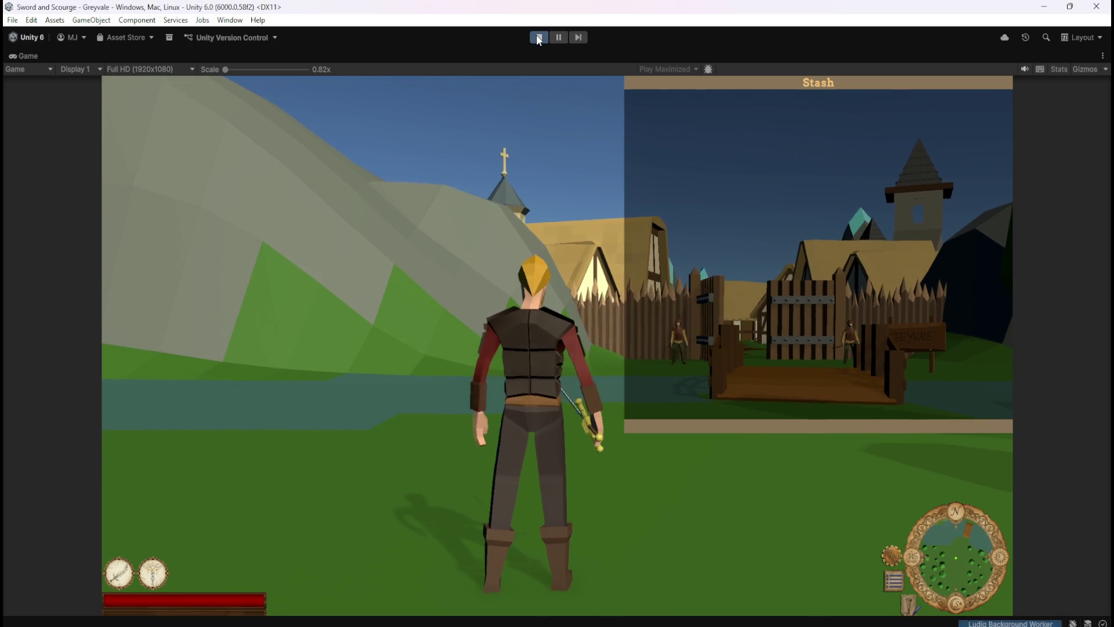
click(539, 38)
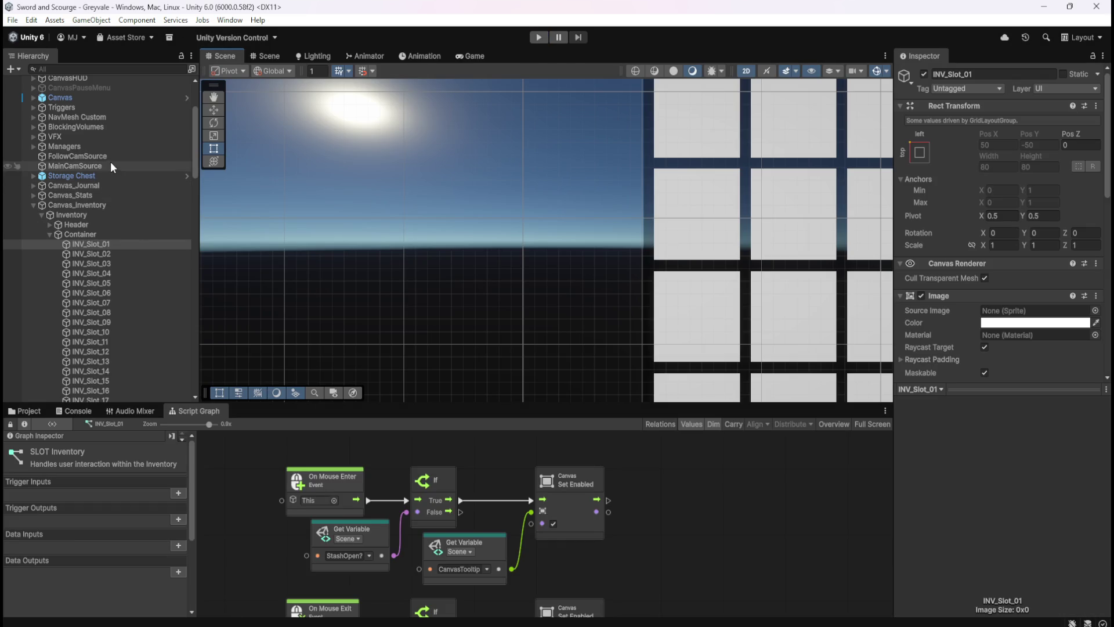
scroll(102, 229, down, 3)
scroll(101, 227, down, 15)
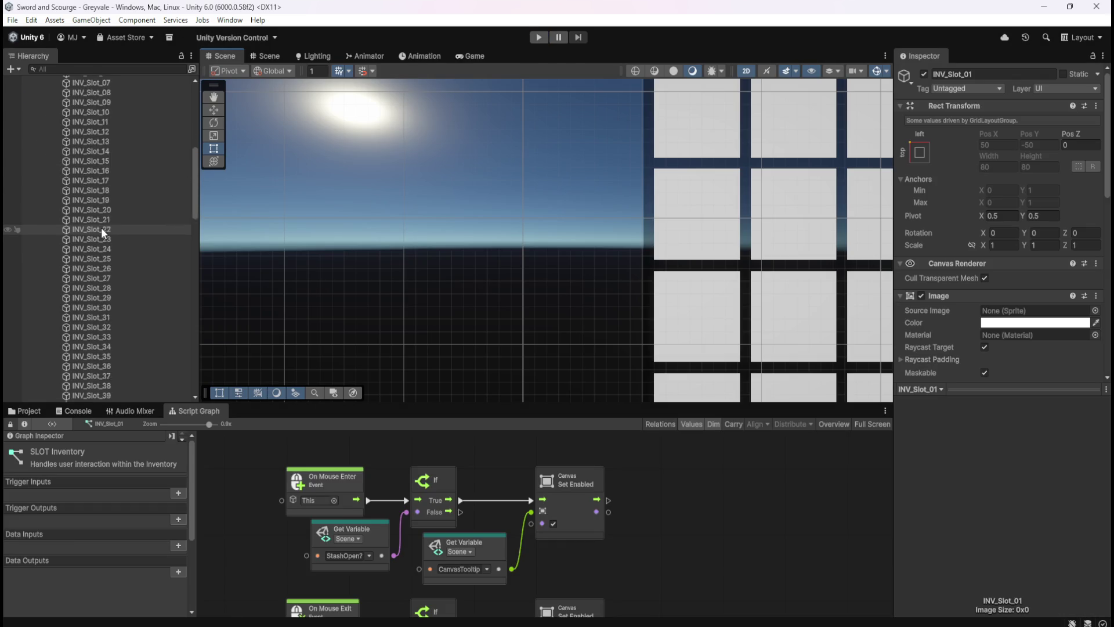
click(90, 287)
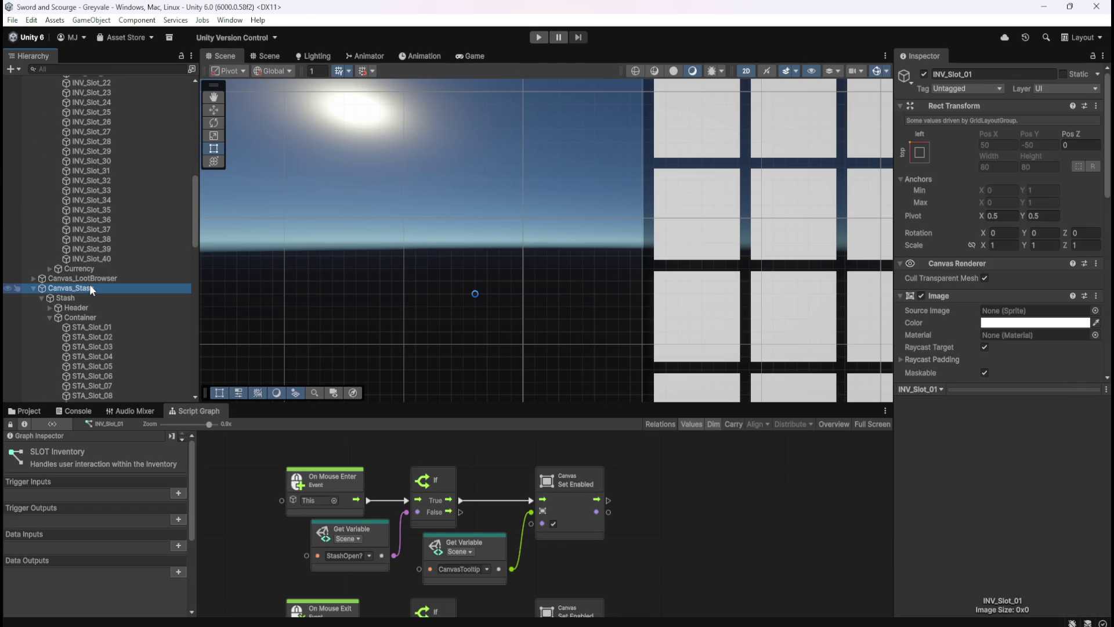
click(920, 263)
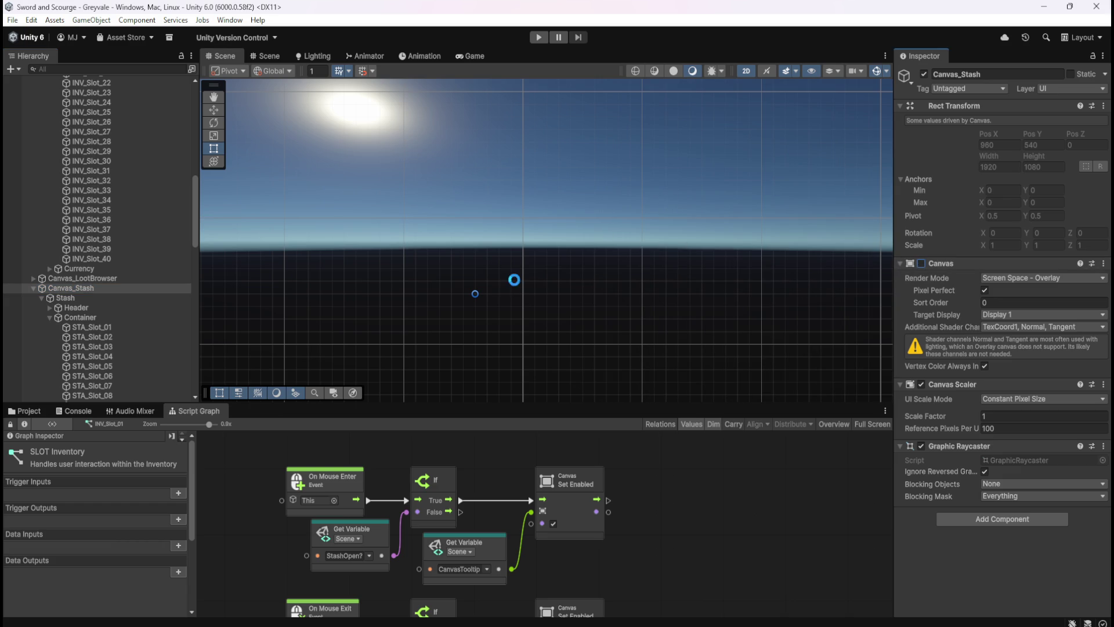
click(538, 37)
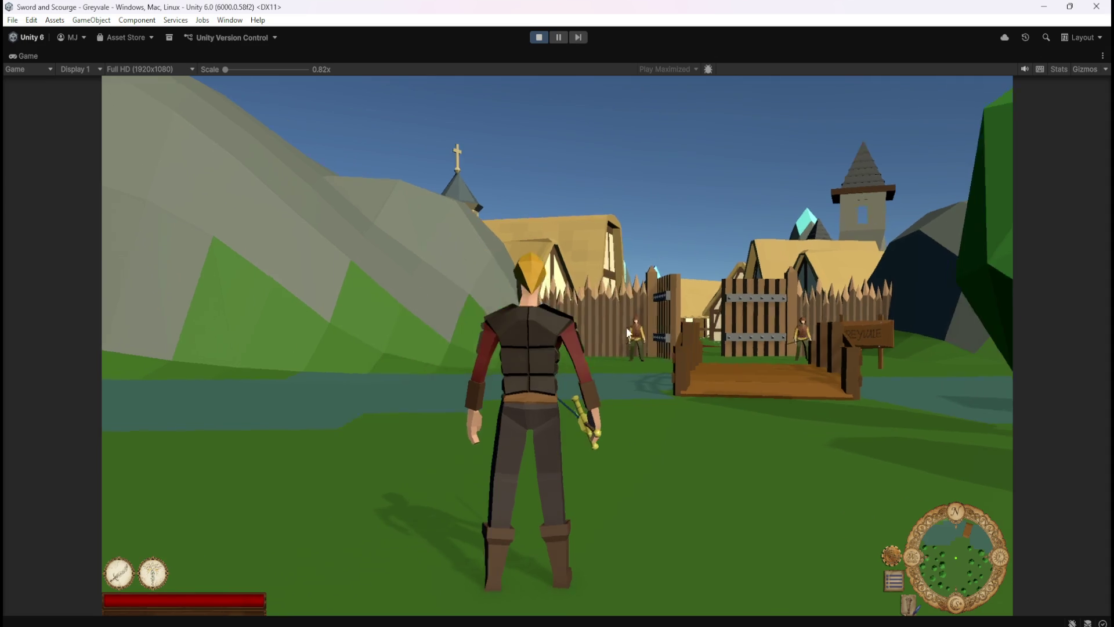
- Run the character from the bridge through the village to the graveyard skeleton
key(w)
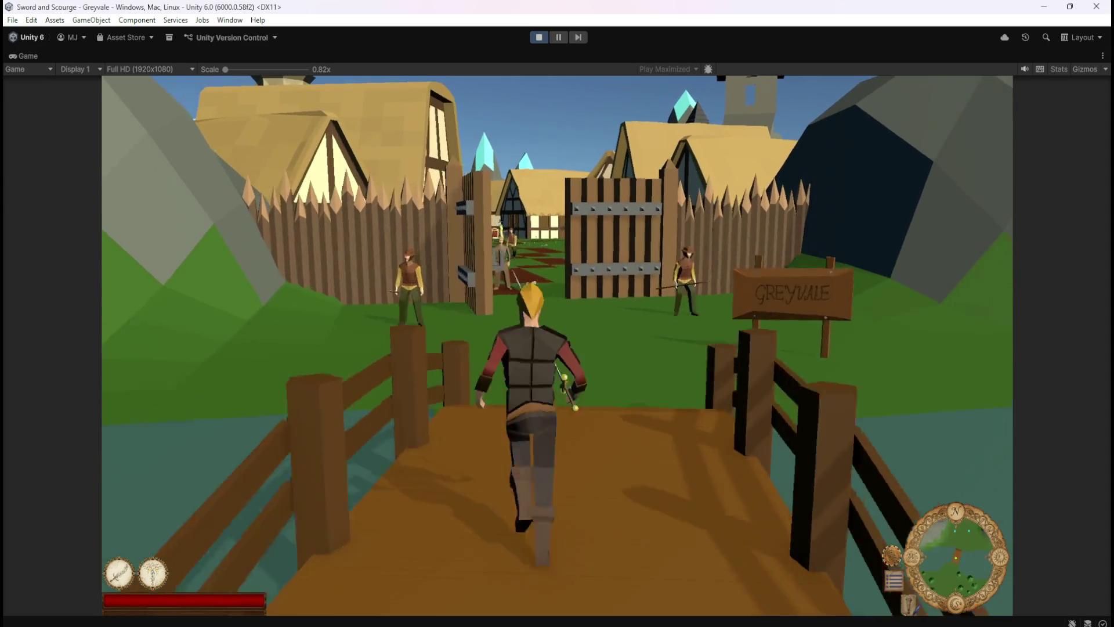
key(w)
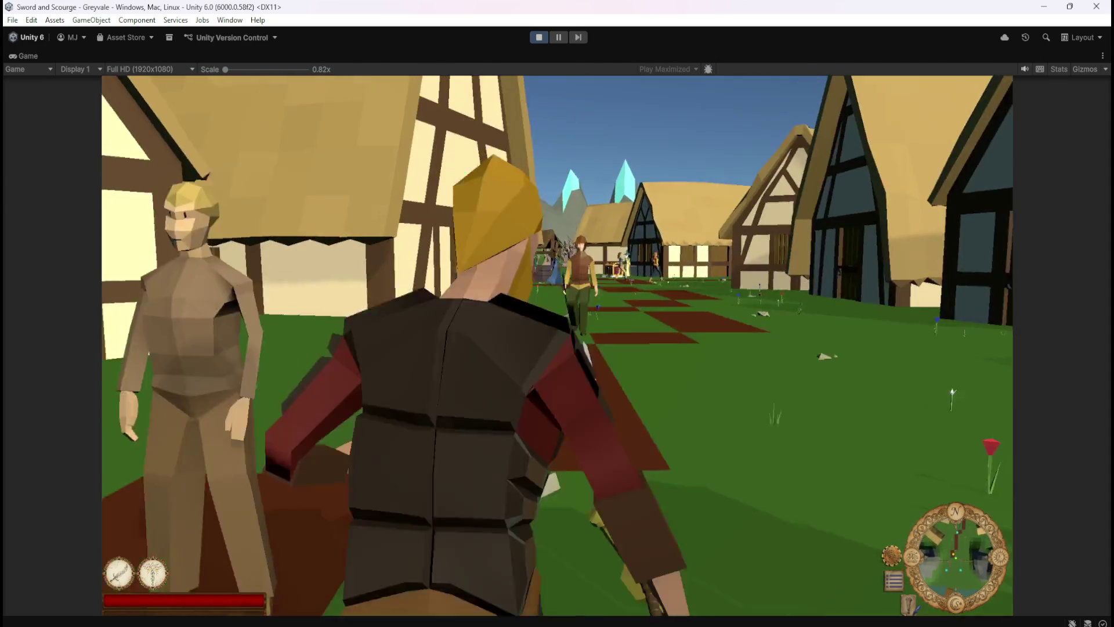
key(w)
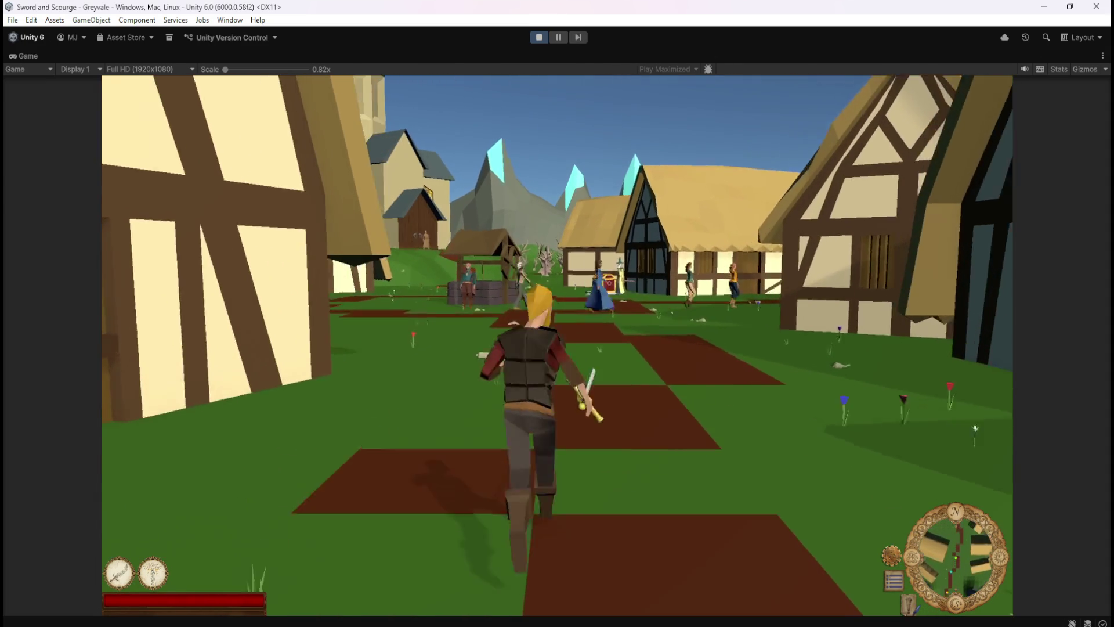
key(w)
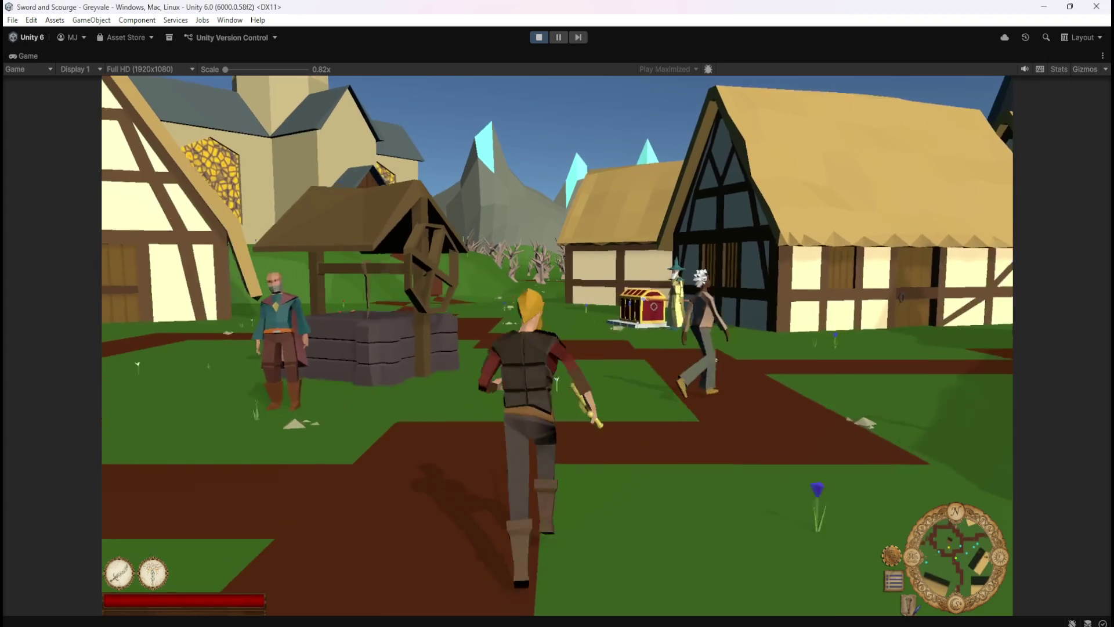
key(w)
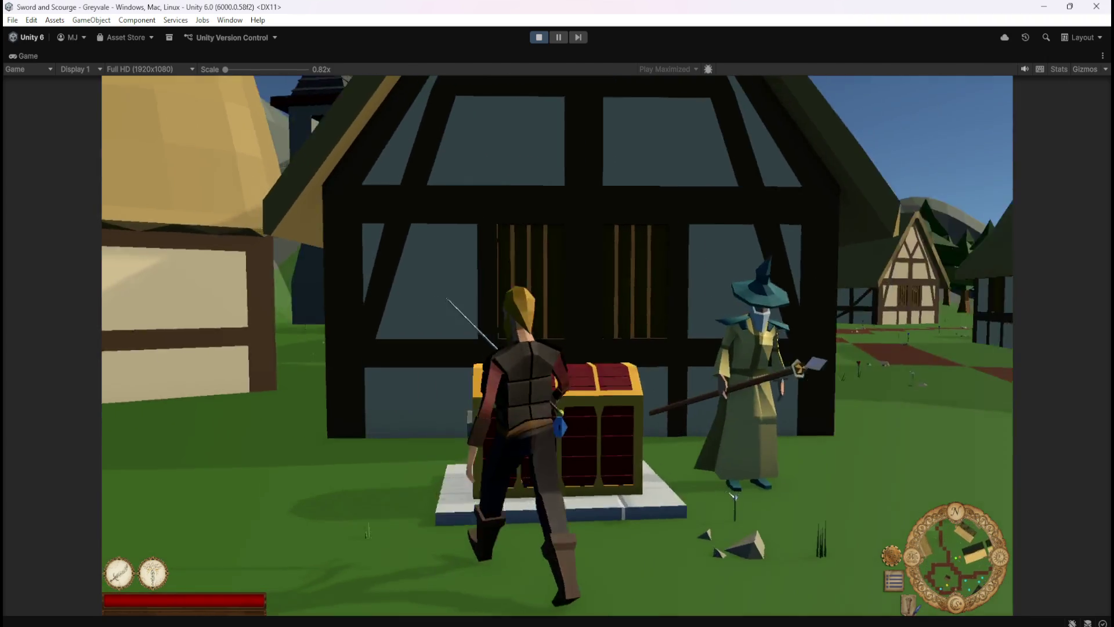
key(w)
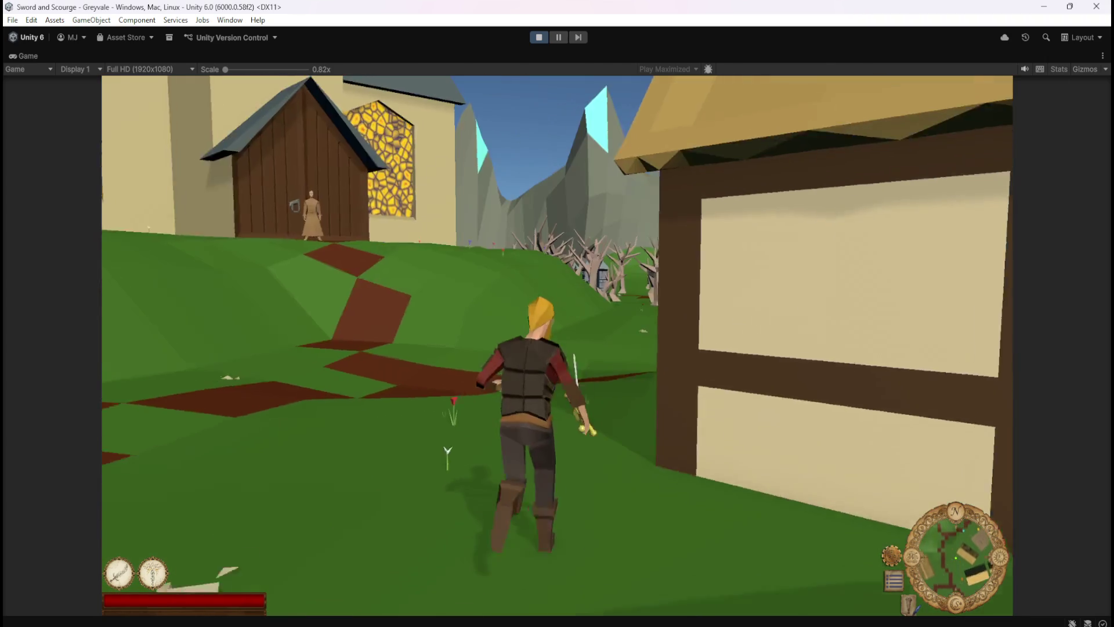
key(w)
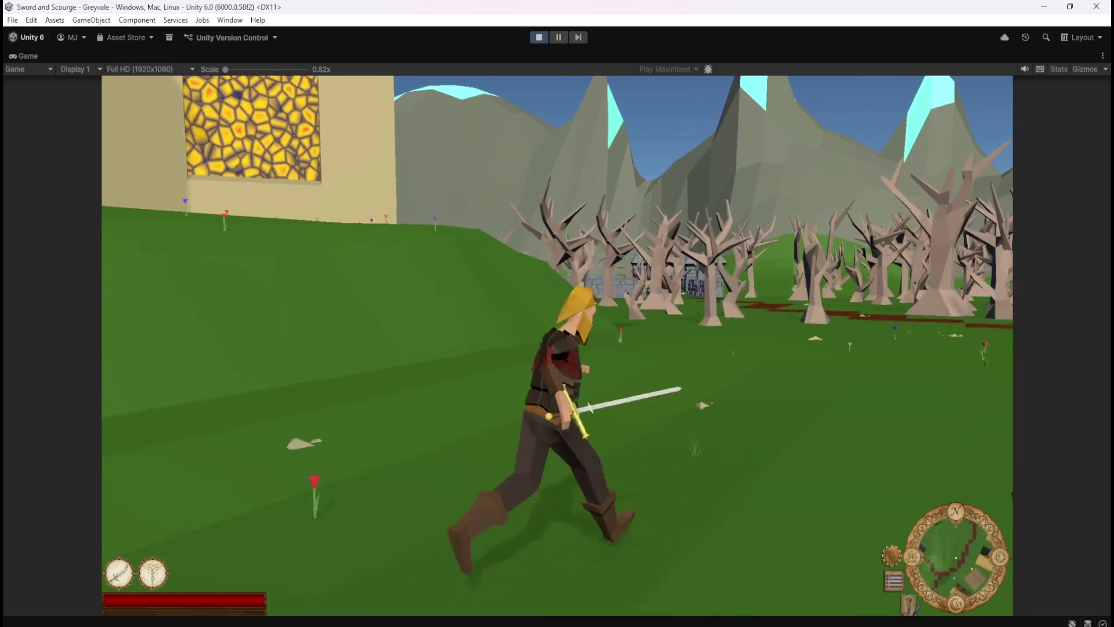
key(w)
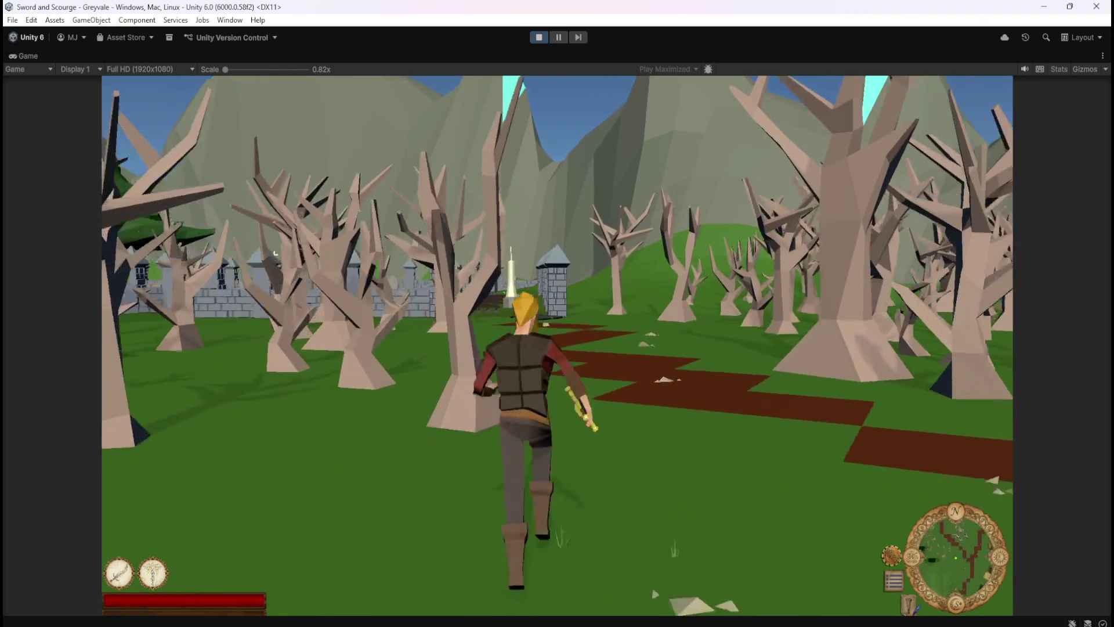
key(w)
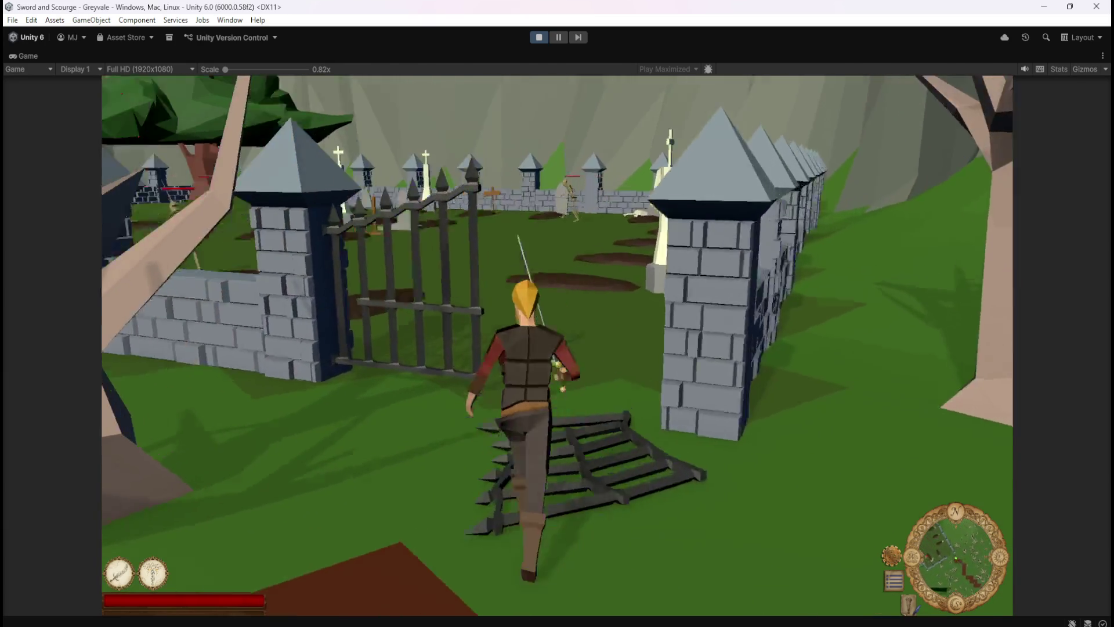
key(w)
- Kill the skeleton with the sword and loot its bones
click(715, 153)
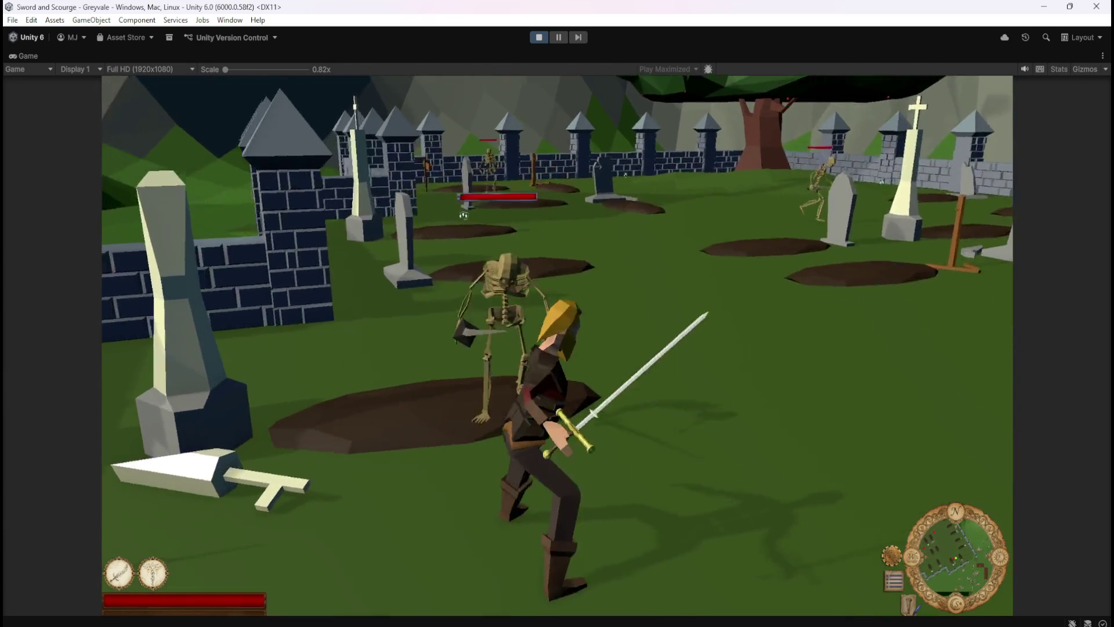
click(716, 153)
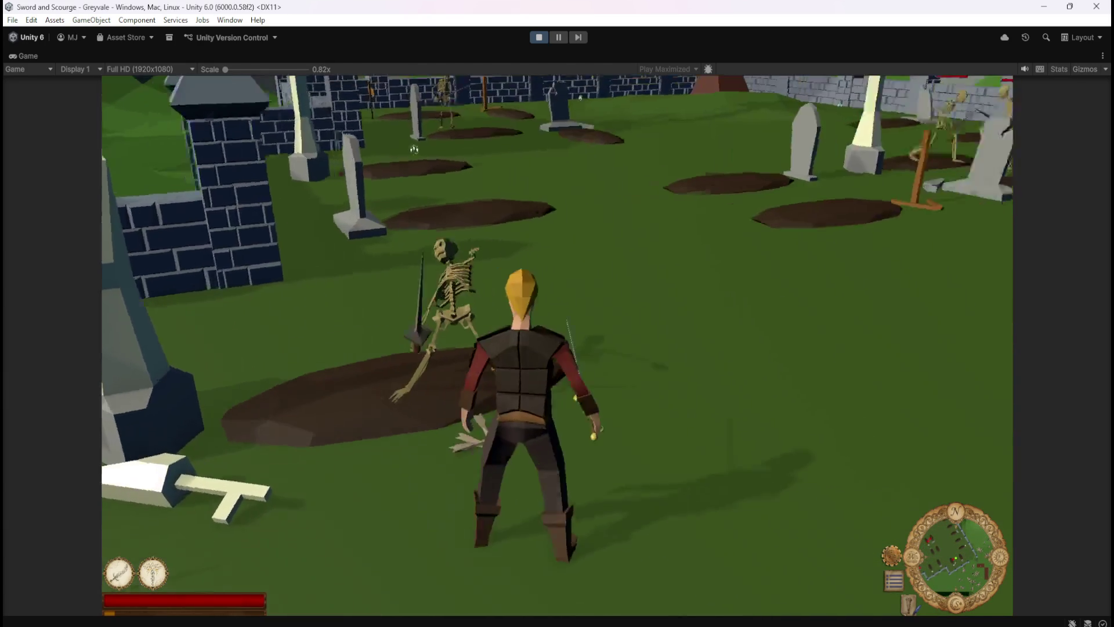
key(w)
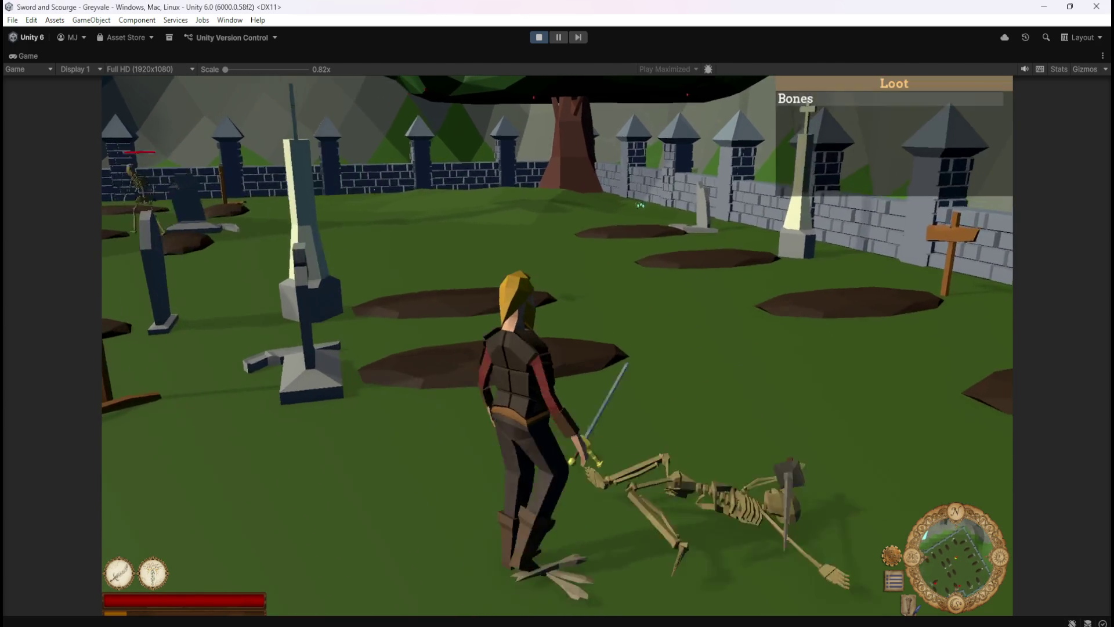
key(w)
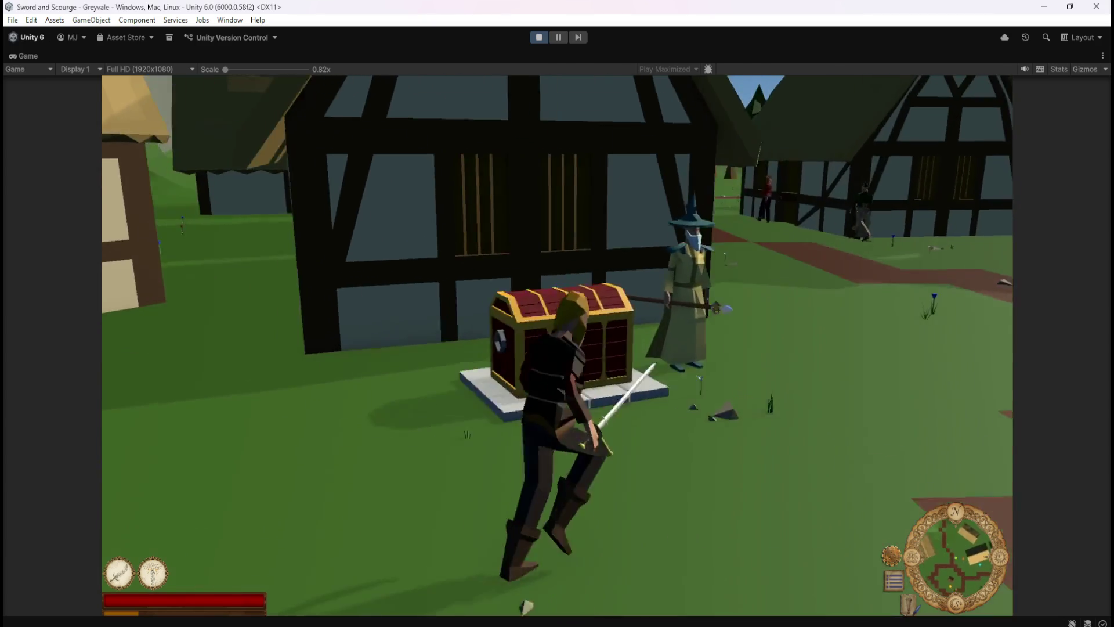
- Open the chest's inventory and stash to check the bones, then stop Play mode
key(e)
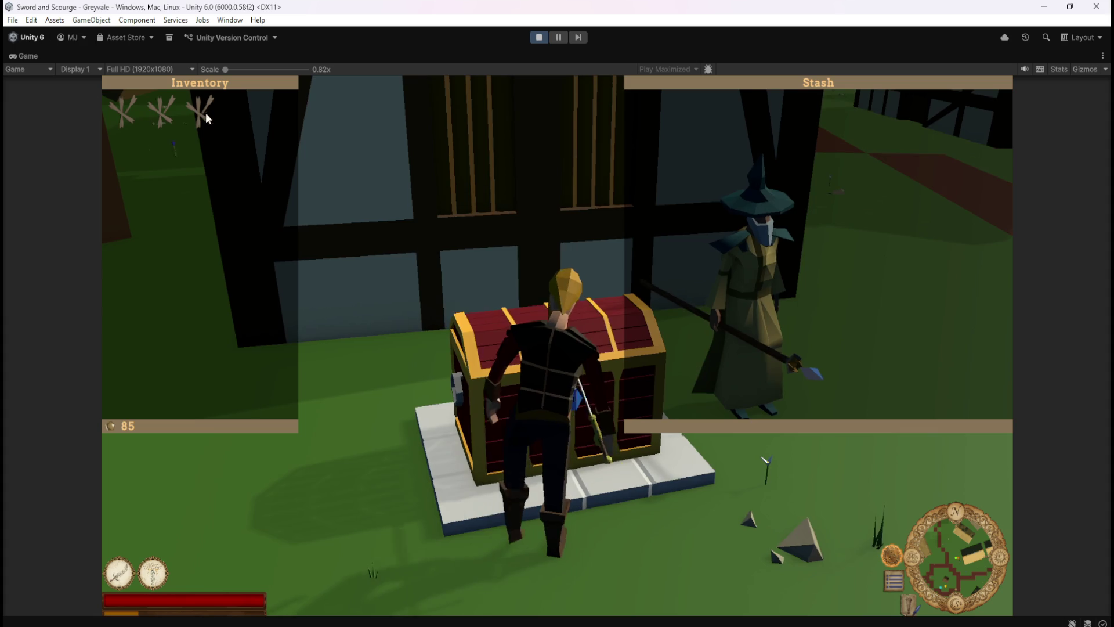
key(Escape)
click(542, 36)
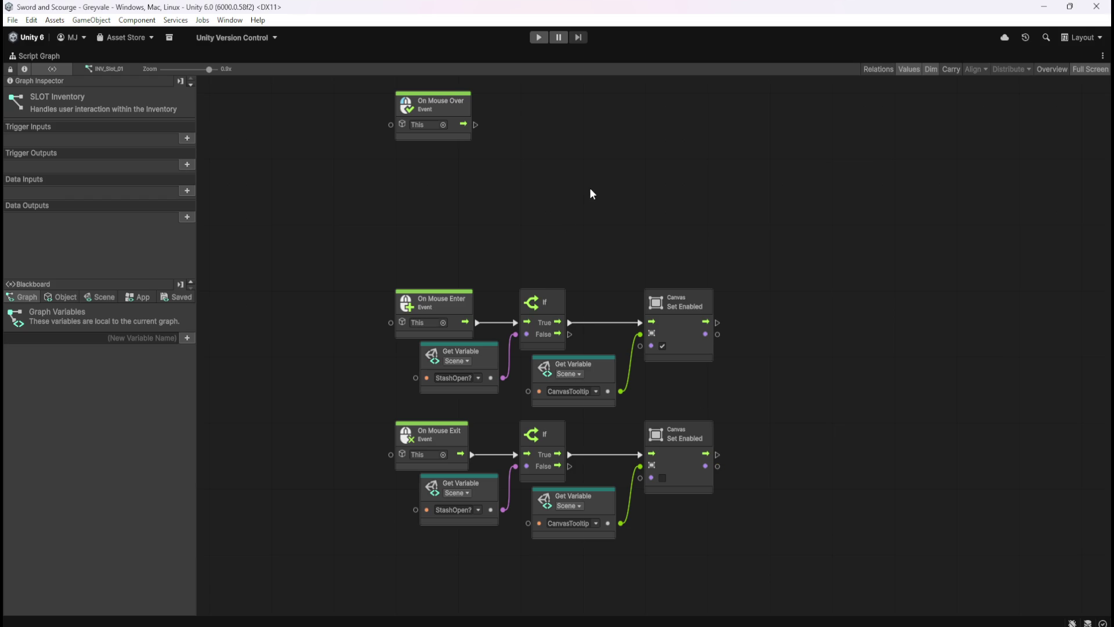
- Preview Canvas_Tooltip by switching its Canvas component on and back off, then maximize the script graph
key(shift+space)
scroll(486, 214, down, 5)
scroll(503, 203, down, 3)
scroll(120, 290, down, 20)
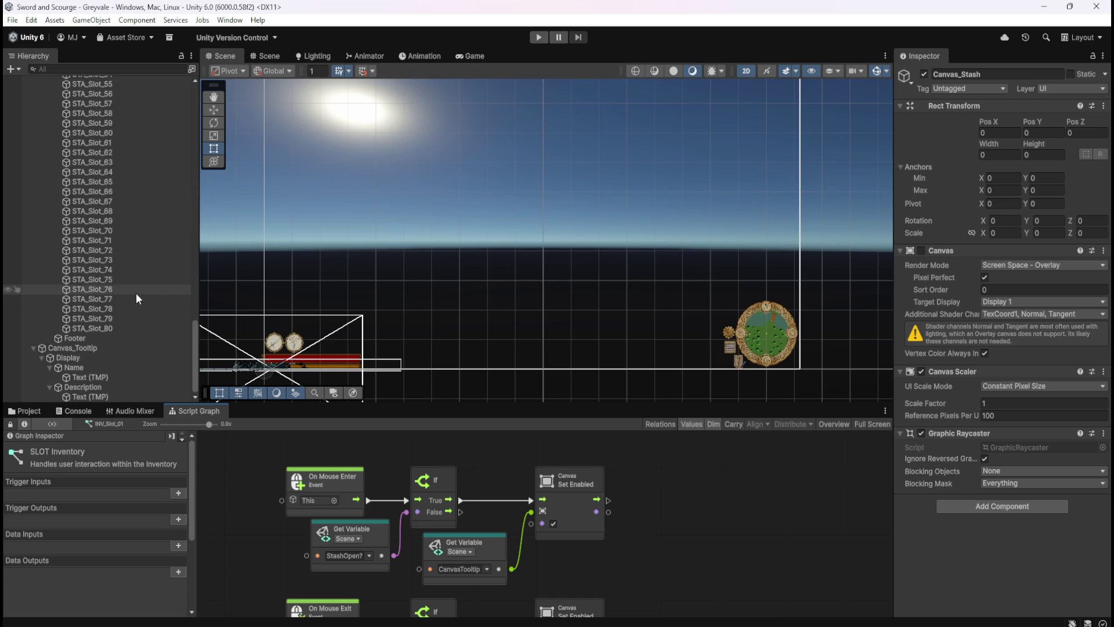
click(91, 347)
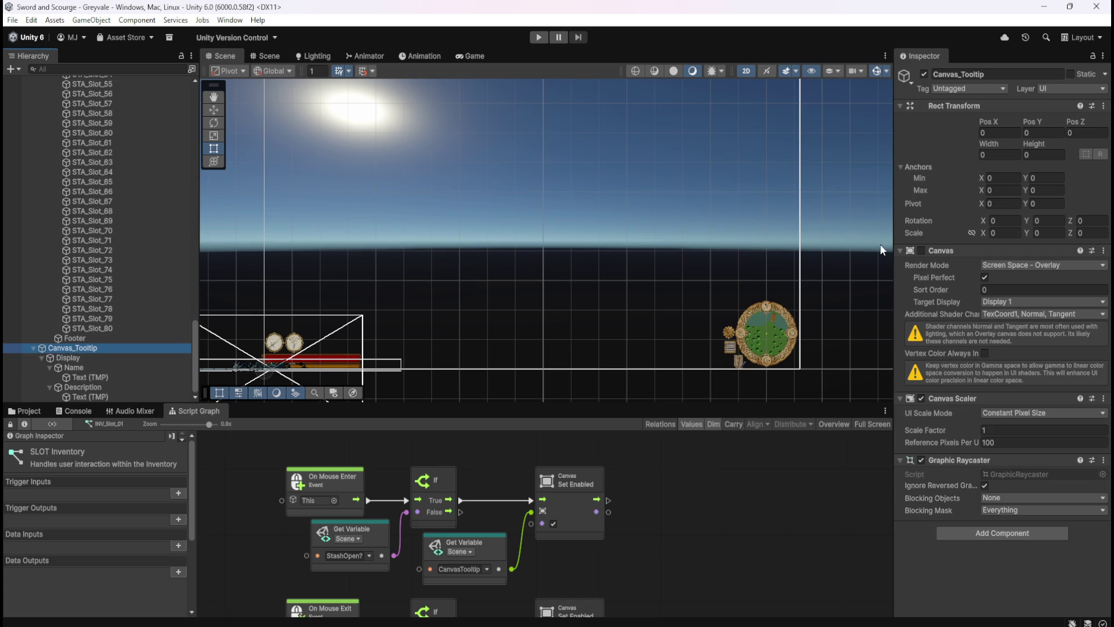
click(921, 250)
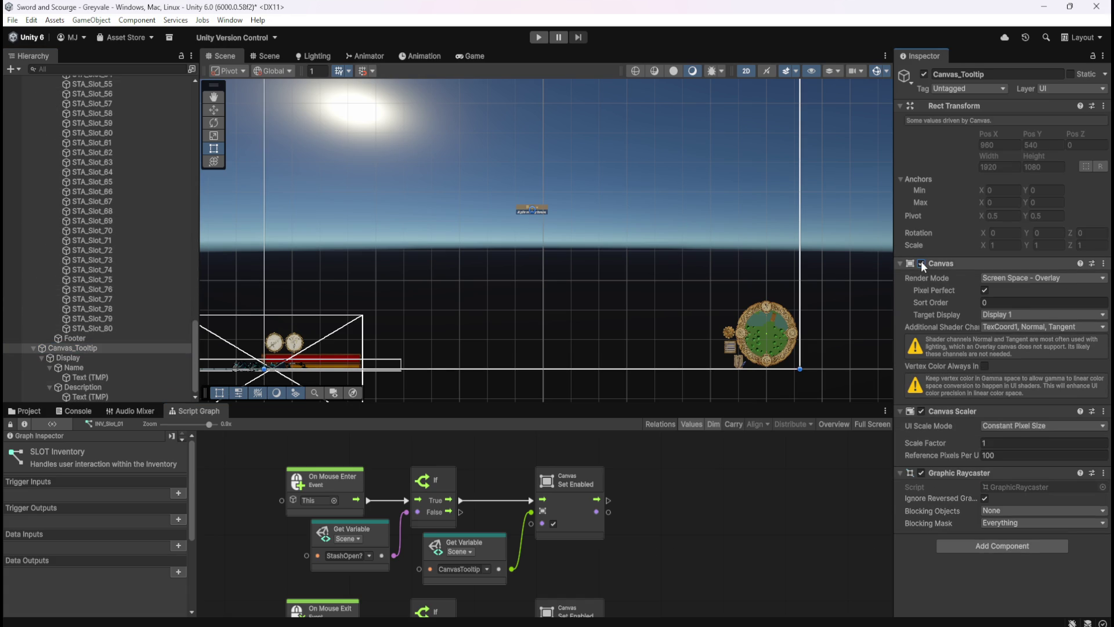
click(921, 263)
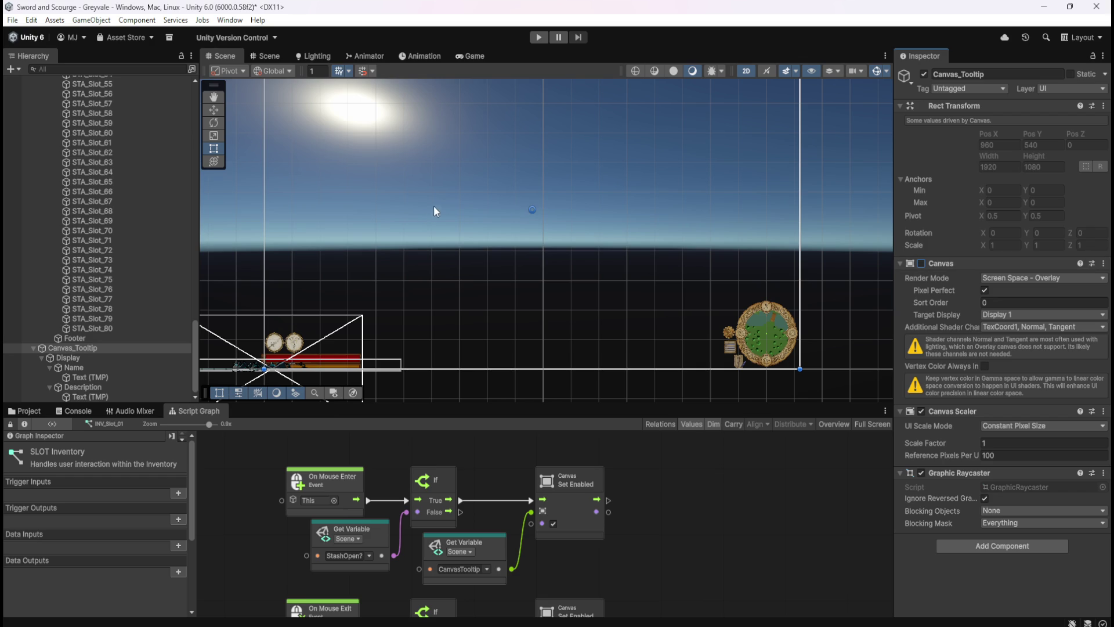
key(shift+space)
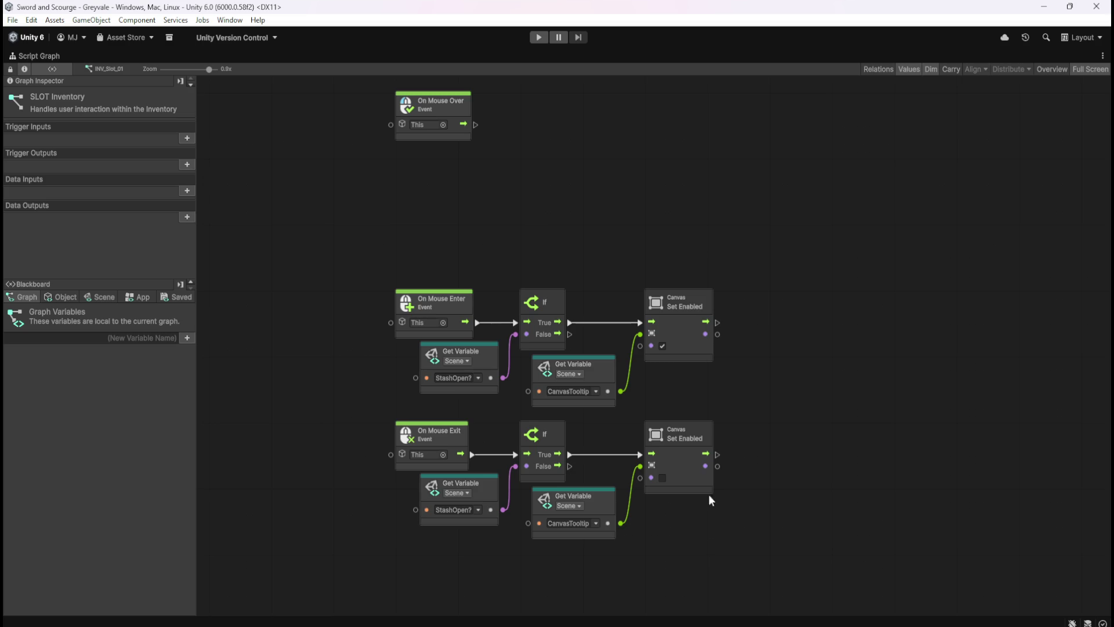
drag(529, 188, 561, 226)
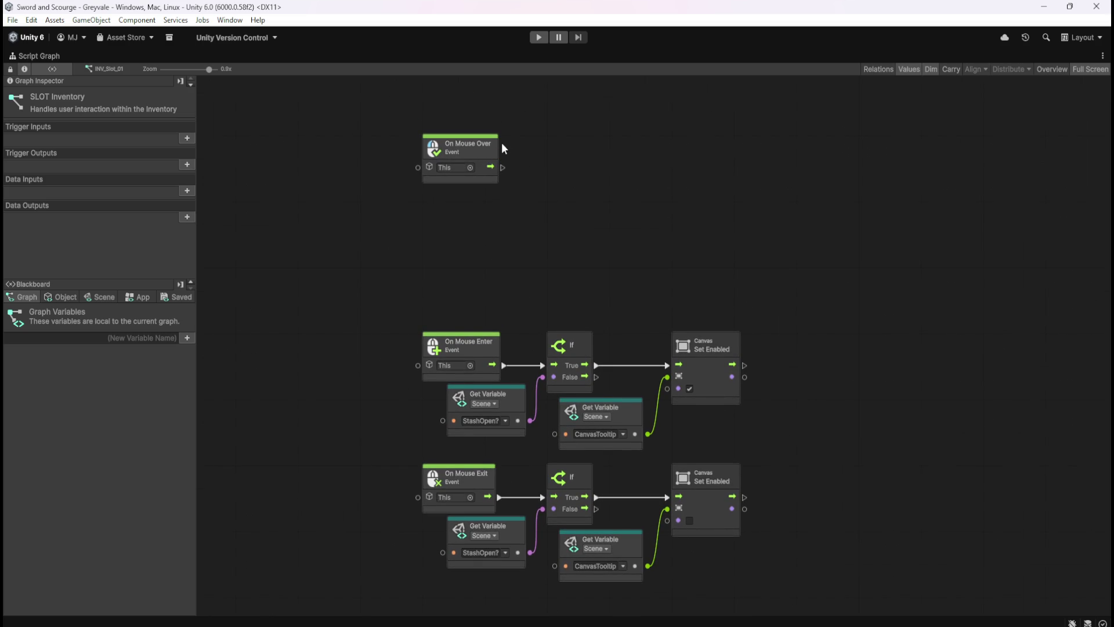
- Search the graph's node finder for 'mouse', then close it without adding a node
right_click(564, 187)
text(mouse)
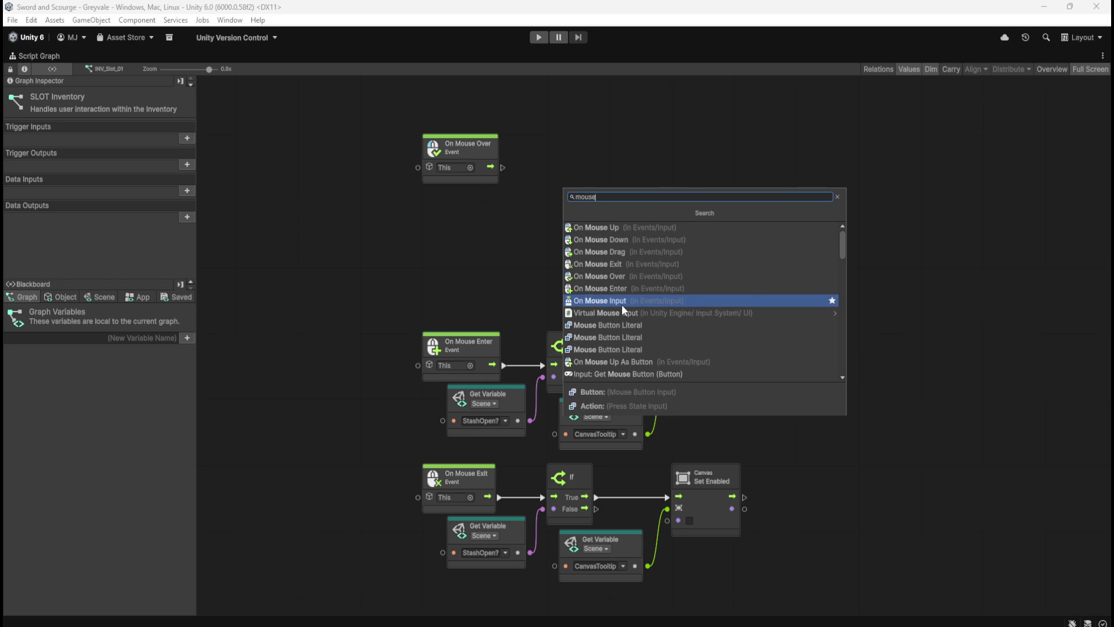
scroll(645, 327, down, 3)
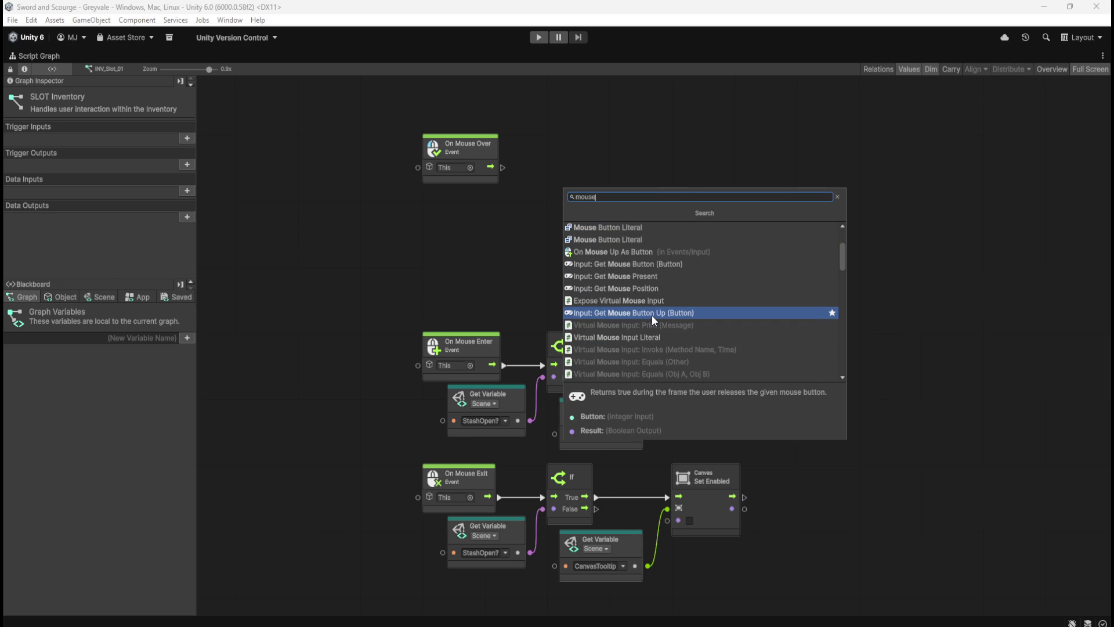
scroll(652, 312, down, 4)
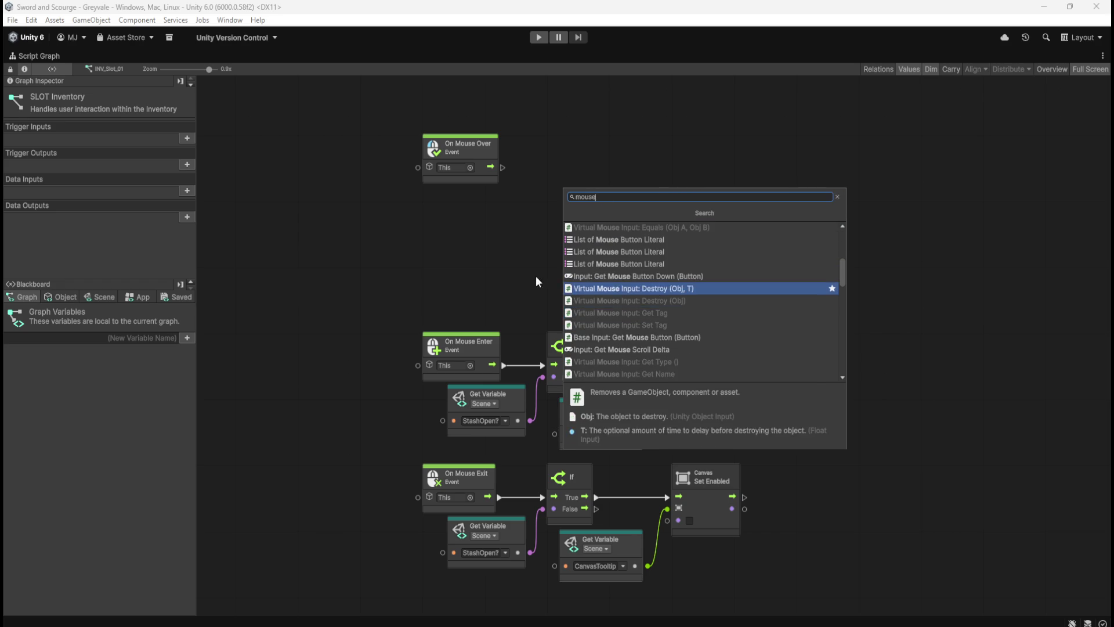
click(517, 269)
- Open INV_Slot_30's SLOT Inventory graph full-size, showing its On Button Click chain
key(shift+space)
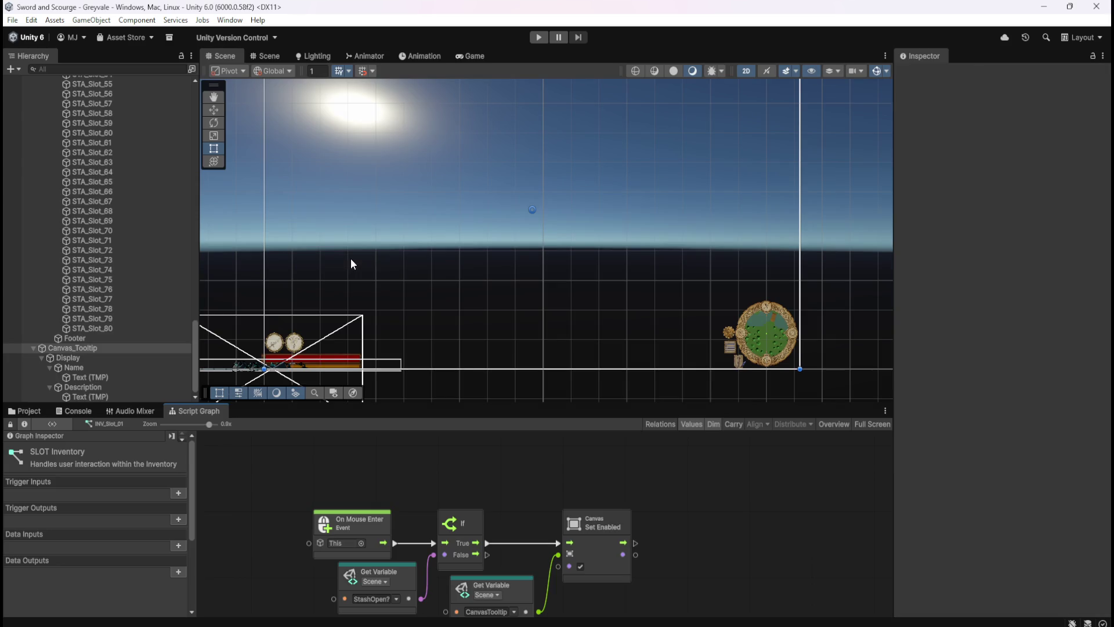
scroll(119, 277, up, 20)
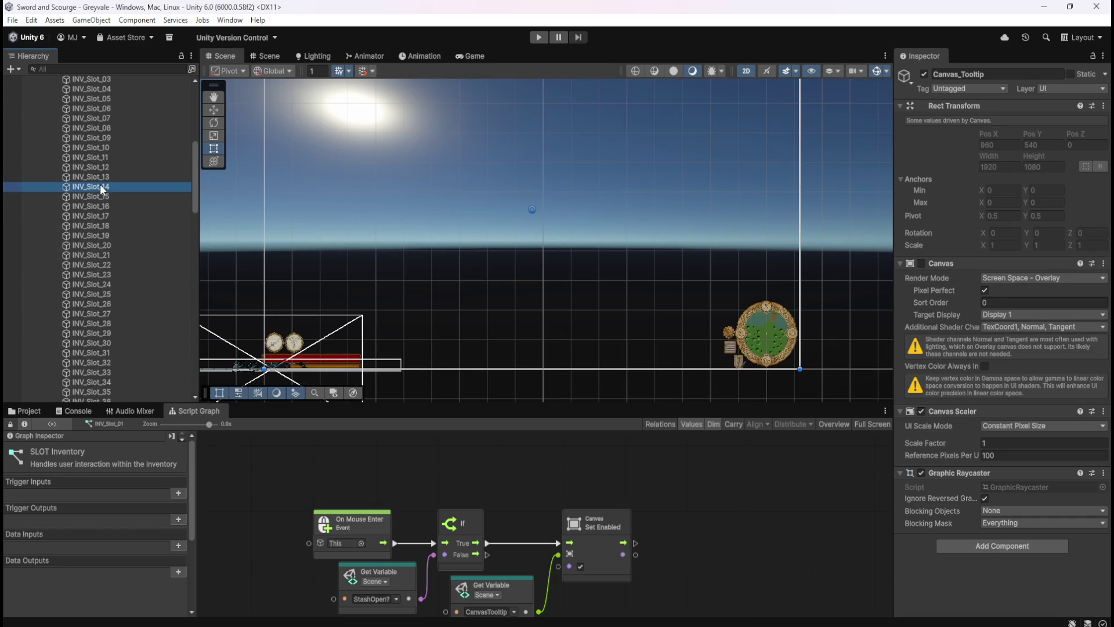
click(93, 225)
scroll(115, 282, down, 6)
click(100, 306)
scroll(103, 284, up, 2)
click(109, 196)
click(601, 464)
key(shift+space)
drag(680, 207, 679, 477)
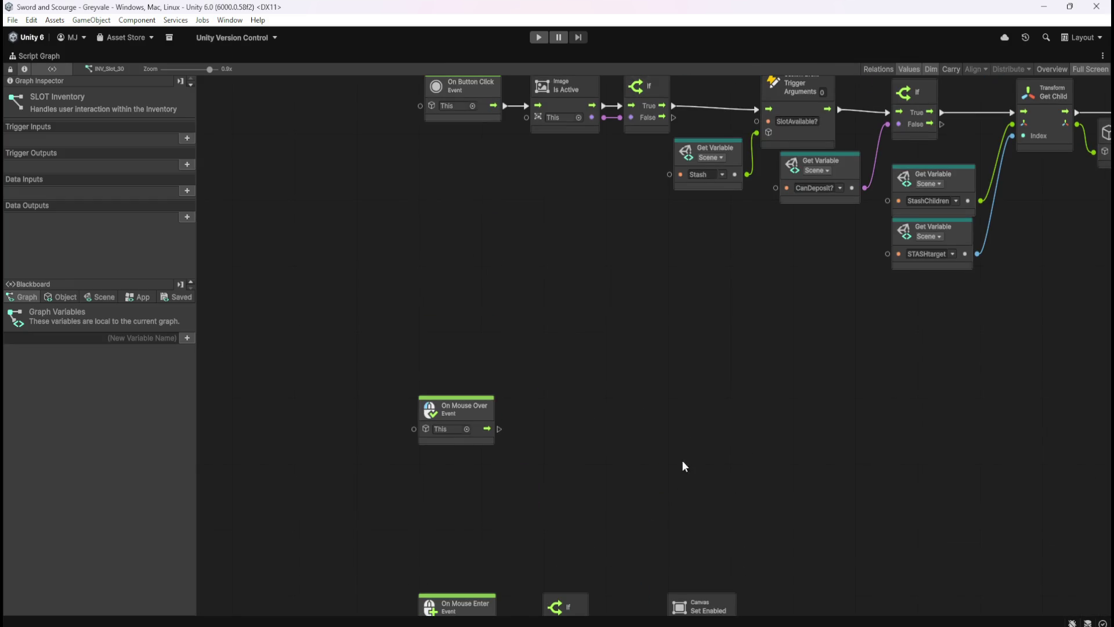
- Unhook Mouse Enter and Mouse Exit, wire On Mouse Over into the tooltip If, then enter play mode
scroll(540, 339, down, 5)
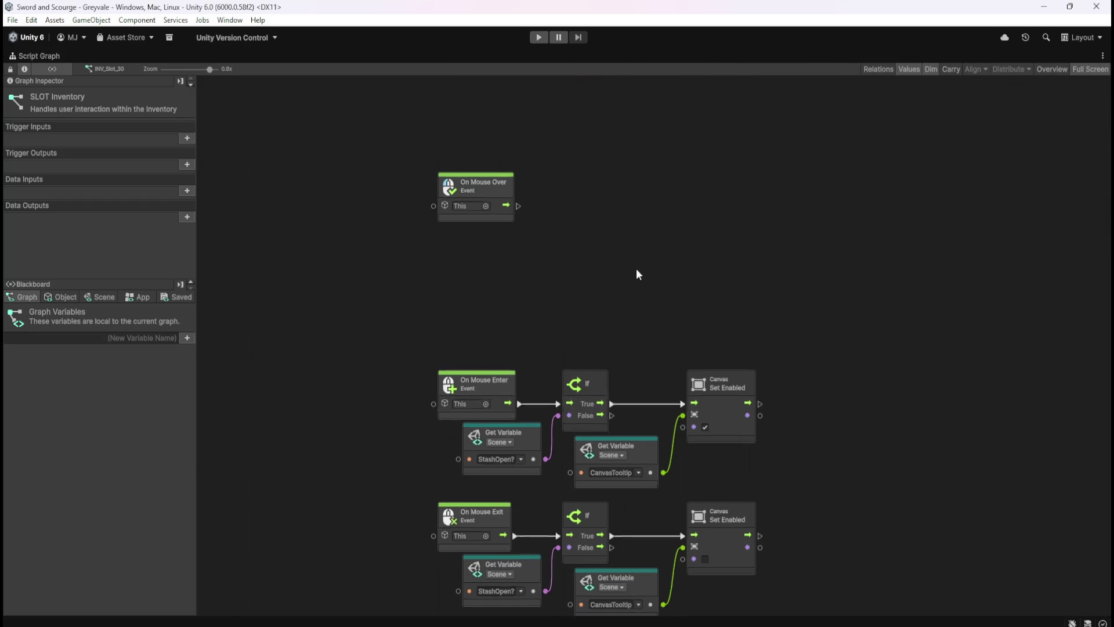
mouse_move(497, 179)
mouse_down()
mouse_move(444, 251)
mouse_move(497, 312)
mouse_up()
click(629, 268)
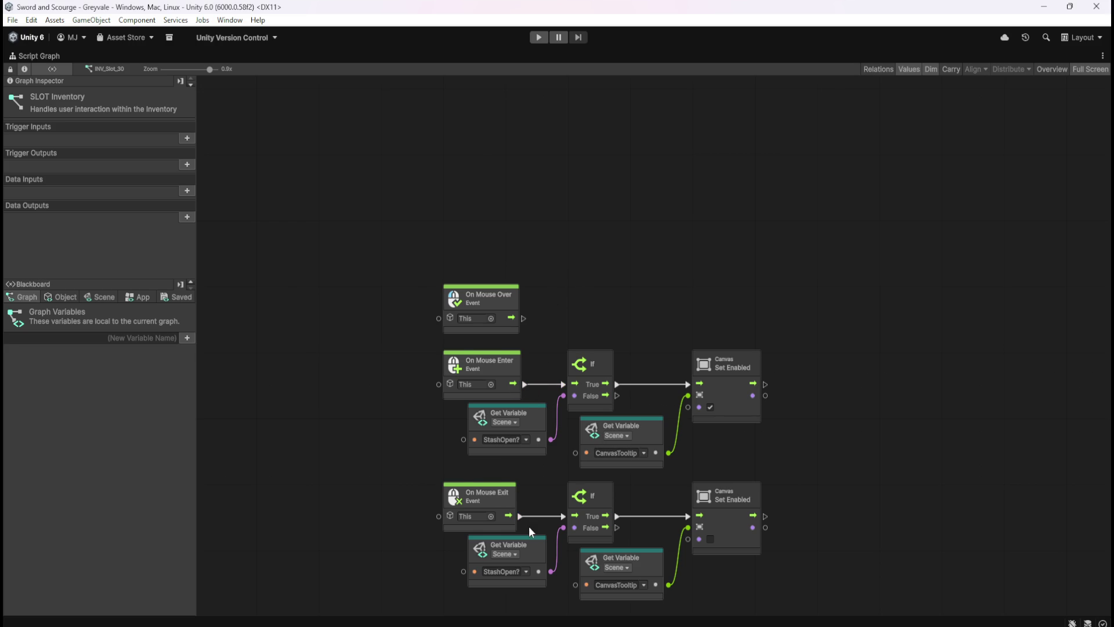
right_click(520, 516)
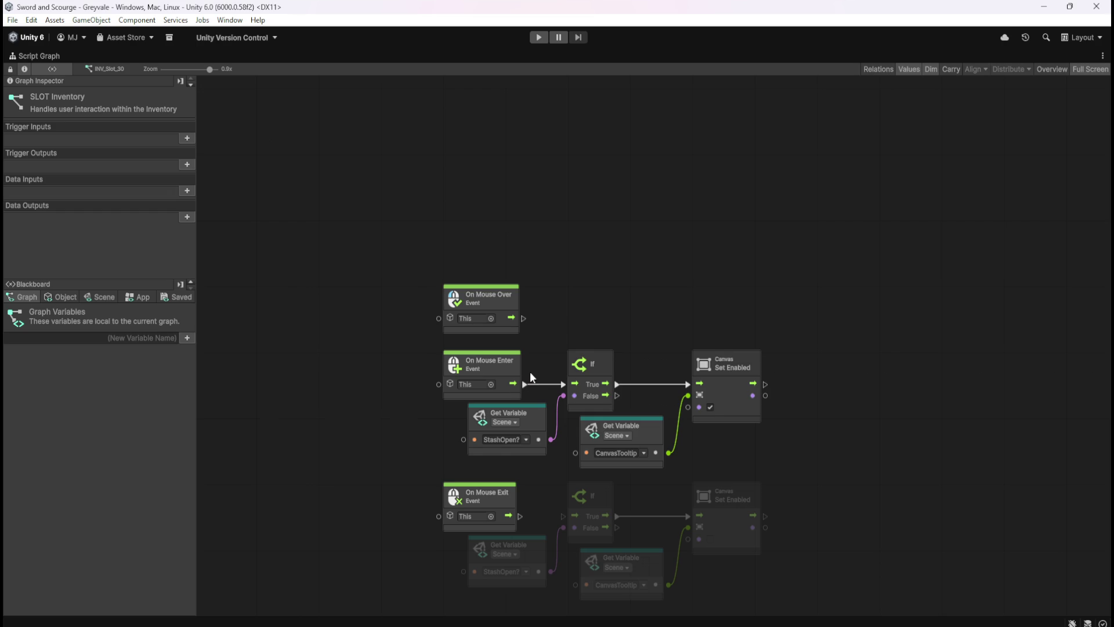
right_click(525, 384)
mouse_move(524, 318)
mouse_down()
mouse_move(535, 364)
mouse_move(562, 384)
mouse_up()
click(538, 37)
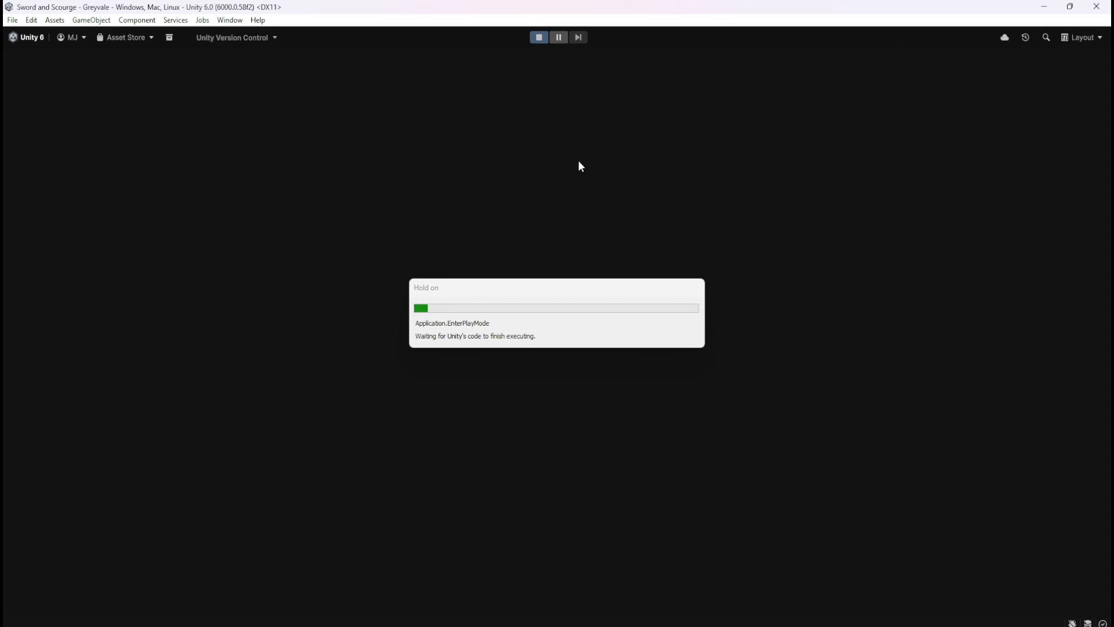
- Run the character across the bridge into Greyvale and along the path toward the church
key(w)
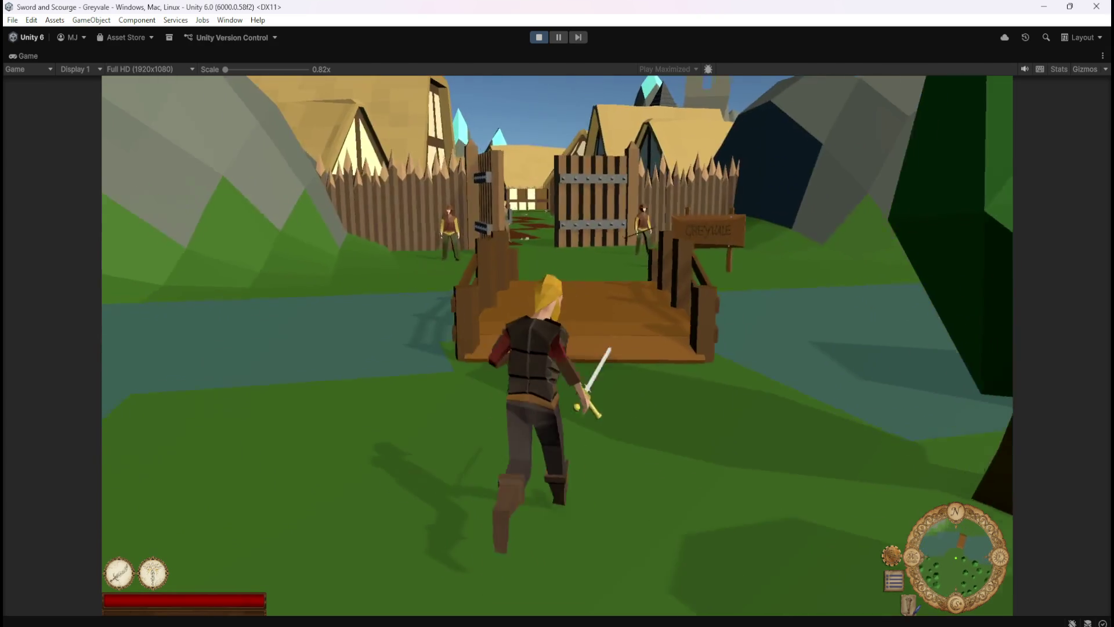
key(w)
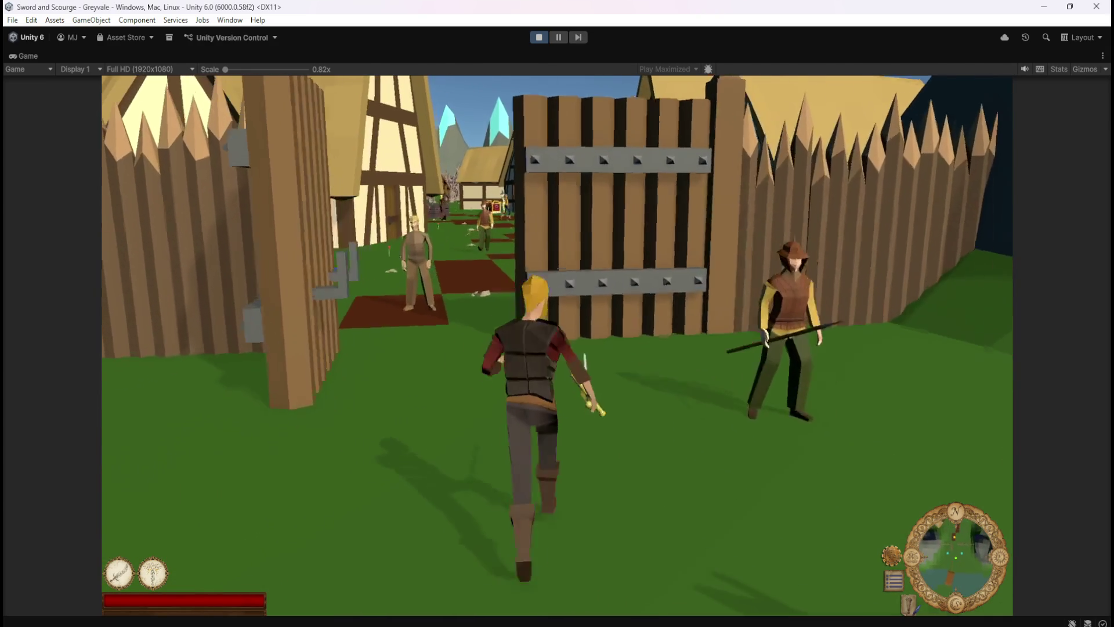
key(w)
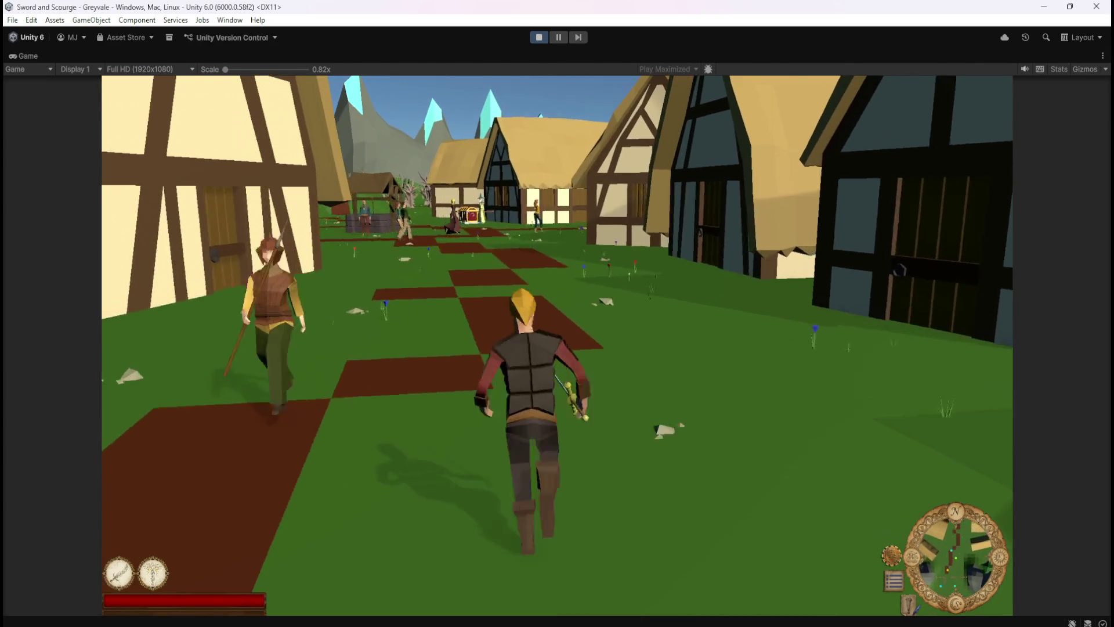
key(w)
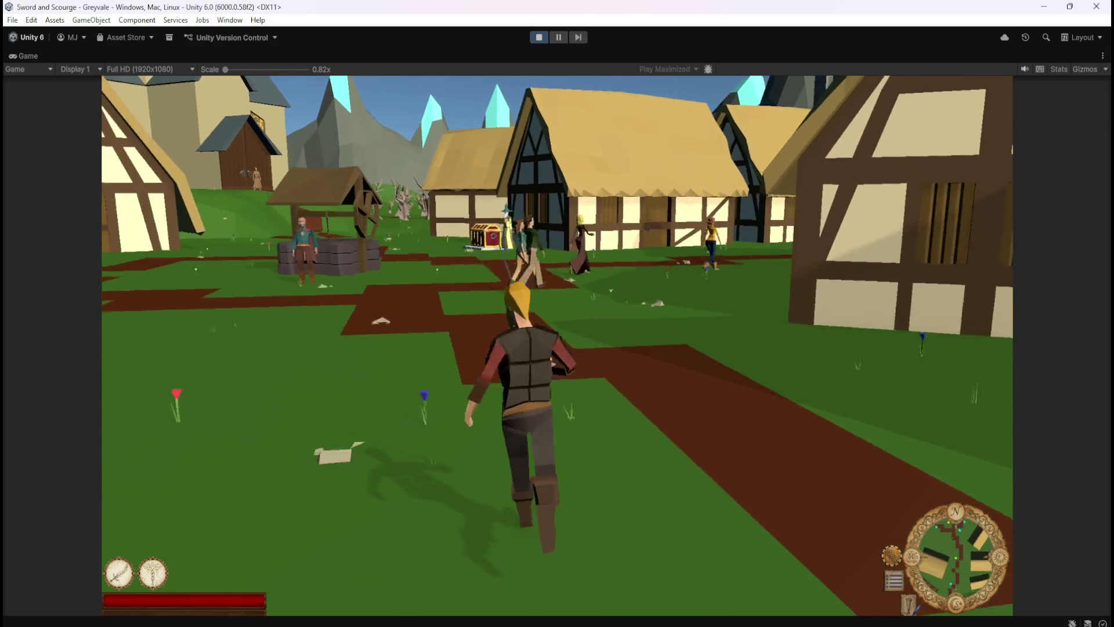
key(w)
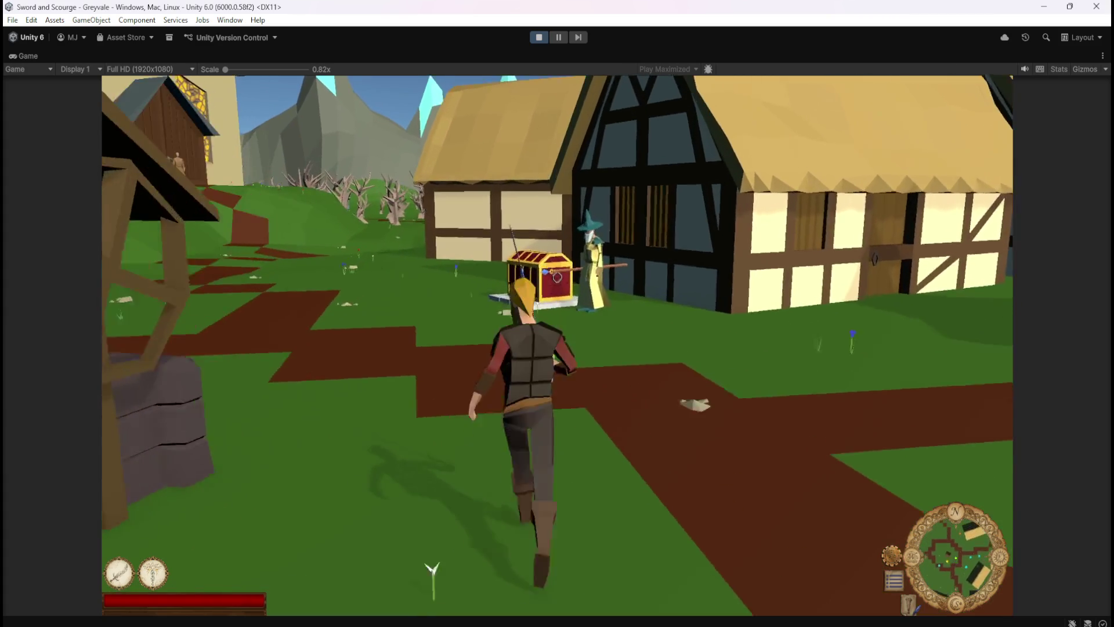
key(w)
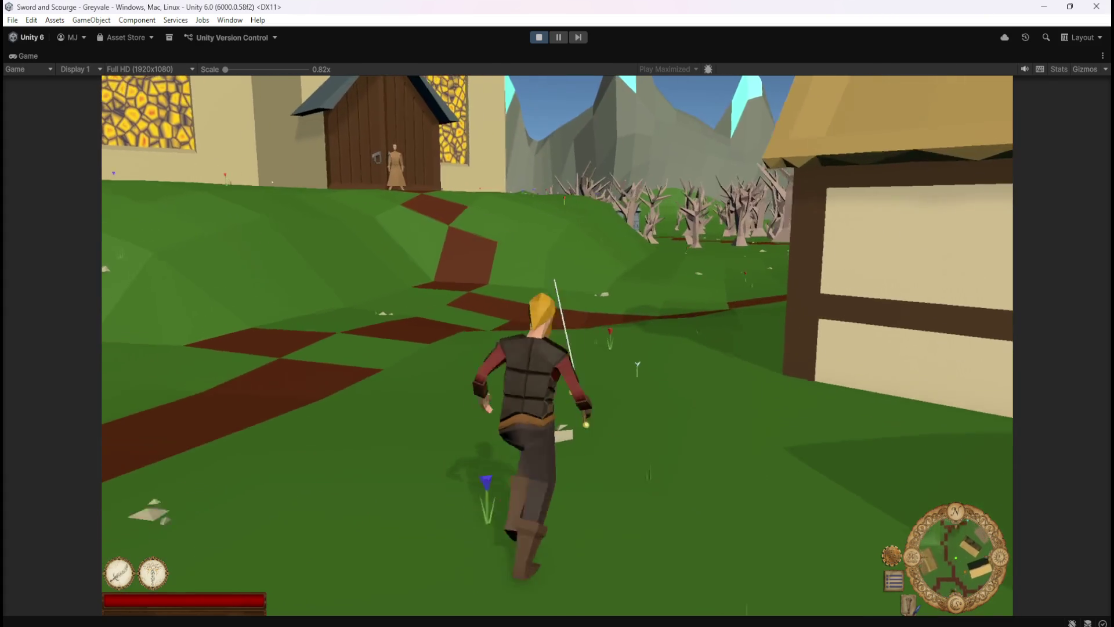
key(w)
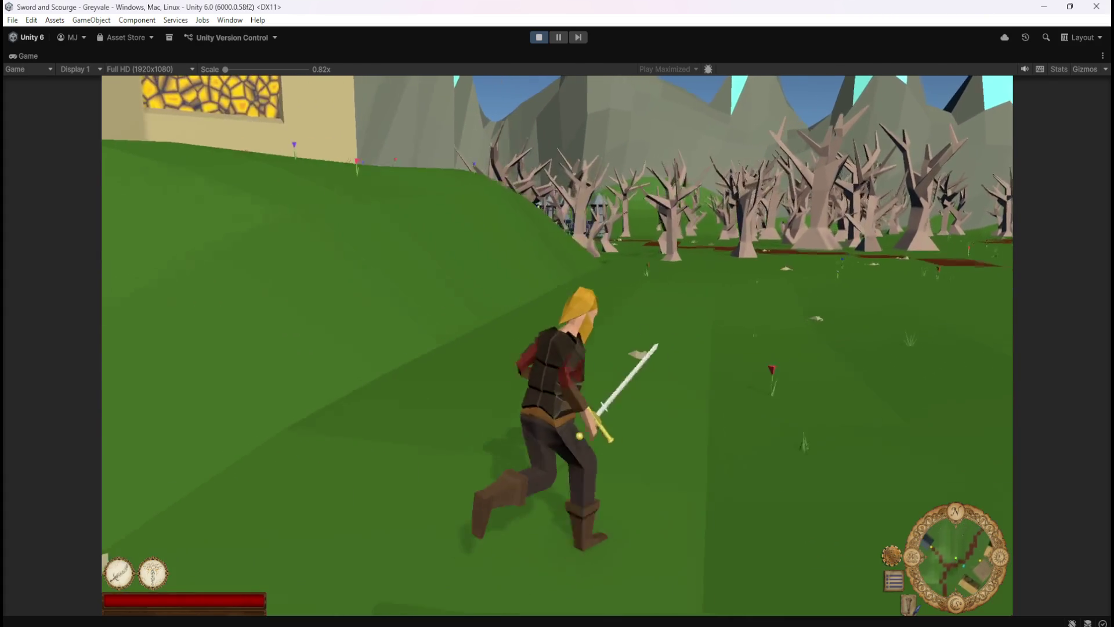
key(w)
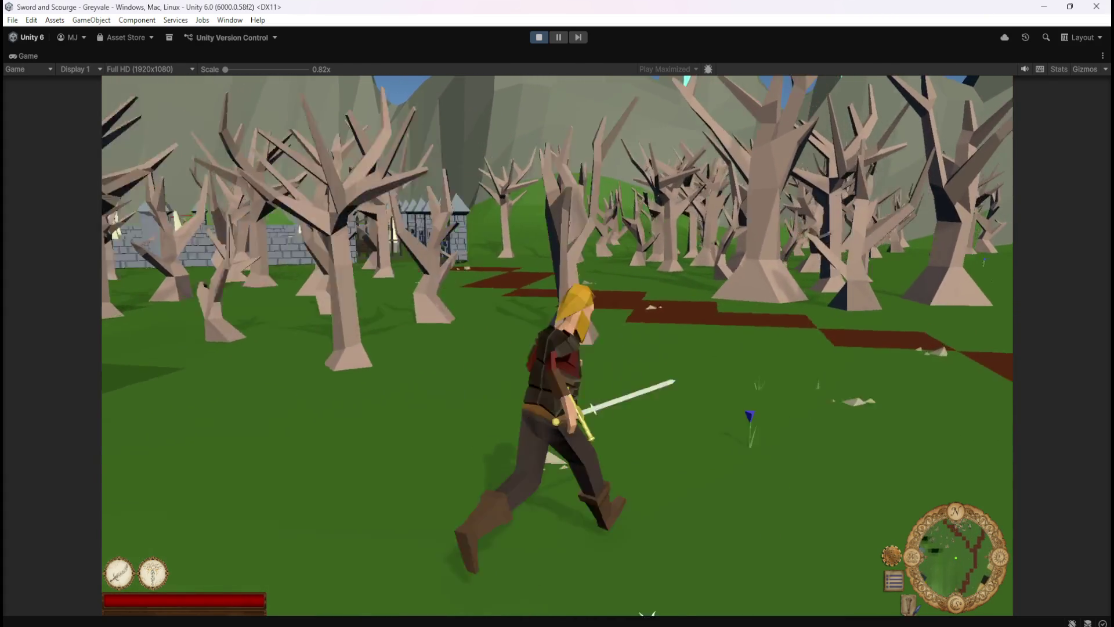
- Run through the graveyard back to the village chest and open the Inventory and Stash panels
key(w)
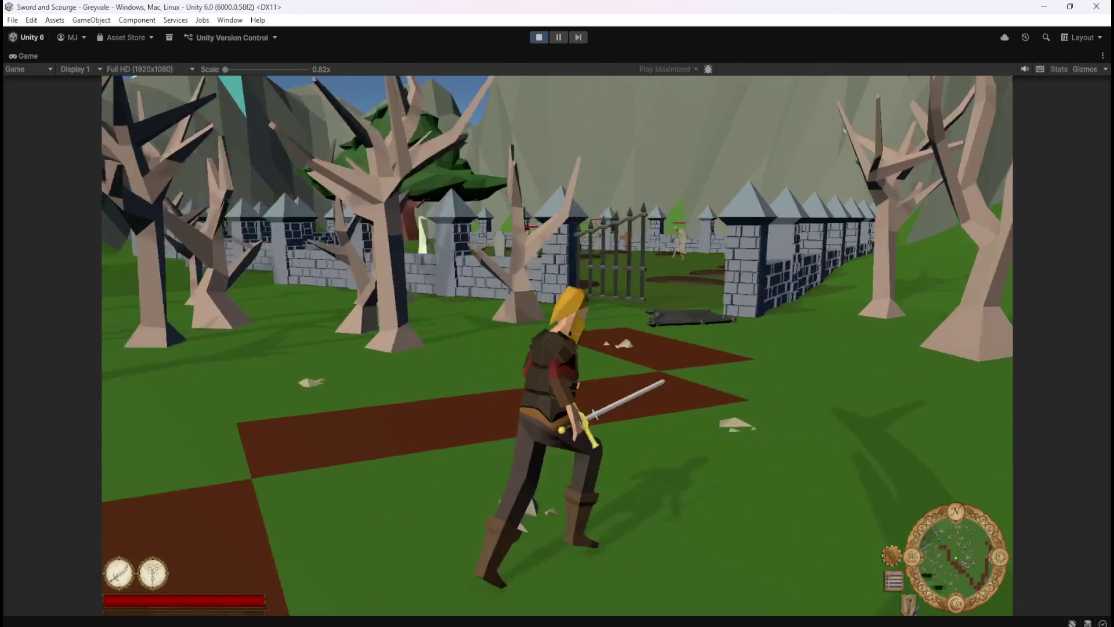
key(w)
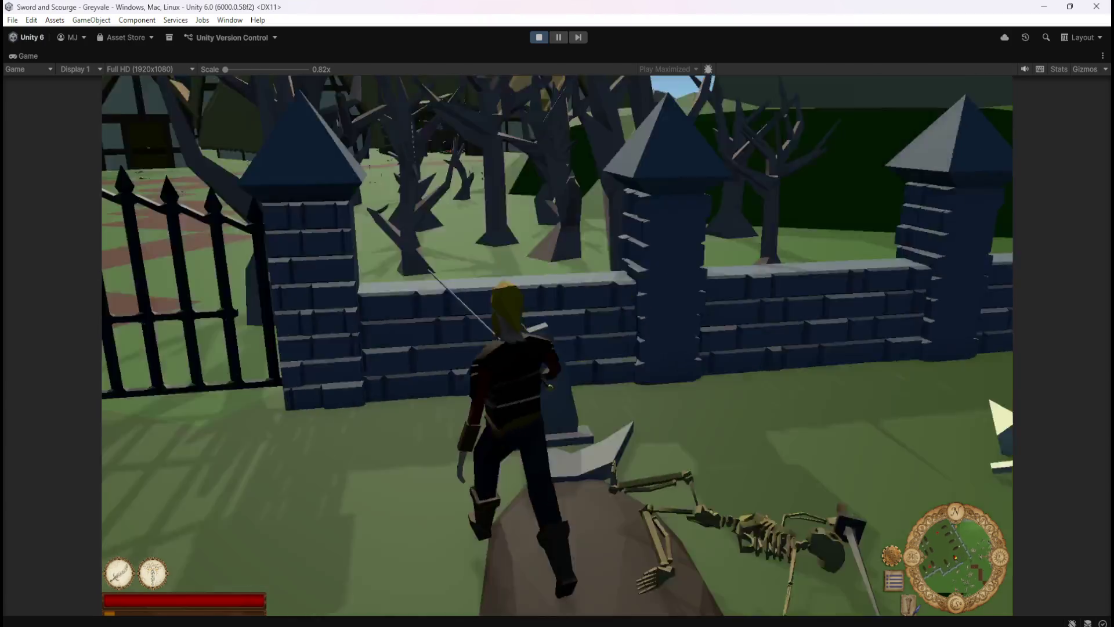
key(w)
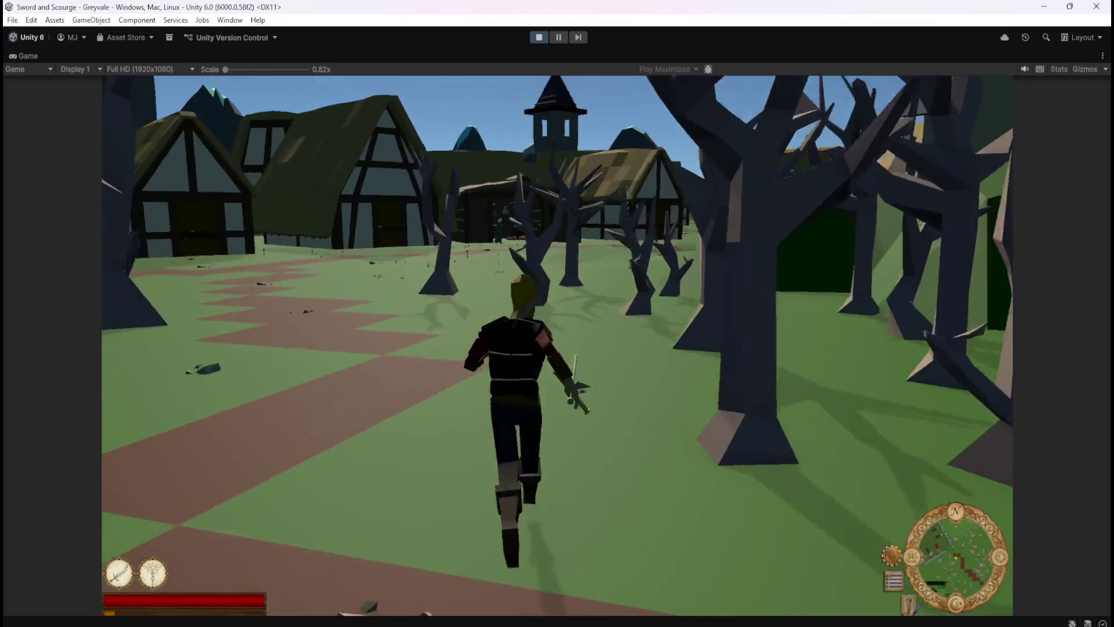
key(w)
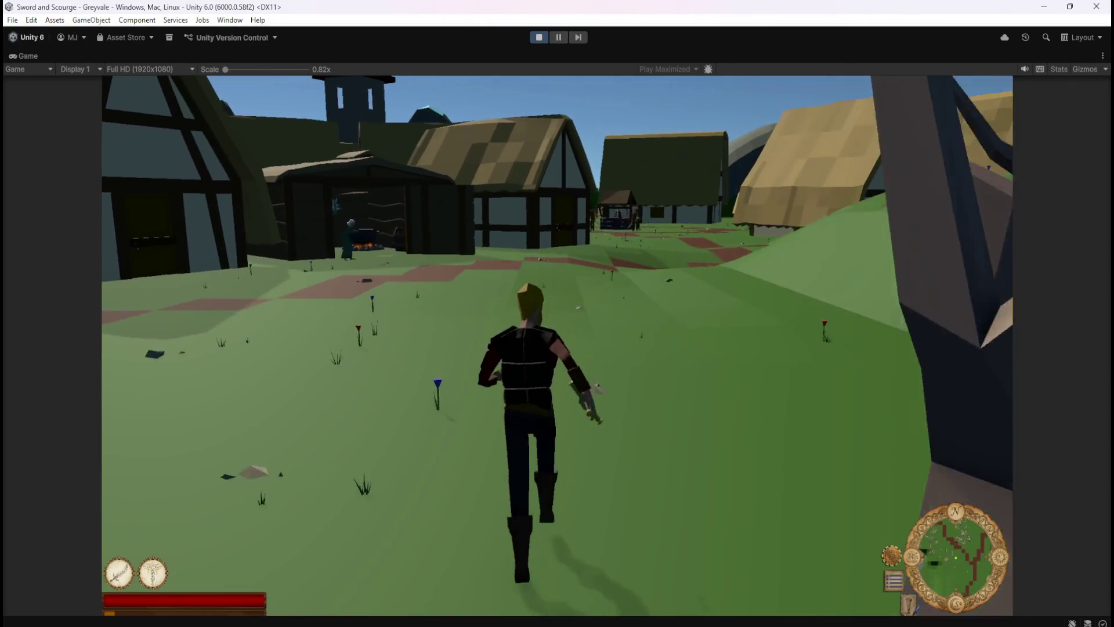
key(w)
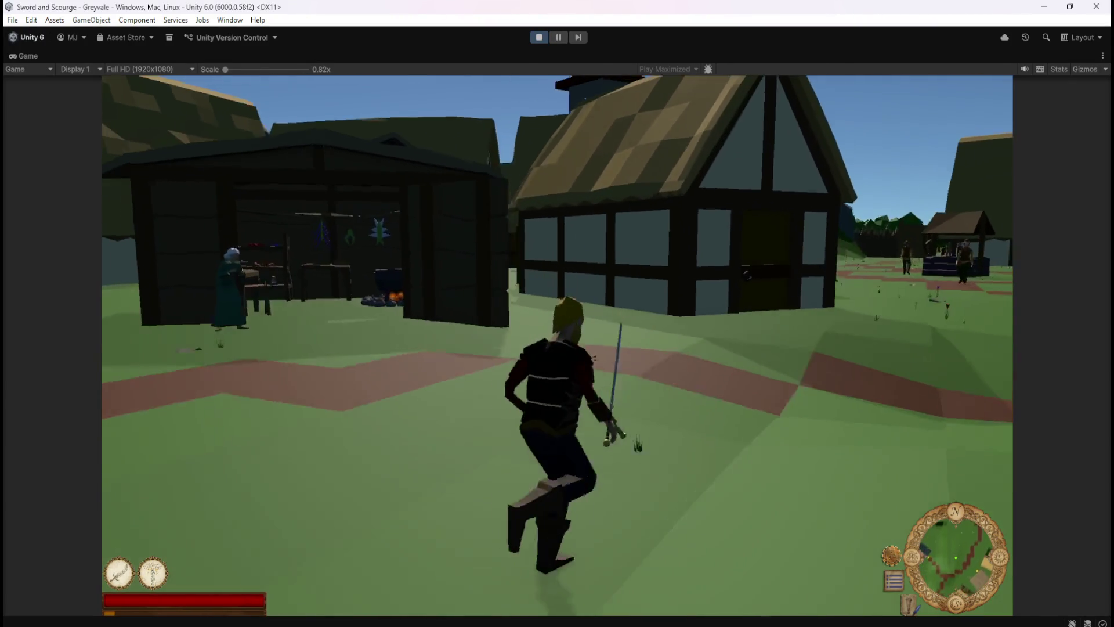
key(w)
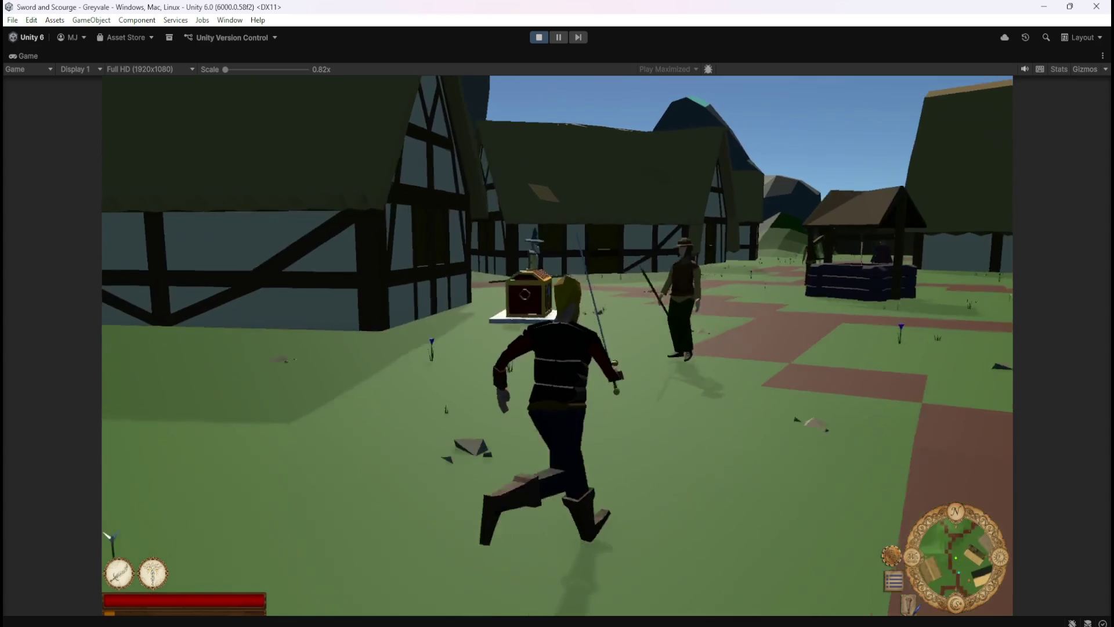
key(e)
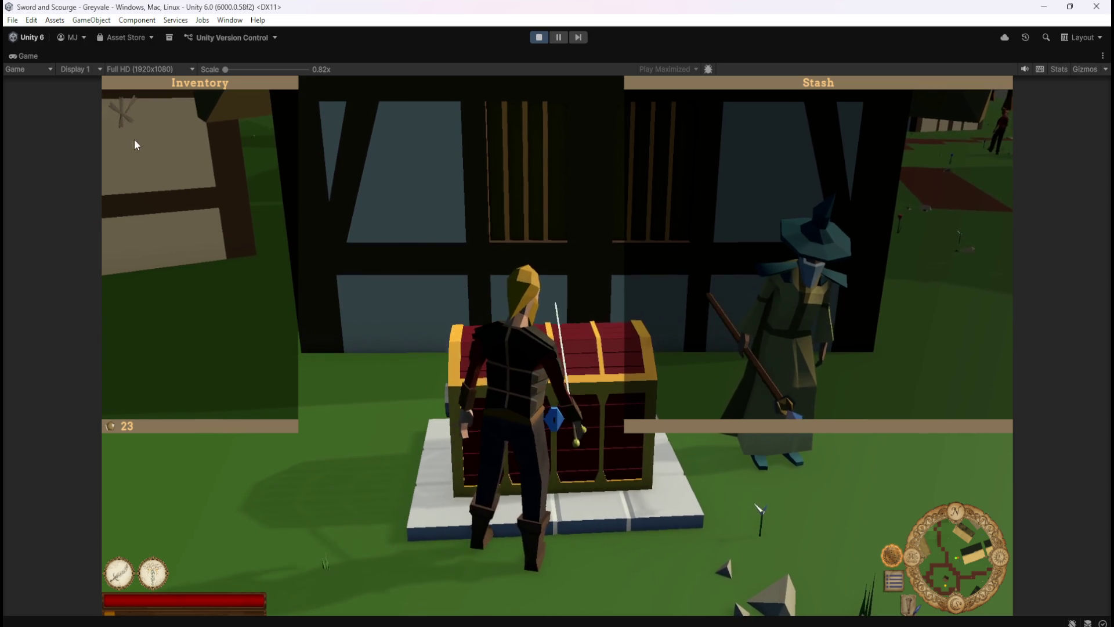
- Close and reopen the Inventory and Stash panels, then stop play mode
key(Escape)
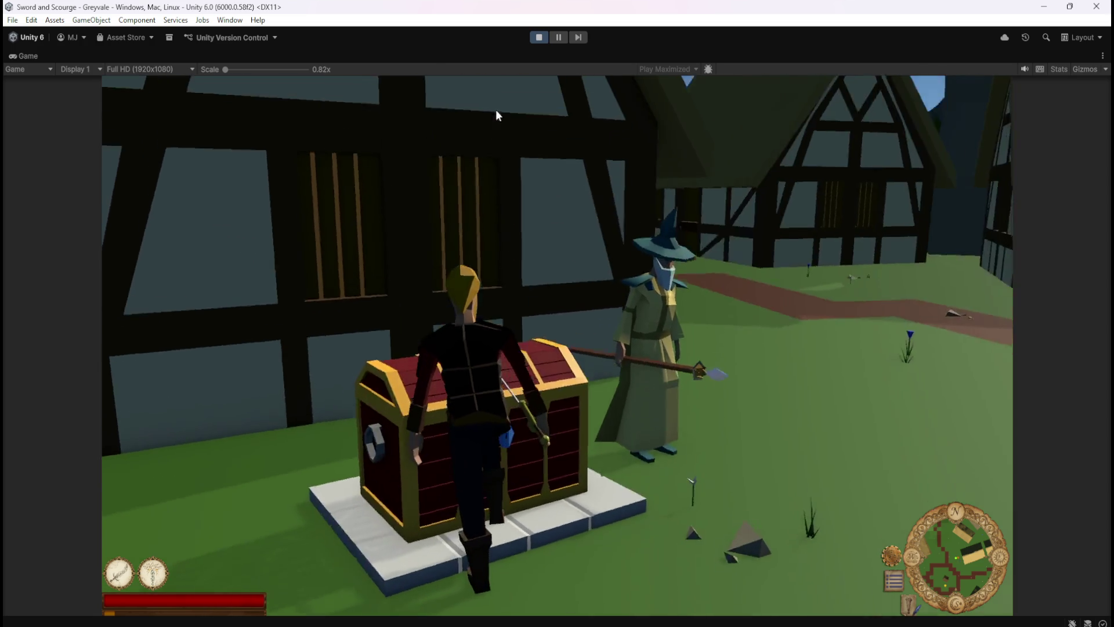
key(e)
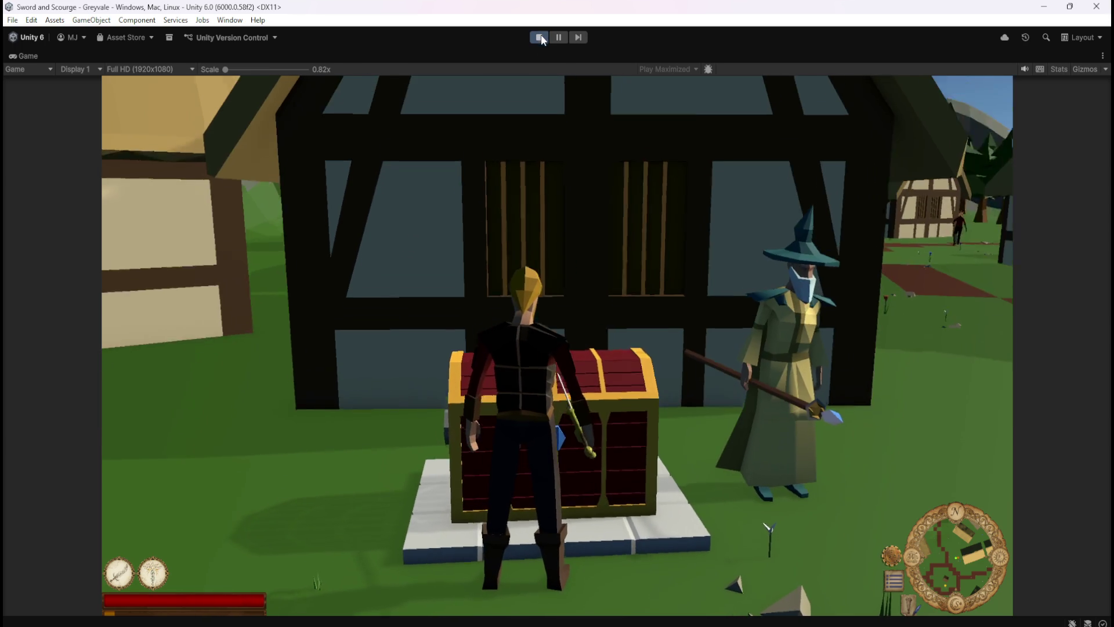
click(539, 37)
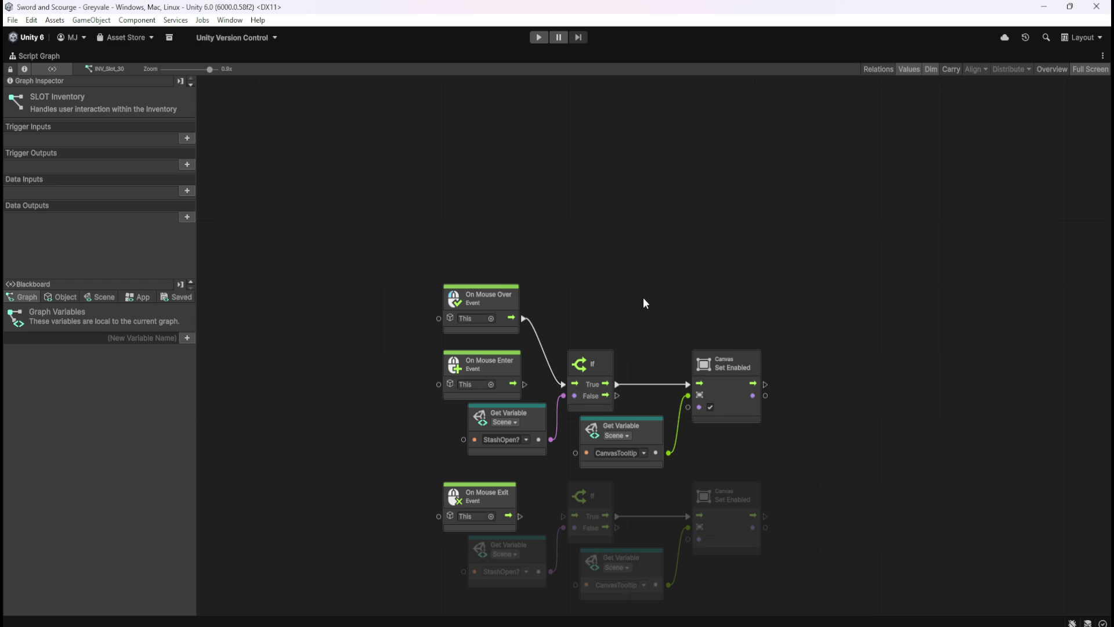
drag(643, 294, 657, 248)
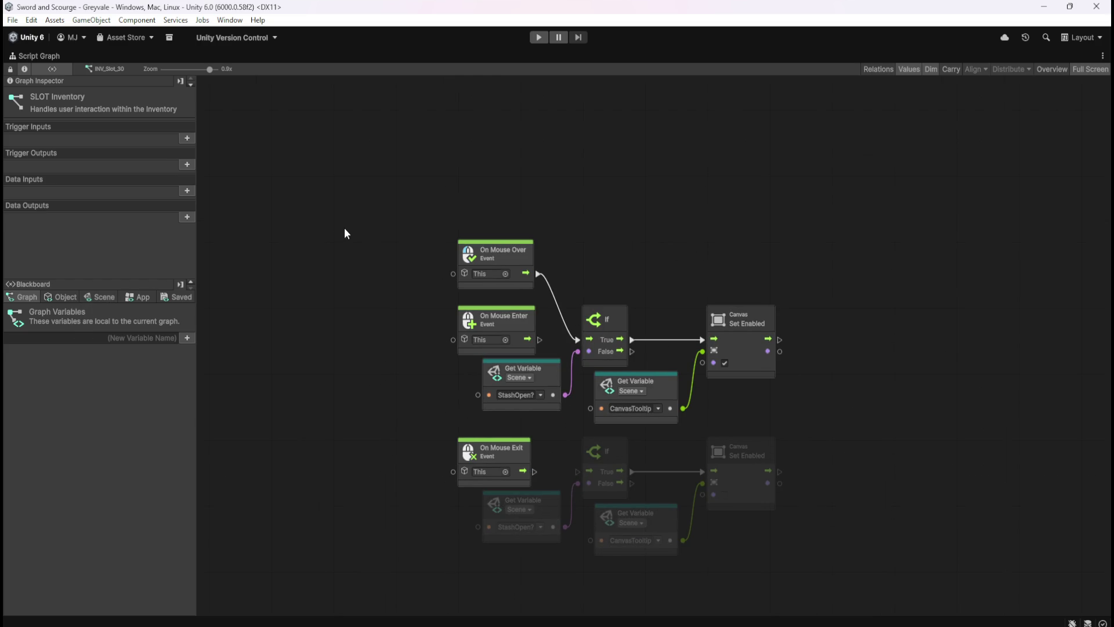
key(shift+space)
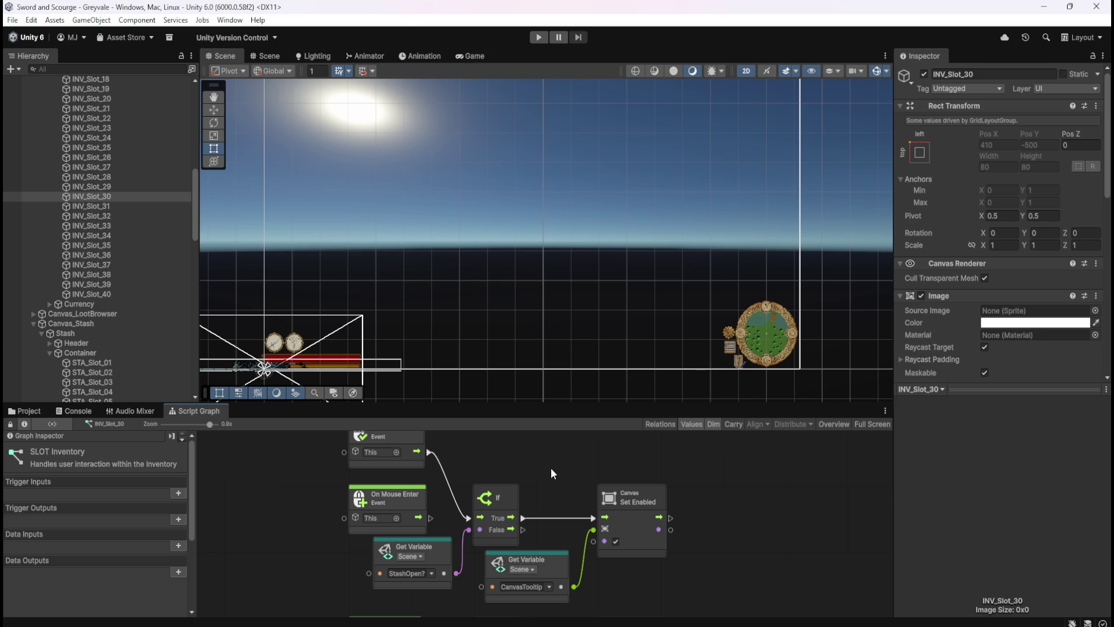
key(shift+space)
right_click(576, 197)
right_click(642, 150)
right_click(647, 152)
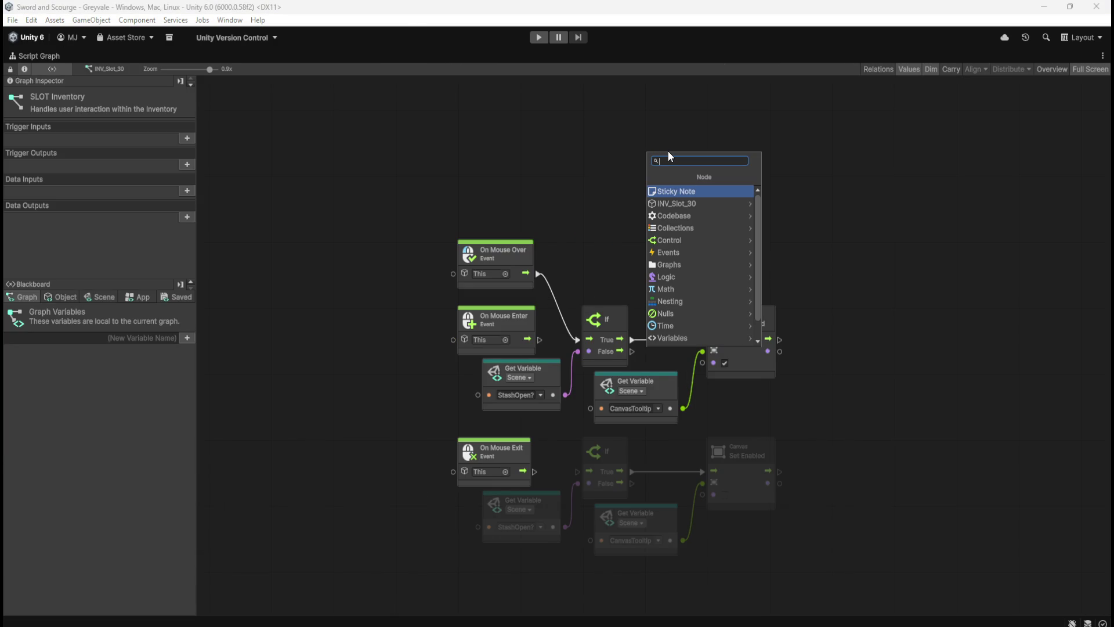
text(mouse)
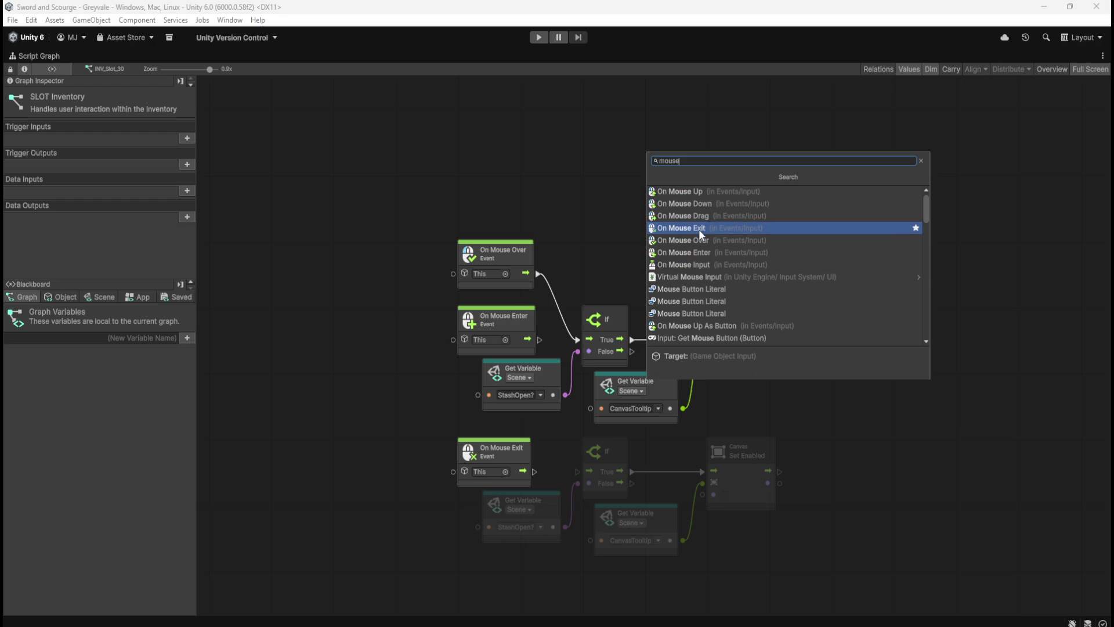
click(704, 263)
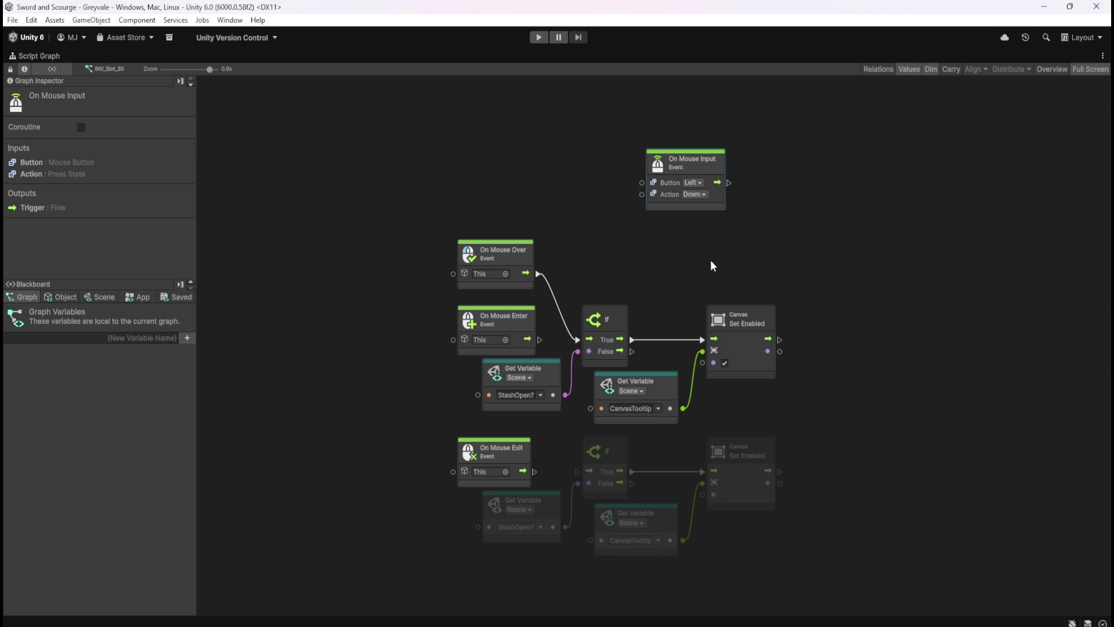
click(699, 197)
click(695, 182)
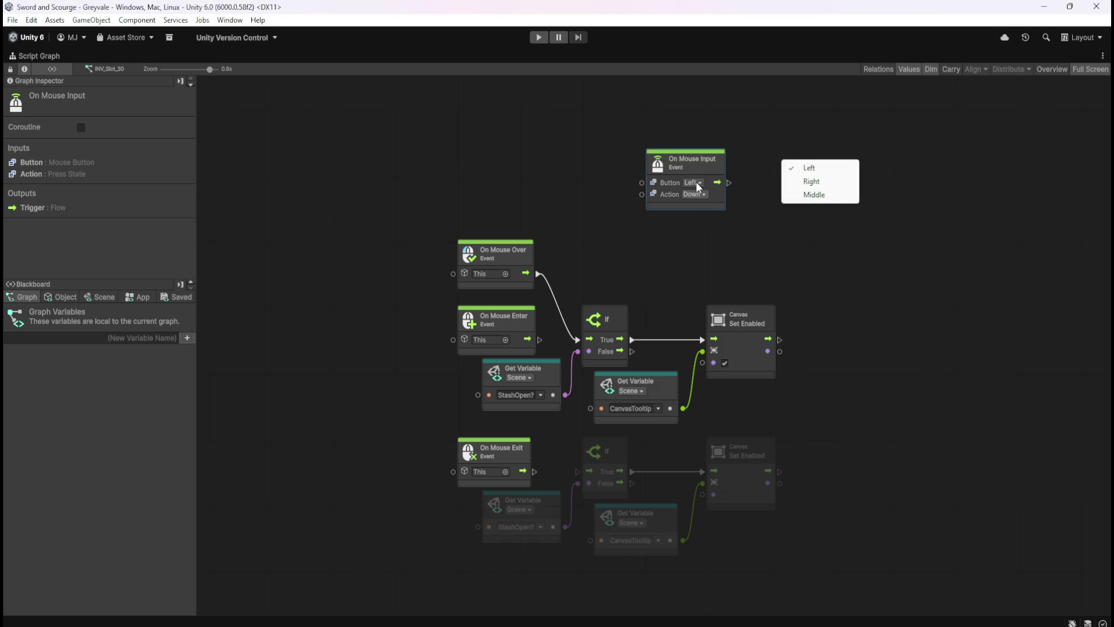
click(696, 232)
drag(762, 233, 700, 176)
key(Delete)
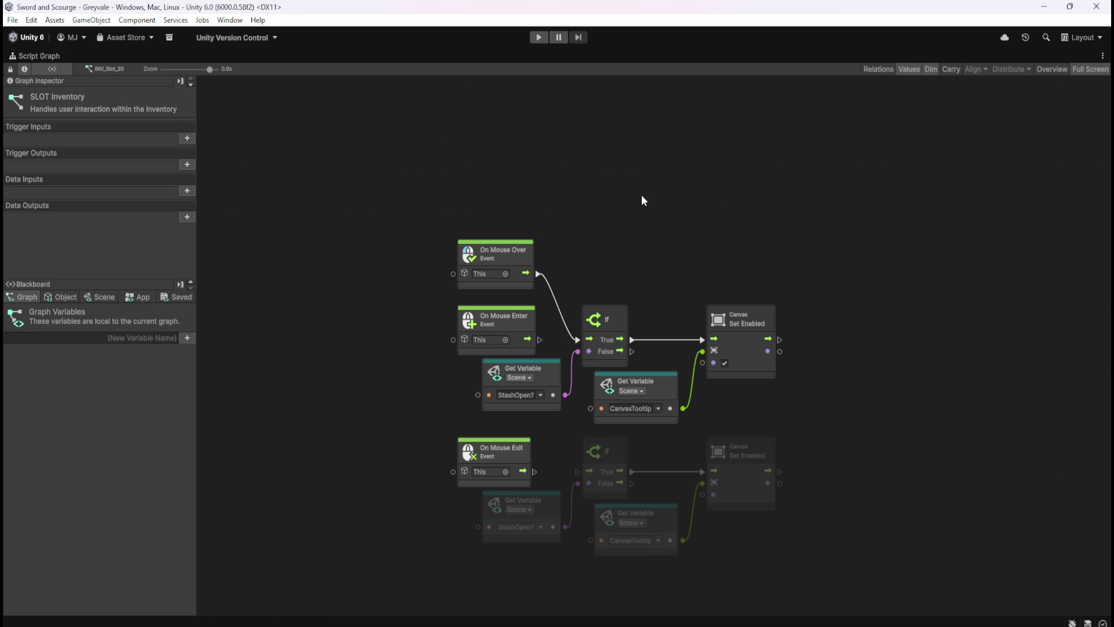
mouse_move(642, 190)
mouse_down()
mouse_move(689, 286)
mouse_move(647, 291)
mouse_move(637, 241)
mouse_up()
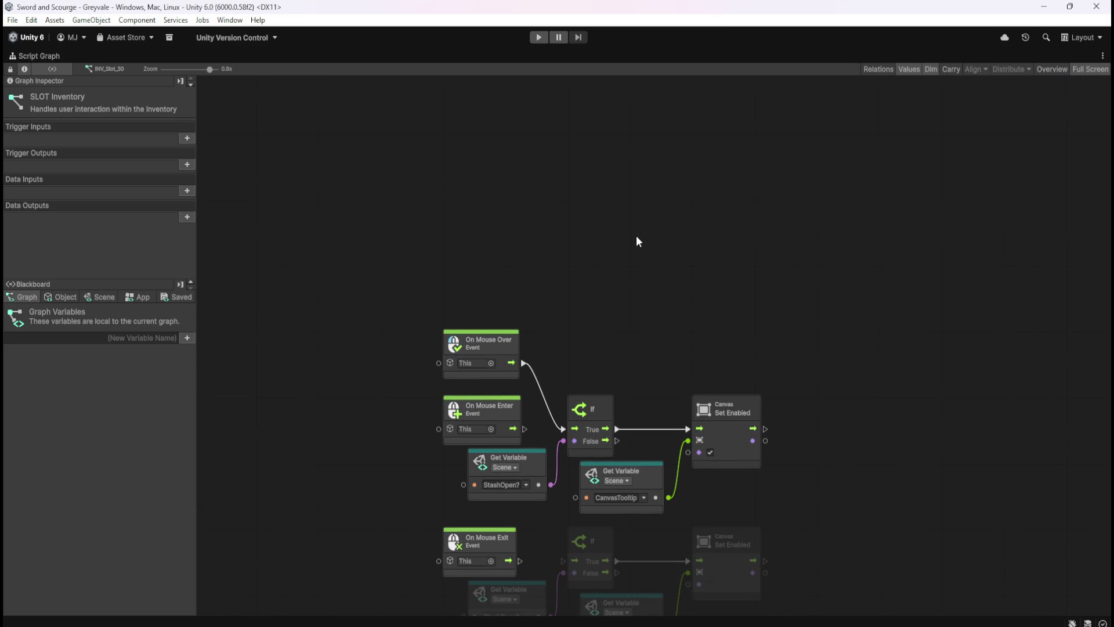
drag(636, 236, 654, 170)
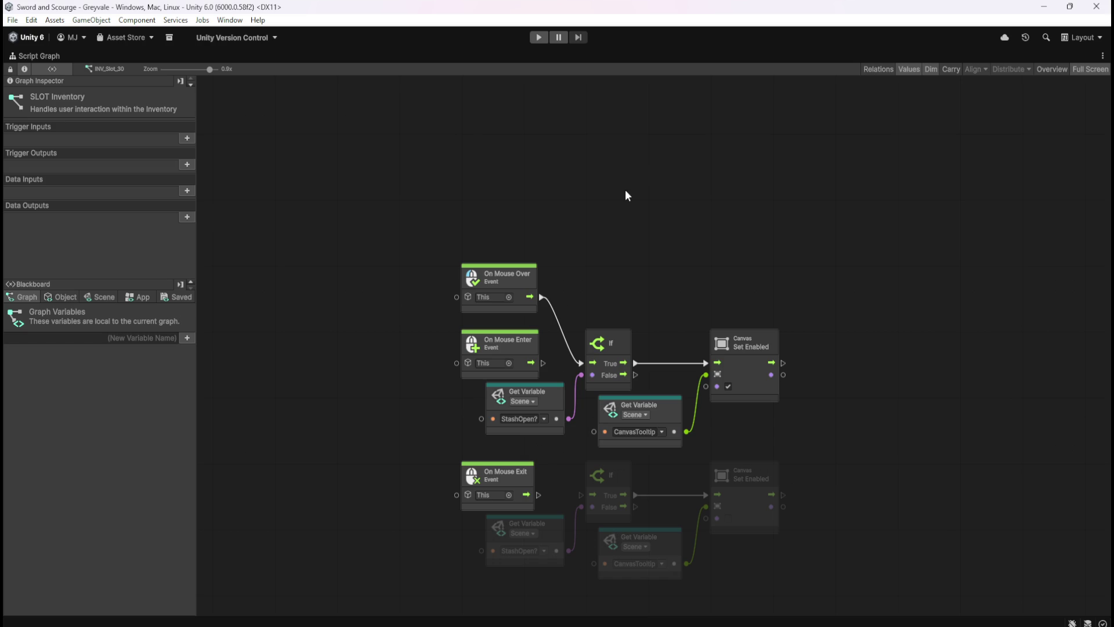
key(shift+space)
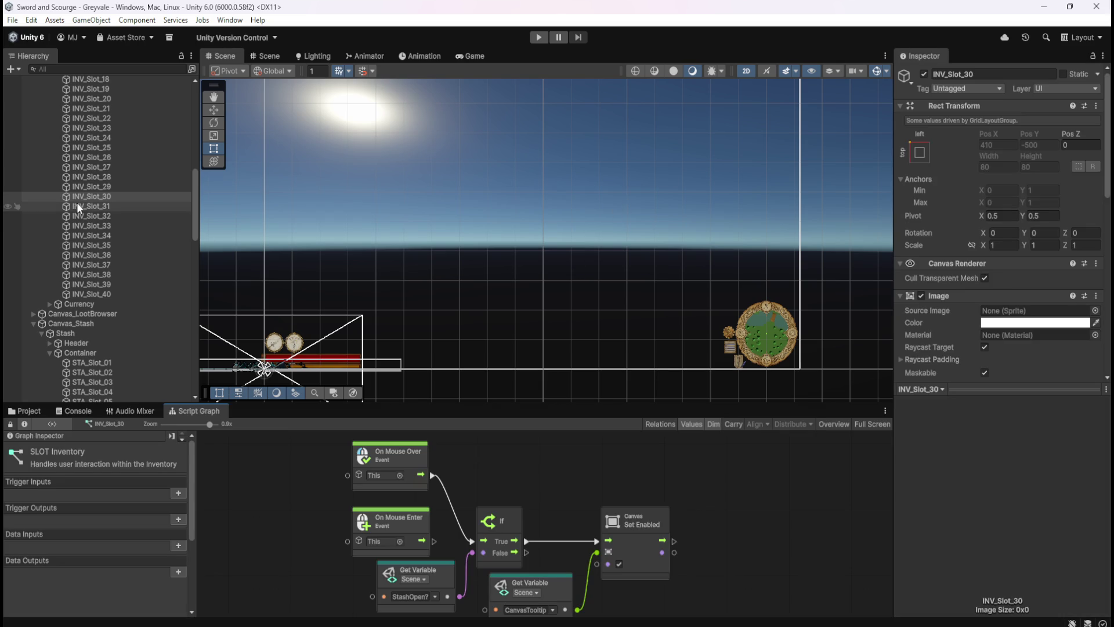
- Select INV_Slot_01 in the Hierarchy to inspect its Button component
scroll(91, 196, up, 10)
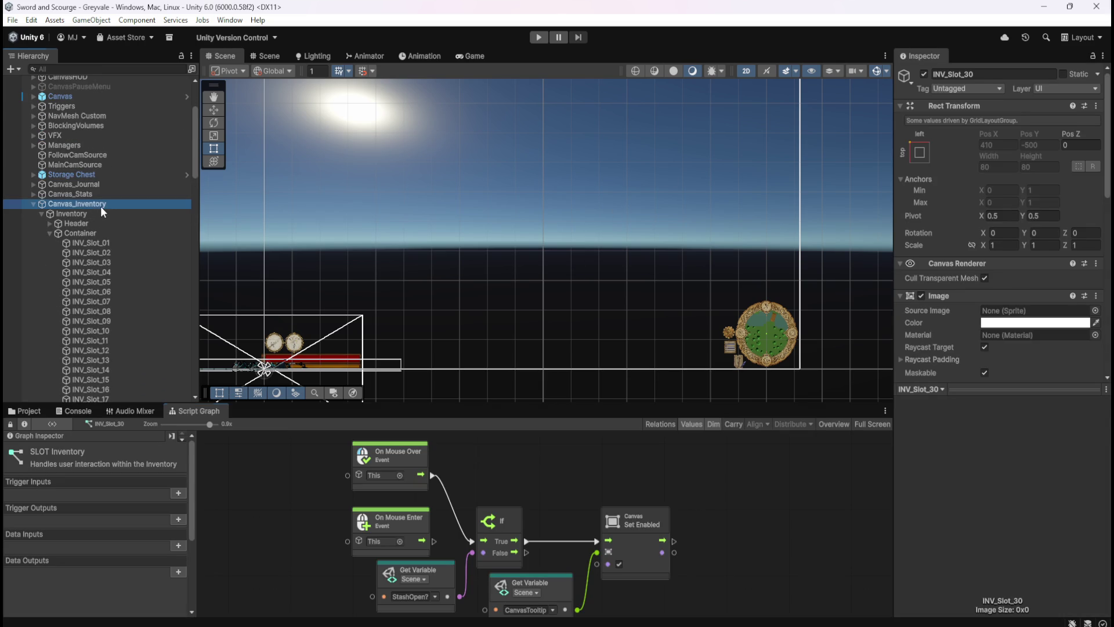
click(100, 206)
scroll(525, 339, down, 1)
scroll(558, 346, down, 2)
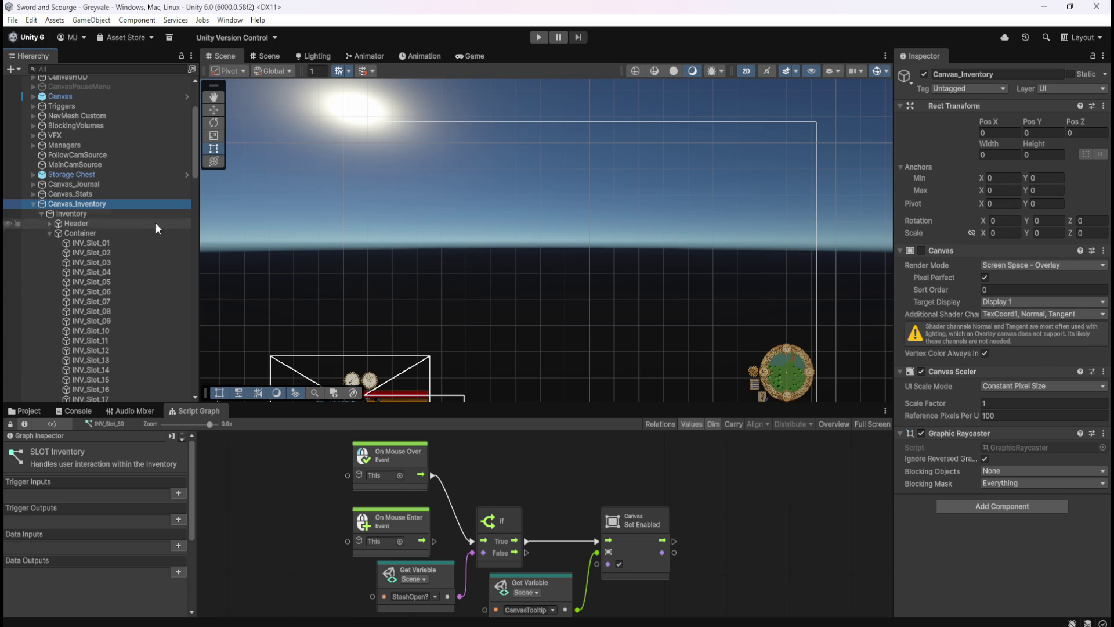
click(117, 244)
scroll(961, 326, down, 2)
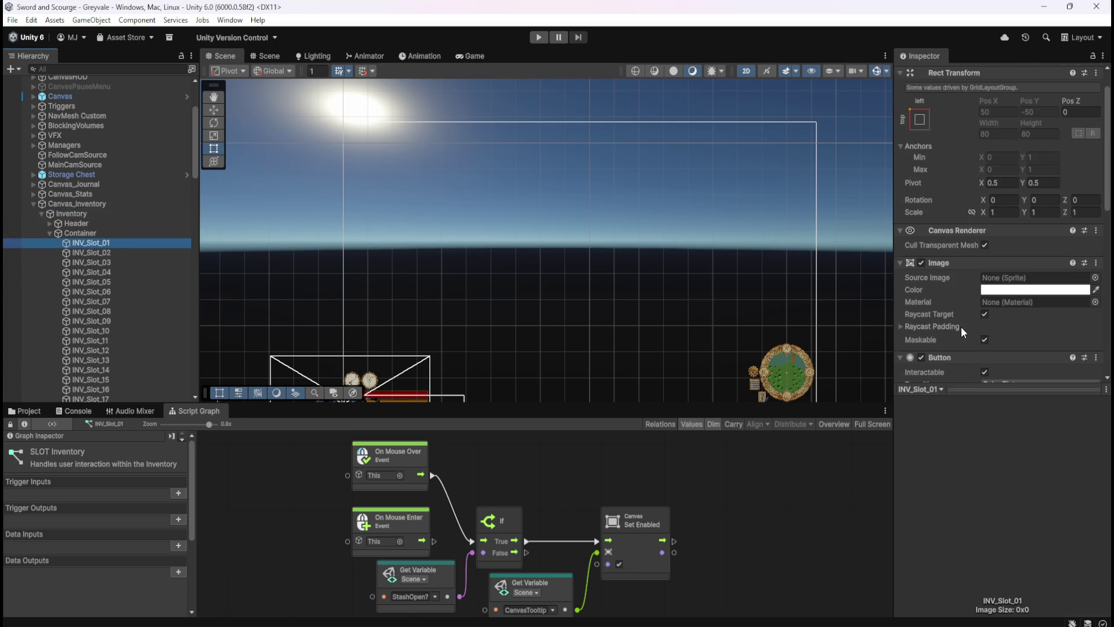
scroll(961, 326, down, 1)
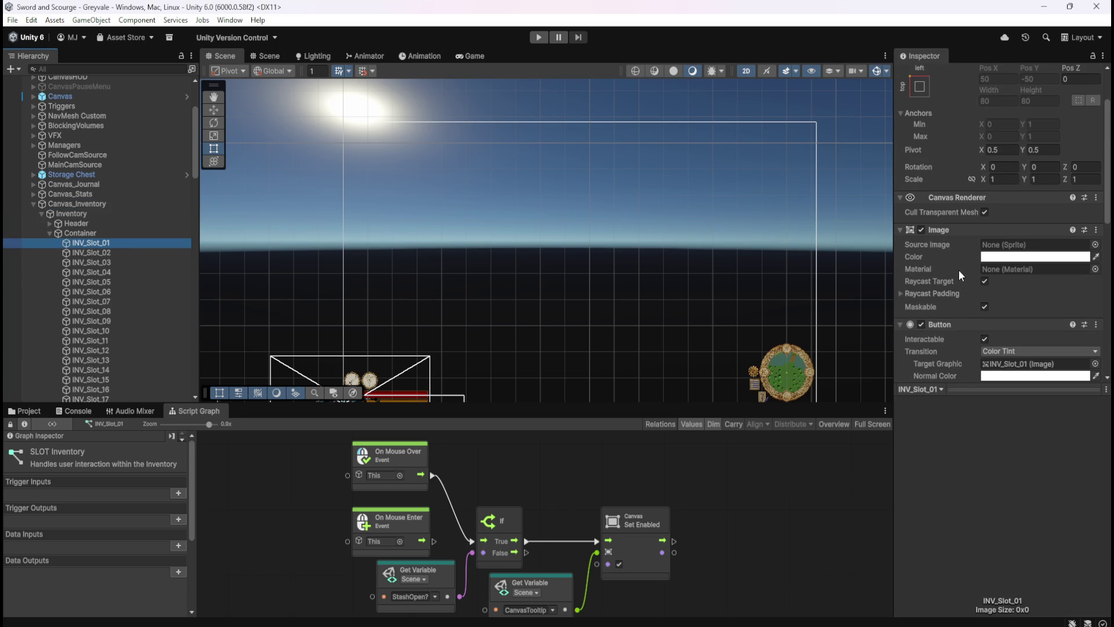
scroll(958, 269, down, 3)
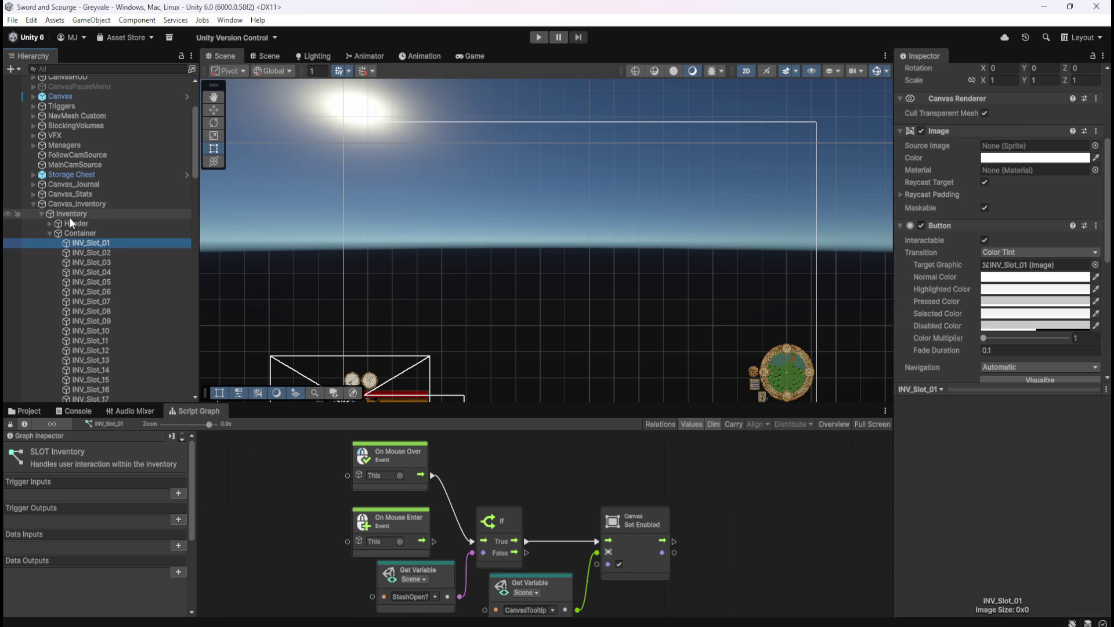
- Delete the On Mouse Over node and wire On Mouse Enter and On Mouse Exit into their If nodes
click(539, 462)
click(418, 457)
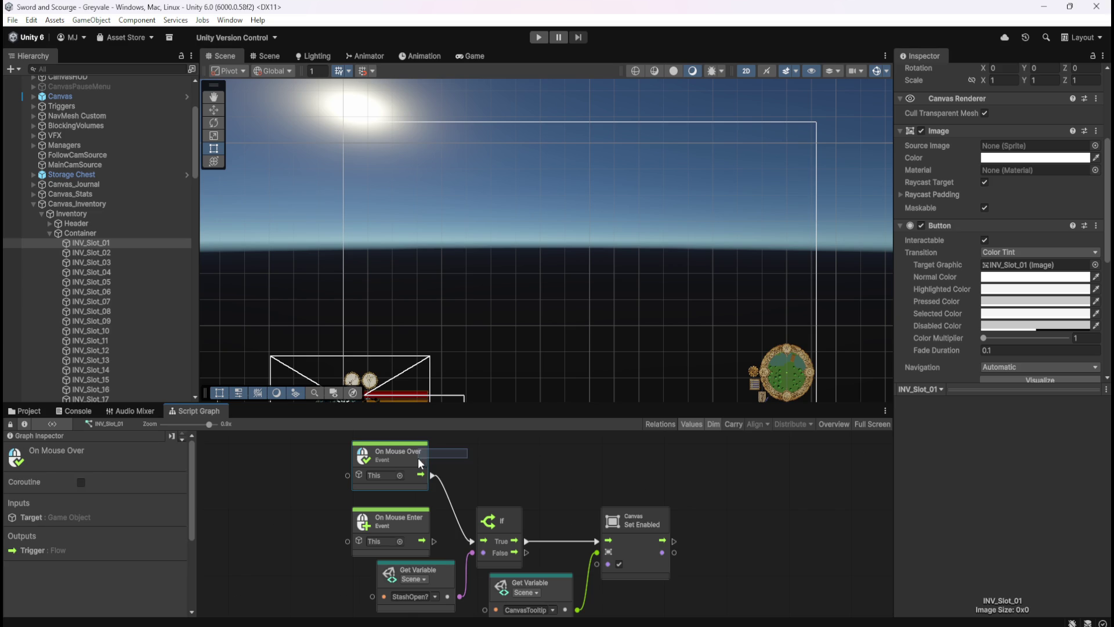
key(Delete)
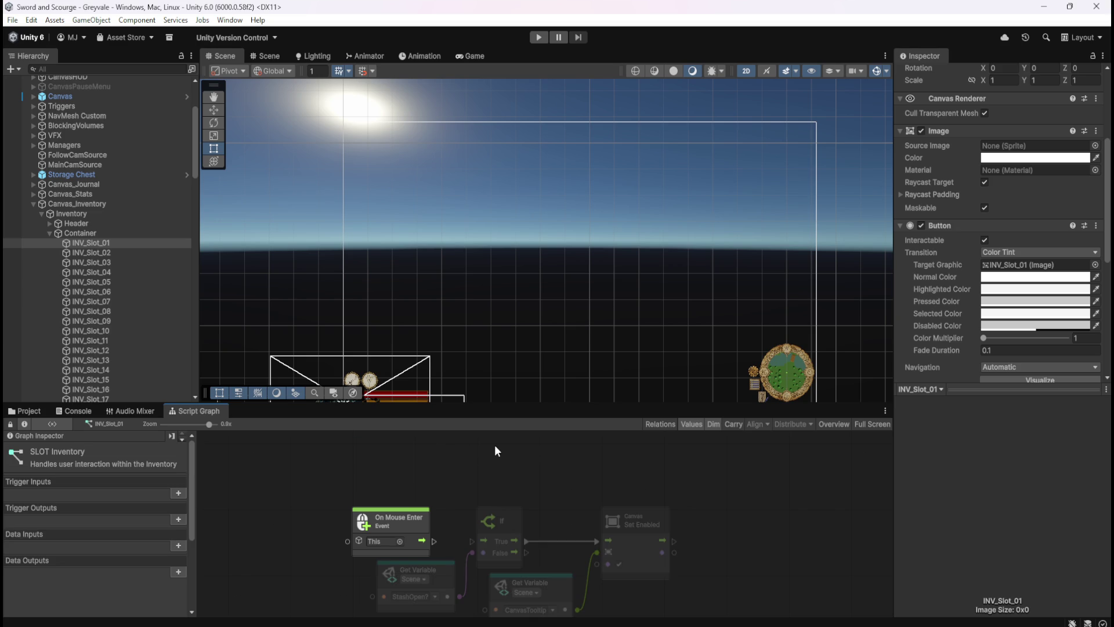
key(shift+space)
drag(538, 362, 580, 363)
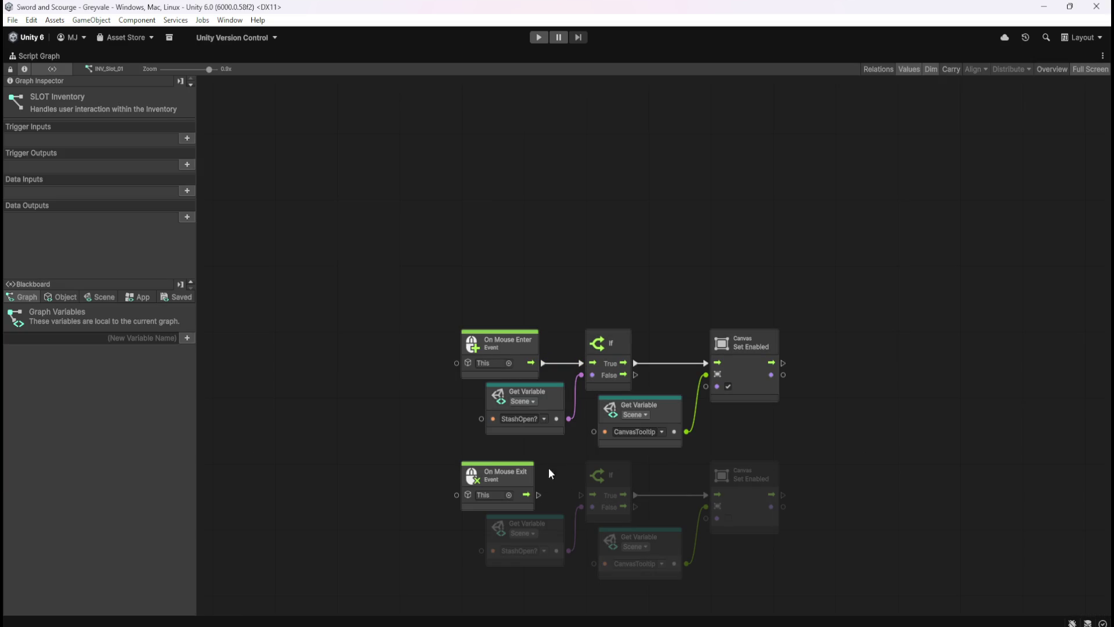
drag(538, 494, 581, 494)
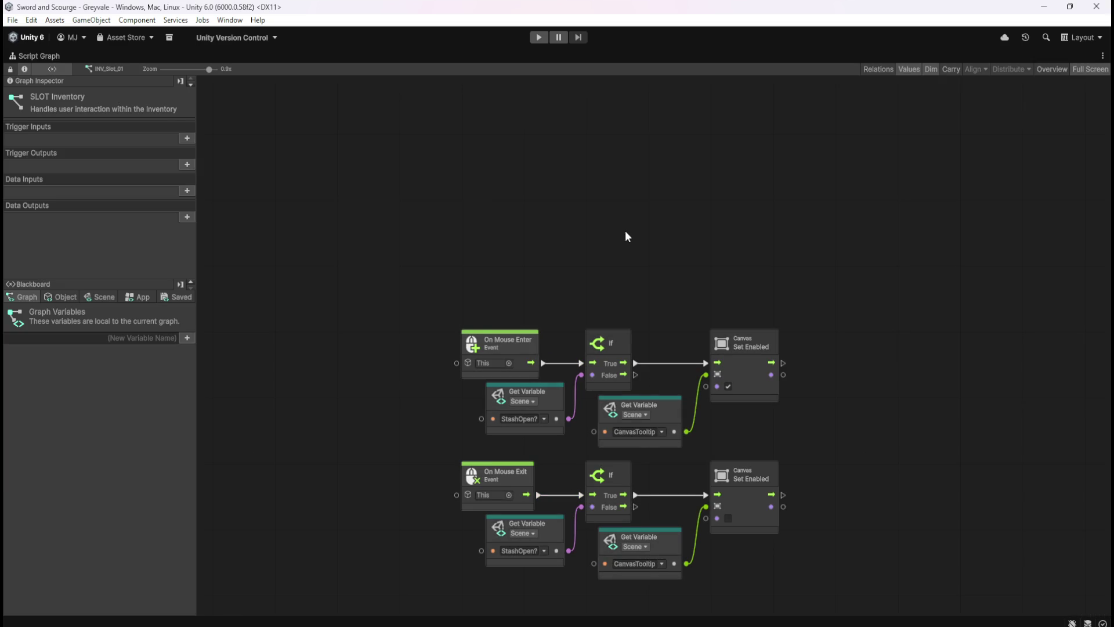
key(shift+space)
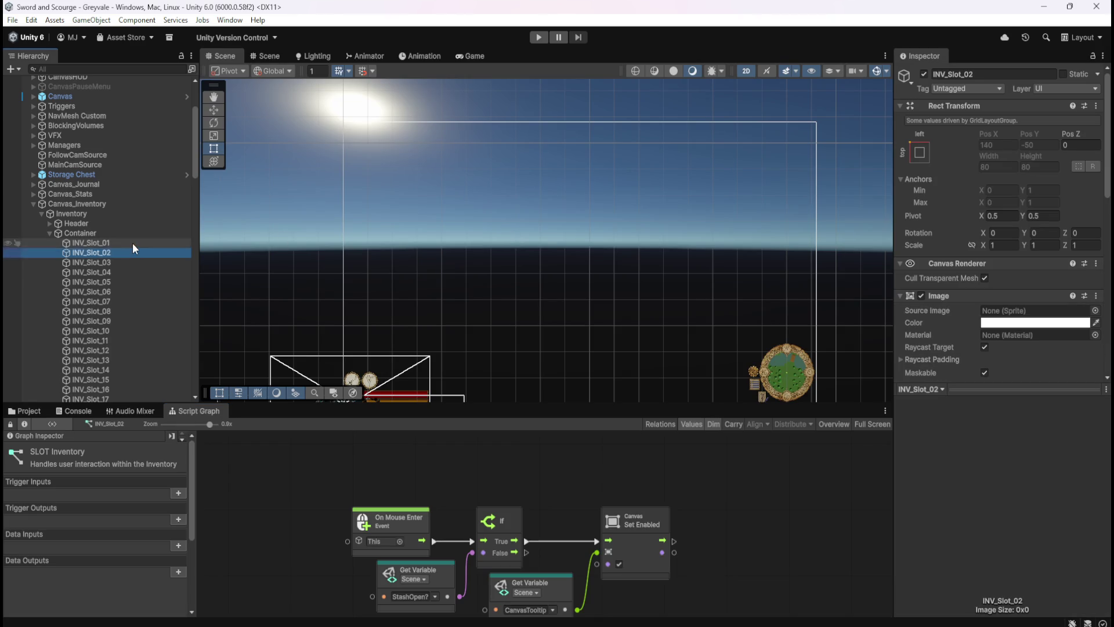
- Enable Canvas_Inventory's Canvas component so the slot grid shows in the Scene
click(133, 242)
scroll(960, 310, down, 10)
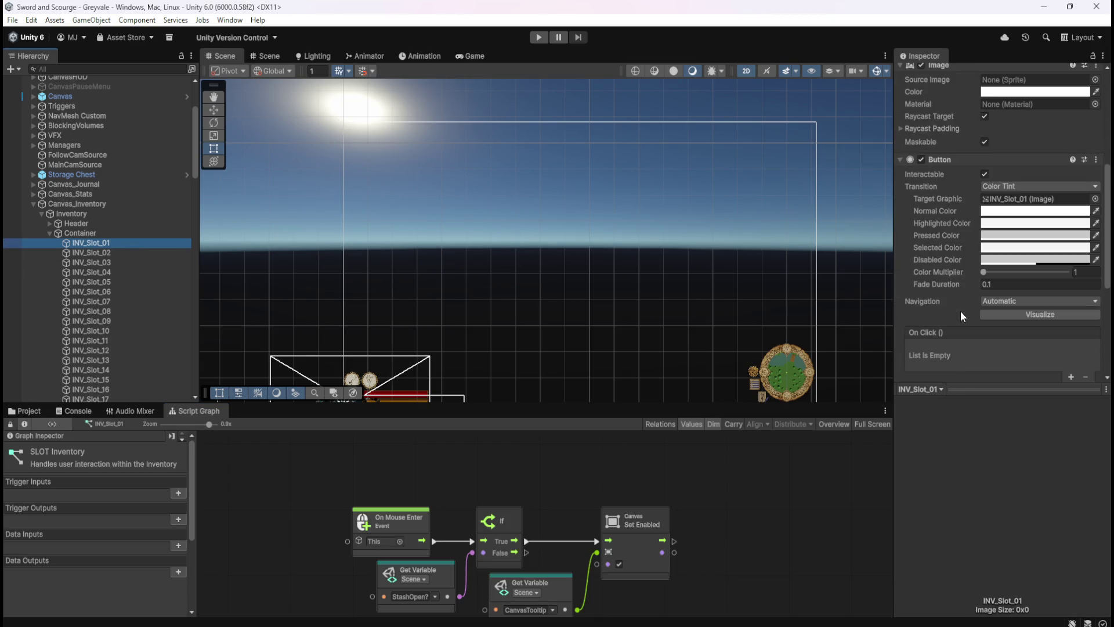
scroll(970, 322, down, 3)
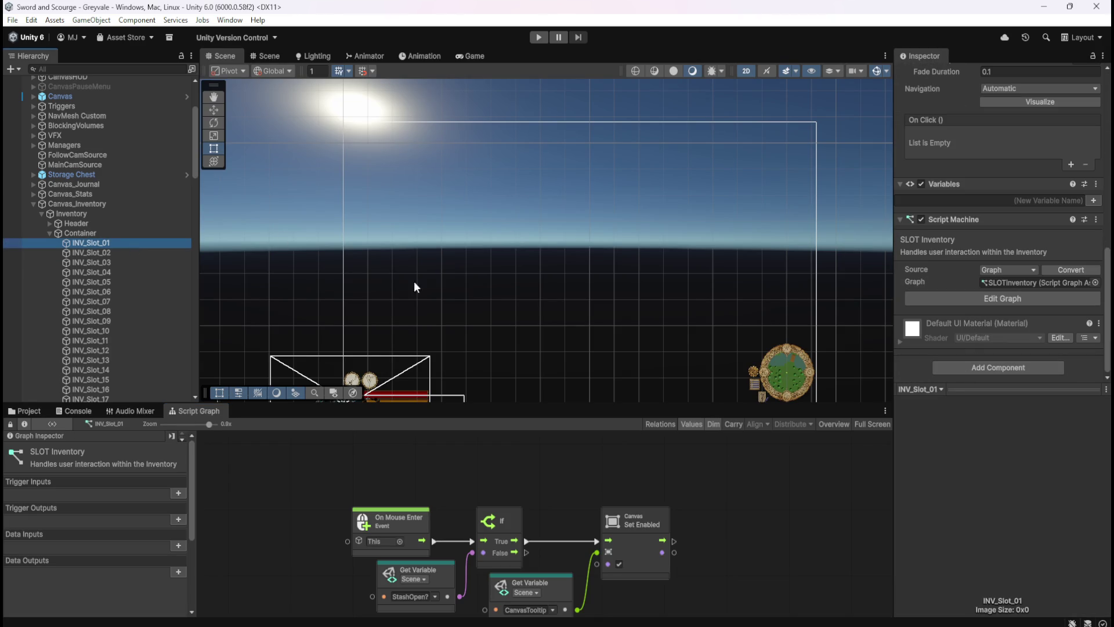
click(92, 206)
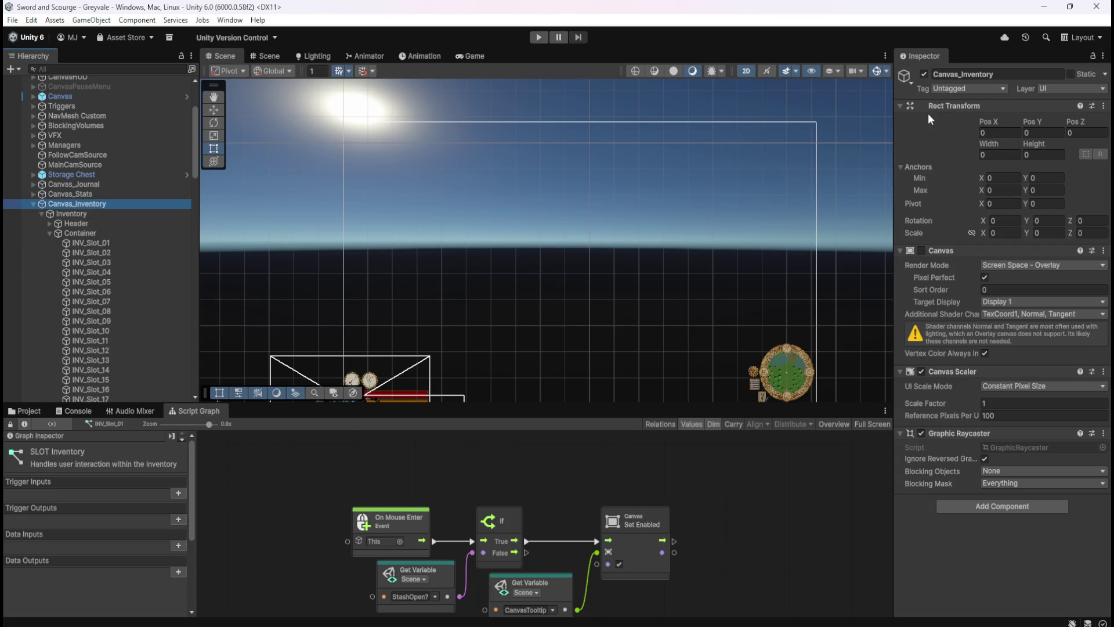
click(921, 250)
- Select INV_Slot_01 and bring up the Add Component menu in the Inspector
click(92, 246)
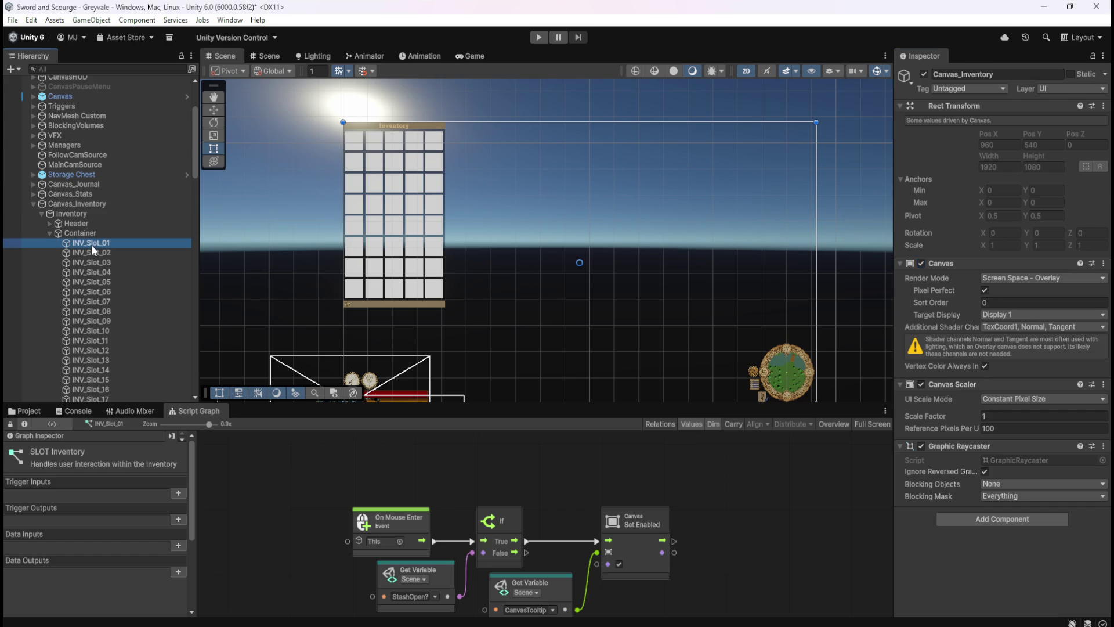
scroll(981, 361, down, 3)
scroll(987, 359, down, 7)
click(1000, 367)
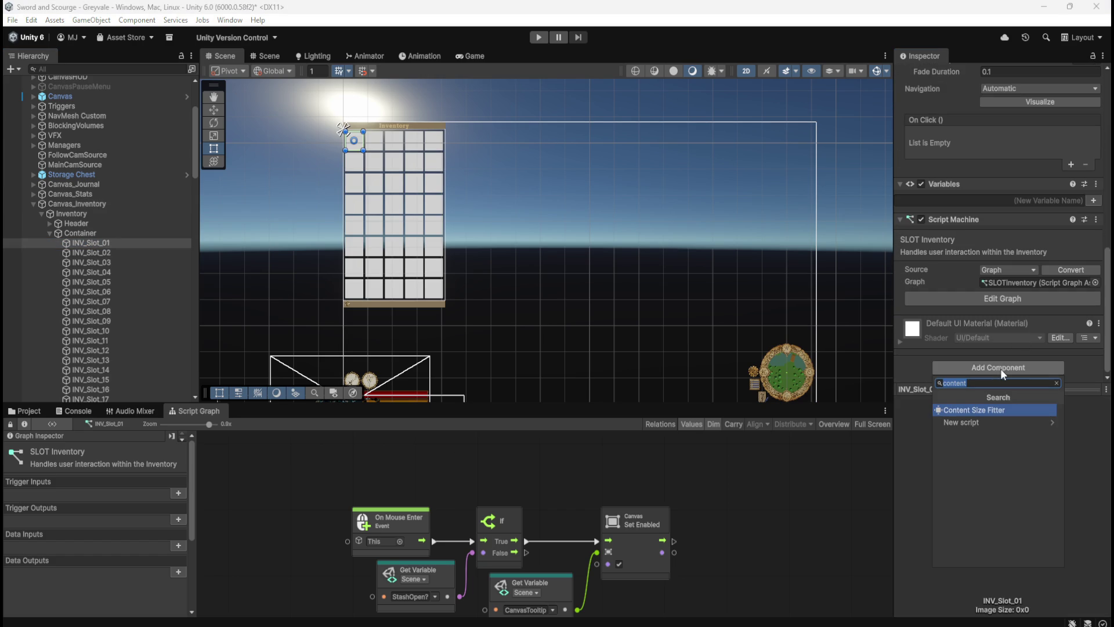
- Search components for 'collider' and add a Box Collider 2D to INV_Slot_01
text(trigg)
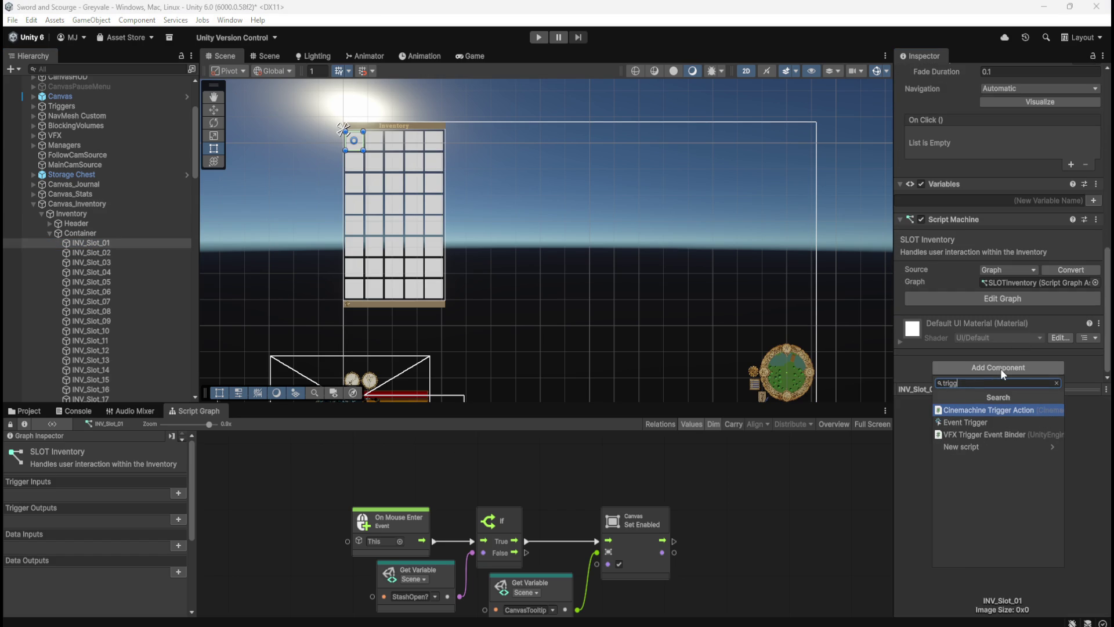
key(Down)
key(BackSpace)
key(BackSpace)
key(BackSpace)
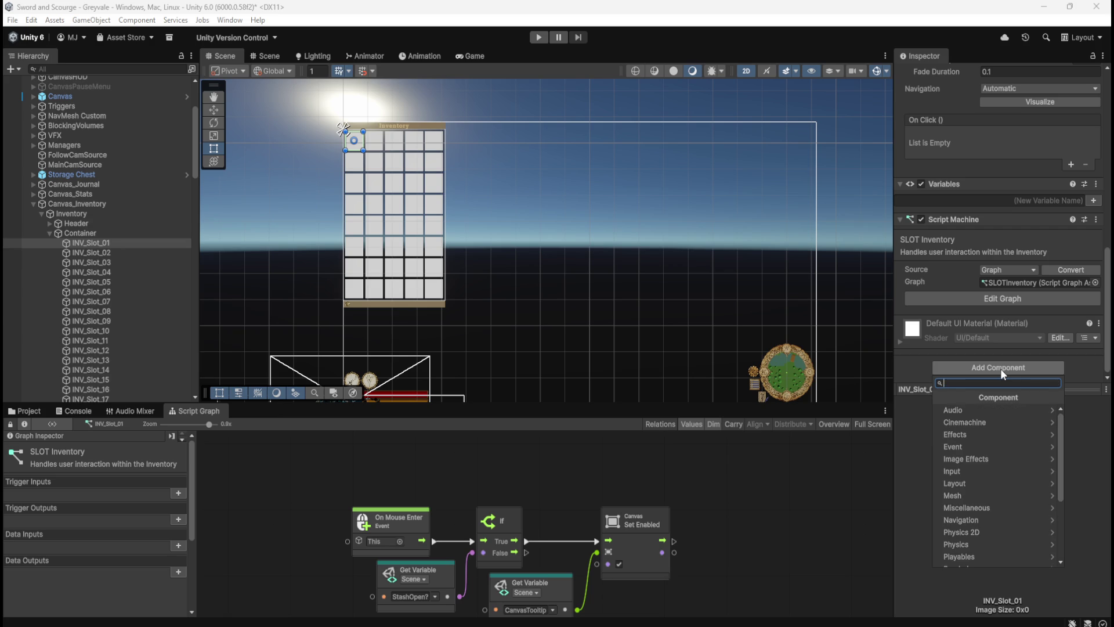
text(on)
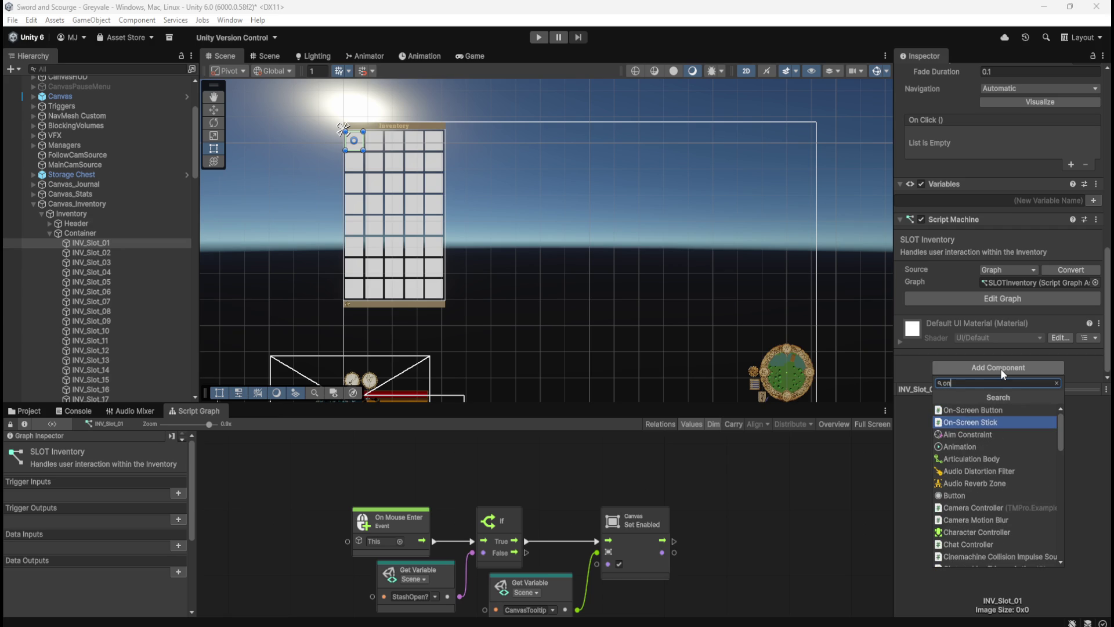
key(BackSpace)
key(BackSpace)
text(co)
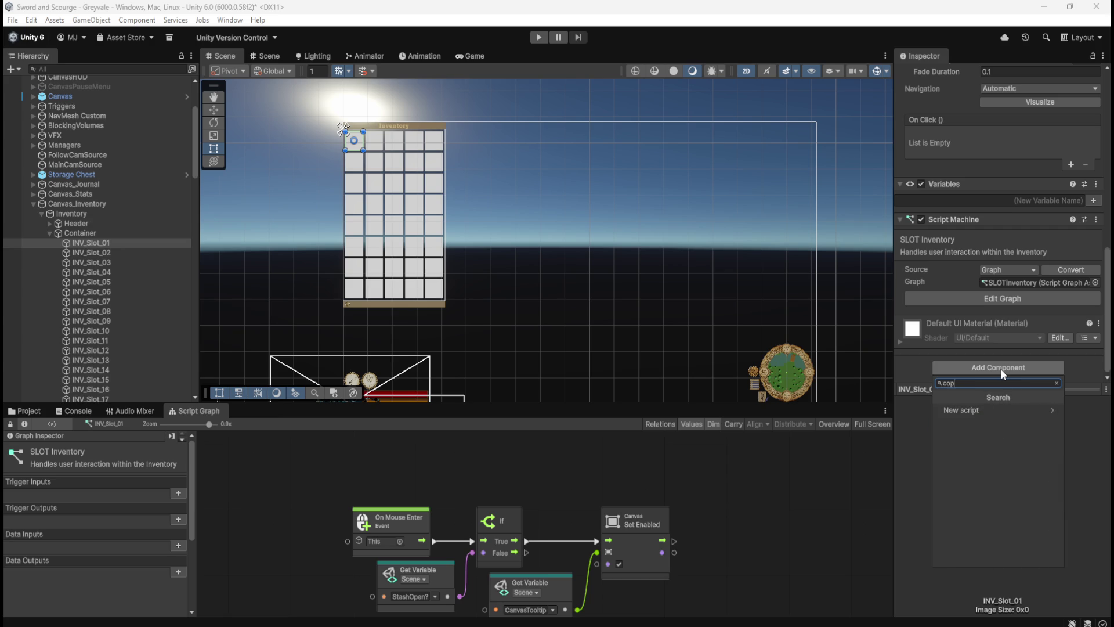
text(llider)
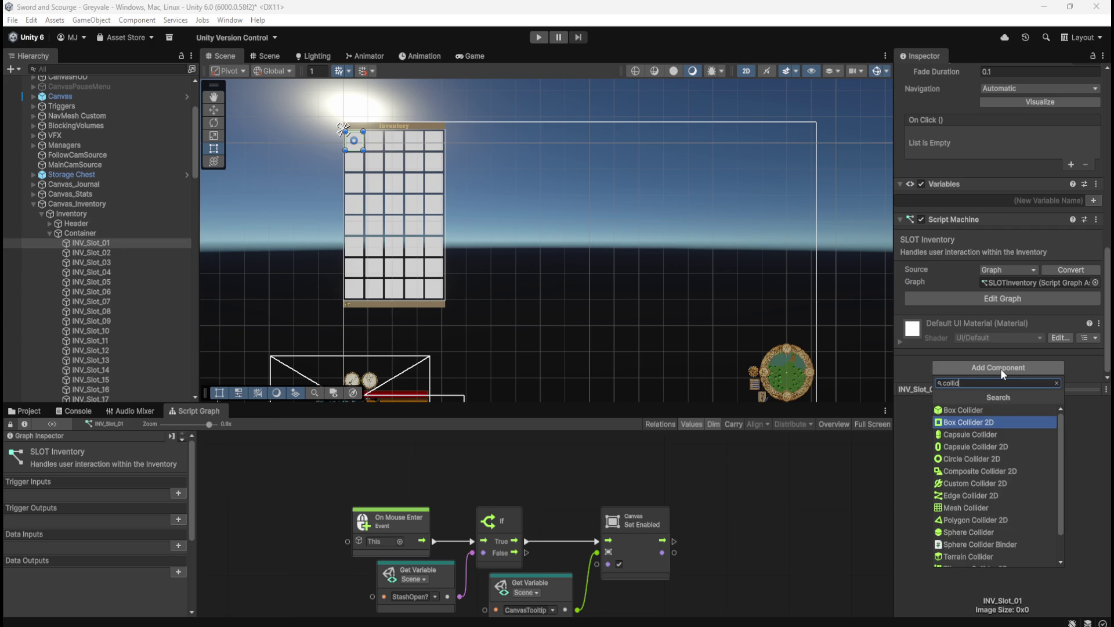
scroll(980, 444, down, 2)
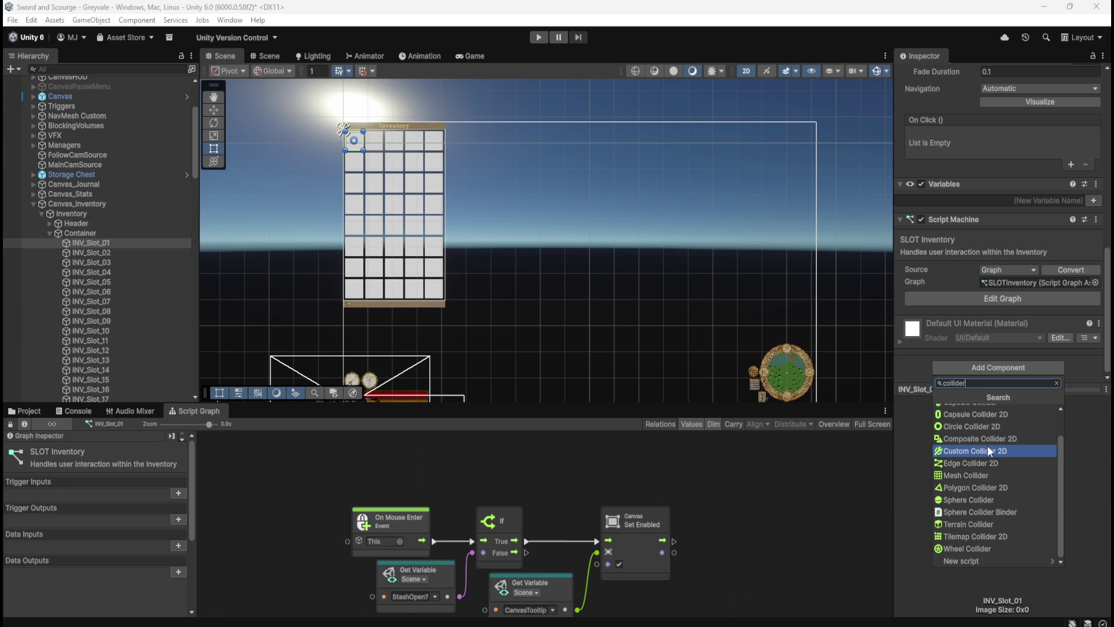
scroll(1005, 467, up, 3)
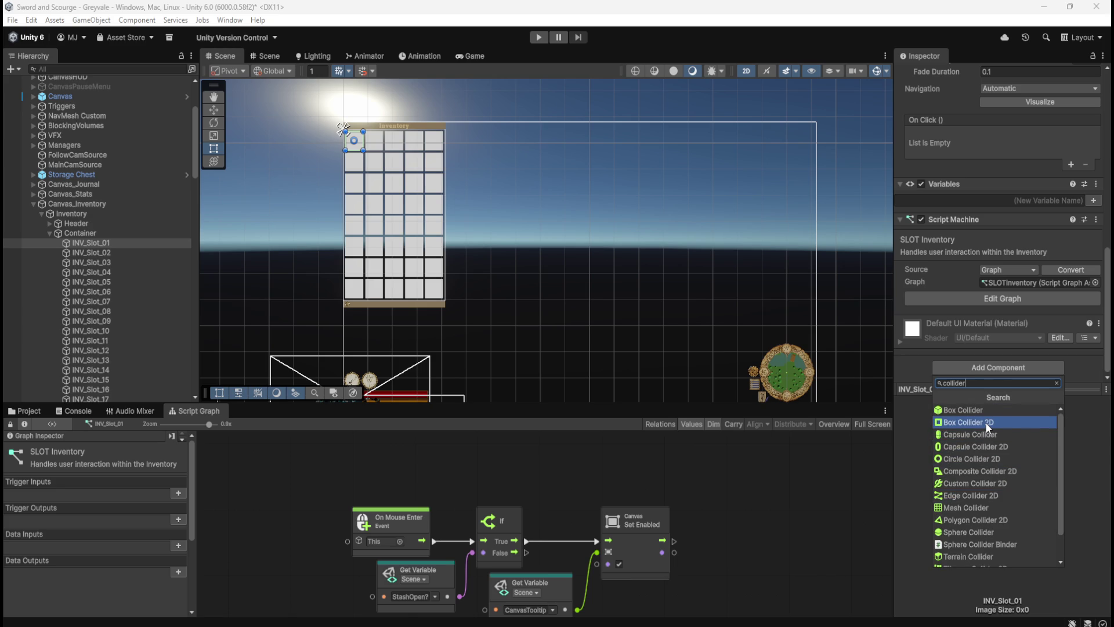
scroll(985, 422, down, 2)
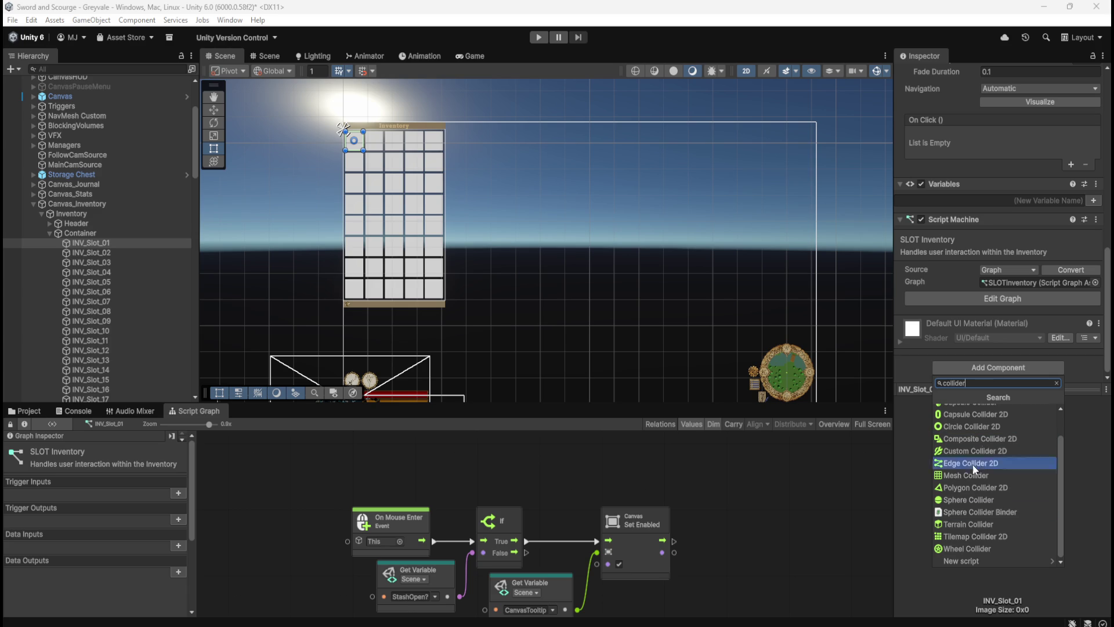
scroll(973, 514, up, 2)
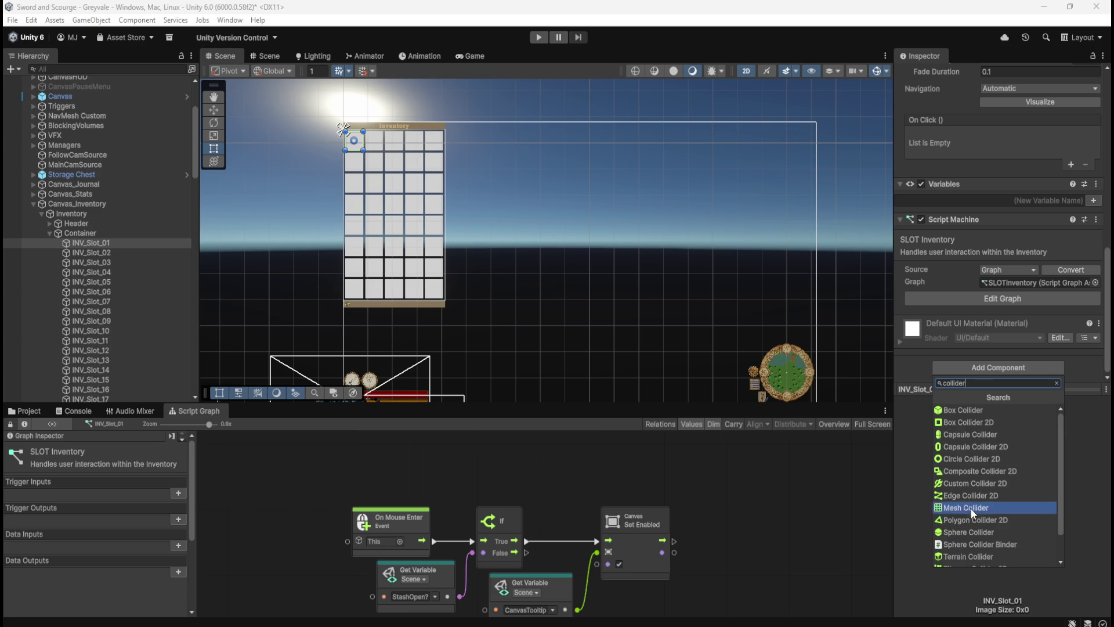
click(987, 423)
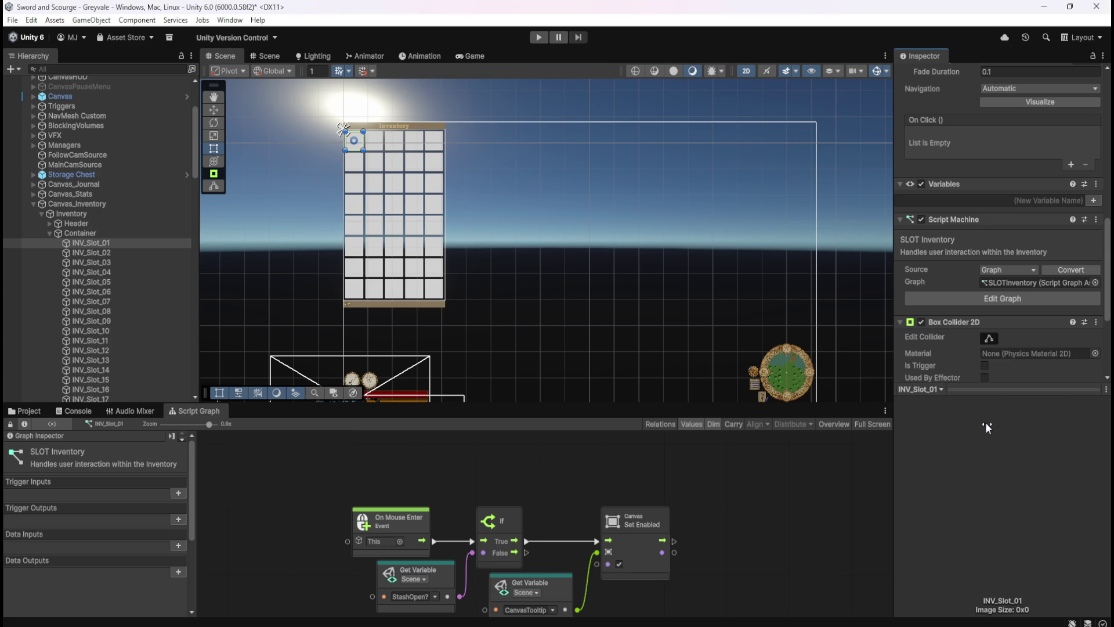
- Tick Is Trigger on the slot's new Box Collider 2D
click(122, 246)
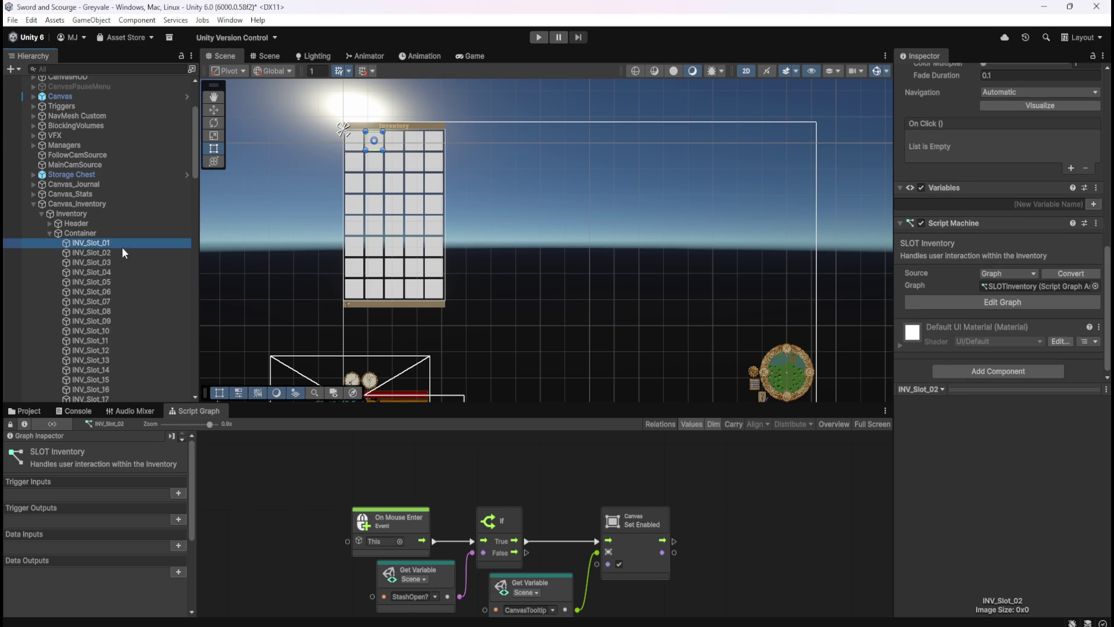
scroll(968, 360, down, 3)
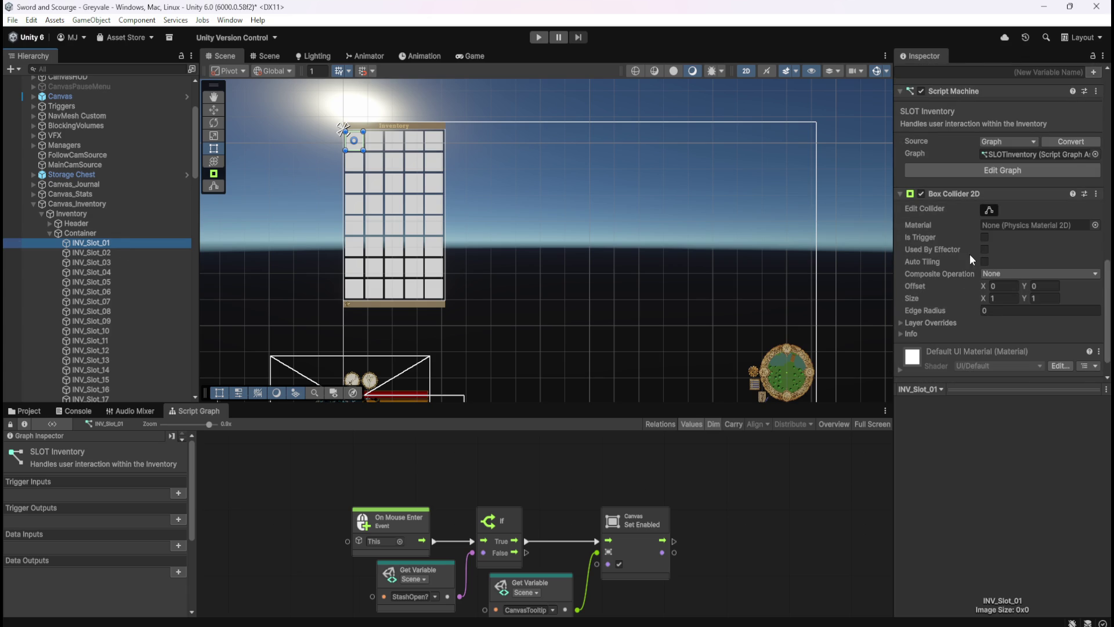
click(984, 238)
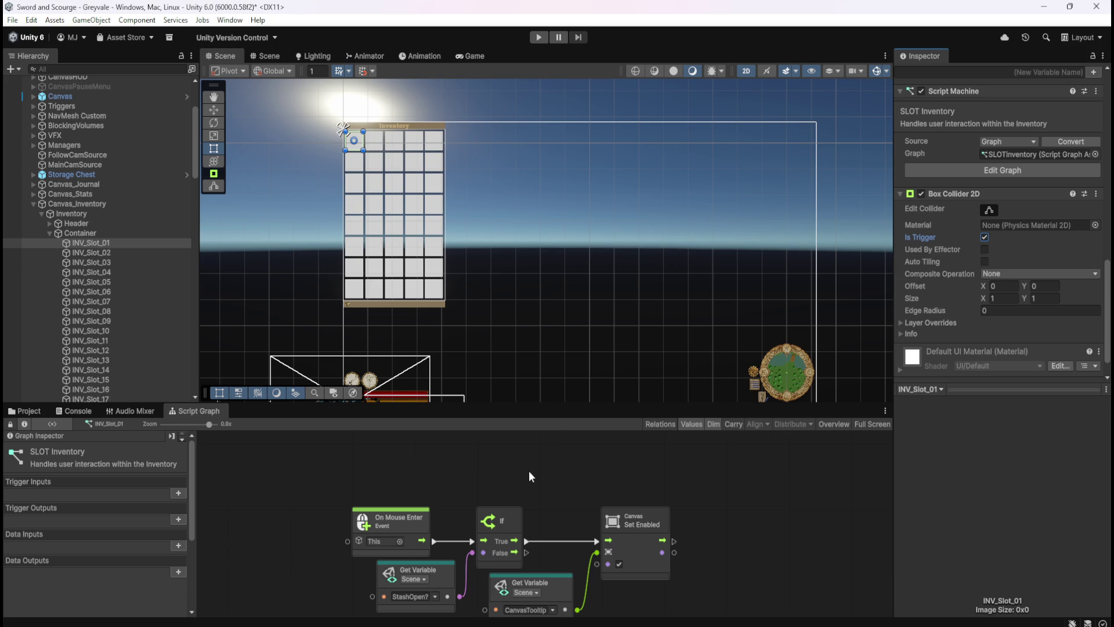
mouse_move(531, 464)
mouse_down()
mouse_move(572, 438)
mouse_move(579, 407)
mouse_move(549, 562)
mouse_move(566, 536)
mouse_move(565, 468)
mouse_up()
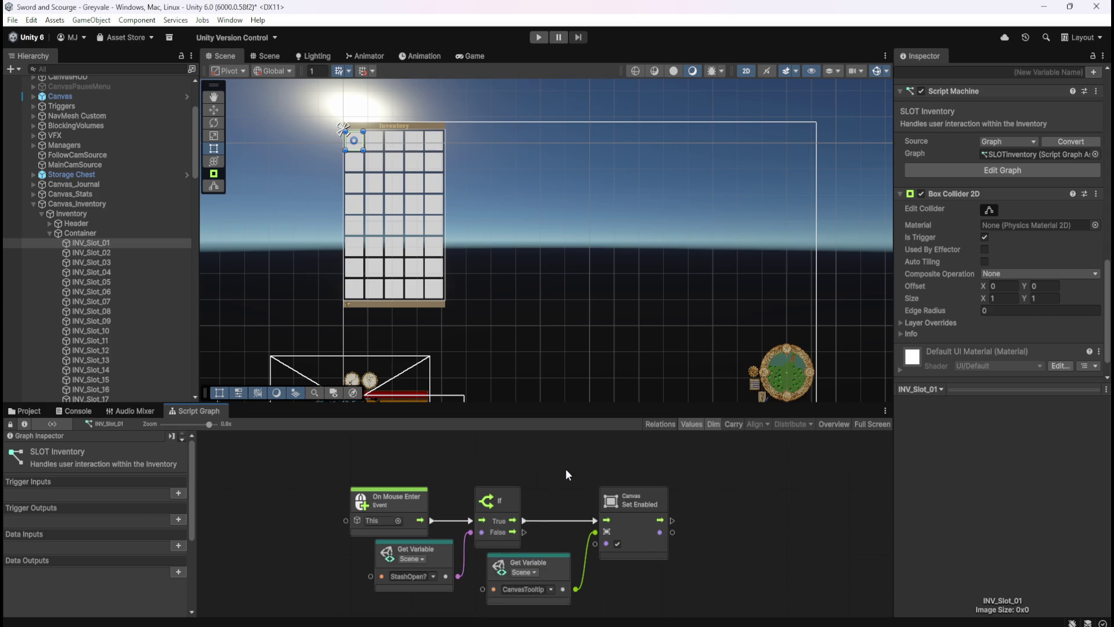
- Switch Canvas_Inventory's Canvas component off to hide the panel, then enter play mode
key(shift+space)
key(shift+space)
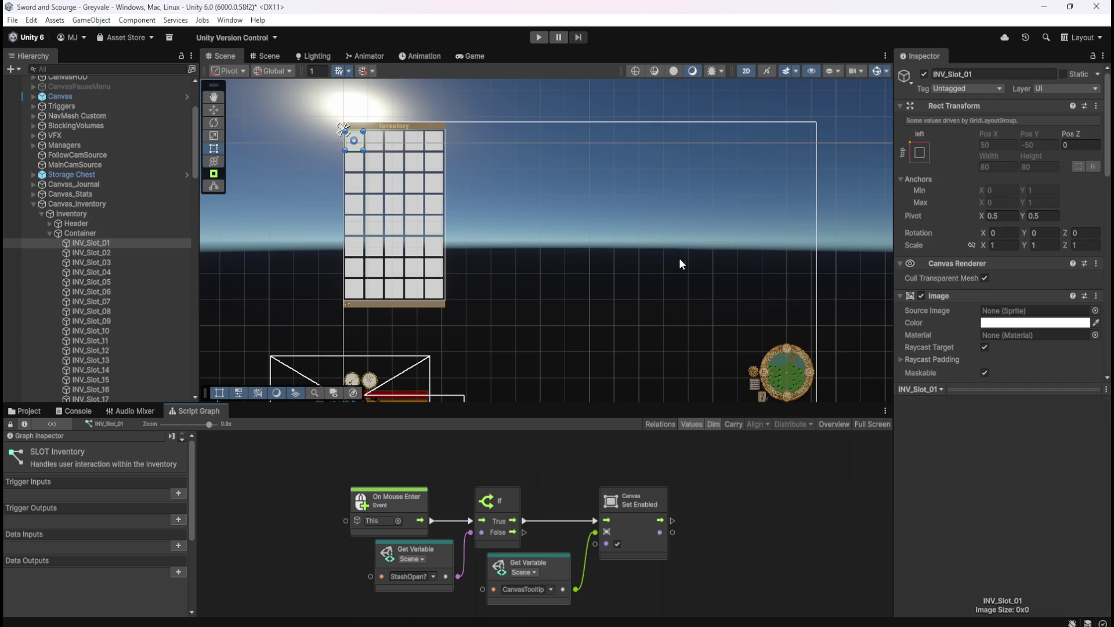
click(113, 204)
click(921, 263)
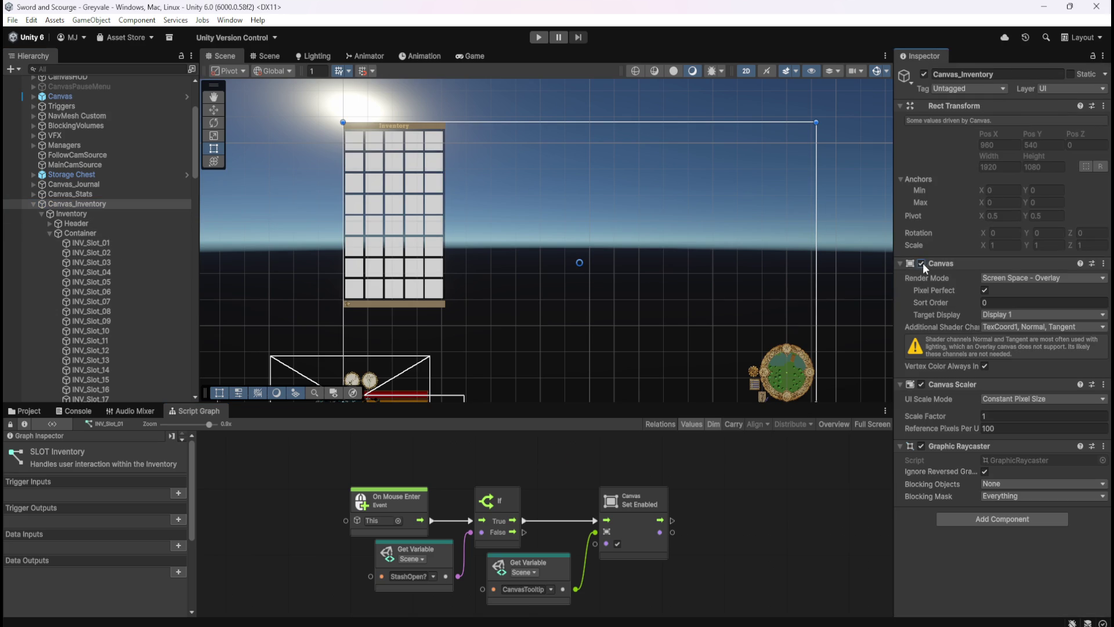
click(538, 37)
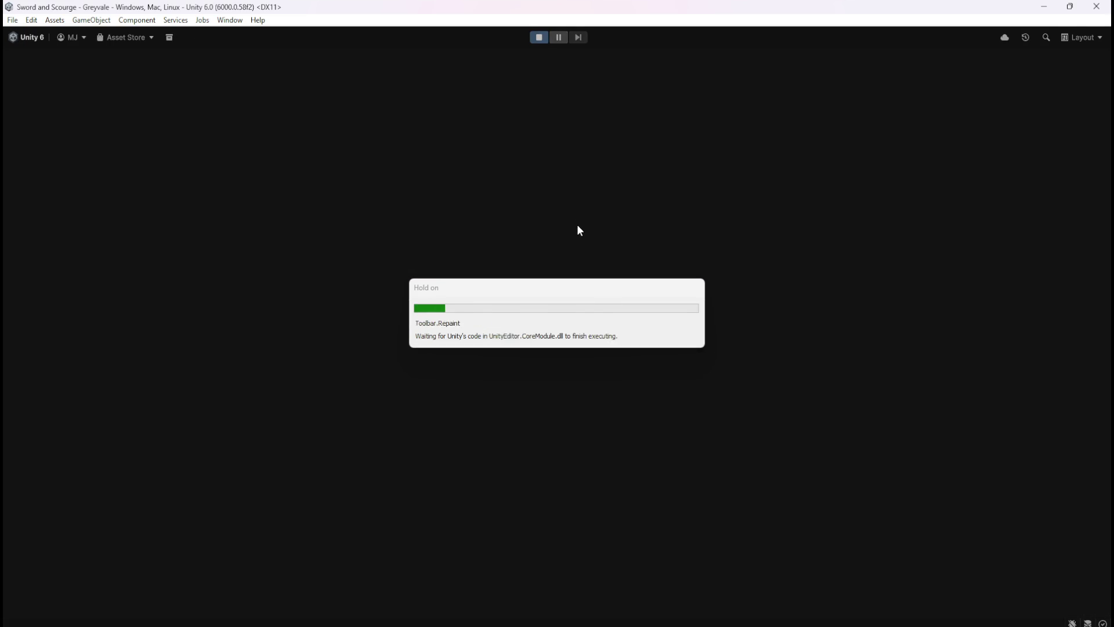
- Run the character through the village into the graveyard and kill the skeleton with the sword
key(w)
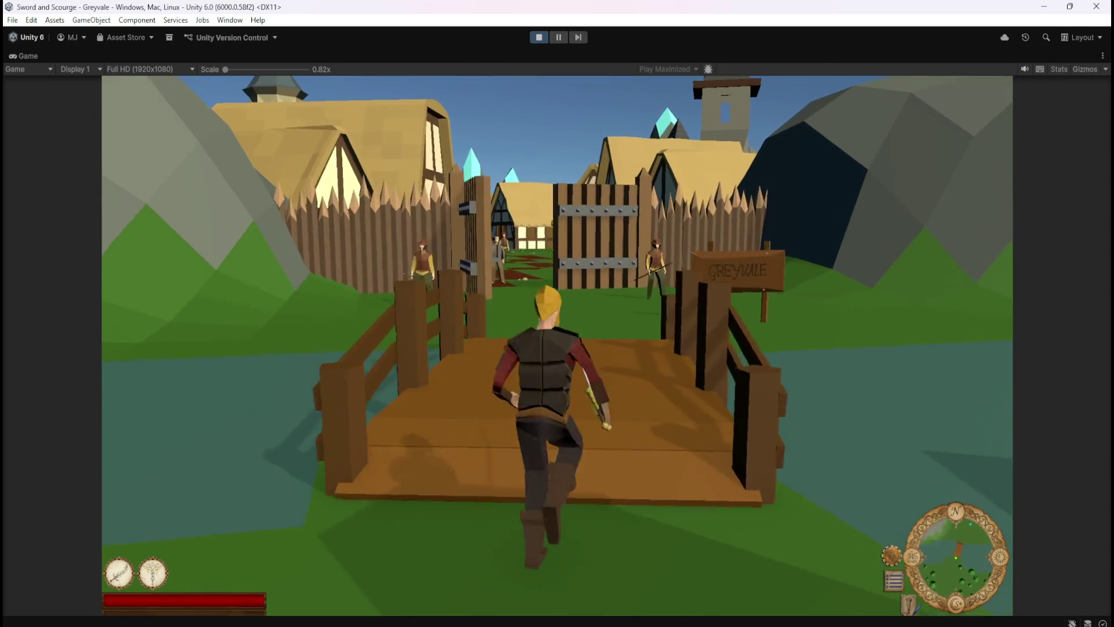
key(w)
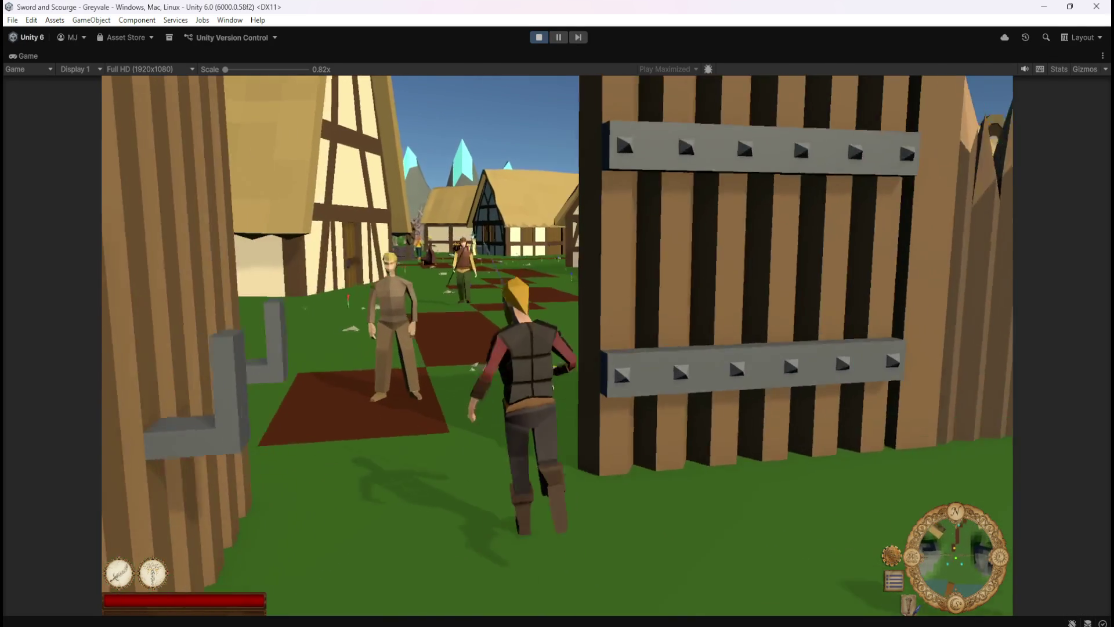
key(w)
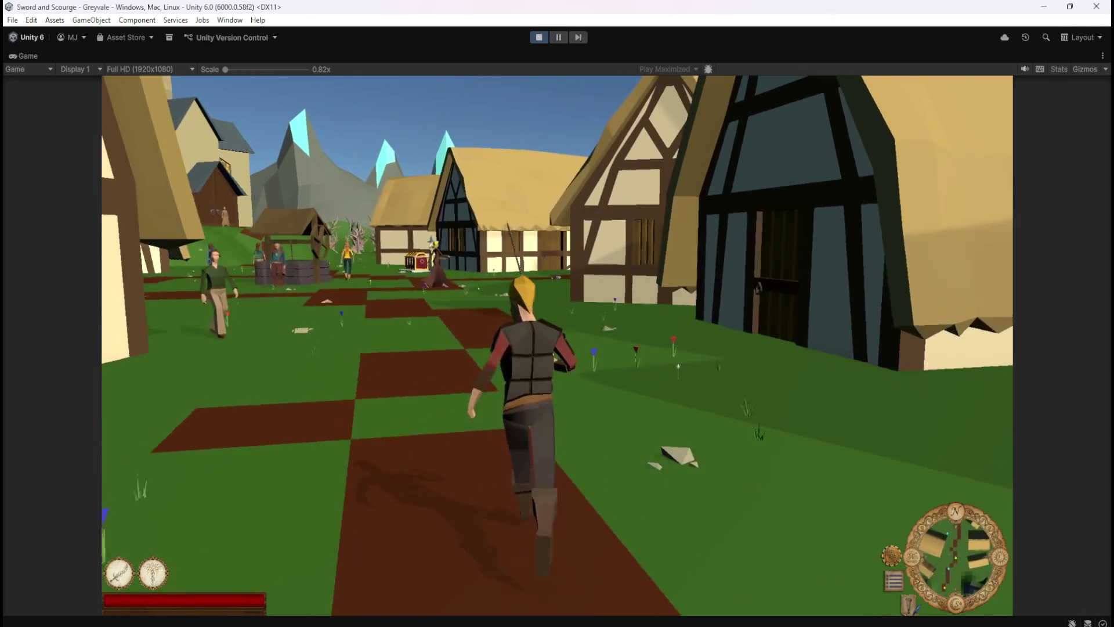
key(w)
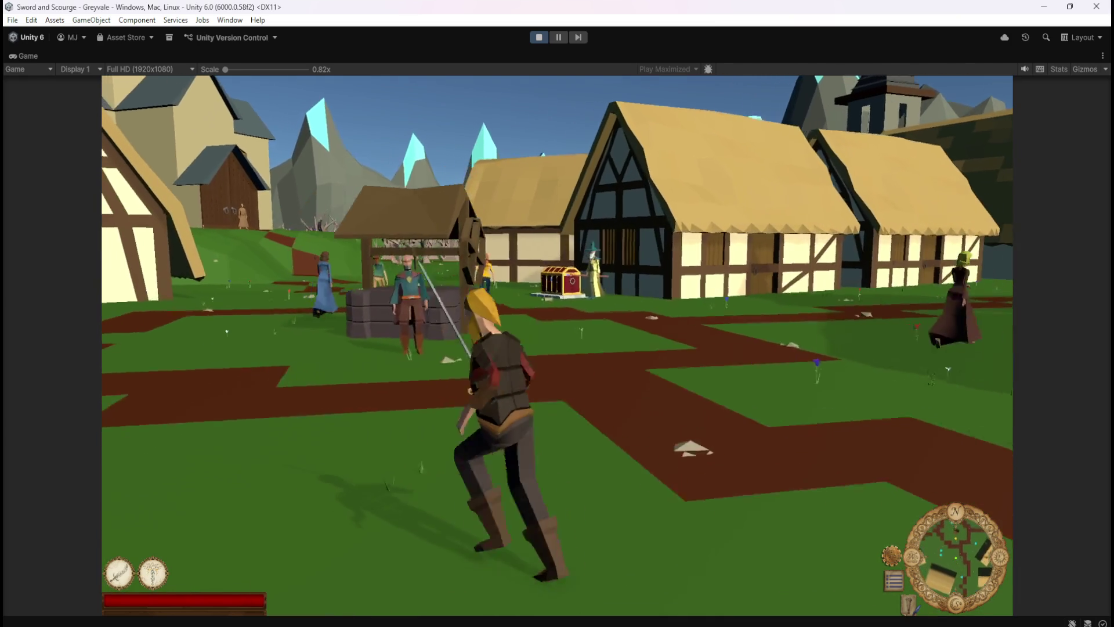
key(w)
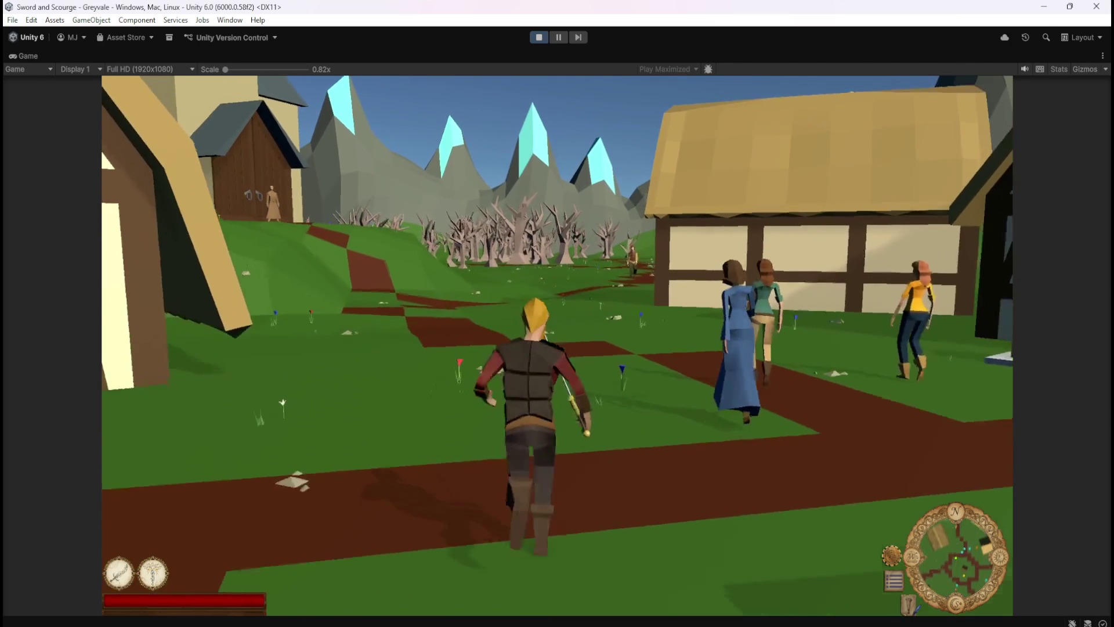
key(w)
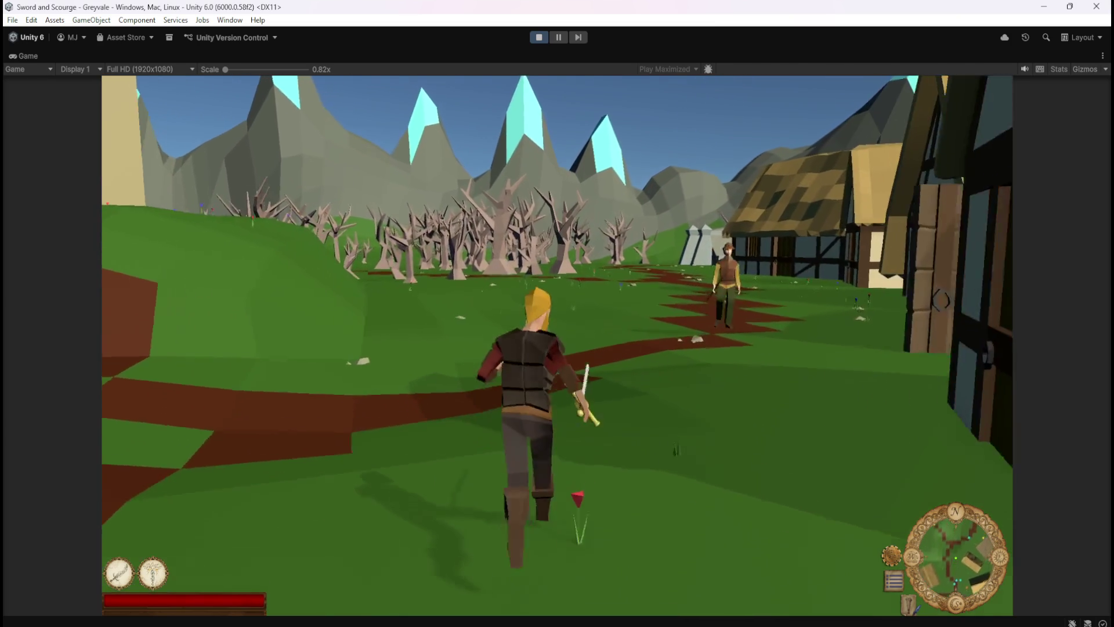
key(w)
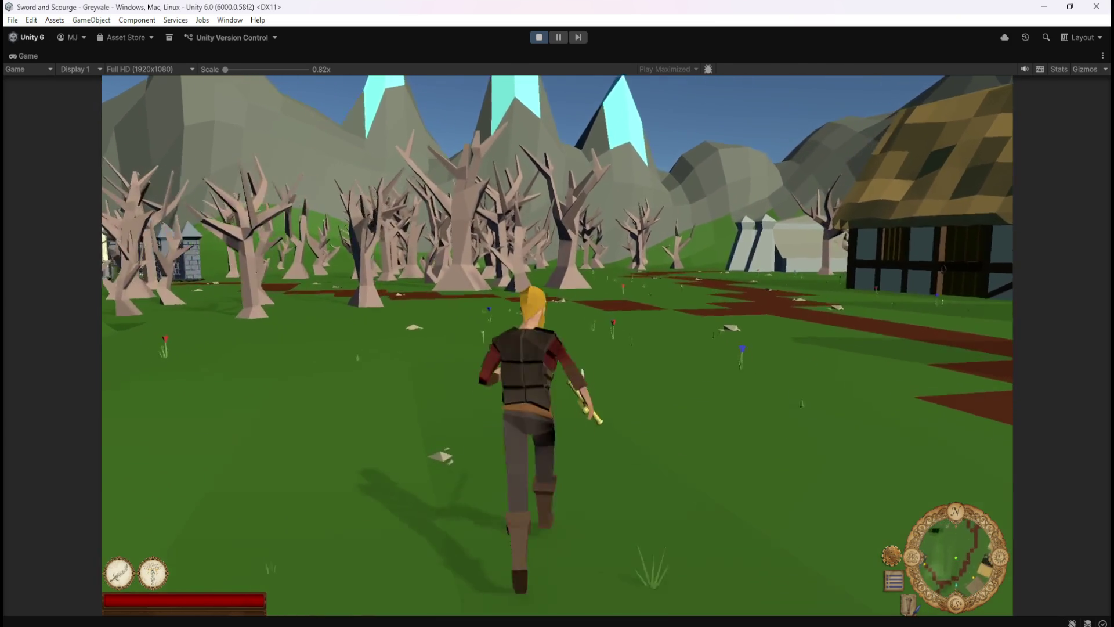
key(w)
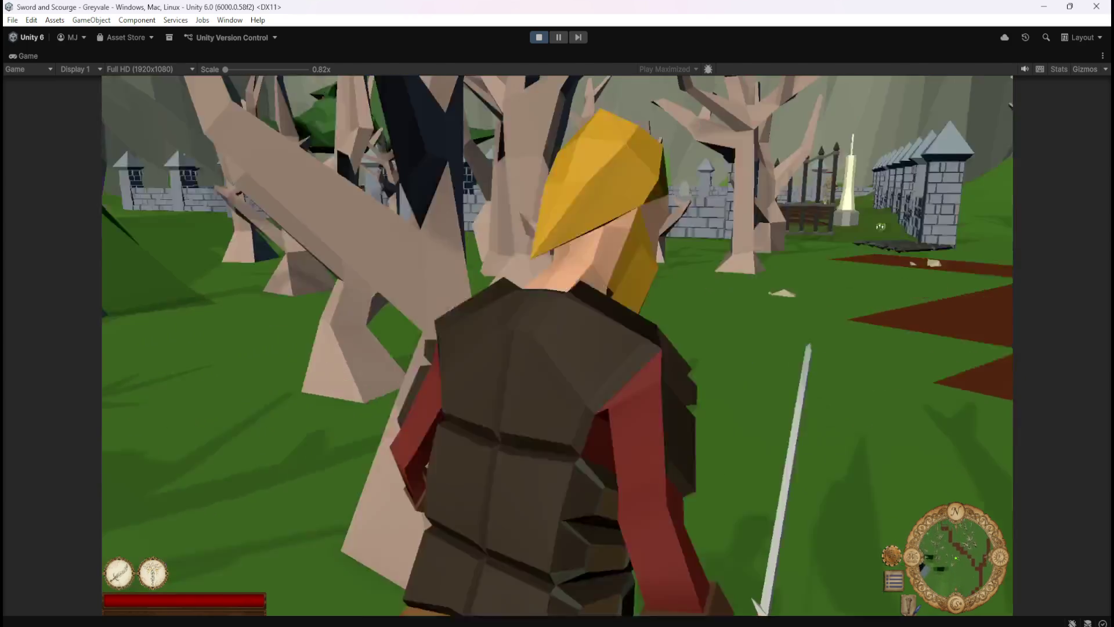
key(w)
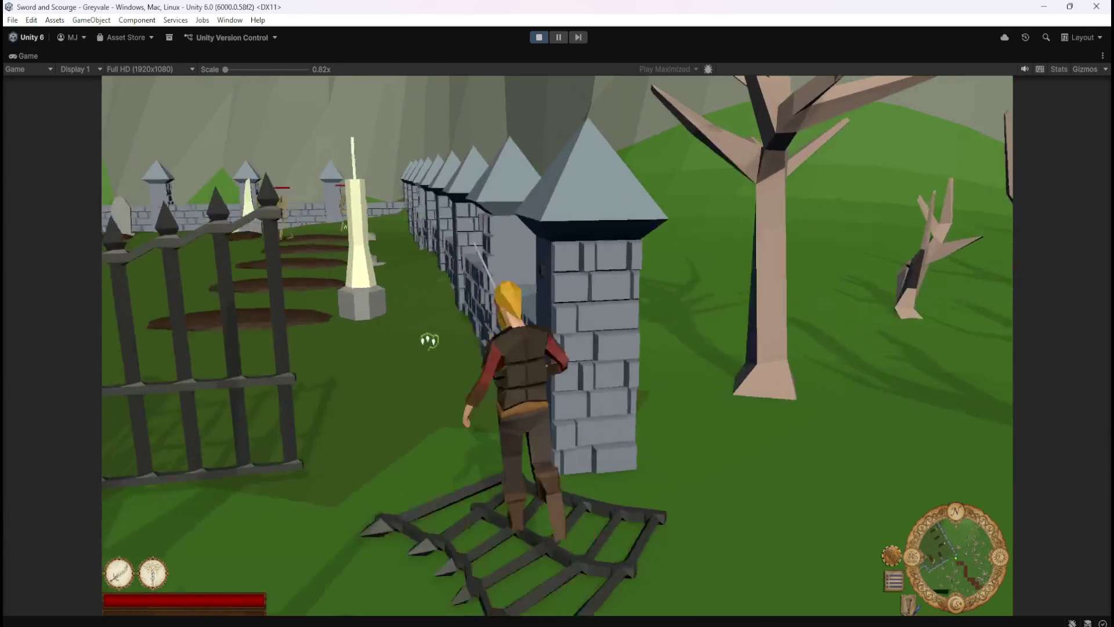
key(w)
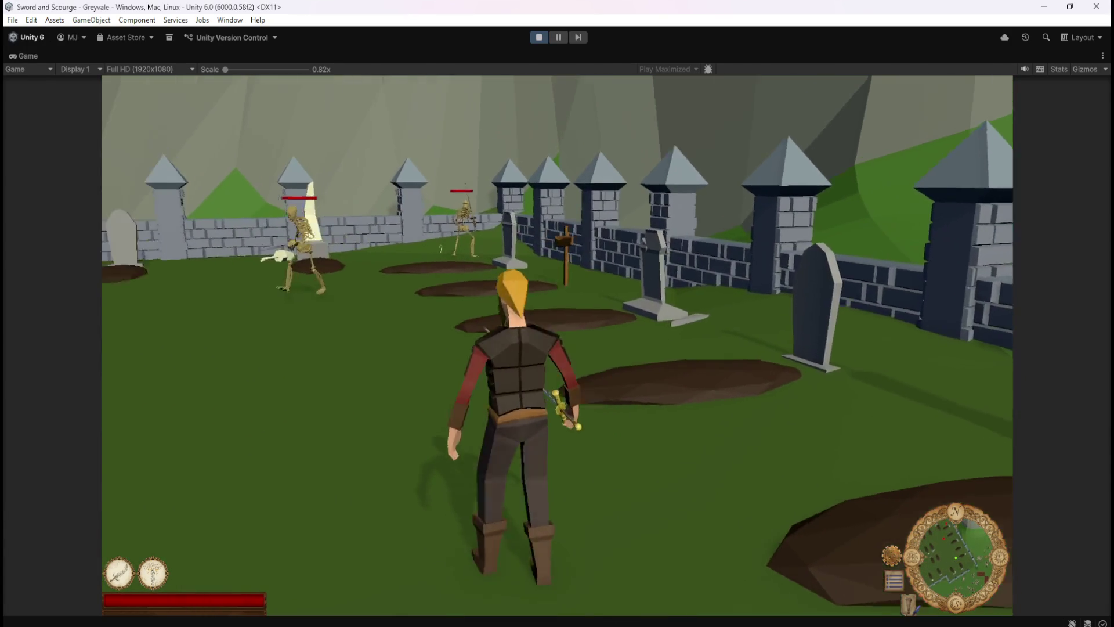
key(w)
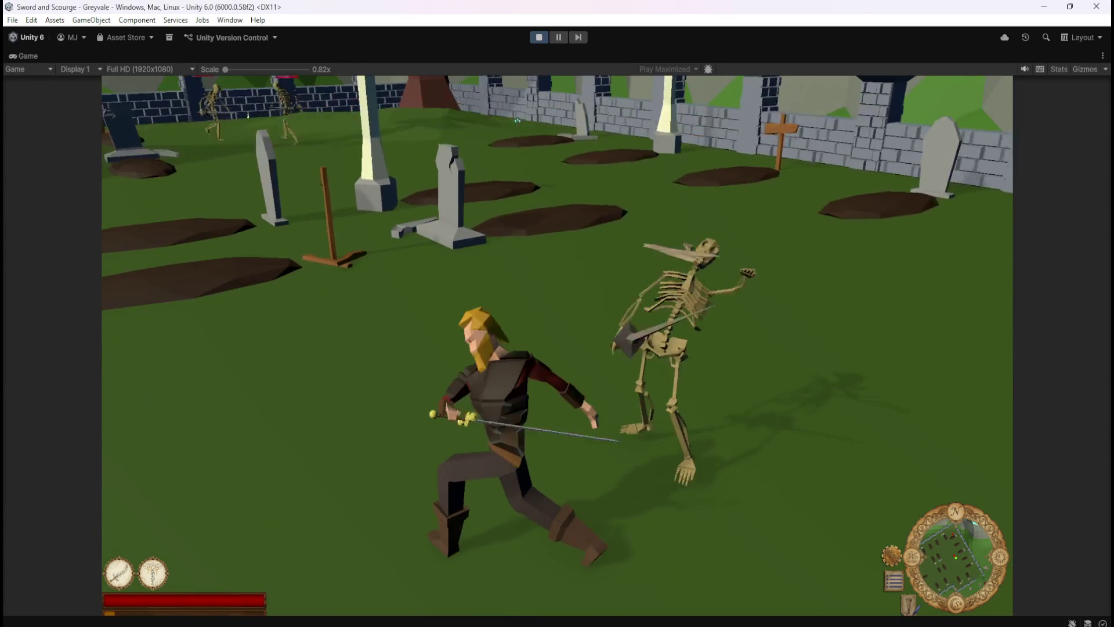
key(w)
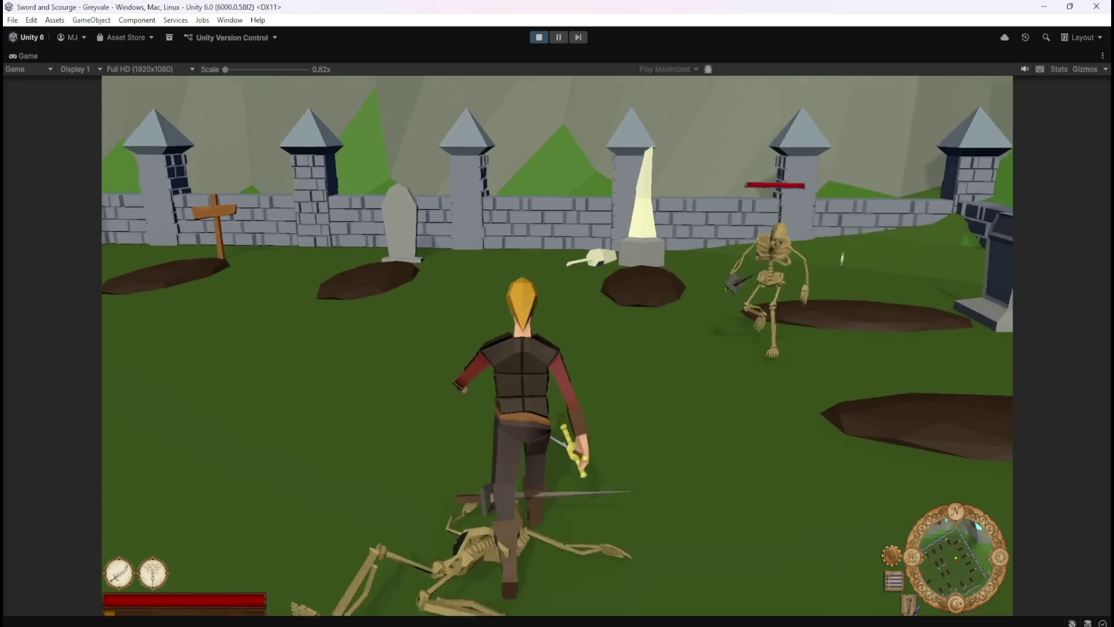
key(w)
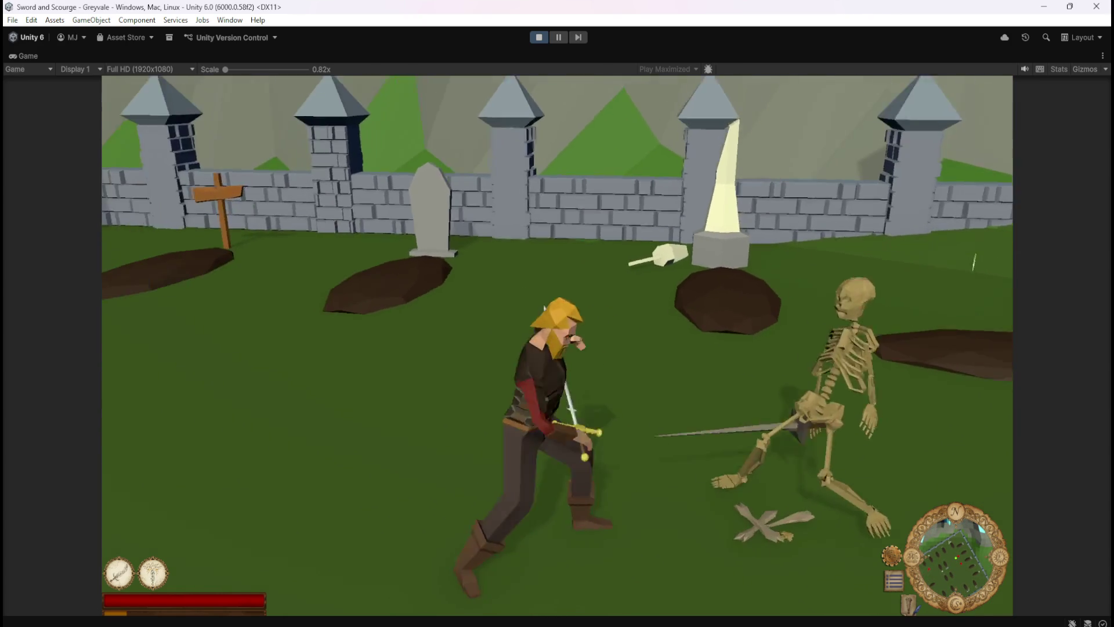
key(w)
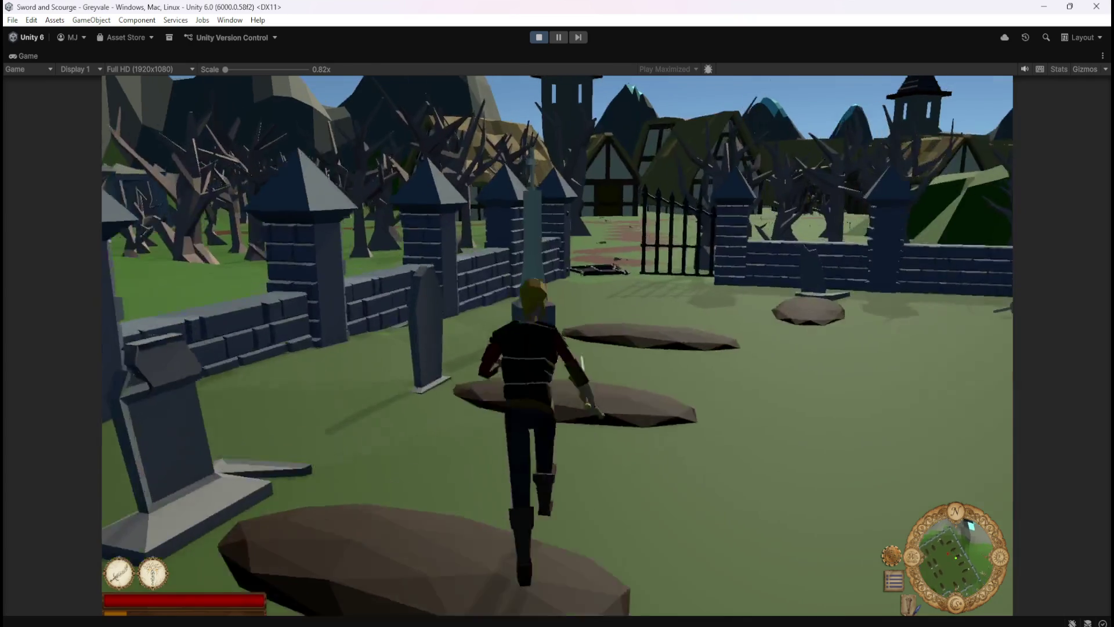
- Return to the chest, move a sword into the Stash and back, then stop play mode
key(i)
key(i)
key(w)
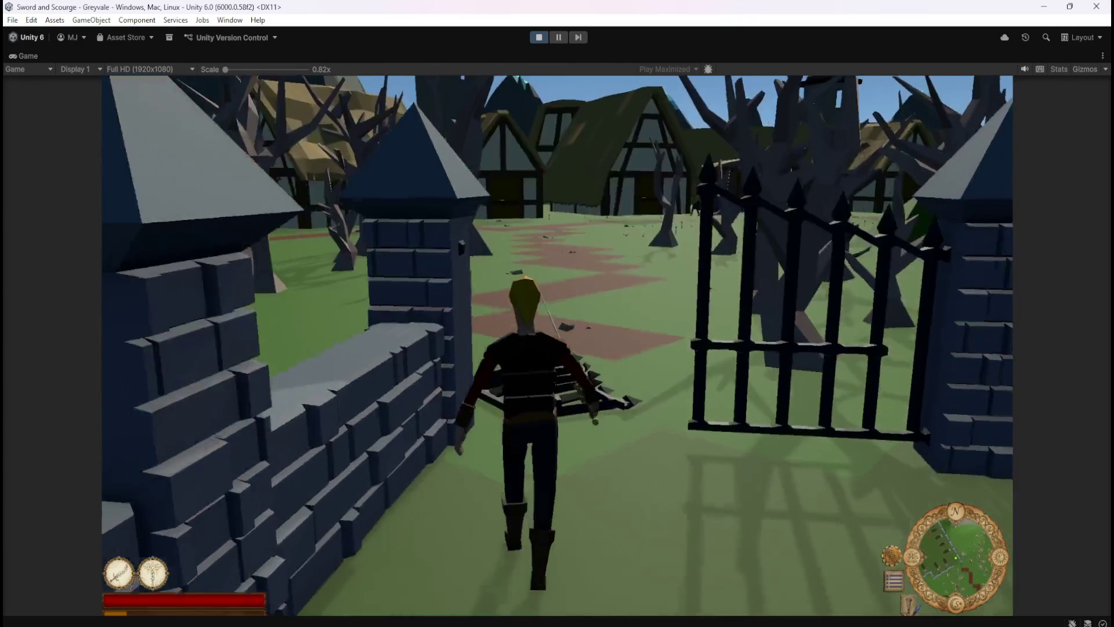
key(w)
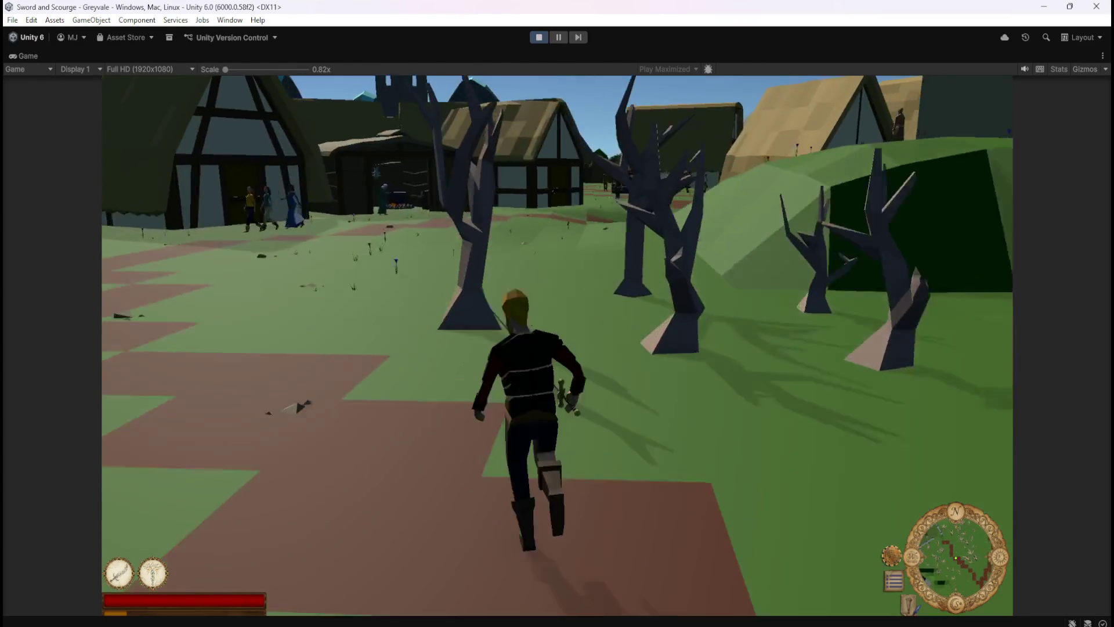
key(w)
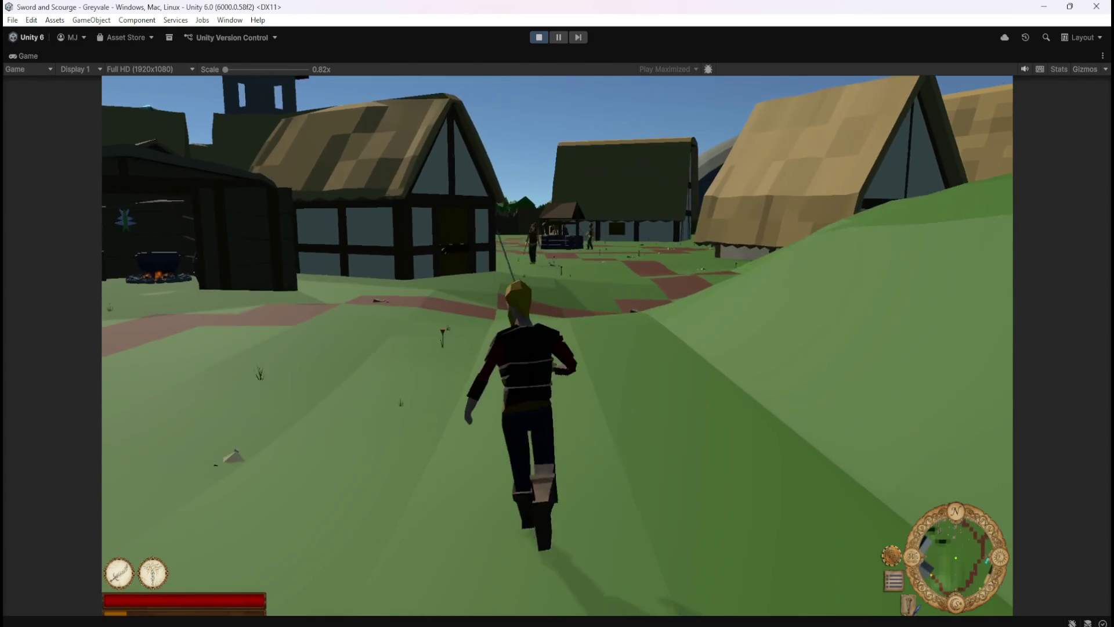
key(w)
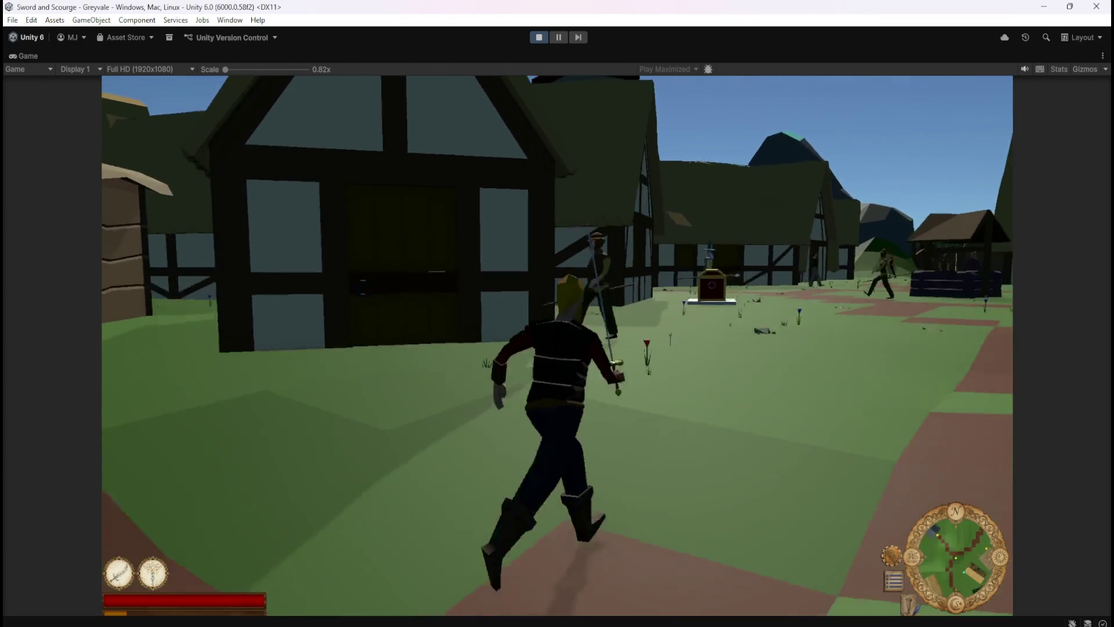
key(w)
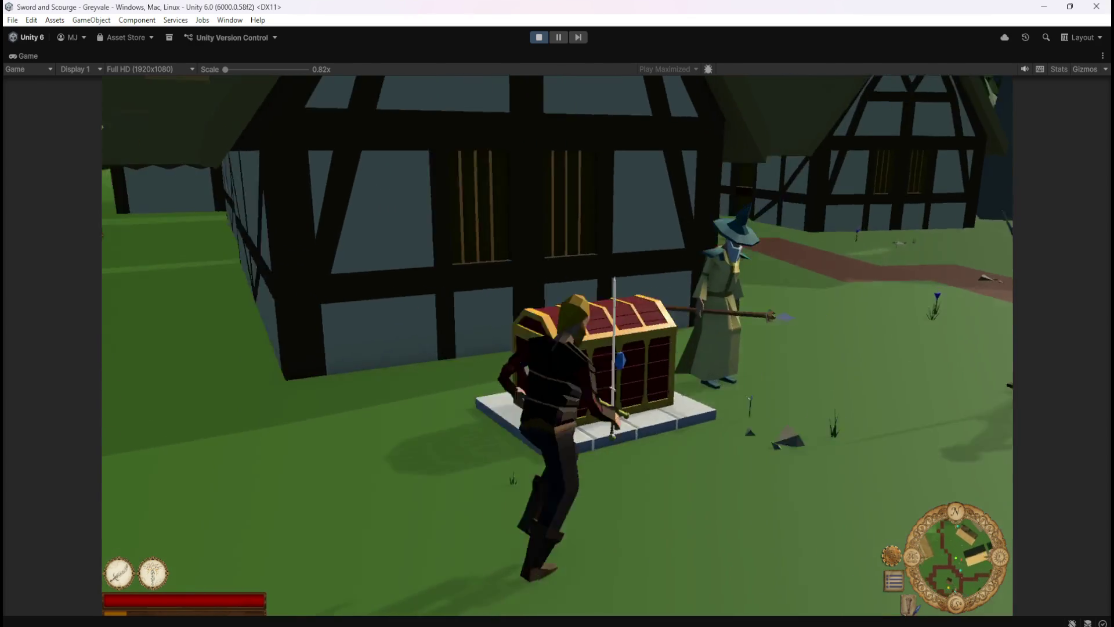
key(e)
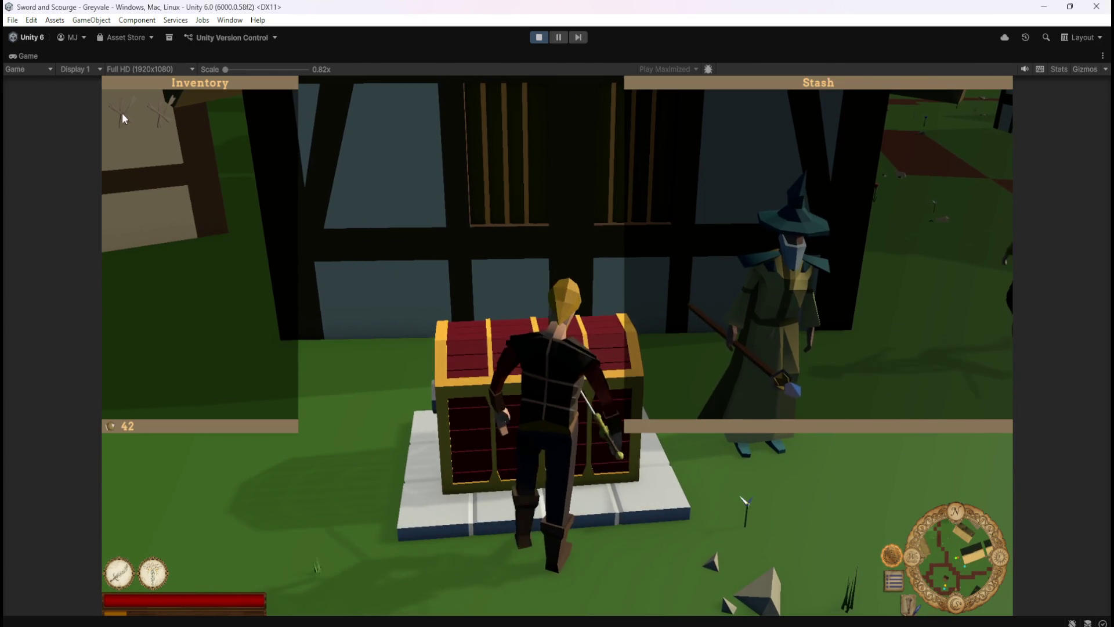
click(127, 114)
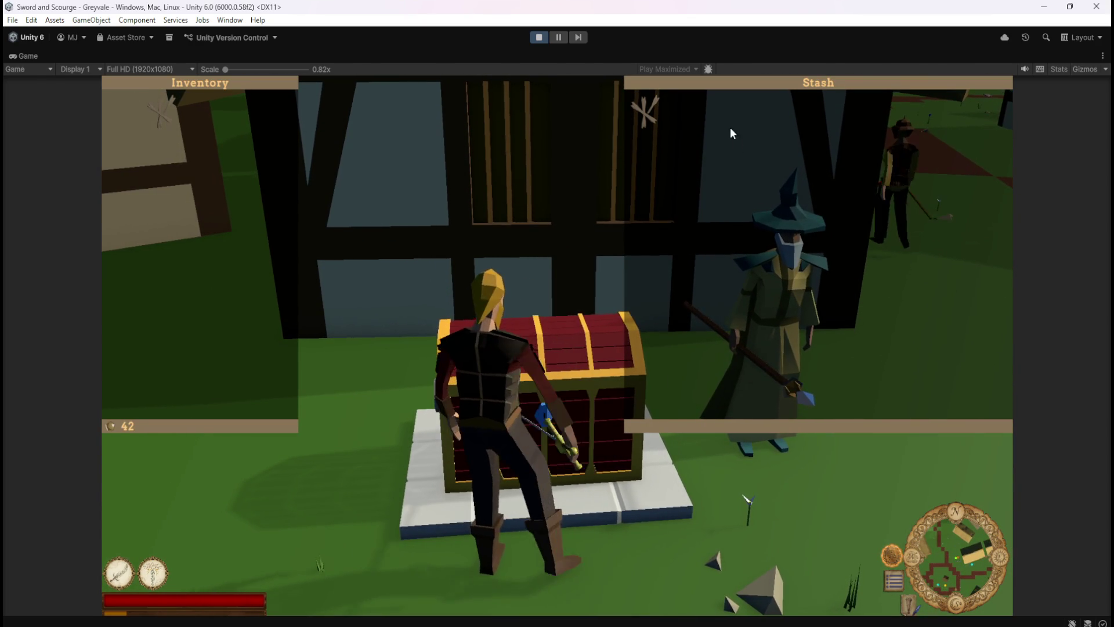
click(655, 115)
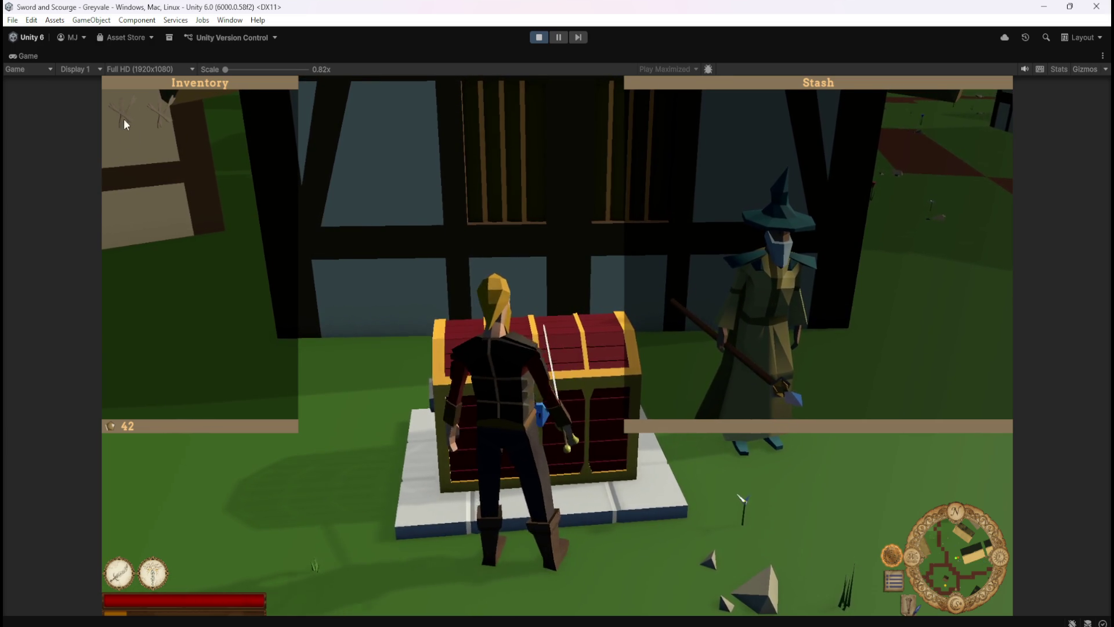
click(538, 38)
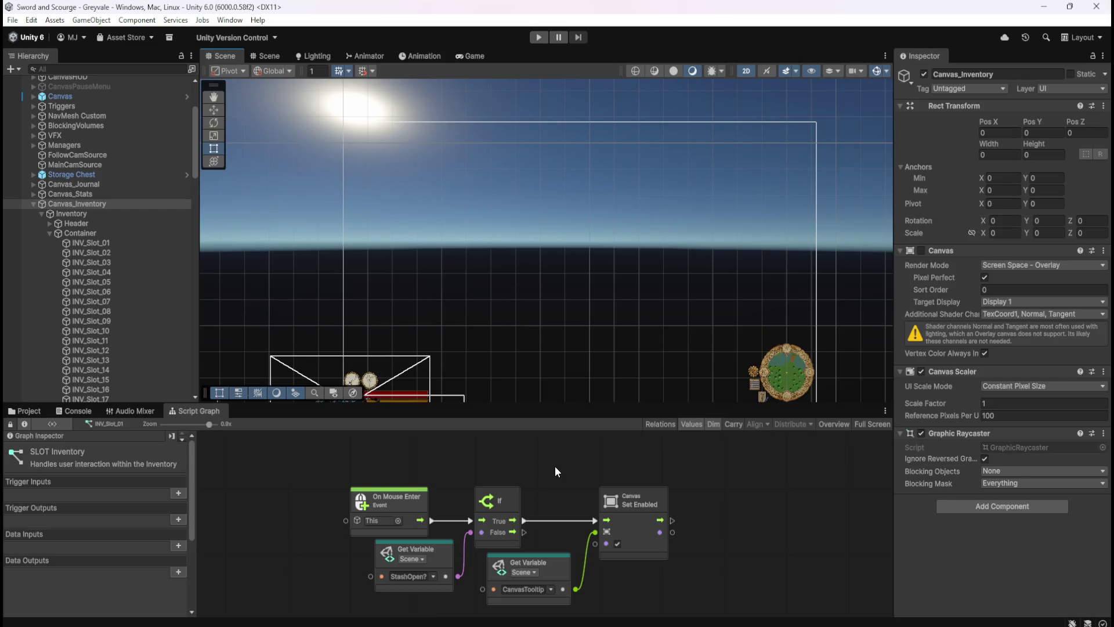
- Maximize the SLOT Inventory script graph, restore the layout, then maximize it again
key(shift+space)
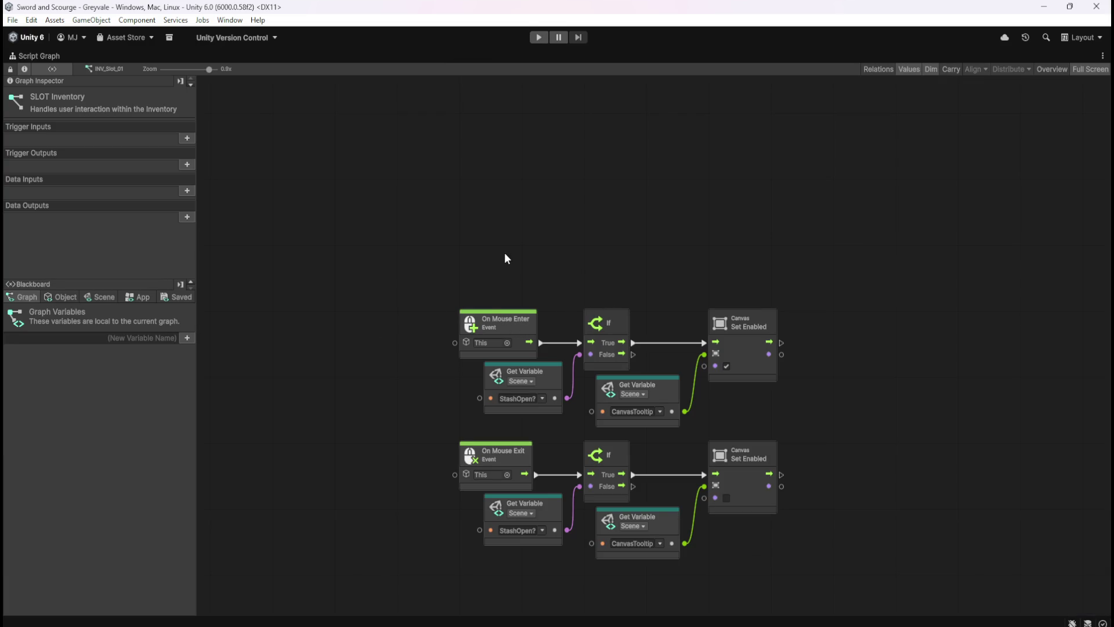
key(shift+space)
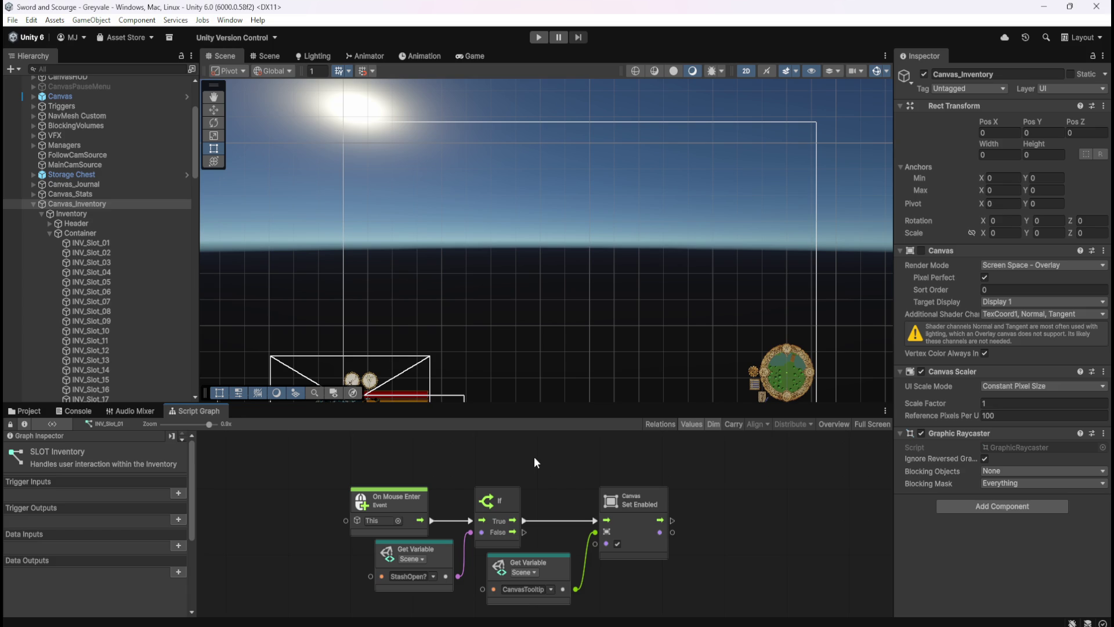
key(shift+space)
- Search the node finder for "mouse" and browse the Virtual Mouse Input and Input mouse results
right_click(491, 256)
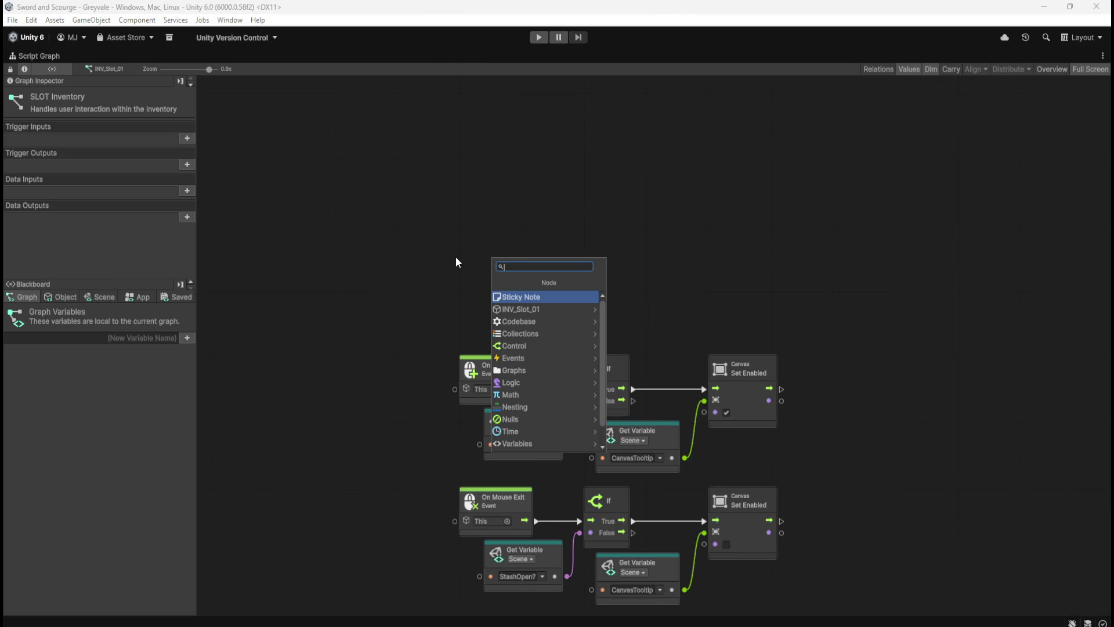
text(mouse)
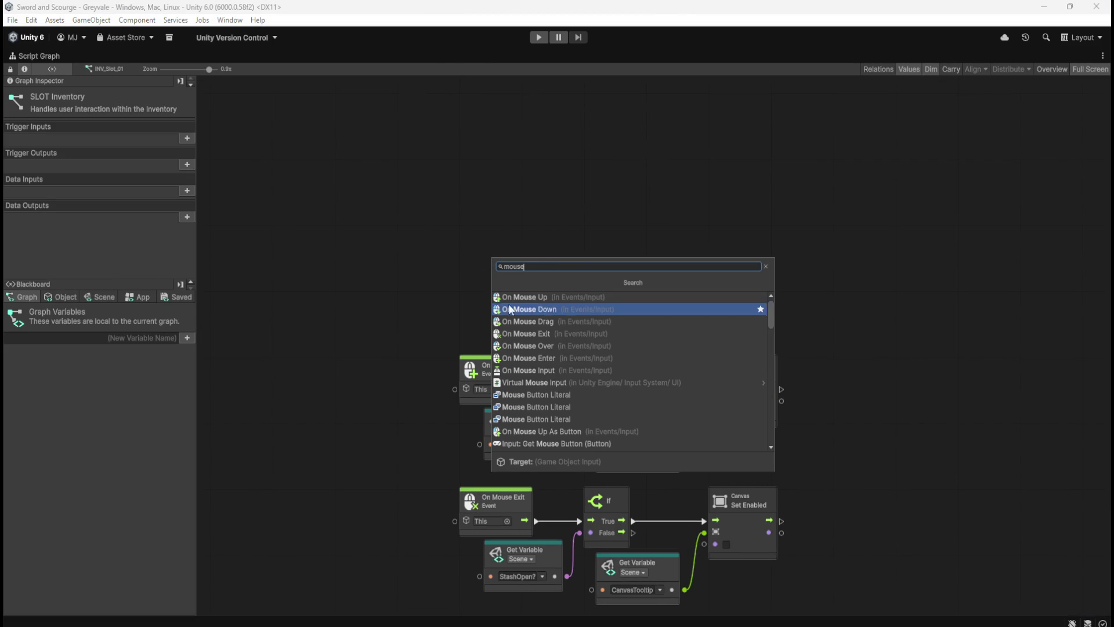
scroll(573, 381, down, 2)
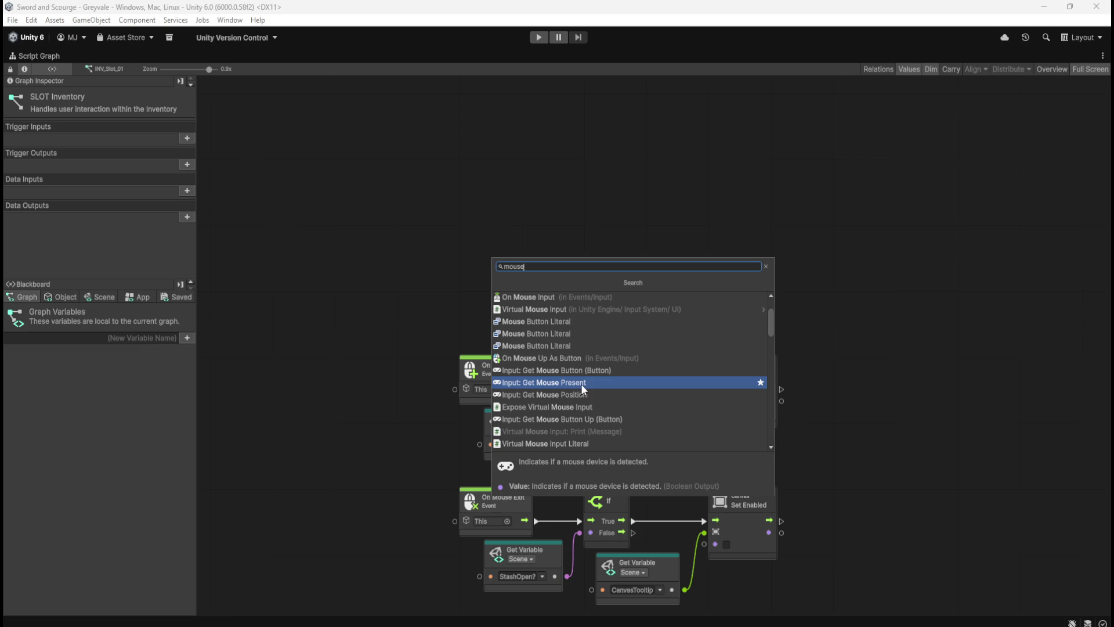
scroll(590, 387, down, 1)
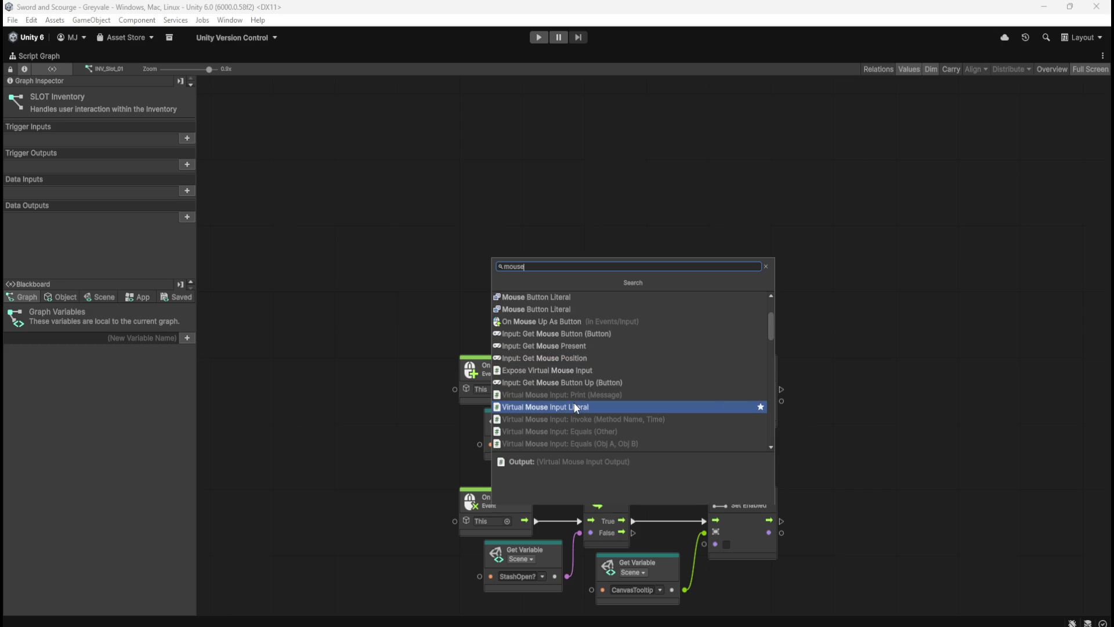
scroll(574, 403, down, 4)
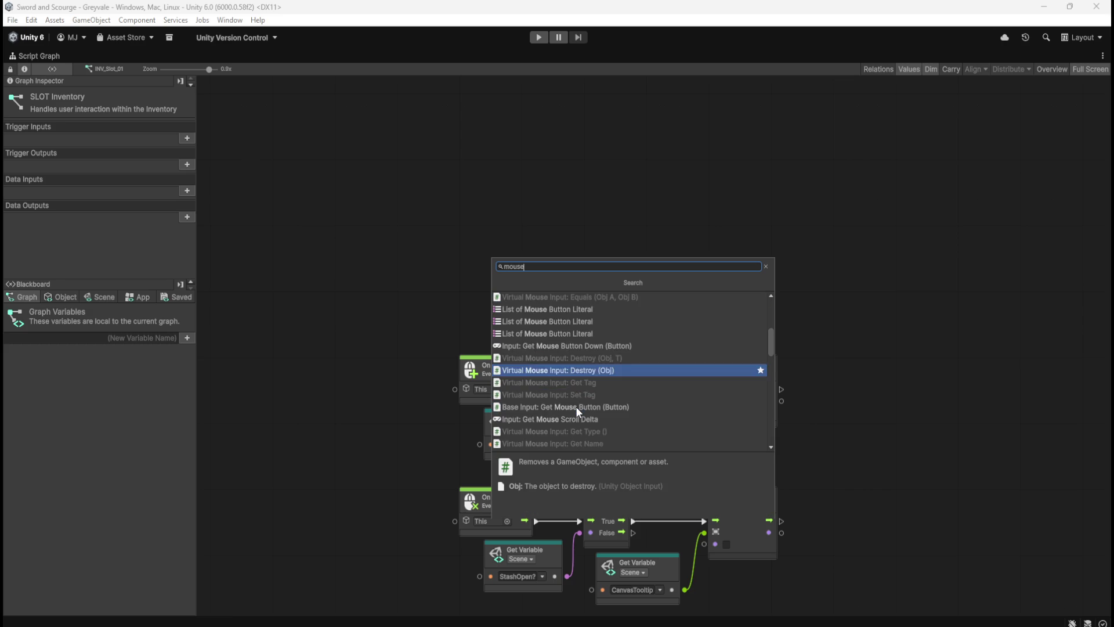
scroll(576, 406, down, 3)
scroll(590, 364, down, 1)
scroll(591, 364, down, 5)
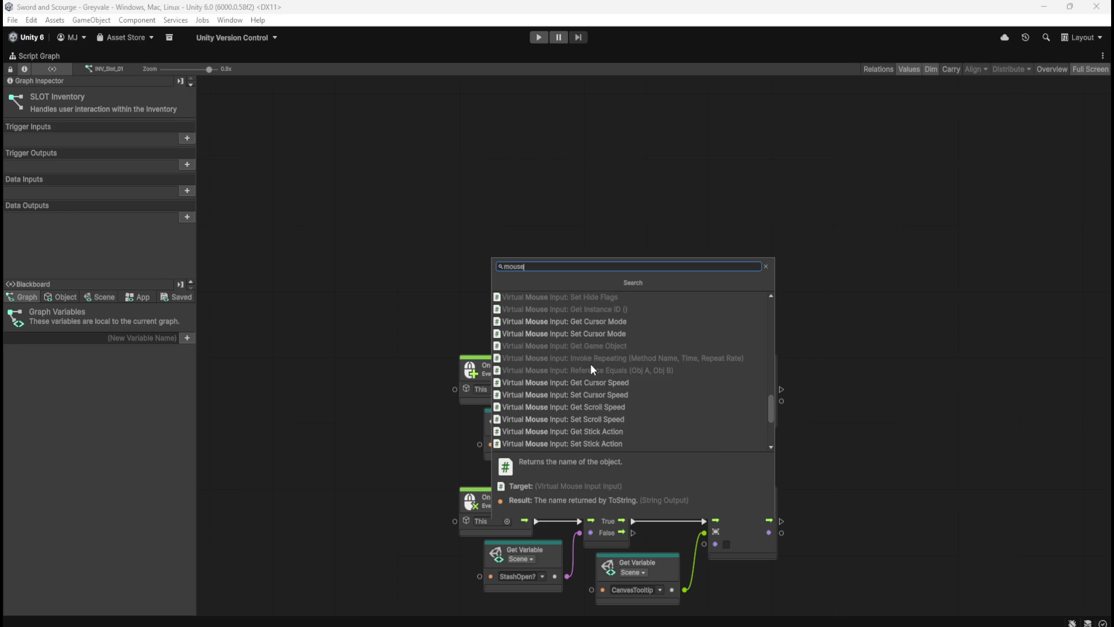
scroll(590, 363, down, 4)
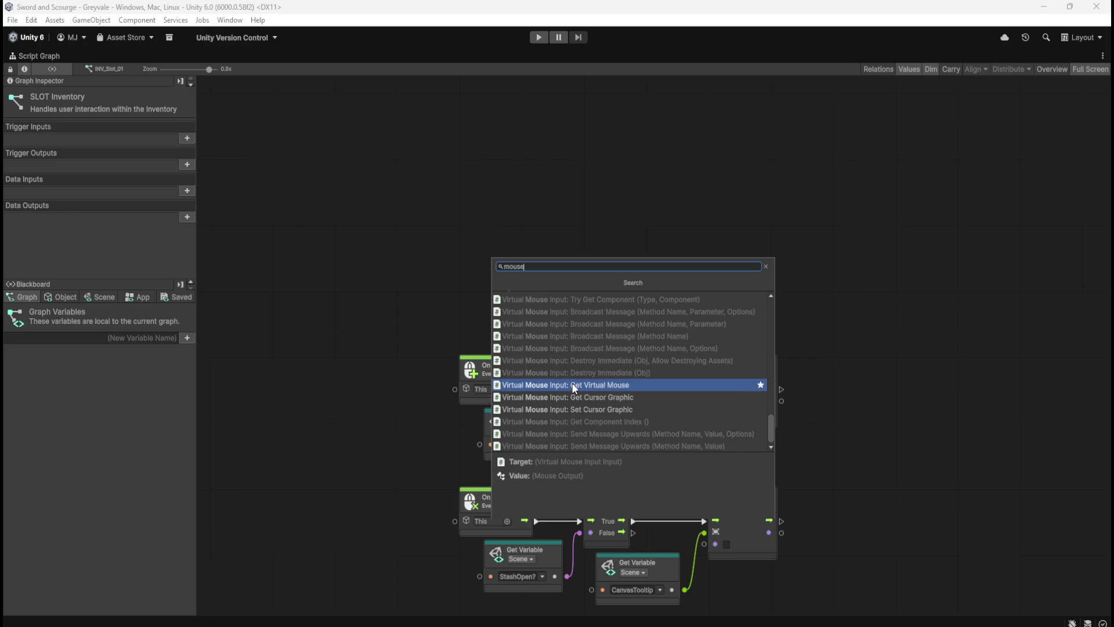
scroll(573, 385, up, 2)
scroll(573, 385, up, 2)
scroll(573, 381, up, 3)
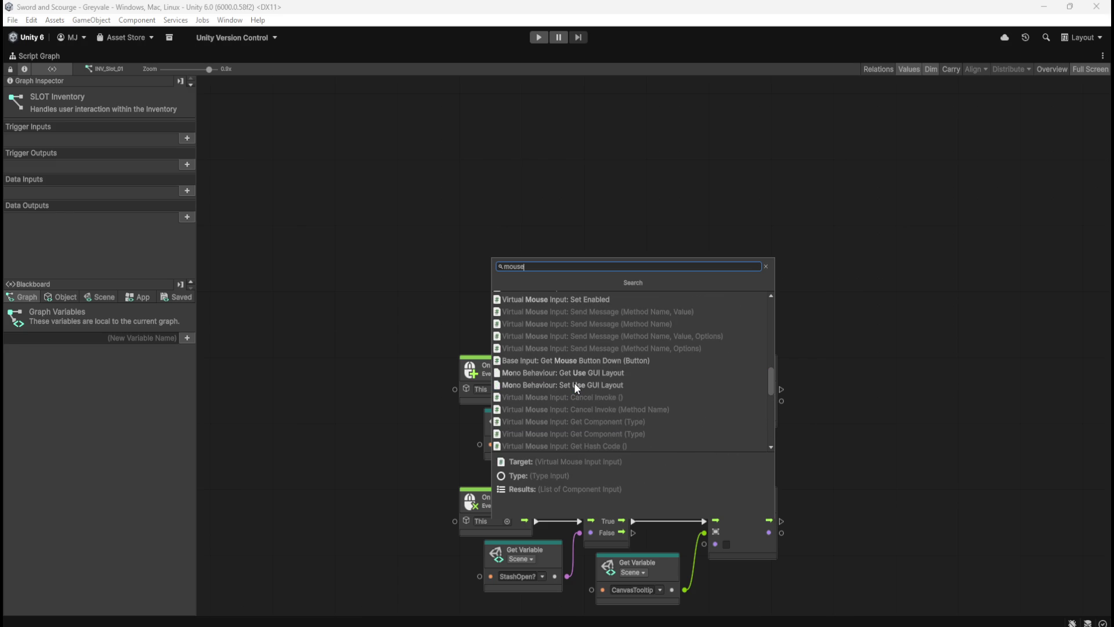
scroll(574, 407, up, 3)
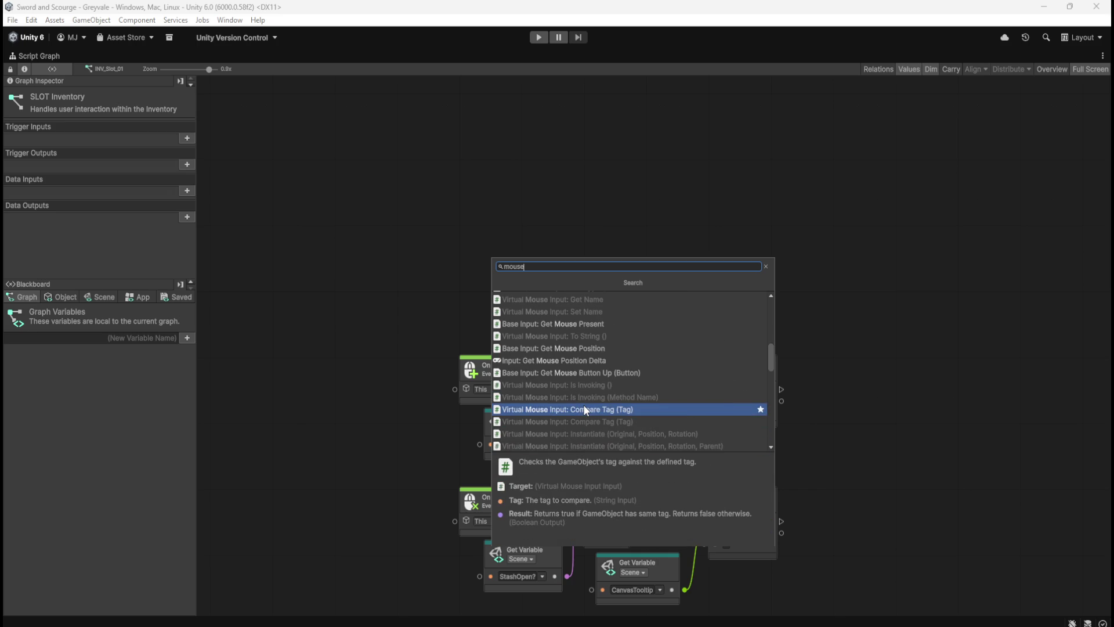
scroll(583, 406, up, 3)
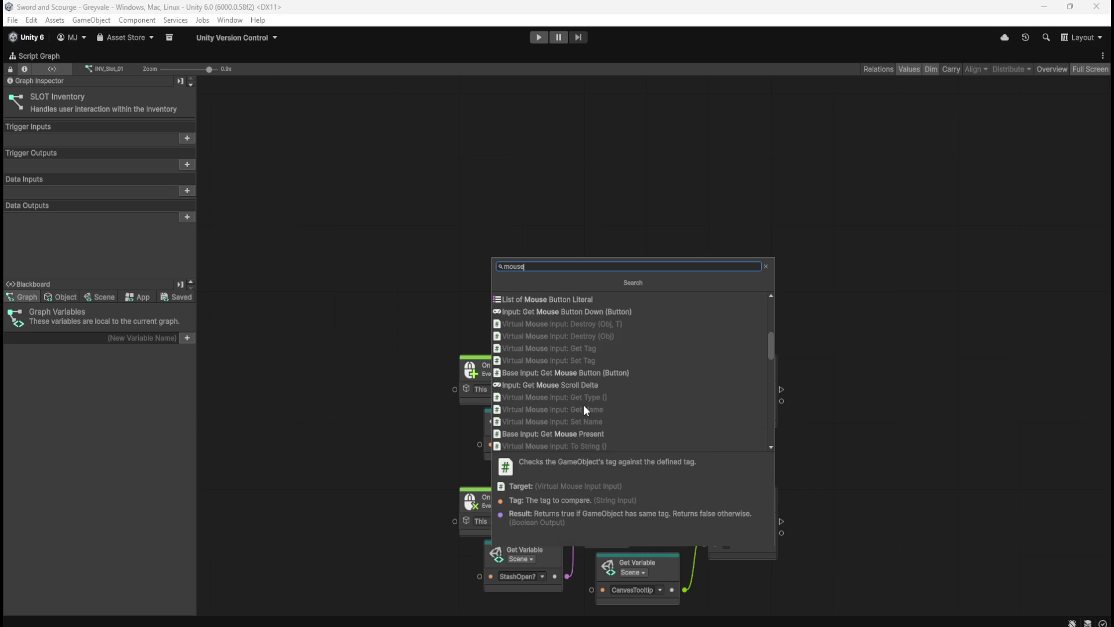
scroll(584, 409, up, 3)
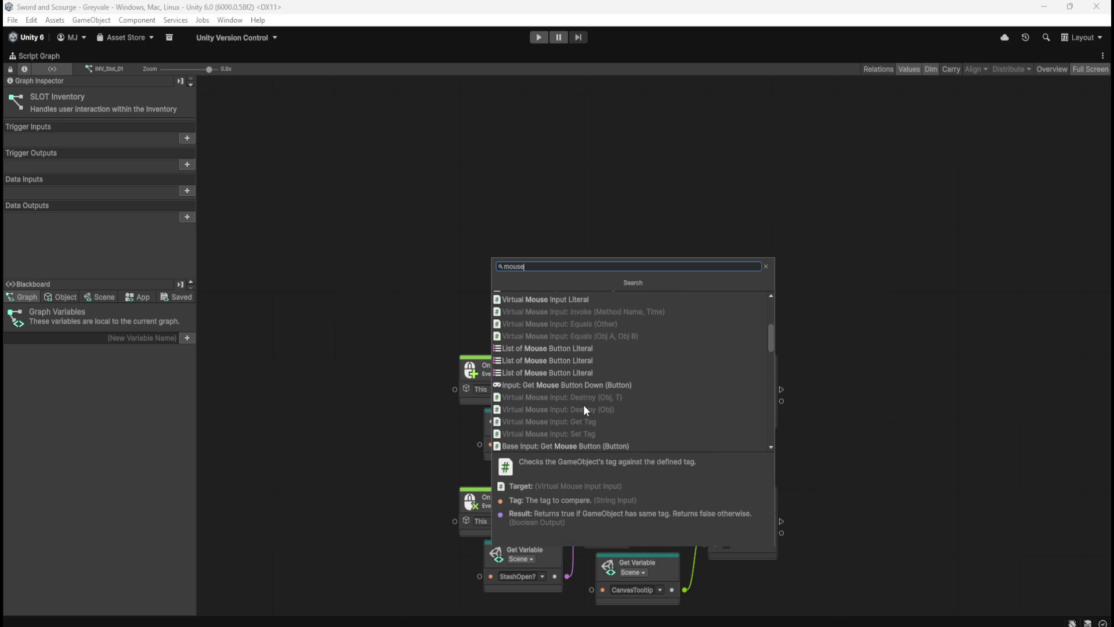
scroll(583, 405, up, 1)
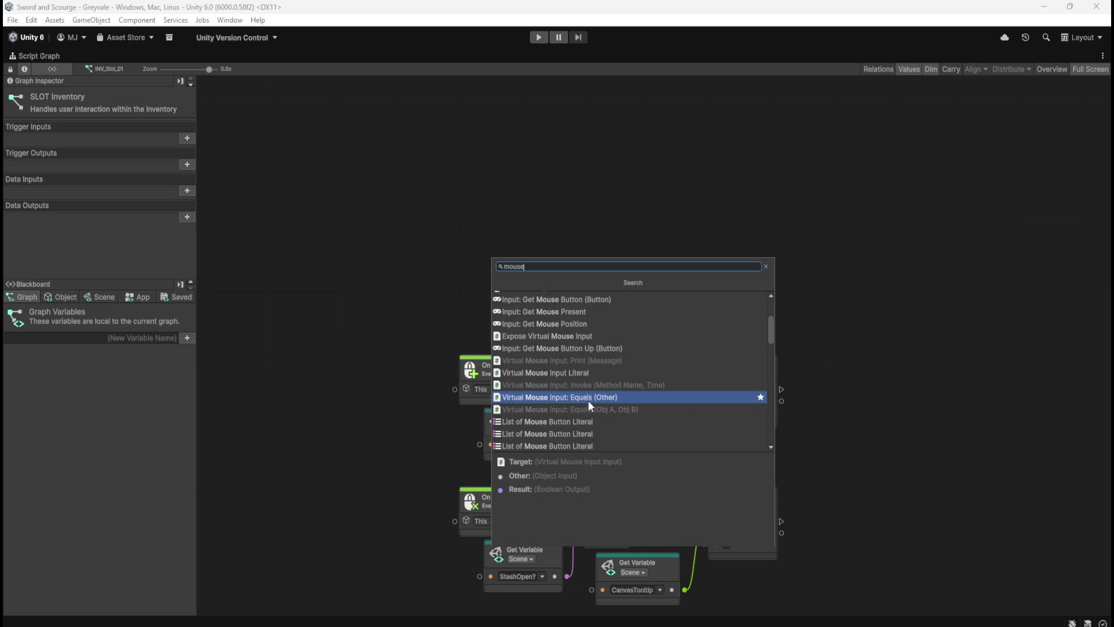
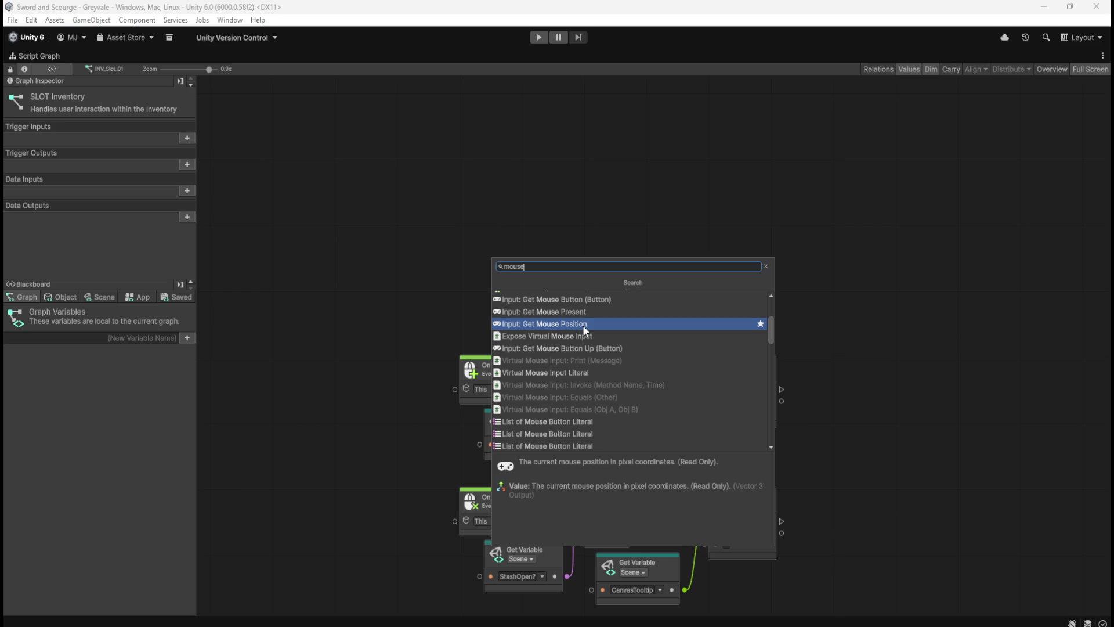
- Dismiss the fuzzy finder with no node added and un-maximize the Script Graph window
scroll(582, 325, up, 2)
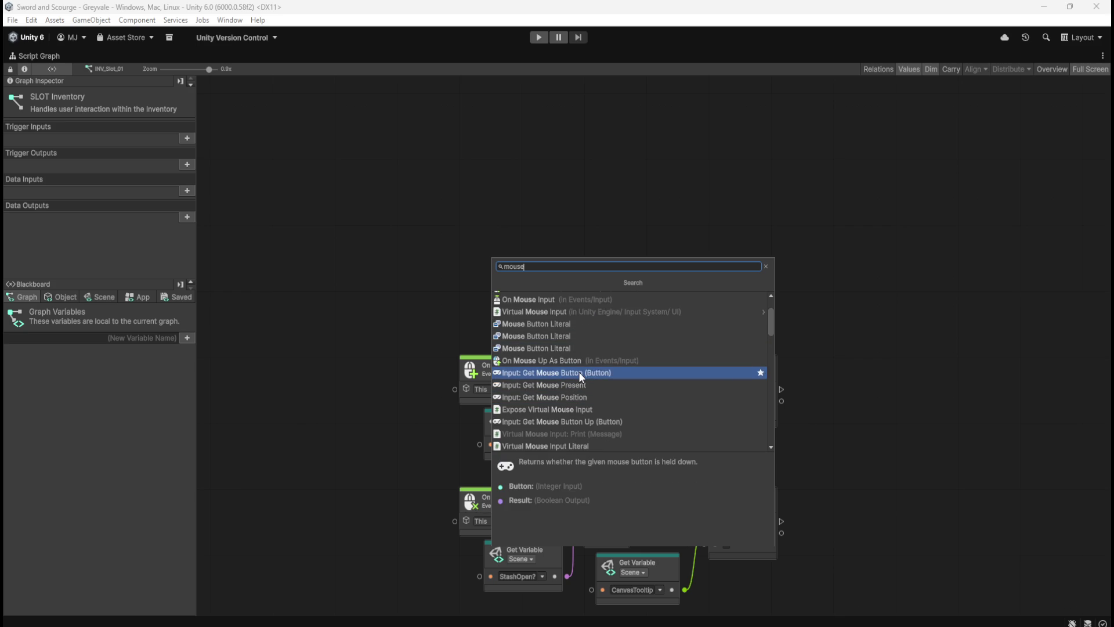
scroll(581, 377, up, 1)
scroll(581, 377, up, 1)
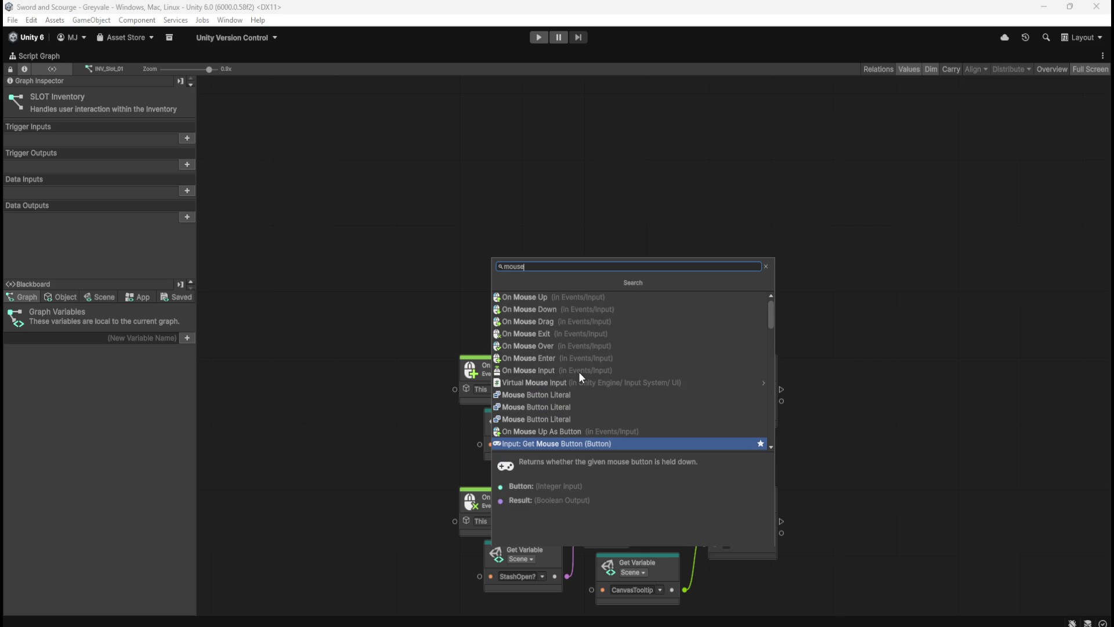
key(Escape)
key(shift+space)
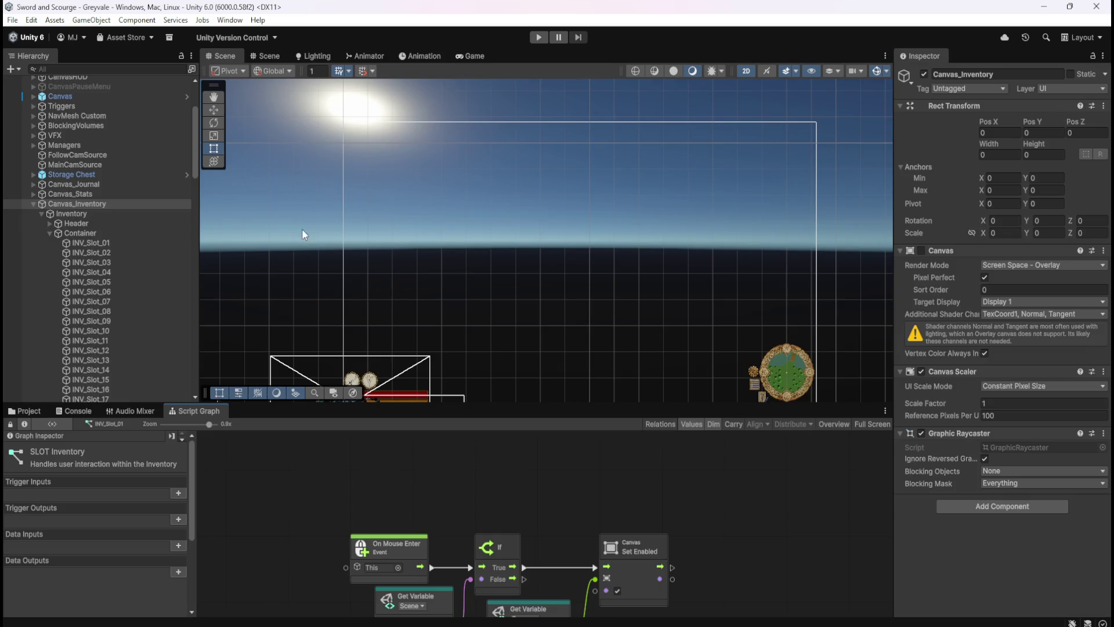
- Review INV_Slot_01's Box Collider 2D Layer Overrides and Info sections
click(110, 240)
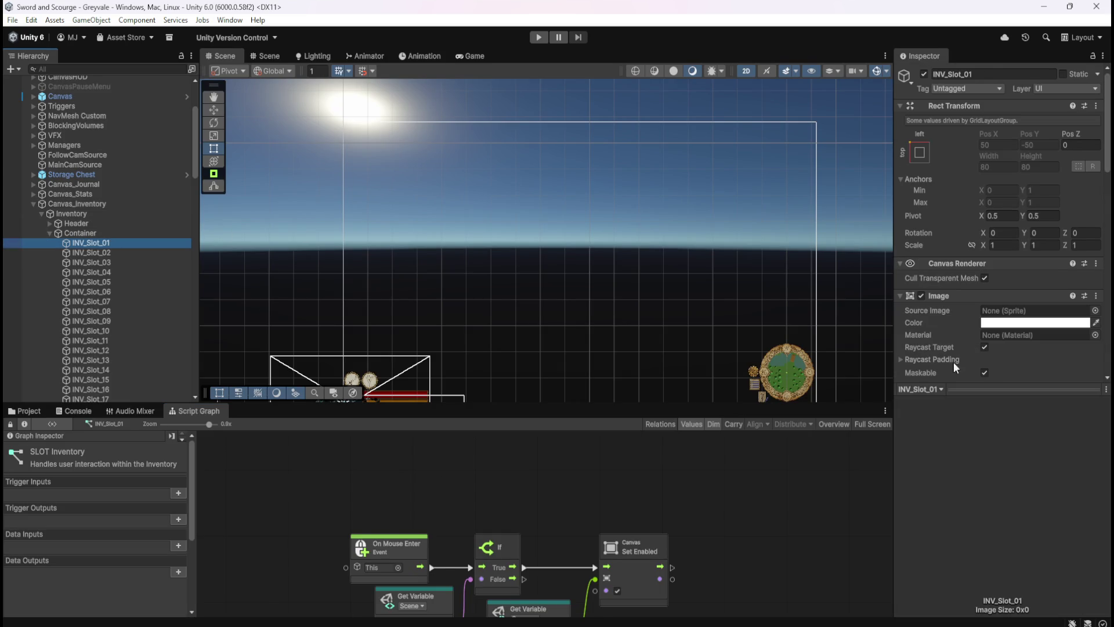
scroll(945, 345, down, 10)
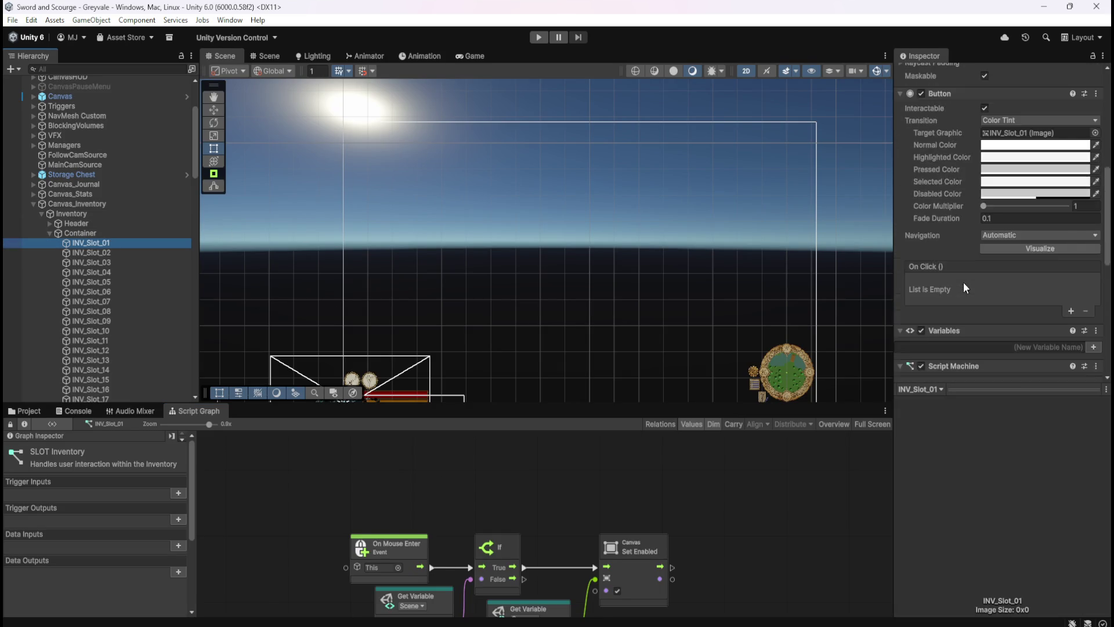
scroll(966, 282, down, 4)
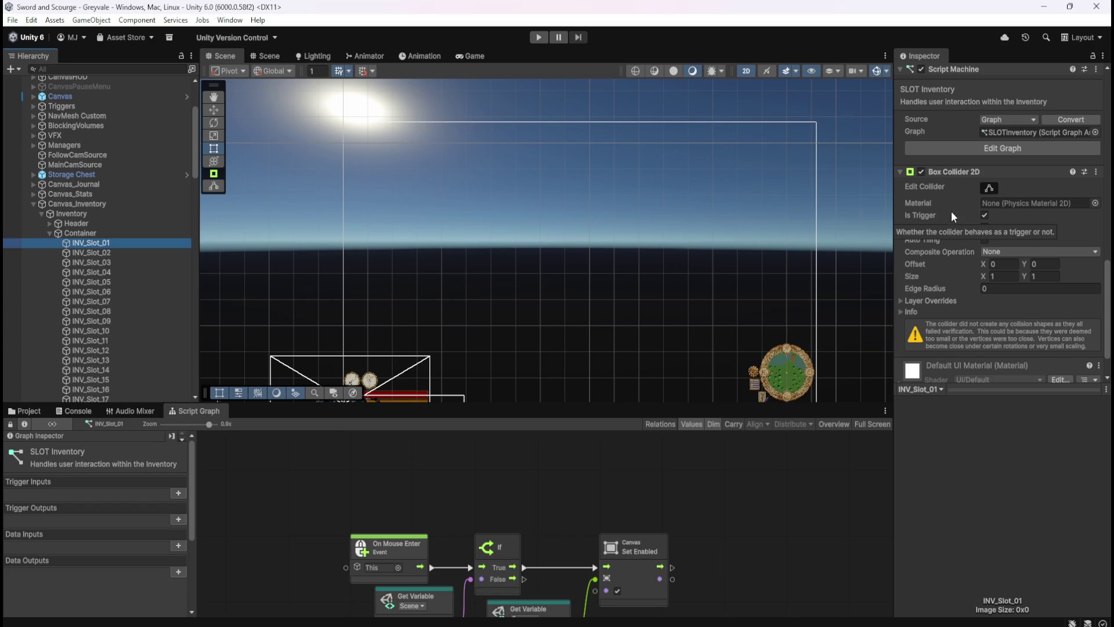
click(902, 301)
click(903, 299)
click(899, 313)
click(899, 314)
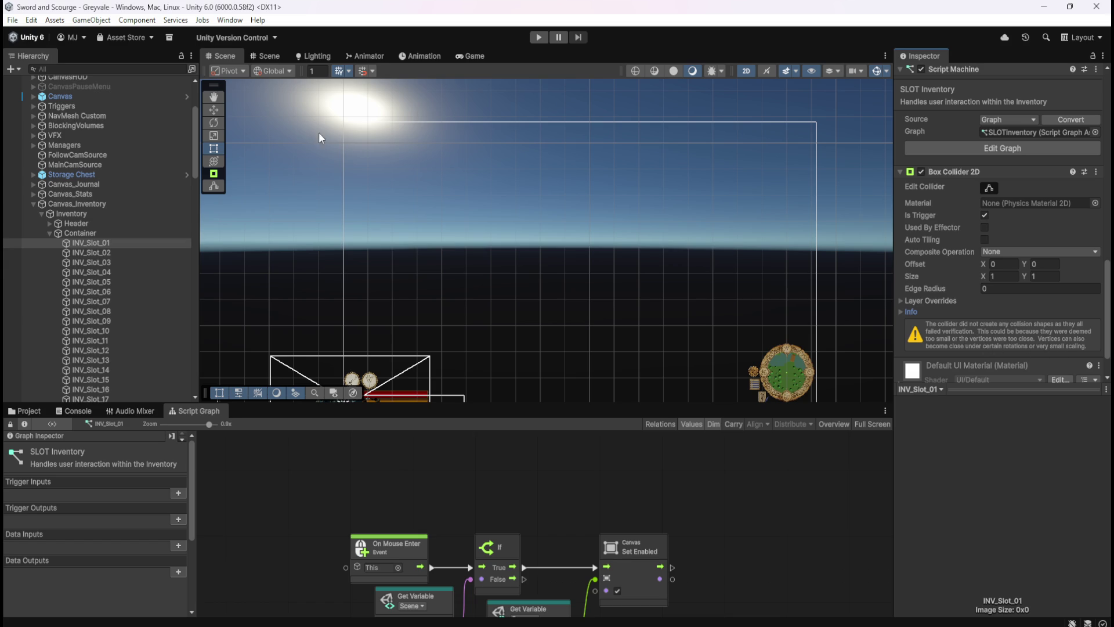
- Enable the Canvas component on Canvas_Inventory so the slot grid shows
scroll(965, 284, down, 3)
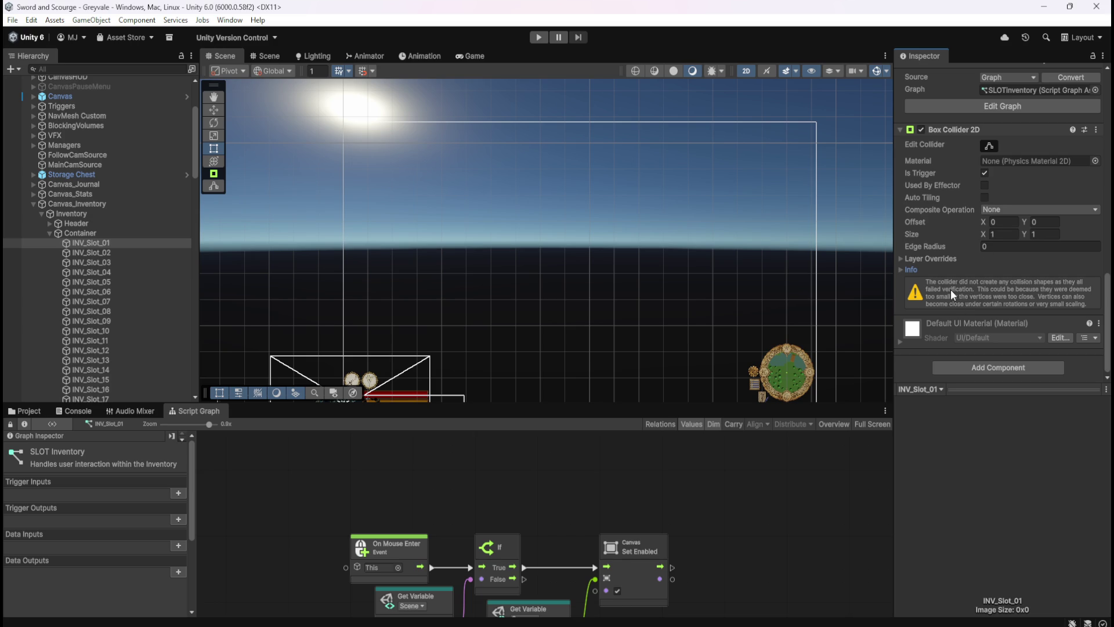
click(89, 206)
click(923, 251)
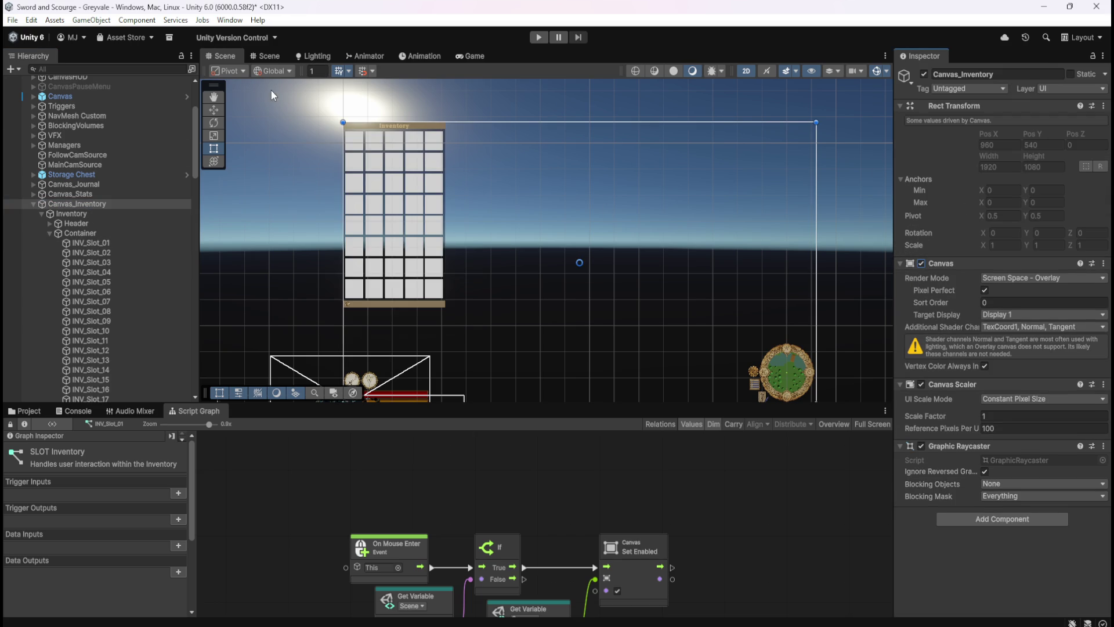
- Select INV_Slot_01, toggle its Box Collider 2D, and undo a trial Size X of 42.3
scroll(333, 124, up, 5)
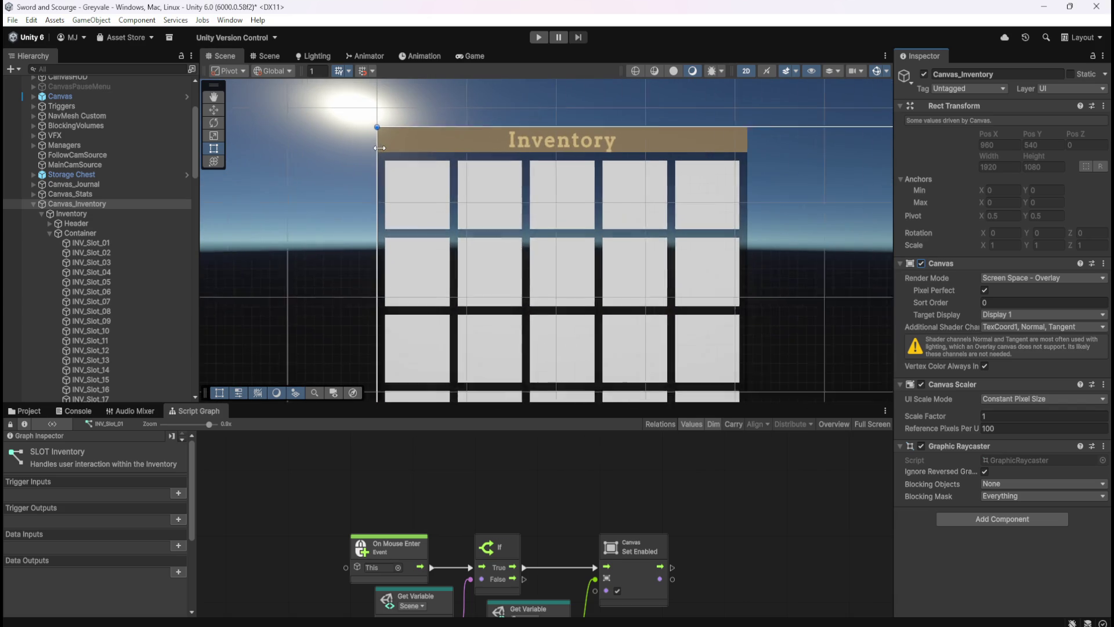
click(111, 241)
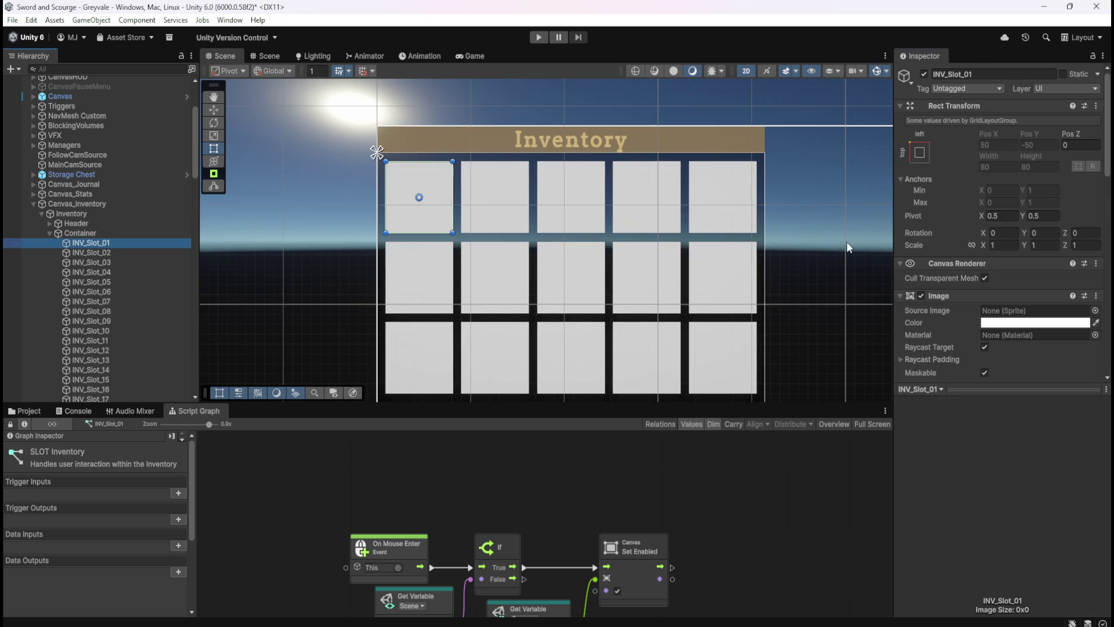
scroll(954, 324, down, 10)
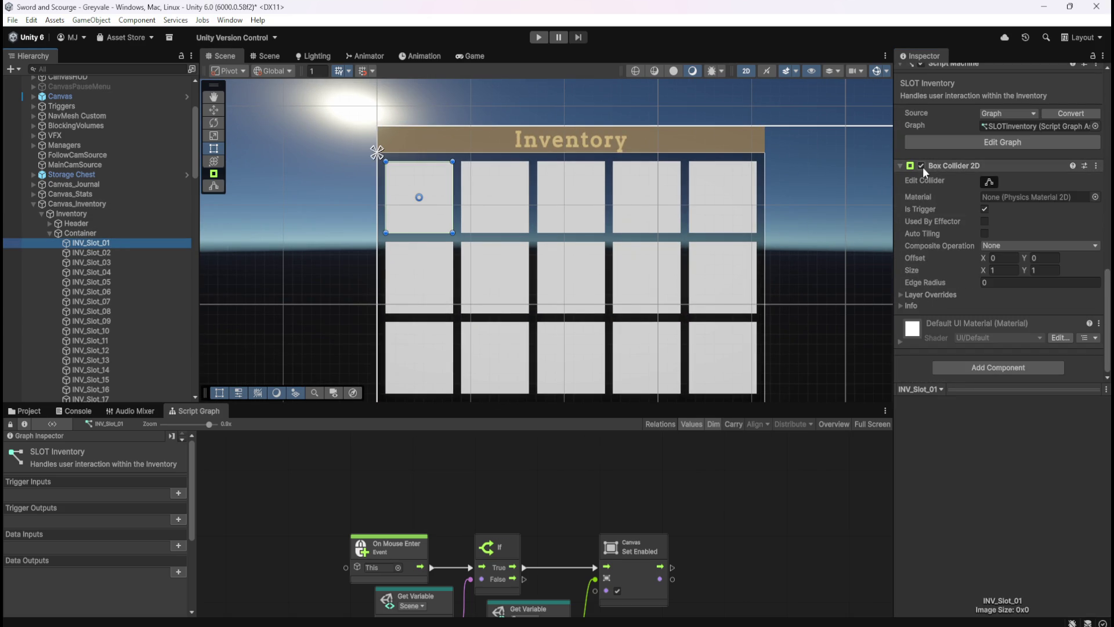
click(921, 166)
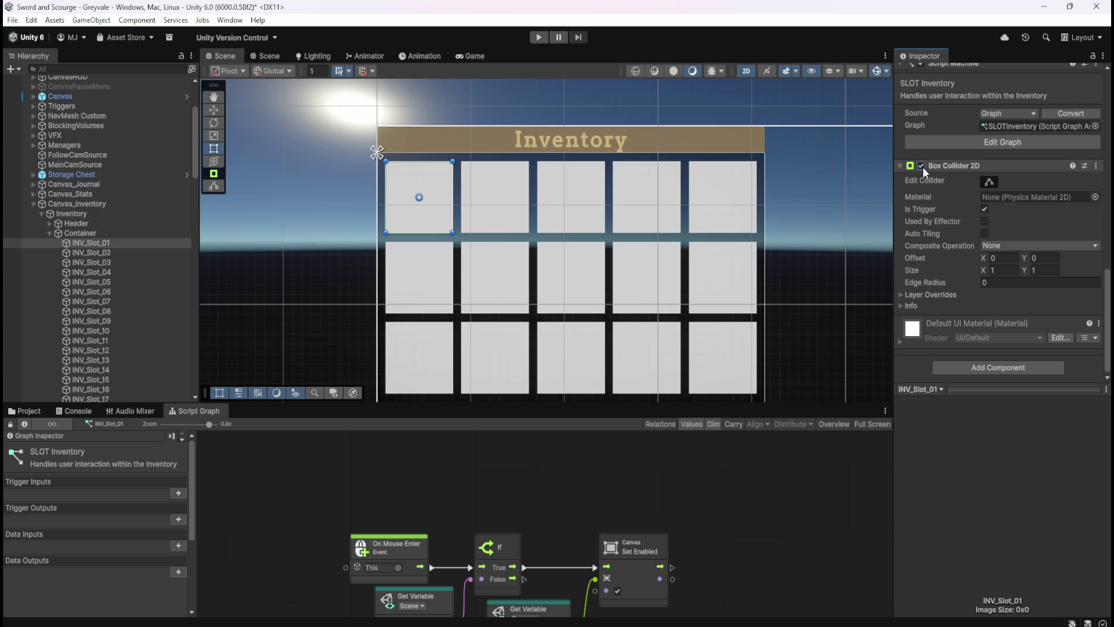
click(990, 183)
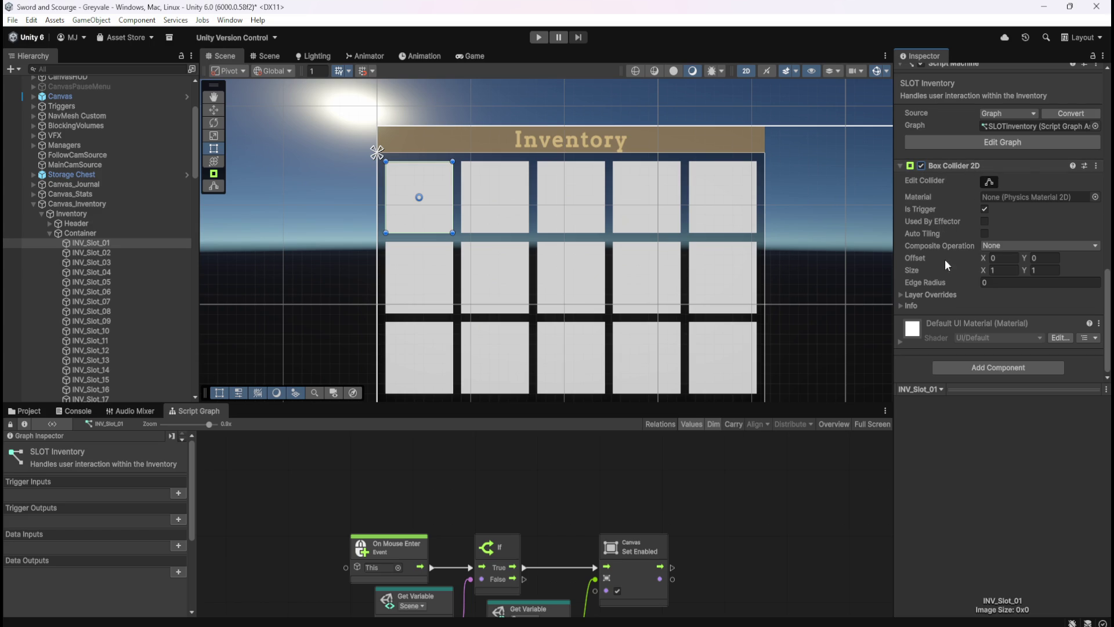
click(986, 273)
text(42.3)
key(ctrl+z)
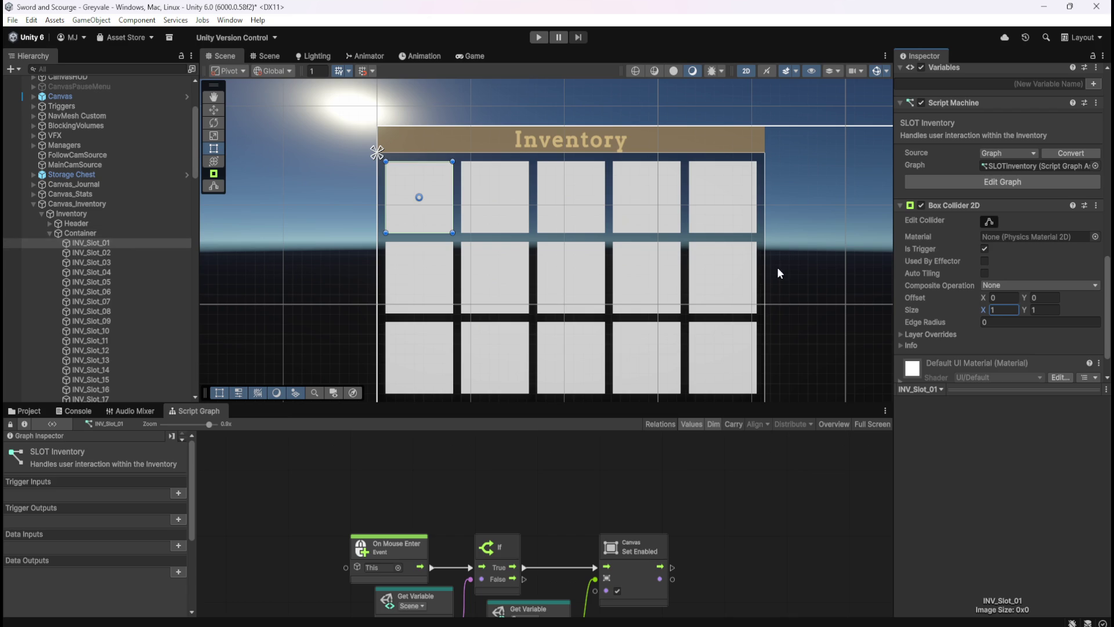
- Set the Box Collider 2D Size to X 80 and Y 80
scroll(958, 302, up, 10)
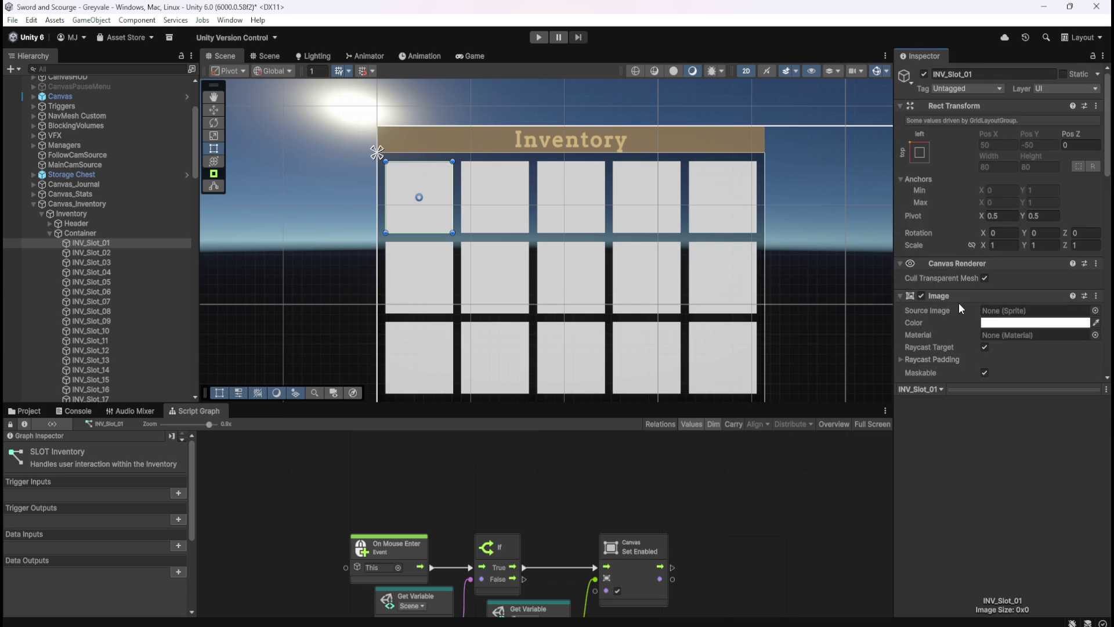
scroll(964, 297, down, 10)
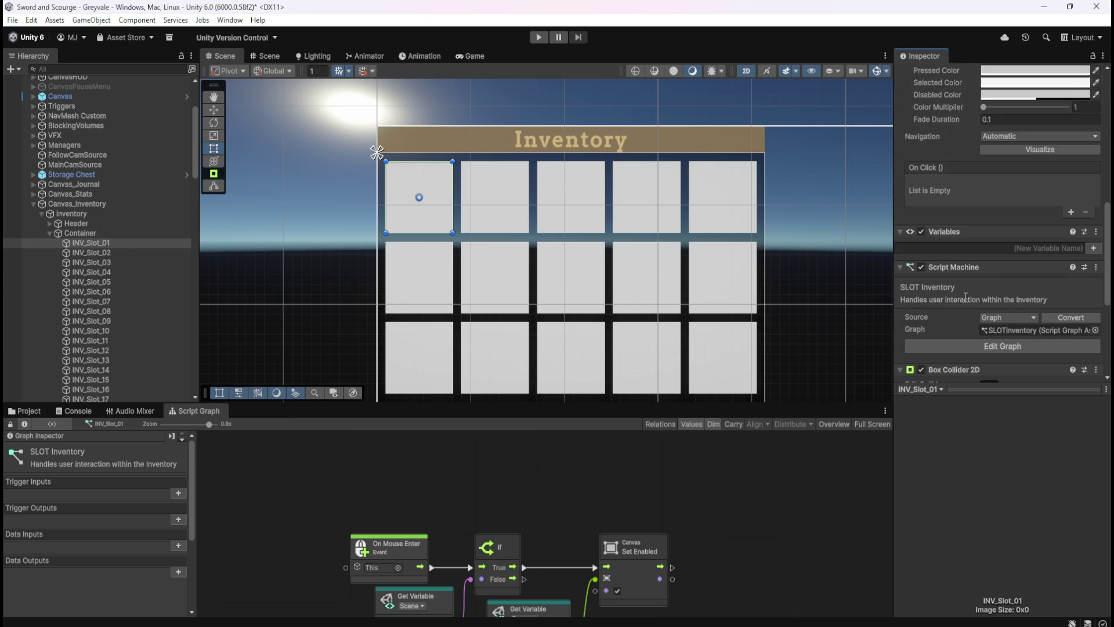
drag(999, 273, 976, 274)
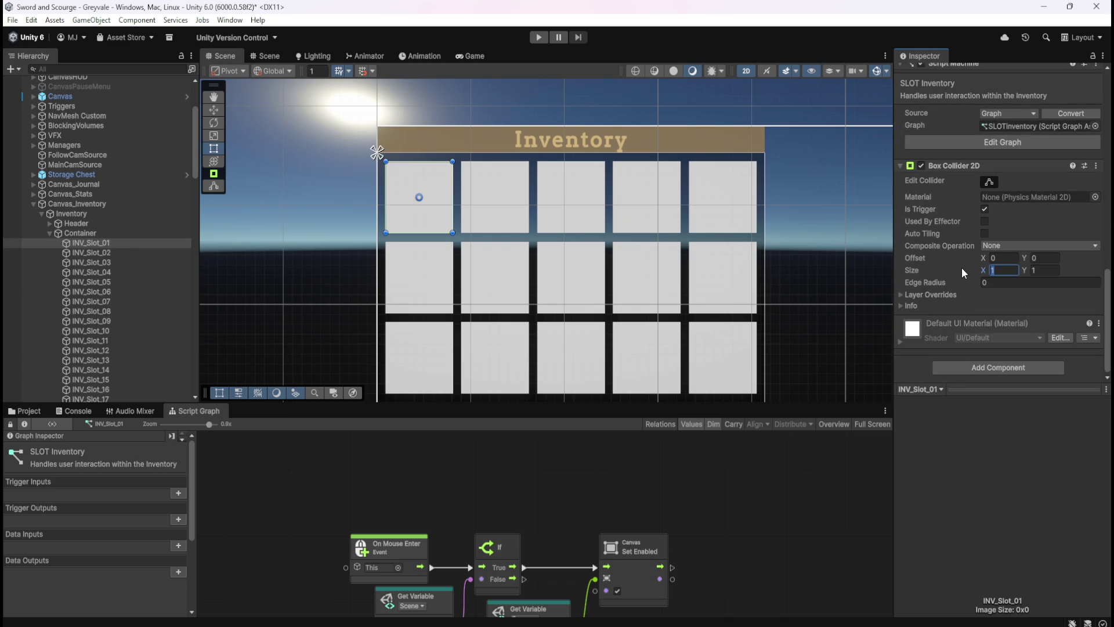
text(80)
key(Tab)
text(80)
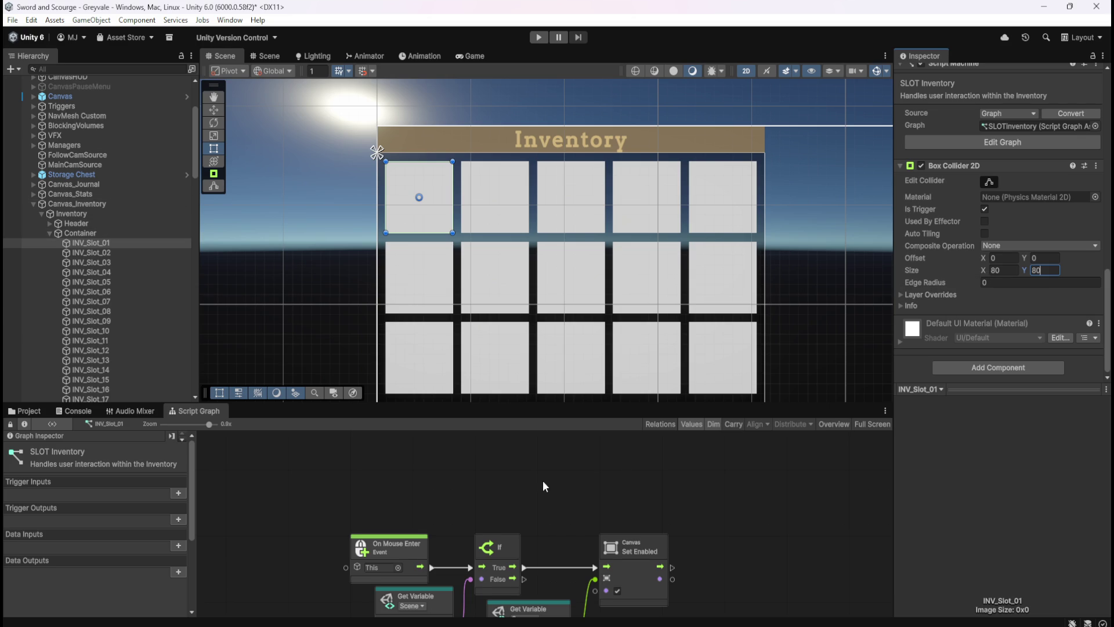
scroll(544, 486, down, 2)
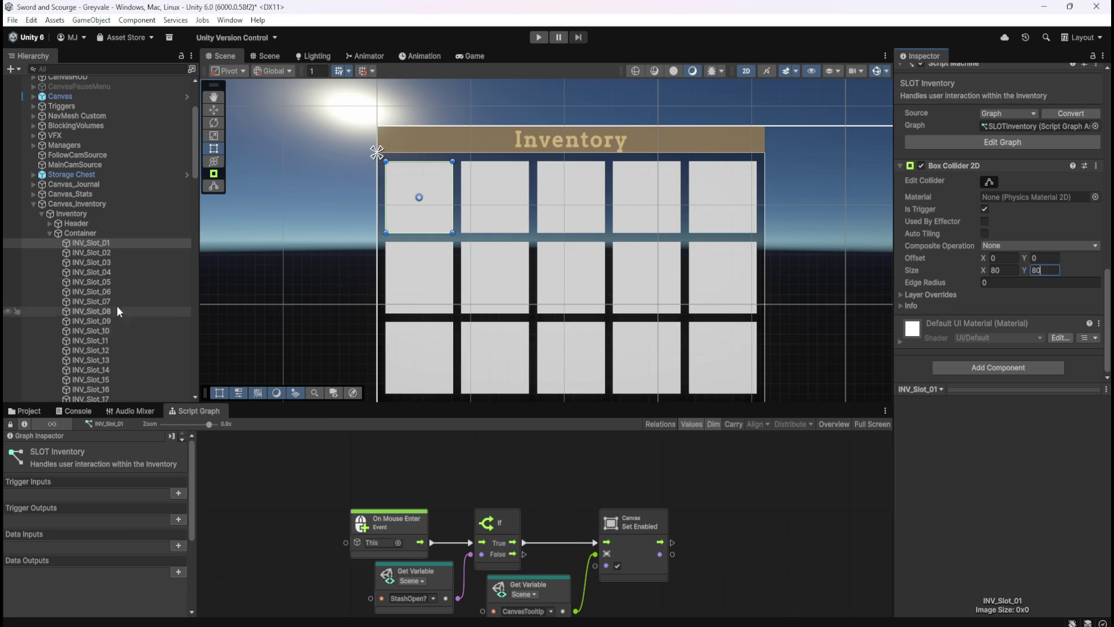
click(524, 475)
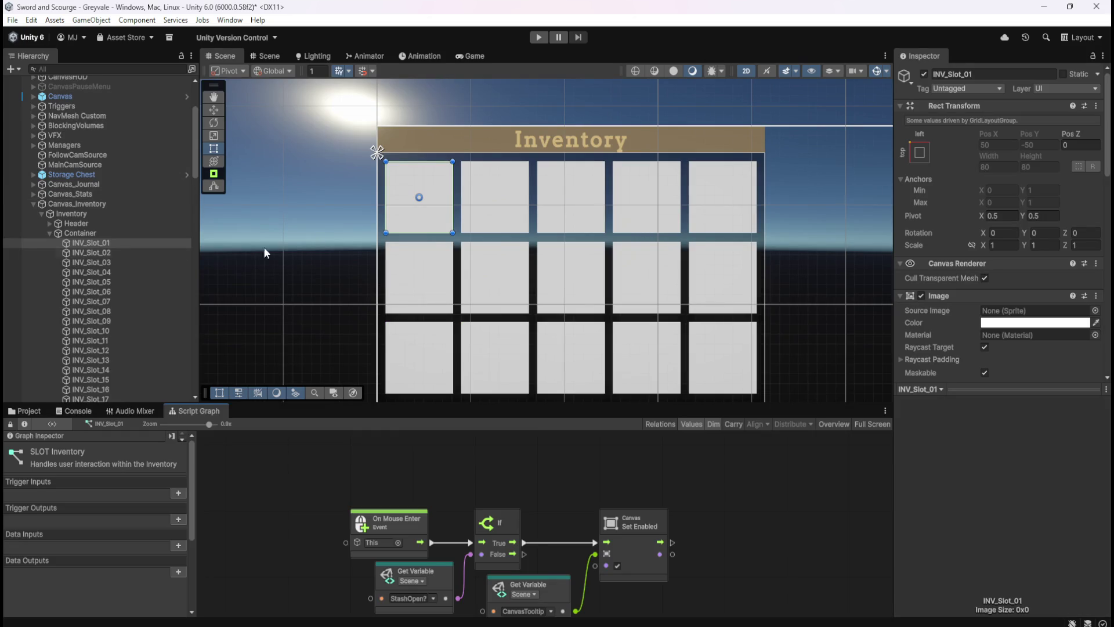
- Maximize the Script Graph to fill the editor
scroll(949, 317, down, 10)
scroll(952, 319, down, 4)
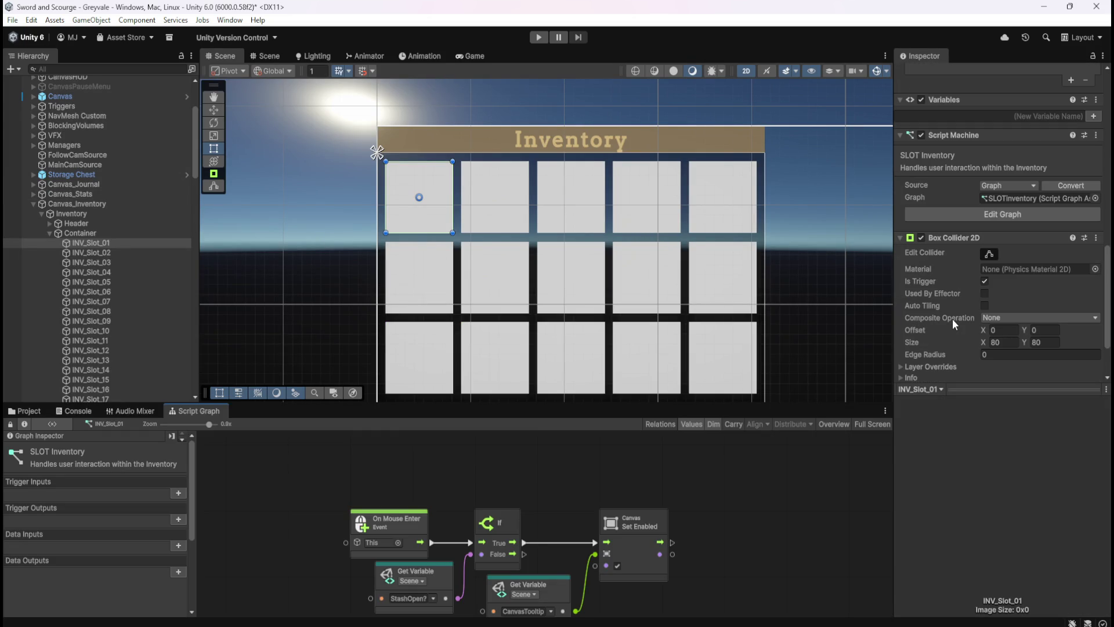
key(shift+space)
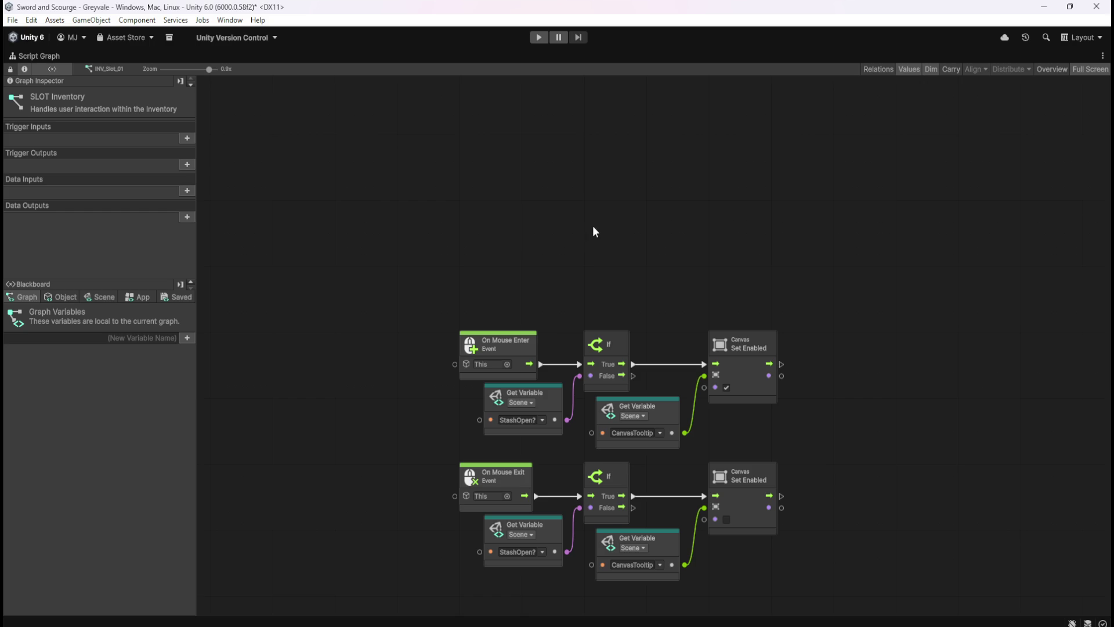
- Restore the editor layout and reselect INV_Slot_01 in the Hierarchy
key(shift+space)
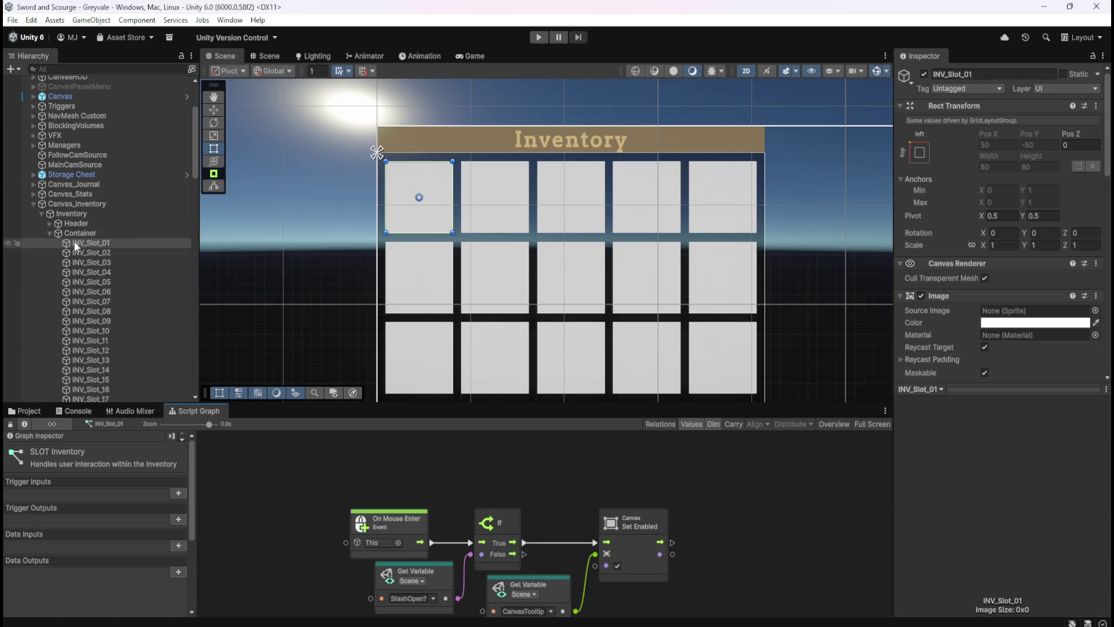
click(86, 232)
click(85, 243)
click(88, 232)
click(87, 242)
- Check INV_Slot_01's collider in the Inspector and start Play mode
scroll(966, 270, down, 10)
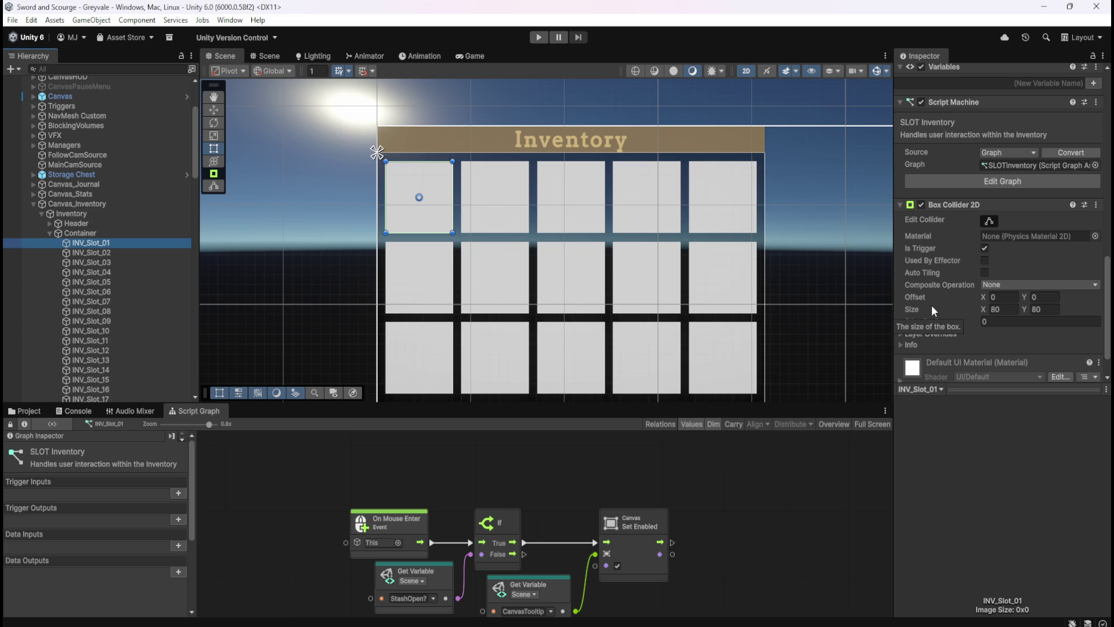
drag(1106, 313, 1106, 191)
scroll(983, 160, up, 5)
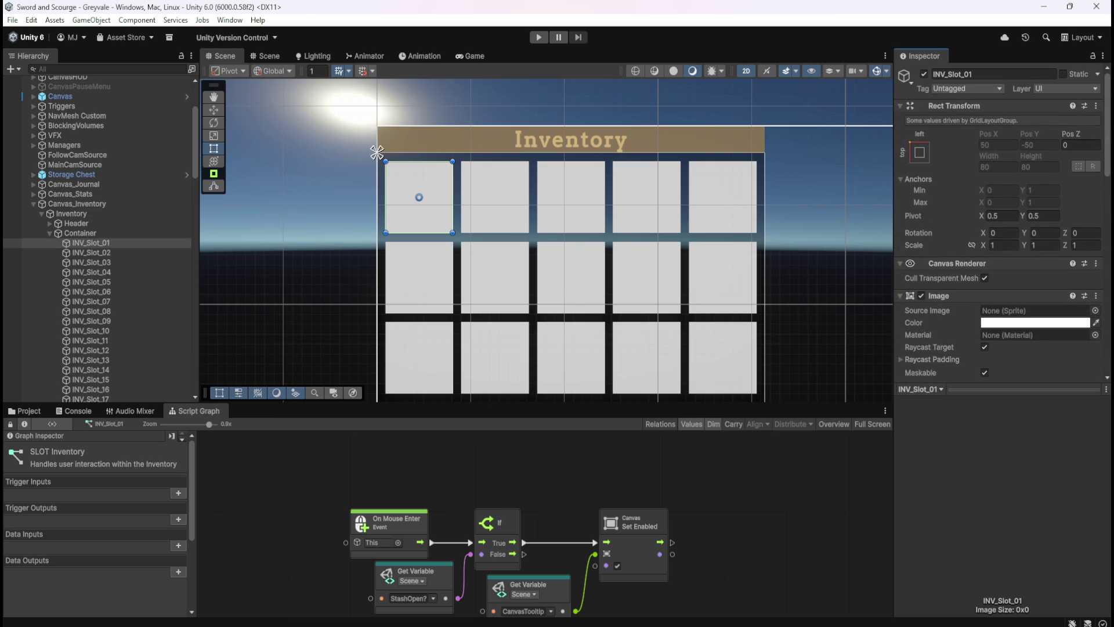
scroll(1108, 135, down, 10)
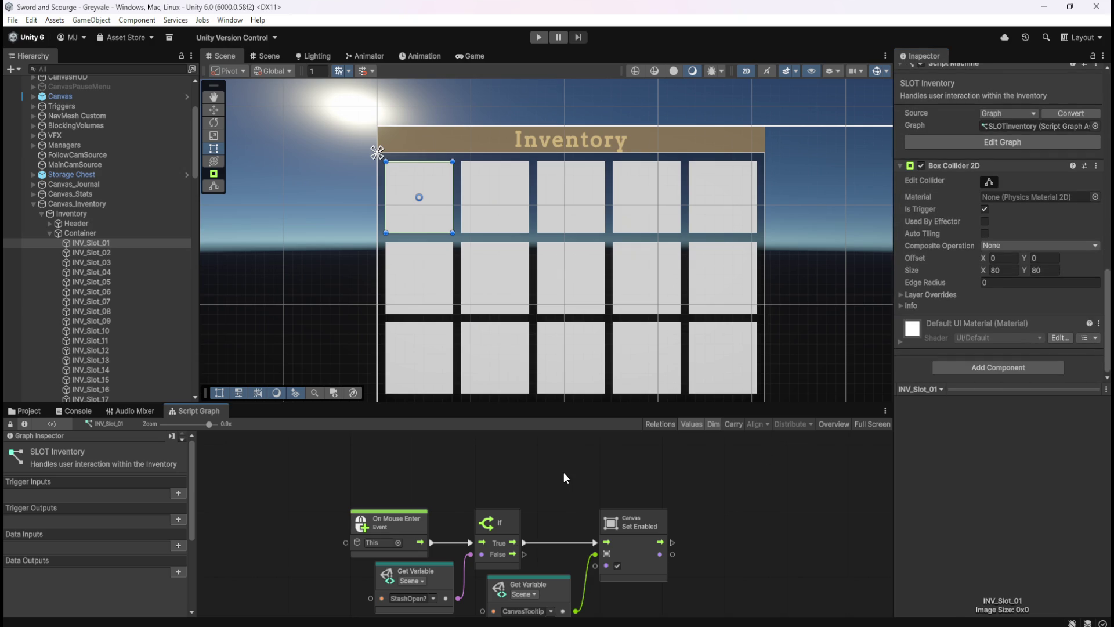
click(542, 36)
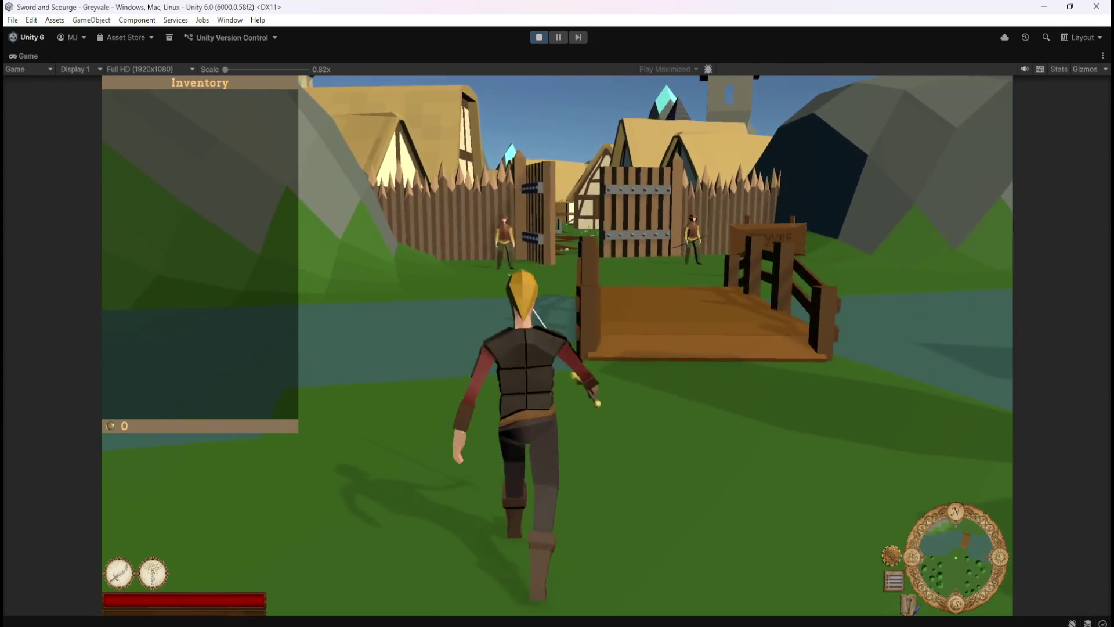
- Stop the running game and select INV_Slot_01
key(Escape)
click(538, 38)
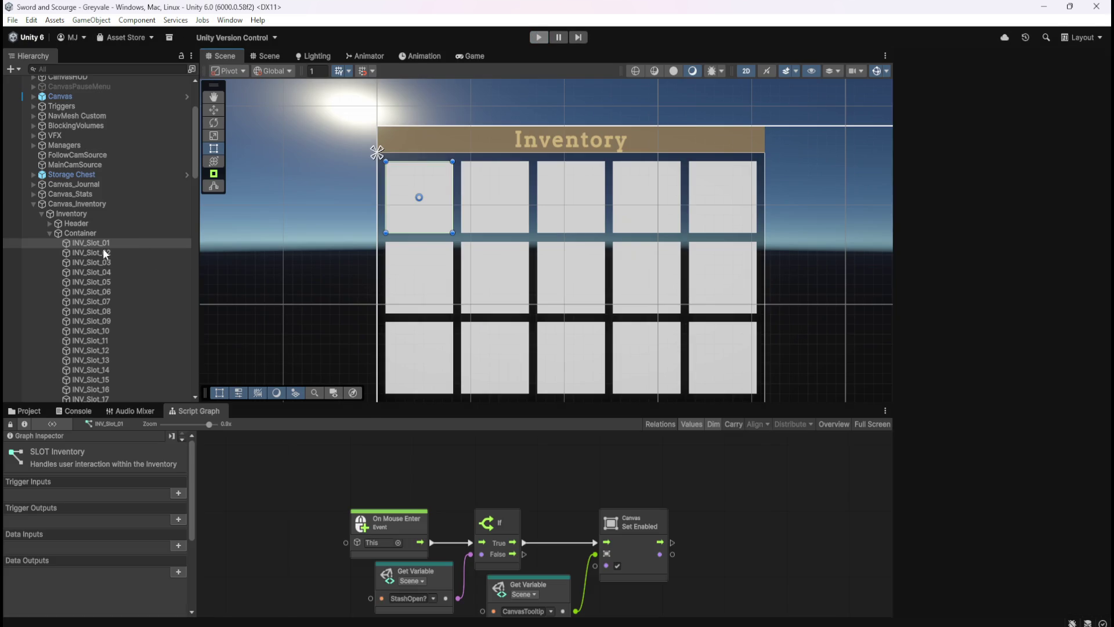
click(92, 204)
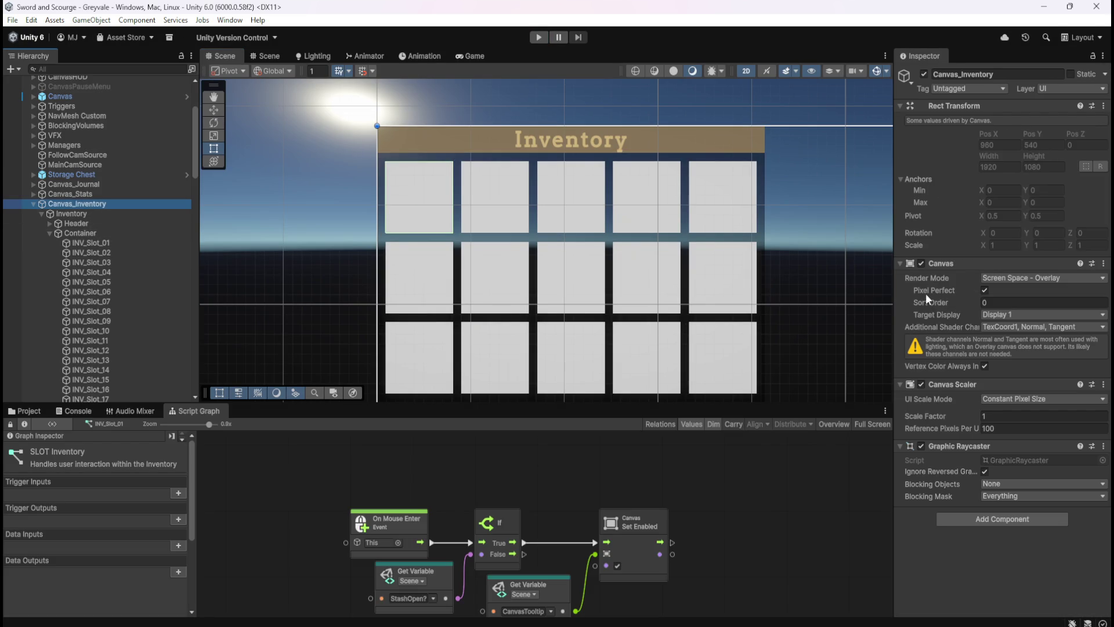
click(920, 263)
click(90, 243)
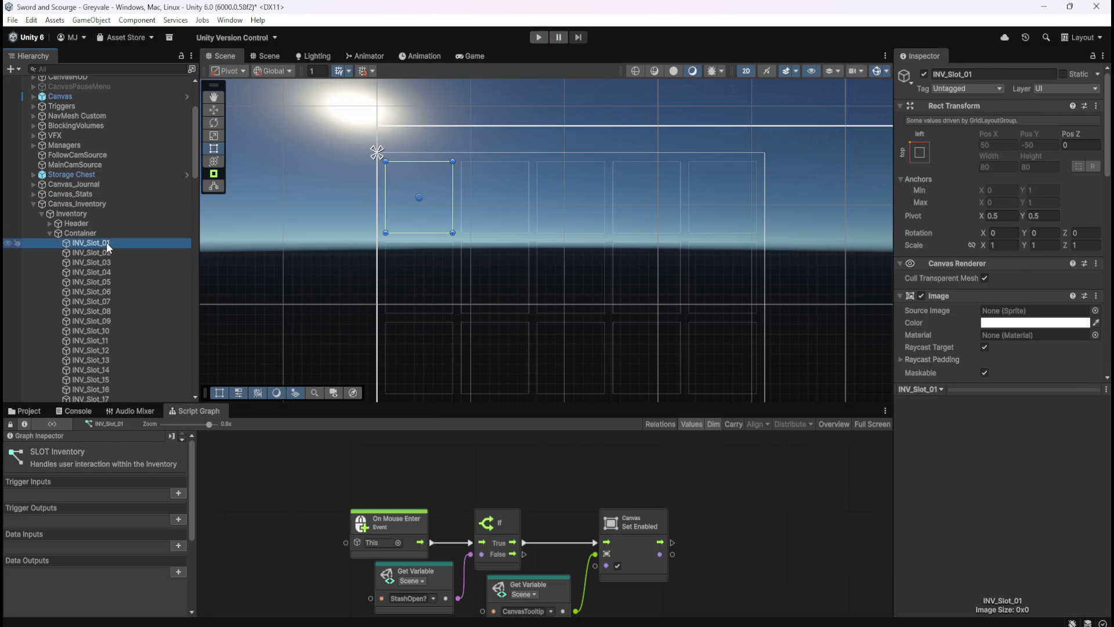
- Check the Box Collider 2D composite operation choices, leaving it as None
scroll(948, 342, down, 10)
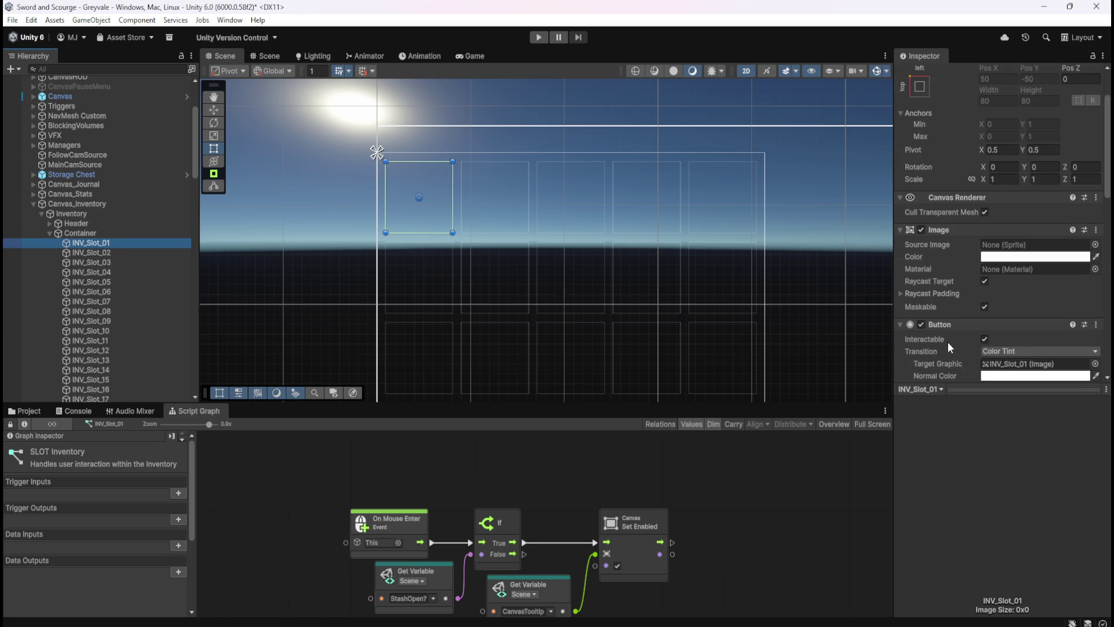
scroll(989, 340, down, 6)
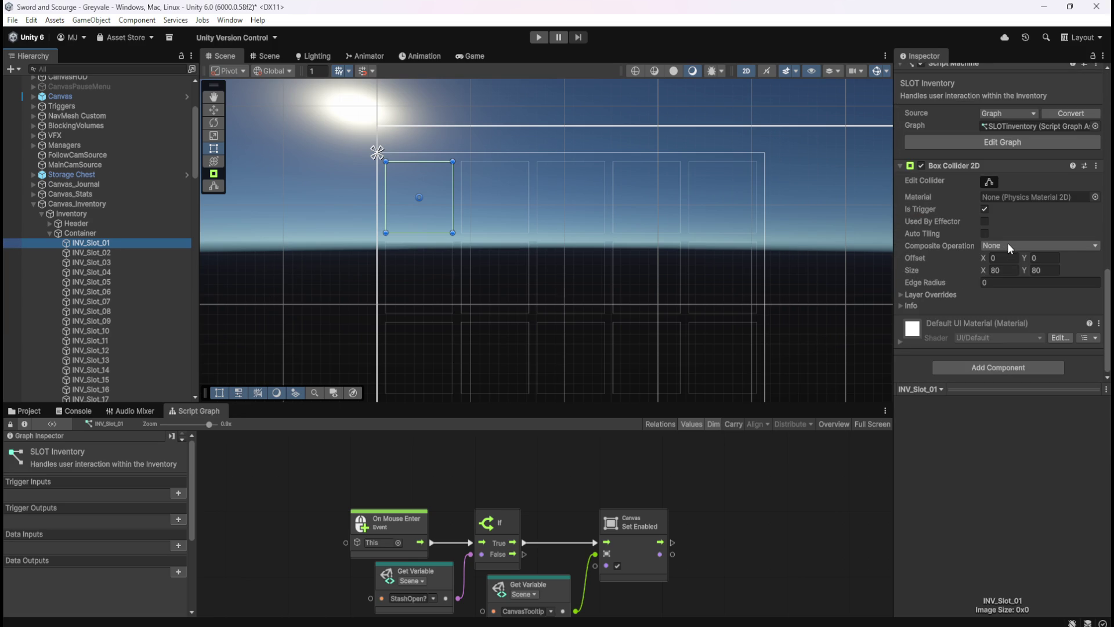
click(1013, 246)
click(1108, 307)
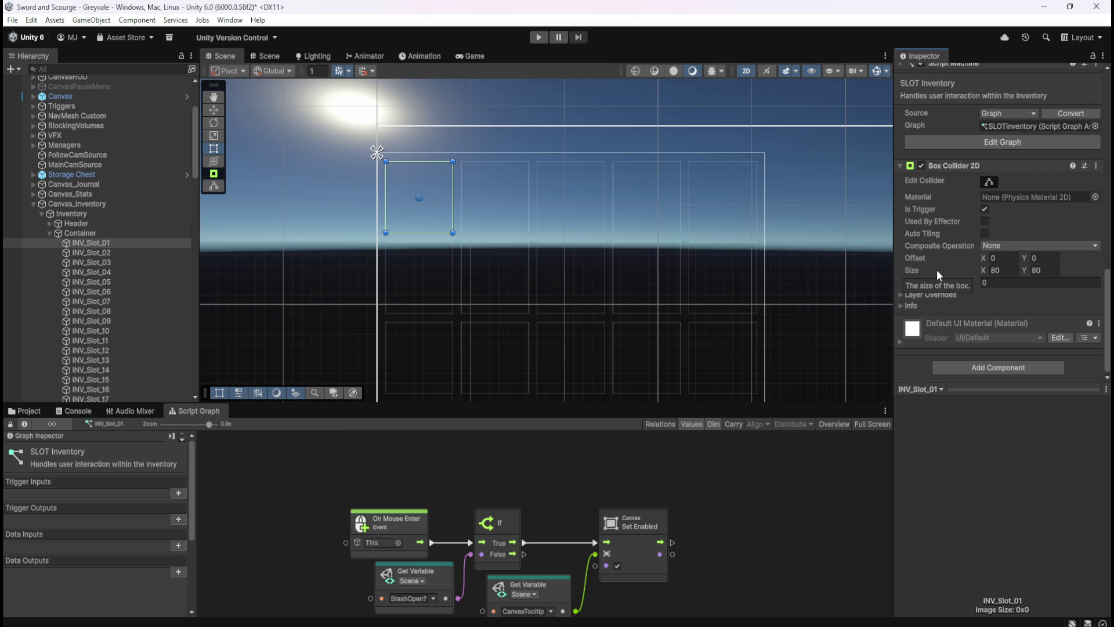
- Maximize the SLOT Inventory script graph to view all nodes, then start Play mode
scroll(937, 269, up, 10)
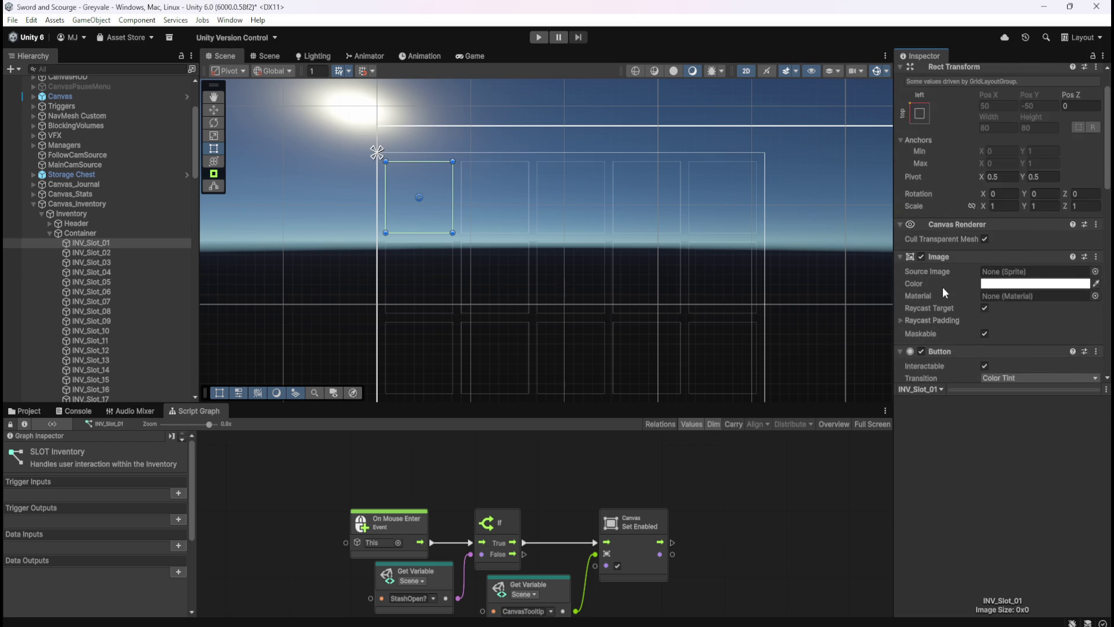
scroll(942, 287, up, 2)
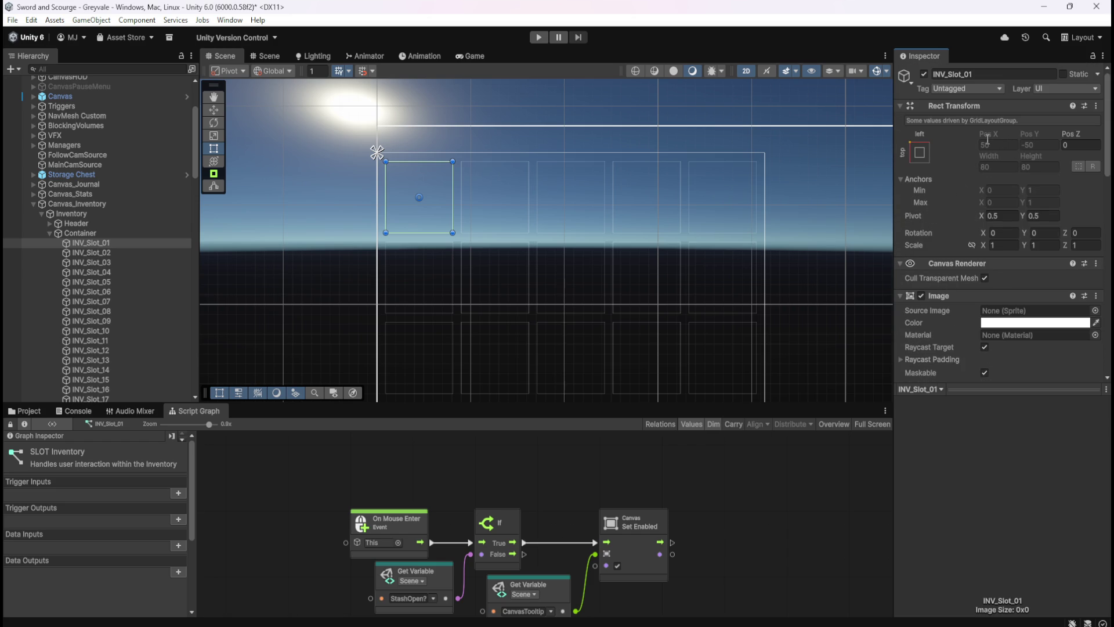
scroll(1021, 194, down, 8)
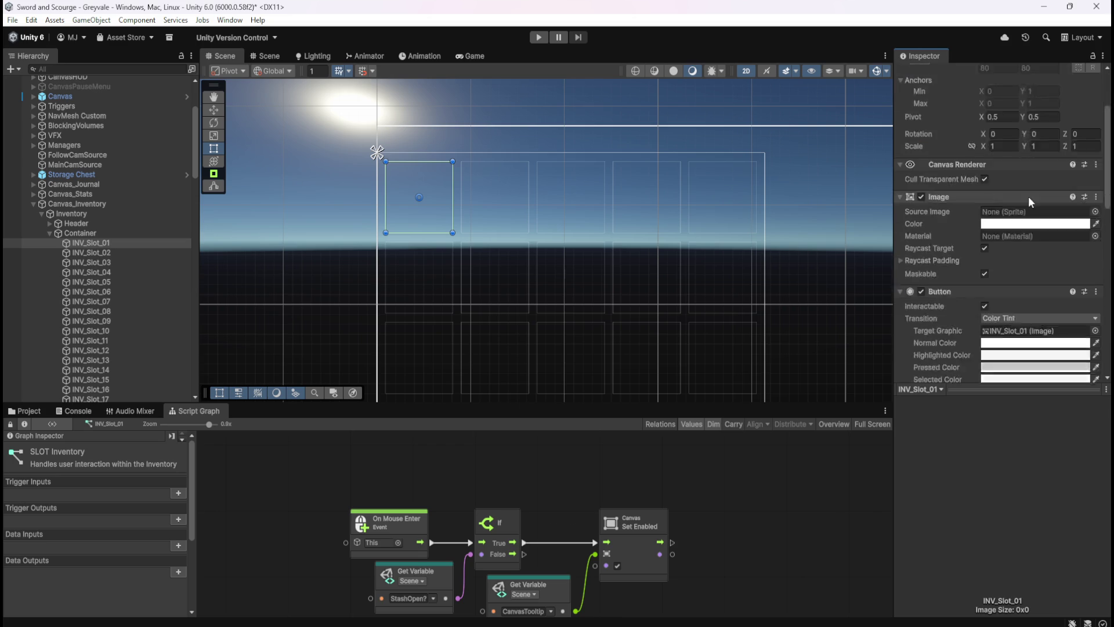
scroll(1021, 194, down, 3)
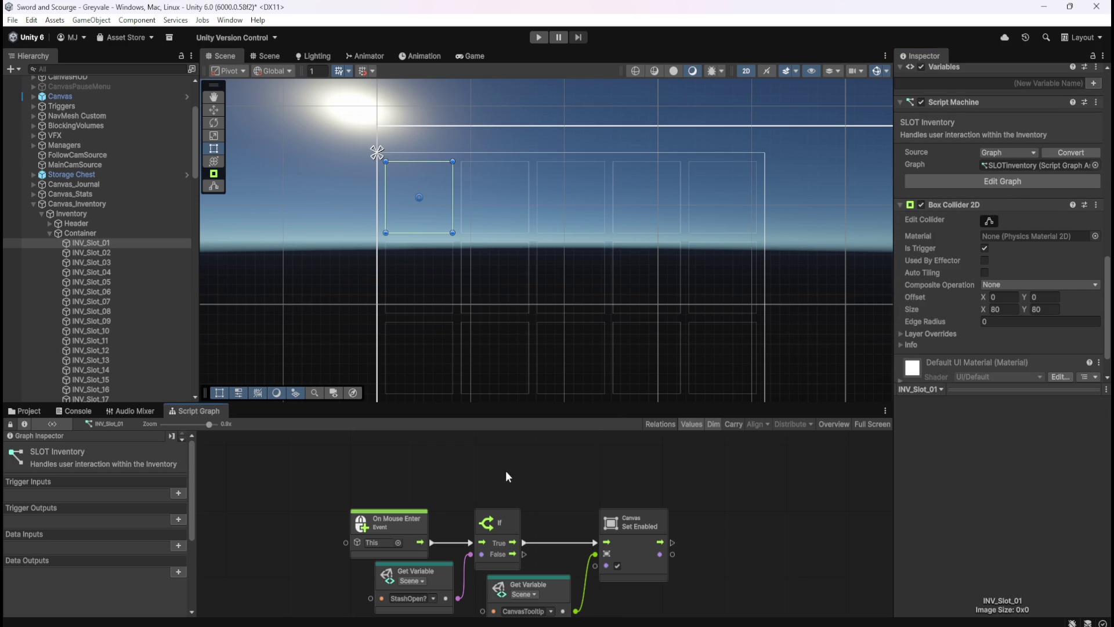
key(shift+space)
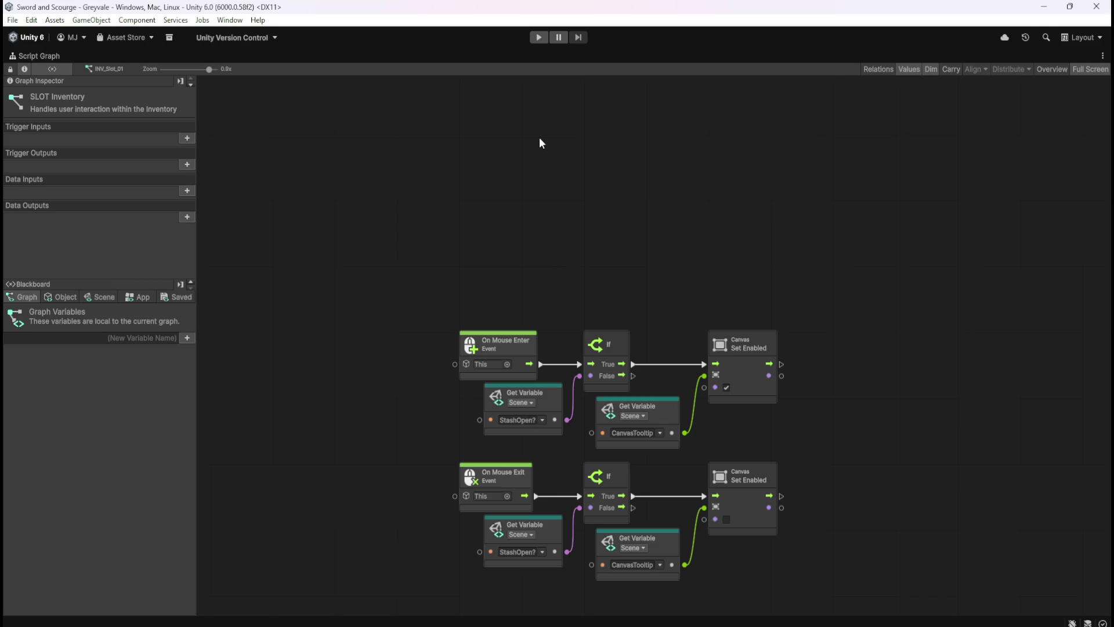
click(537, 38)
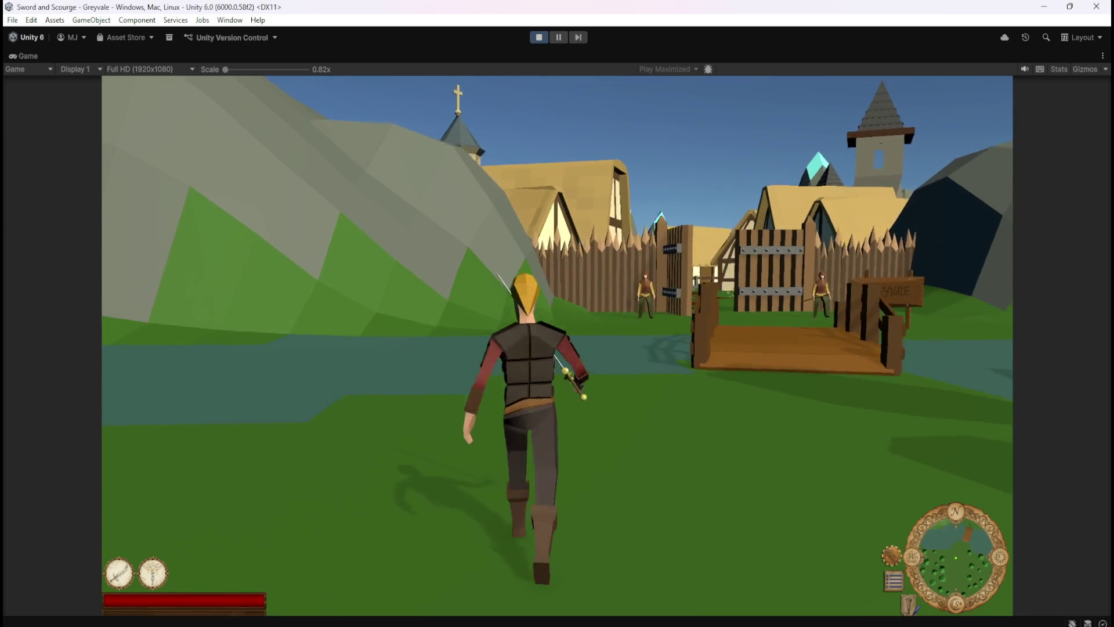
- Run the hero across the bridge, through the village, into the dead-tree grove
key(w)
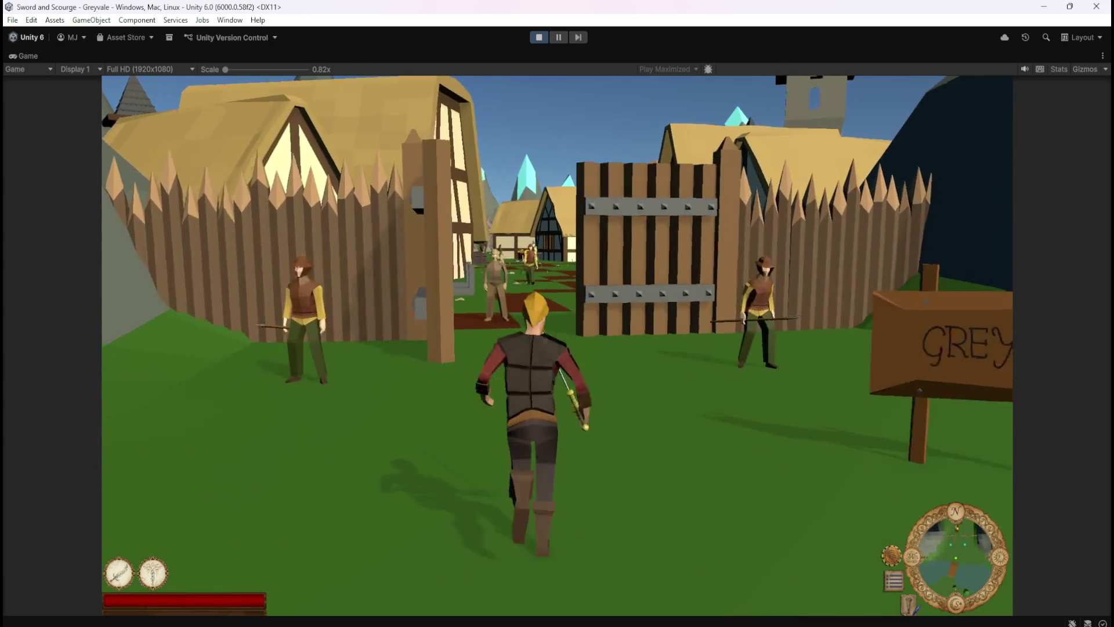
key(1)
key(w)
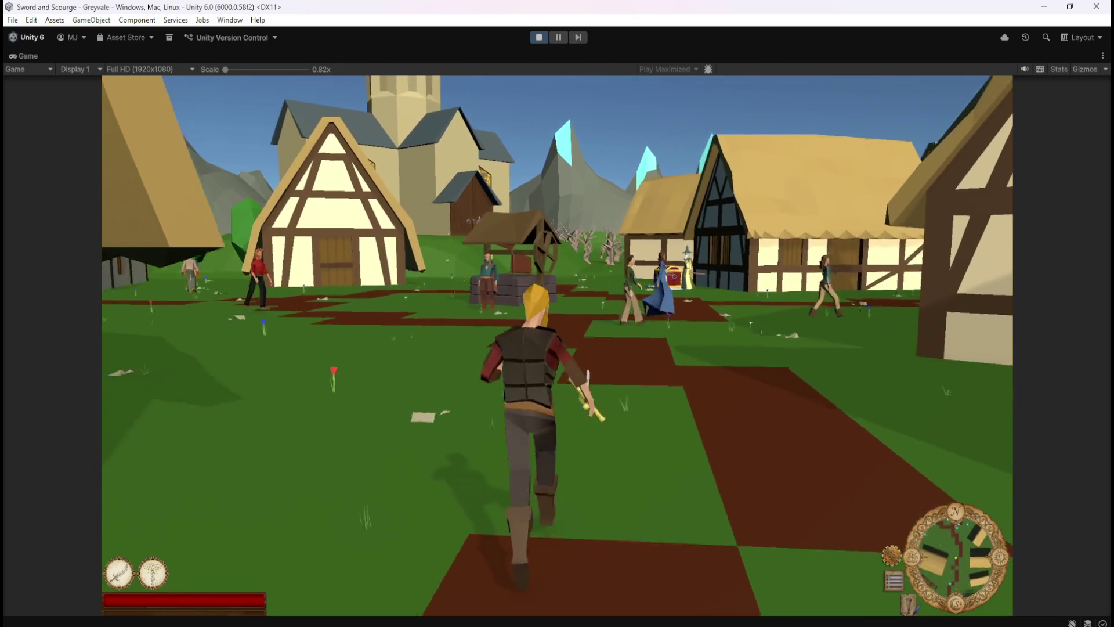
key(w)
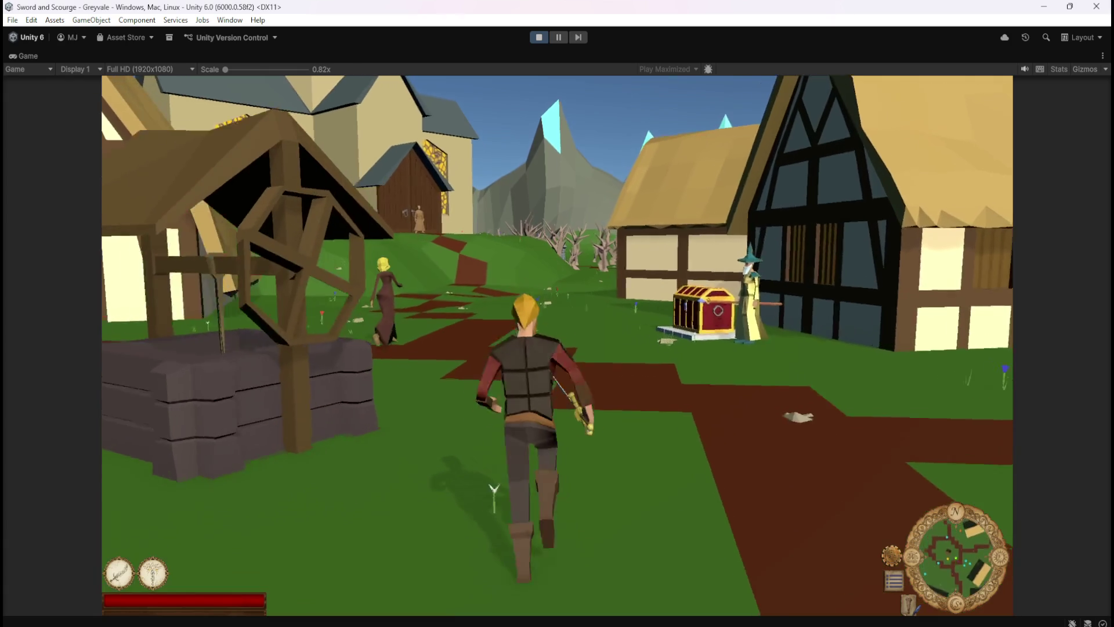
key(w)
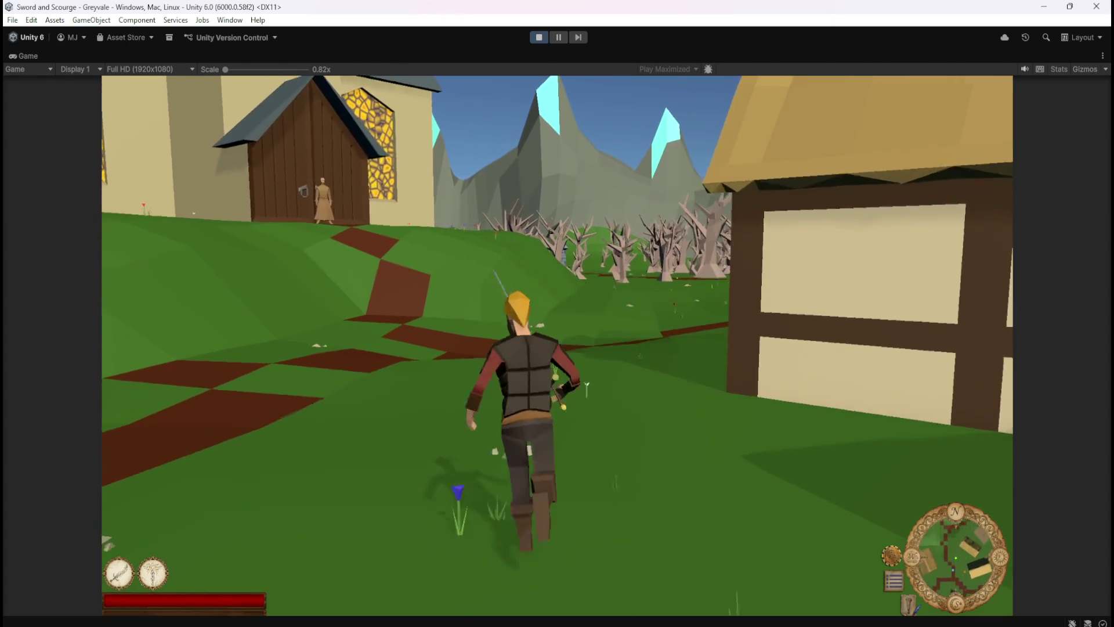
key(w)
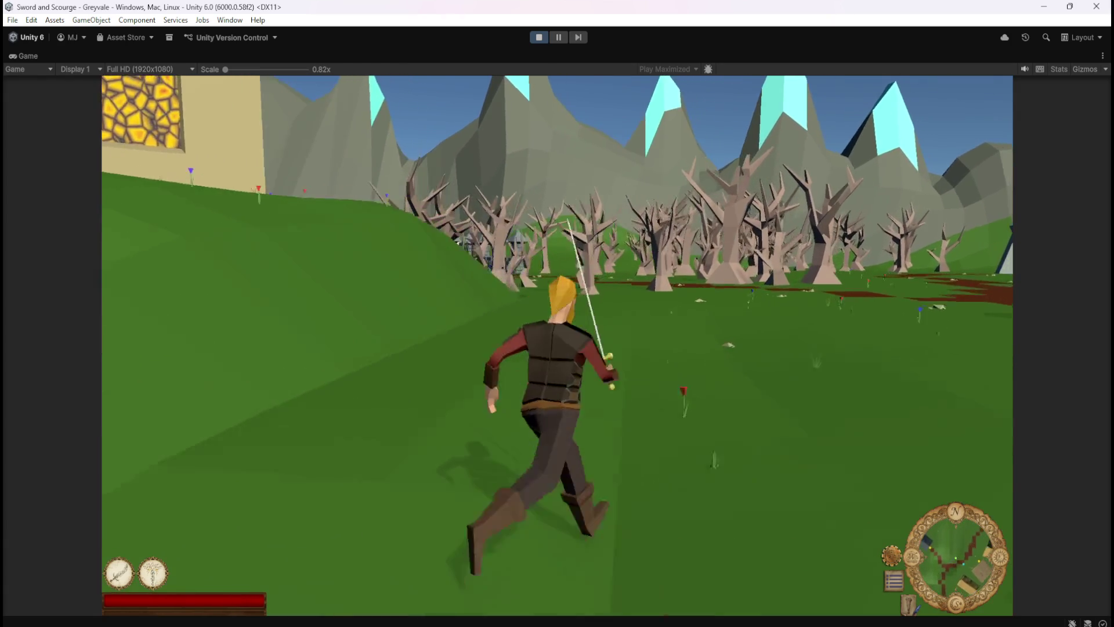
key(w)
key(w)
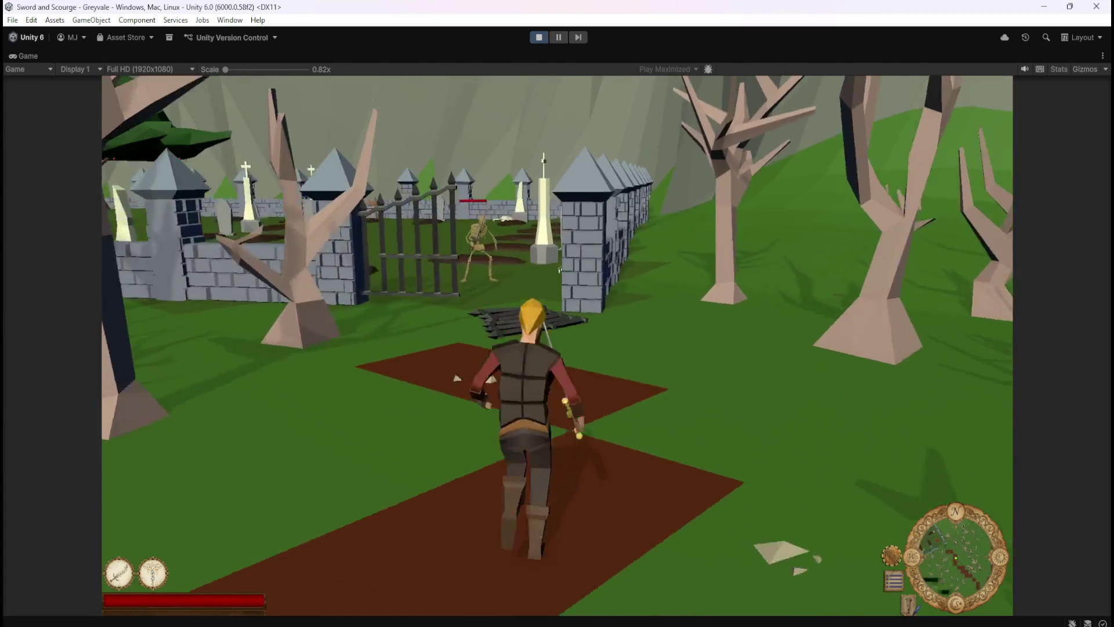
- Fight two skeletons in the graveyard and loot the second one
key(w)
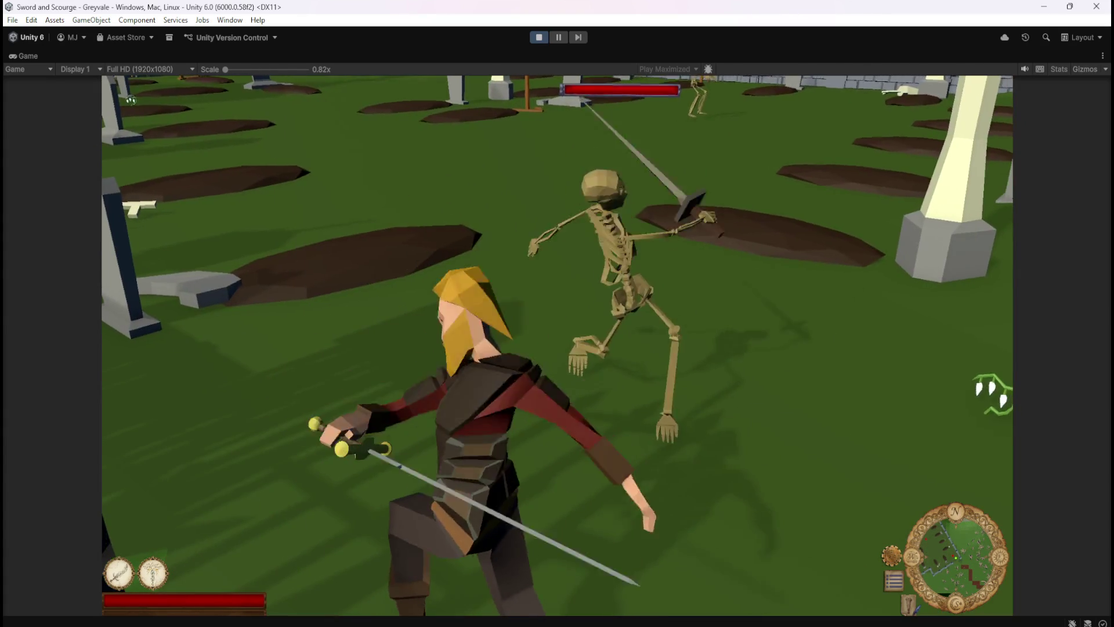
key(w)
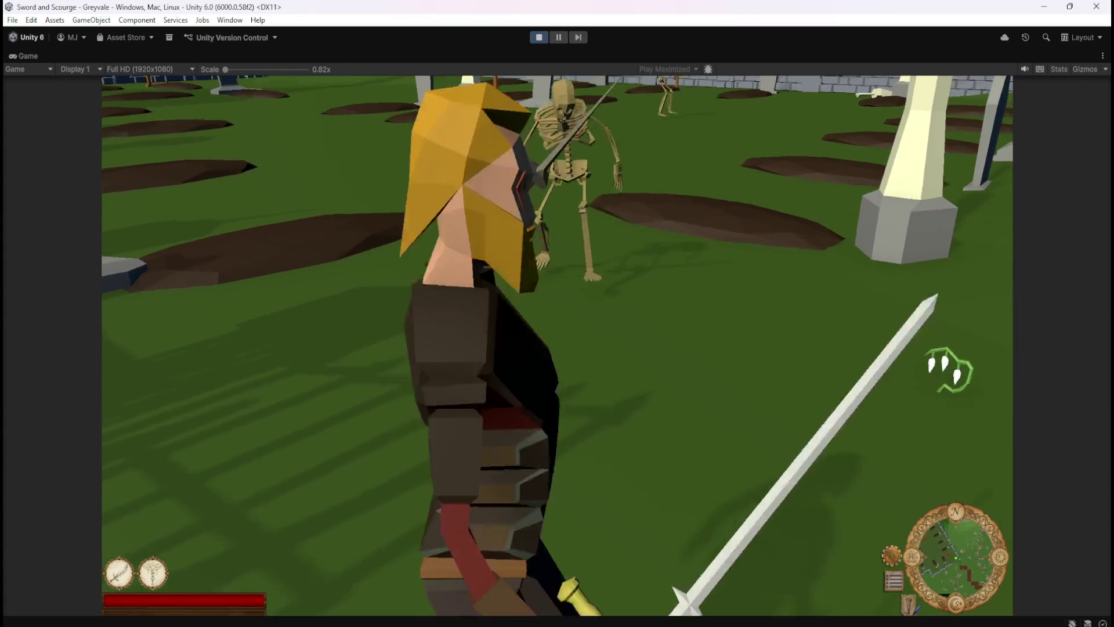
key(w)
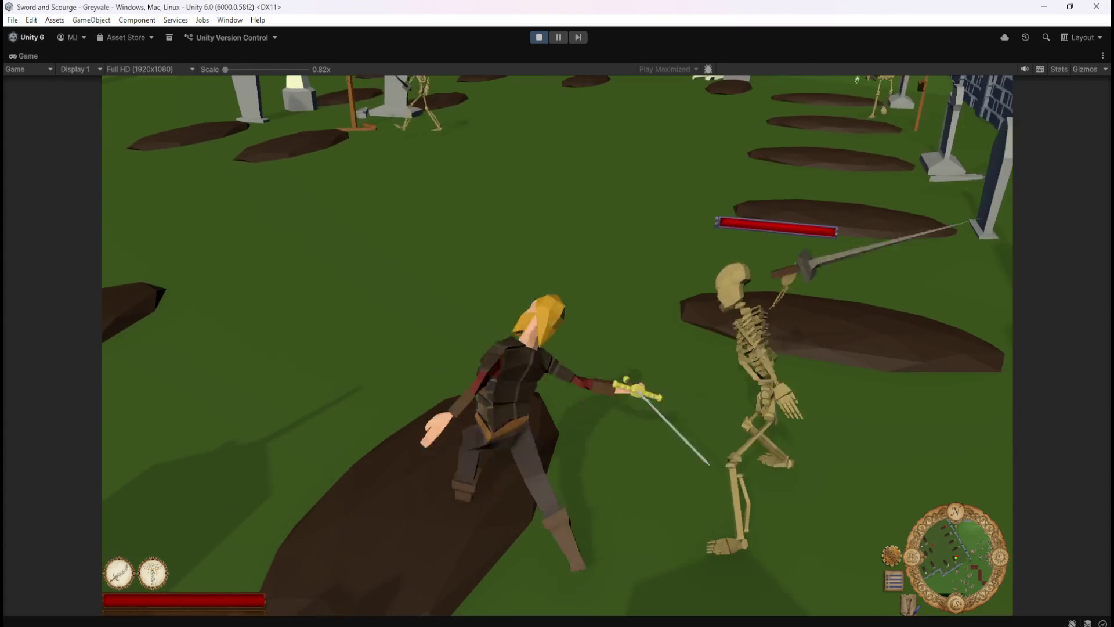
key(w)
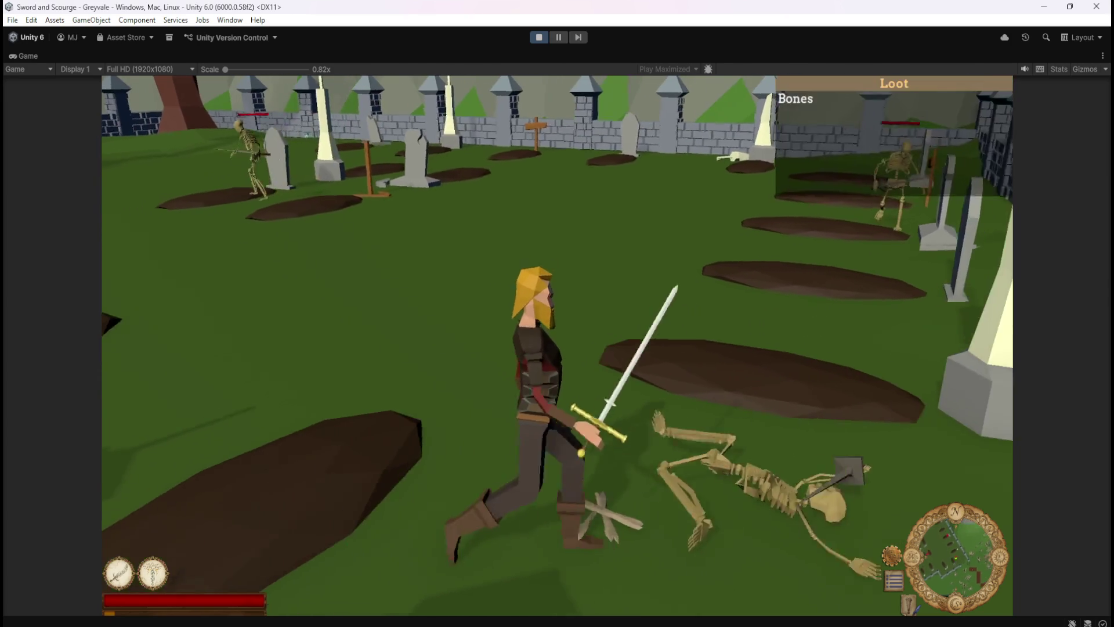
key(w)
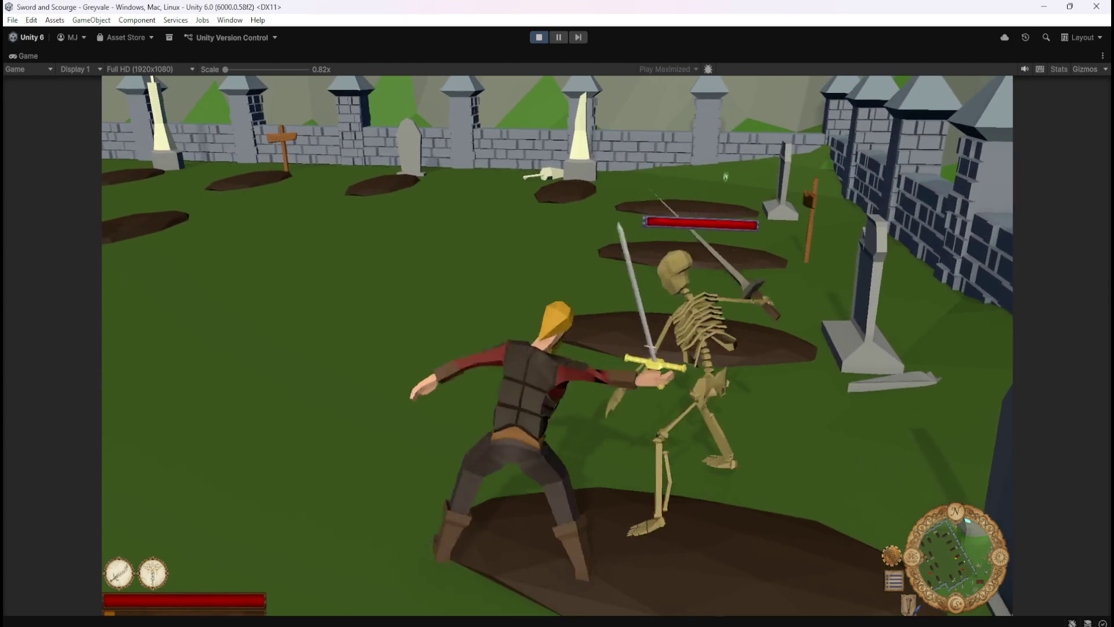
click(726, 179)
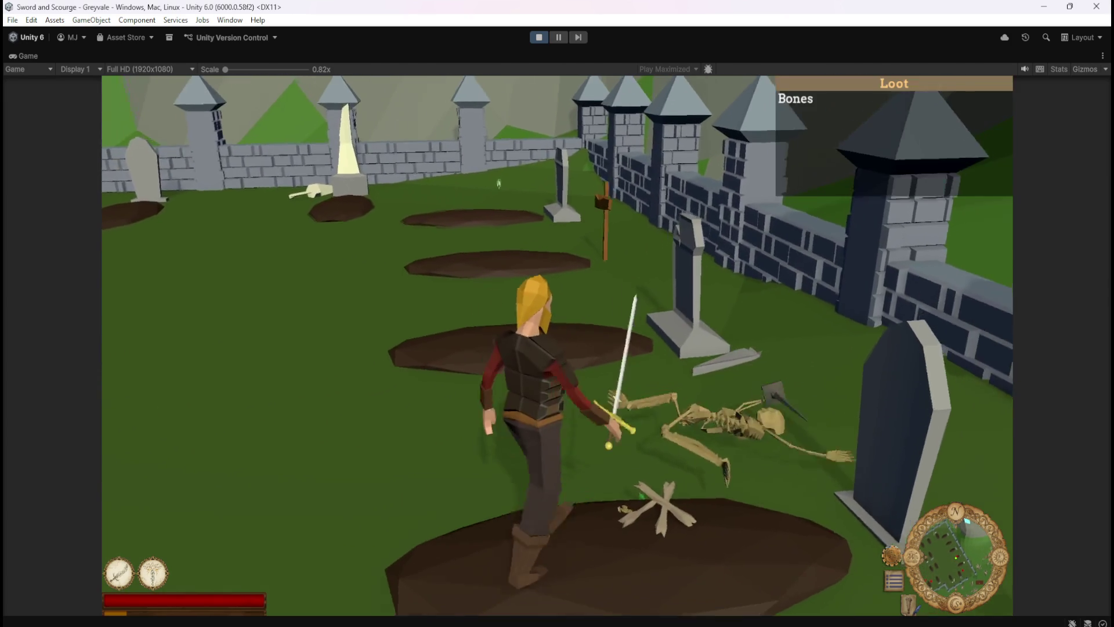
- Run back to the treasure chest, open the Stash and Inventory, then stop the game
key(w)
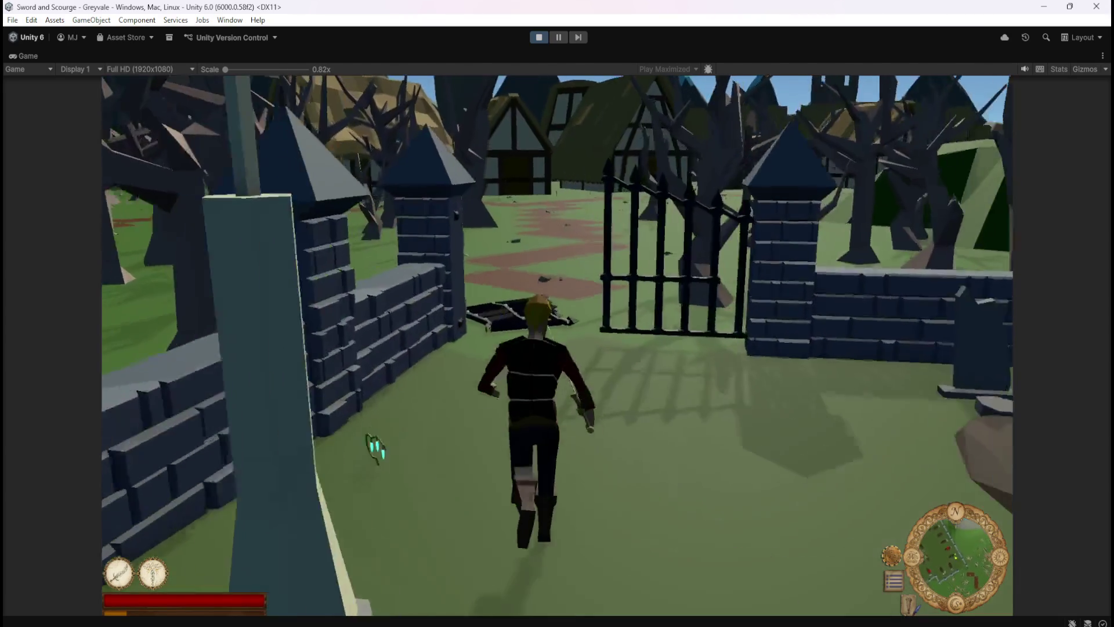
key(w)
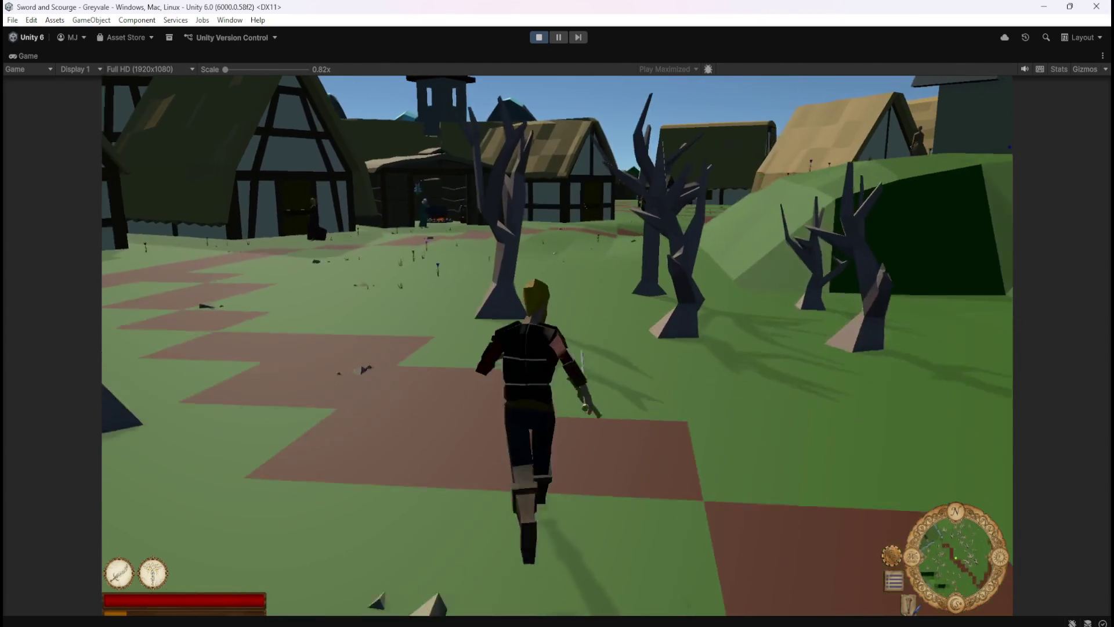
key(w)
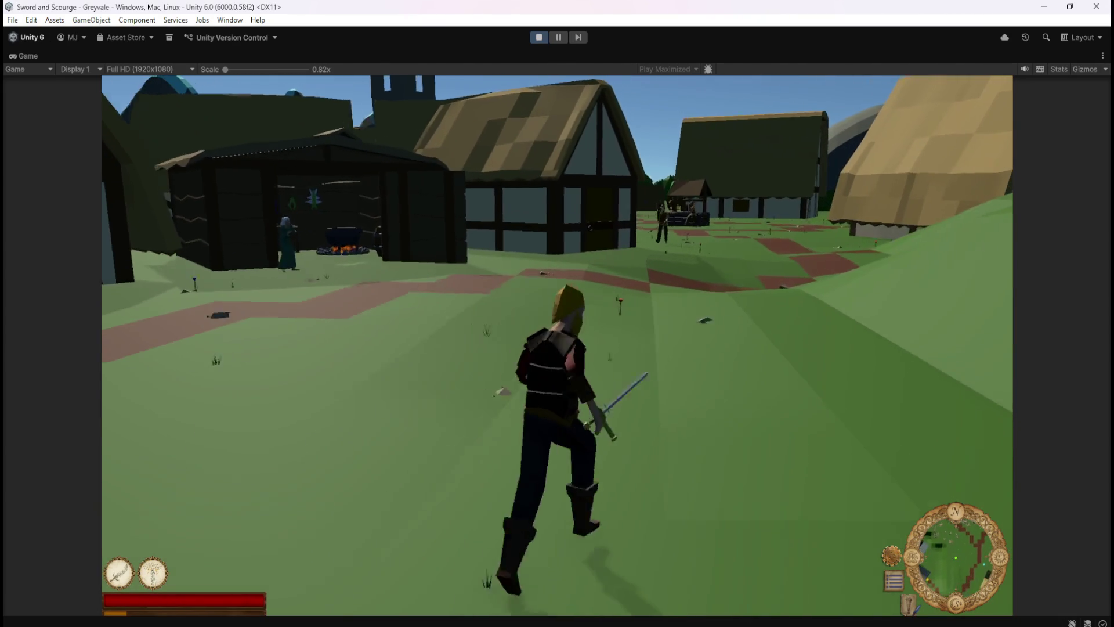
key(w)
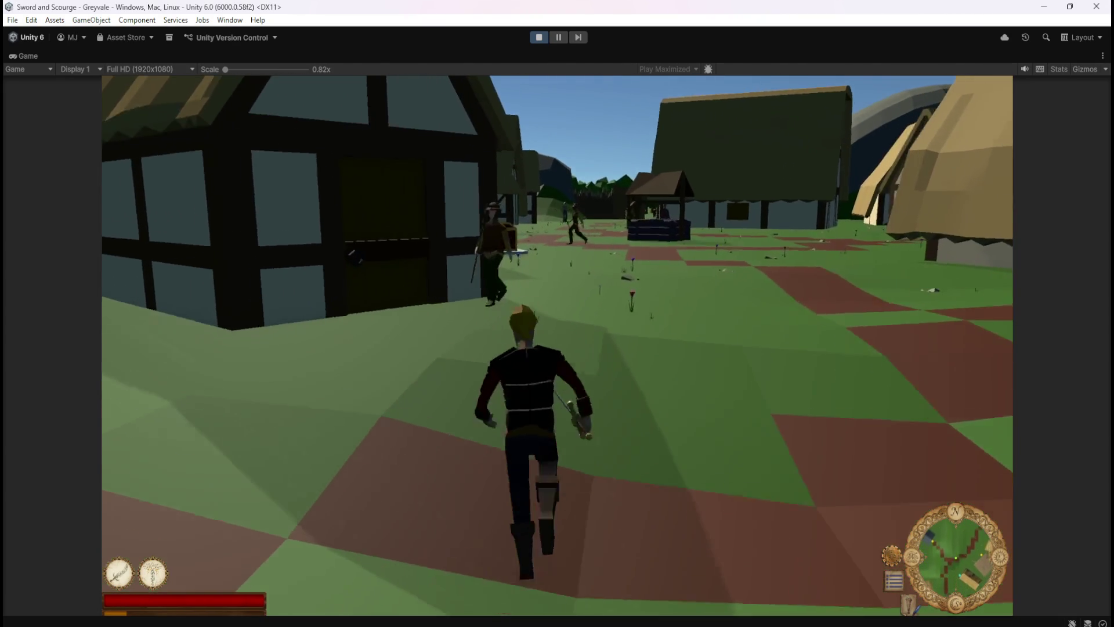
key(w)
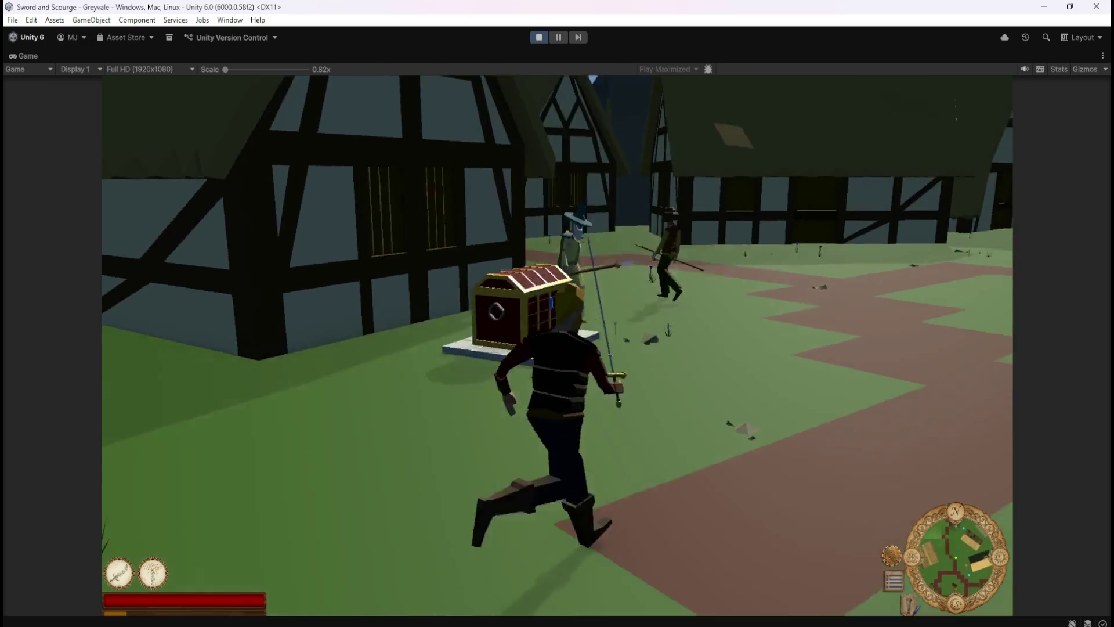
key(e)
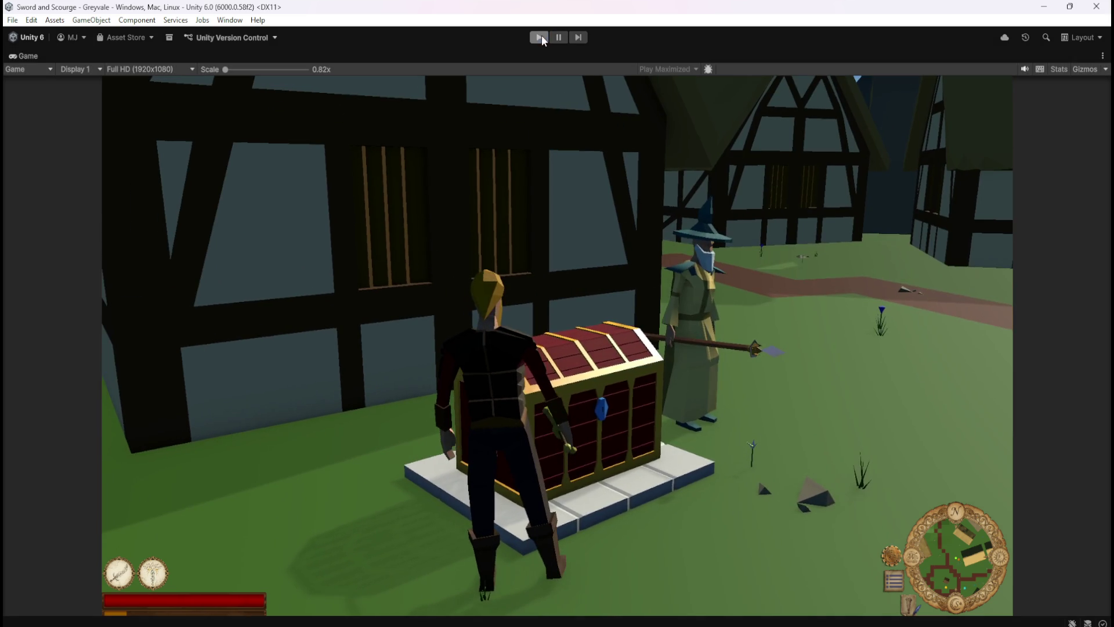
click(539, 37)
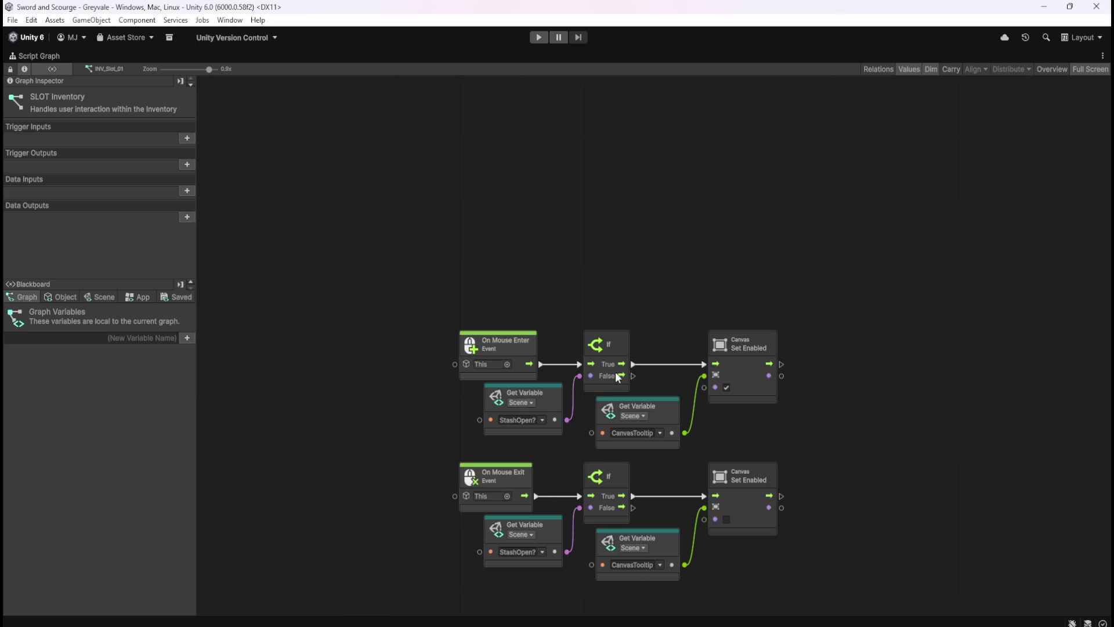
- Add an On Mouse Over event node above On Mouse Enter in the slot graph
right_click(507, 241)
text(mouse)
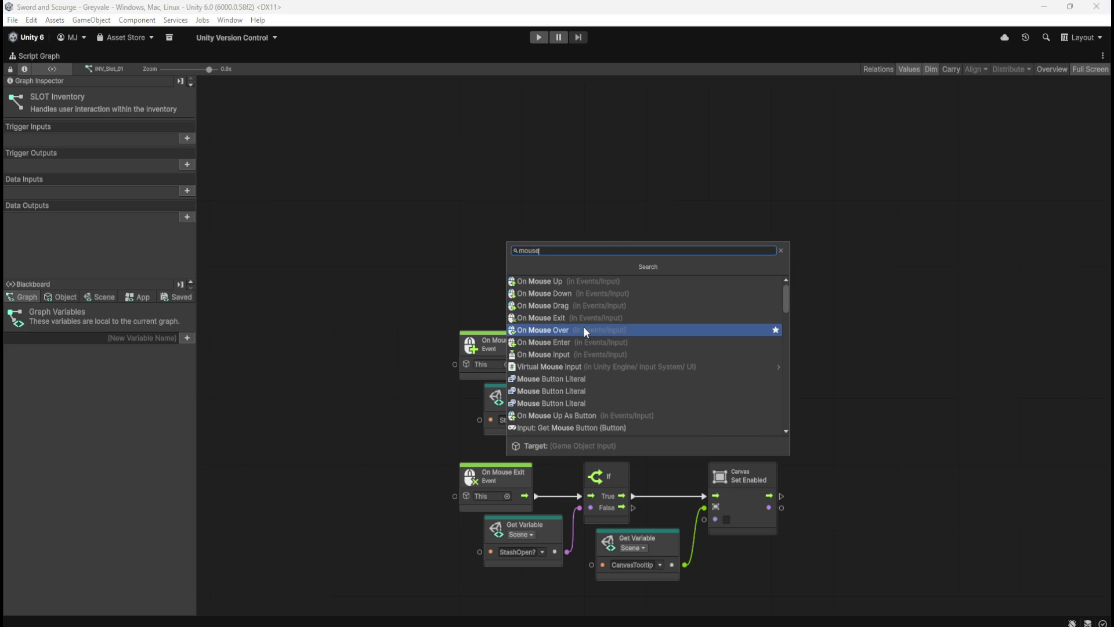
click(584, 328)
drag(568, 280, 521, 303)
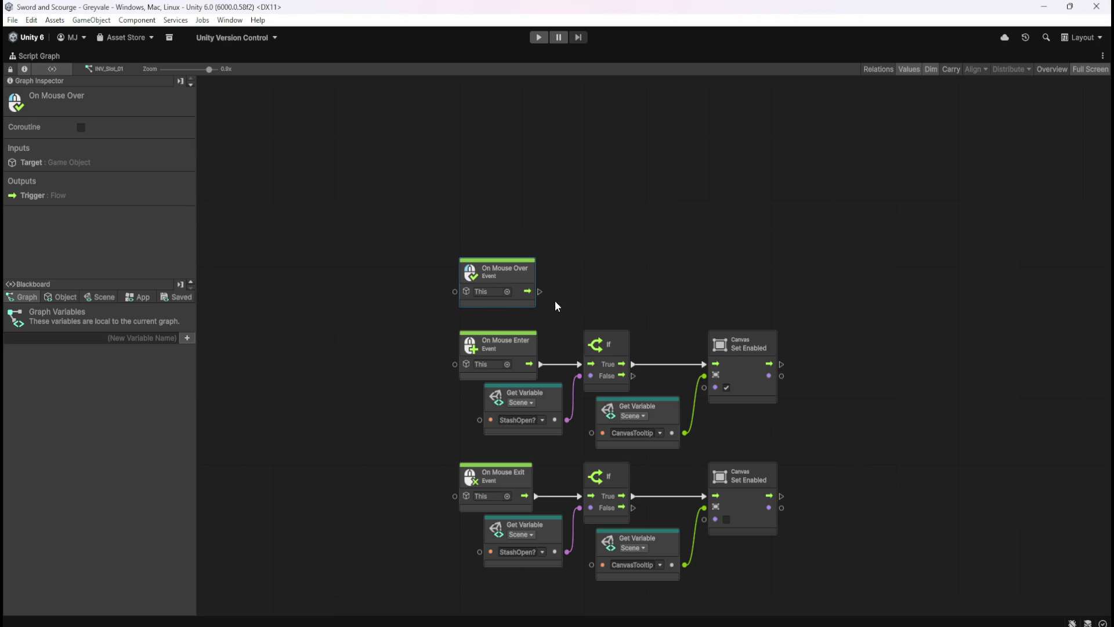
click(598, 278)
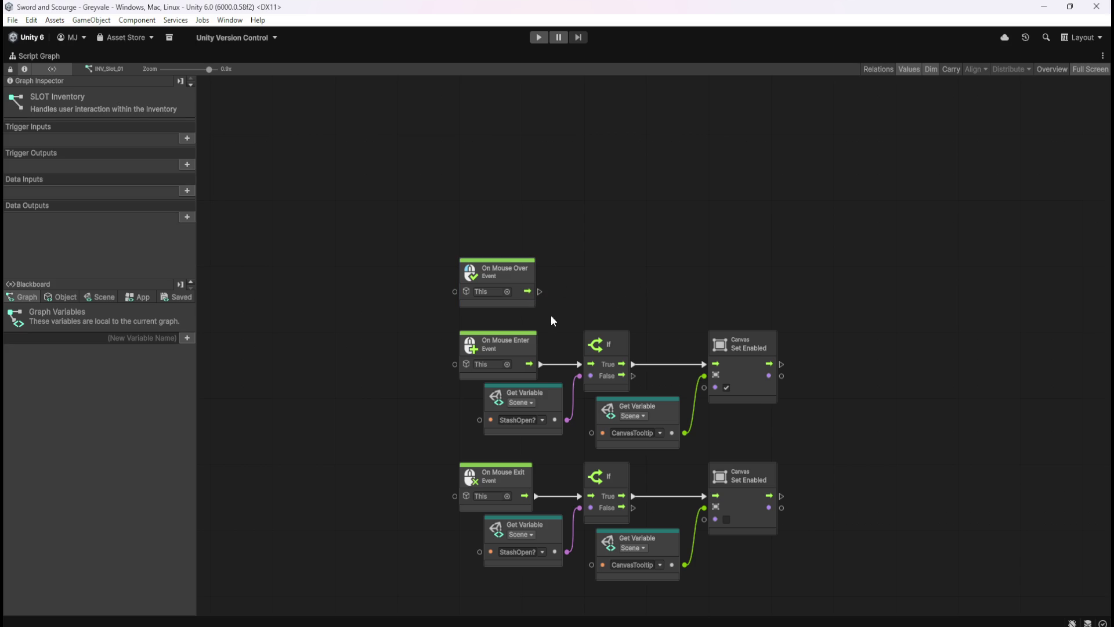
- Replace On Mouse Enter's link to the If node with On Mouse Over and restore the layout
right_click(541, 364)
drag(539, 291, 580, 363)
key(shift+space)
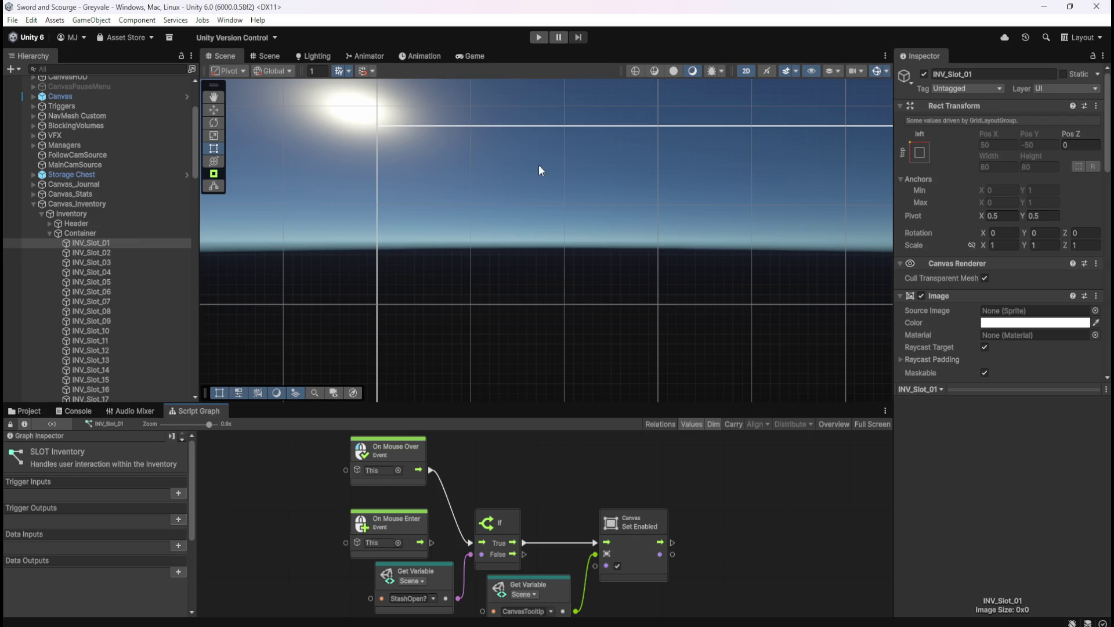
- Enter Play mode and run the hero toward the Greyvale village gate
click(539, 37)
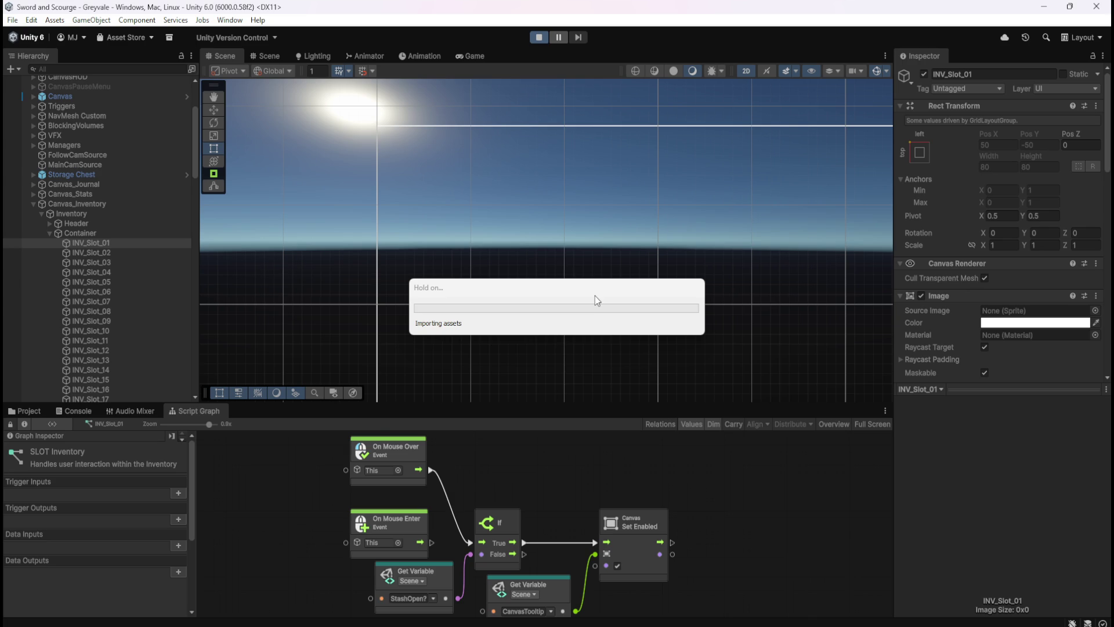
key(w)
key(w)
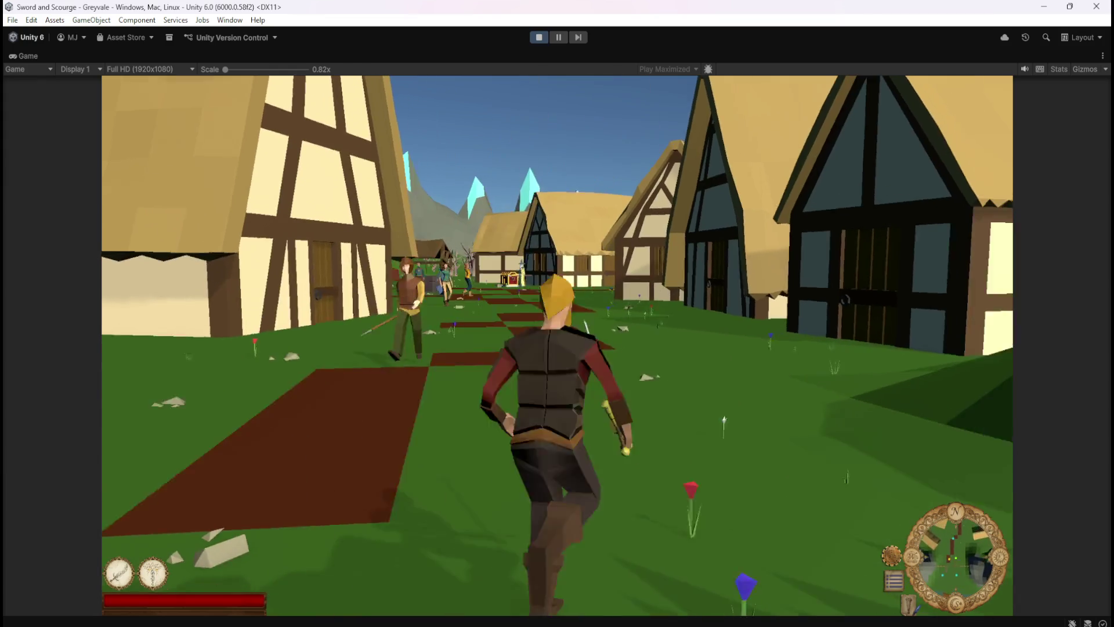
- Run the hero down the village street to the chest and open its Inventory and Stash panels
key(w)
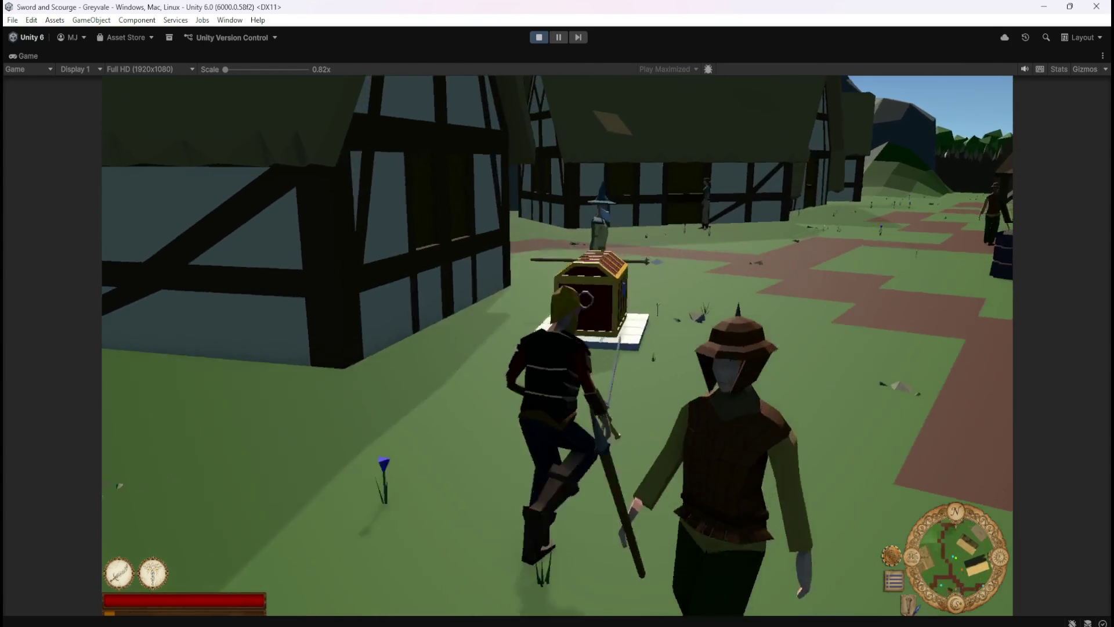
key(e)
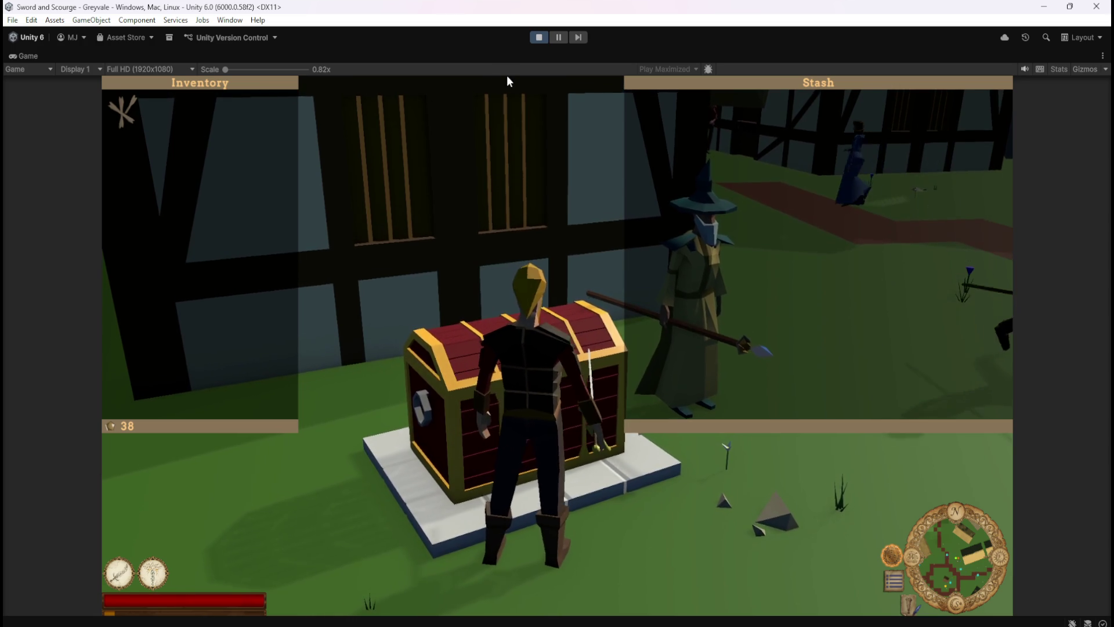
- Close the Inventory and Stash panels with Escape
key(Escape)
- Stop play mode and scroll through INV_Slot_01's Inspector components
click(539, 37)
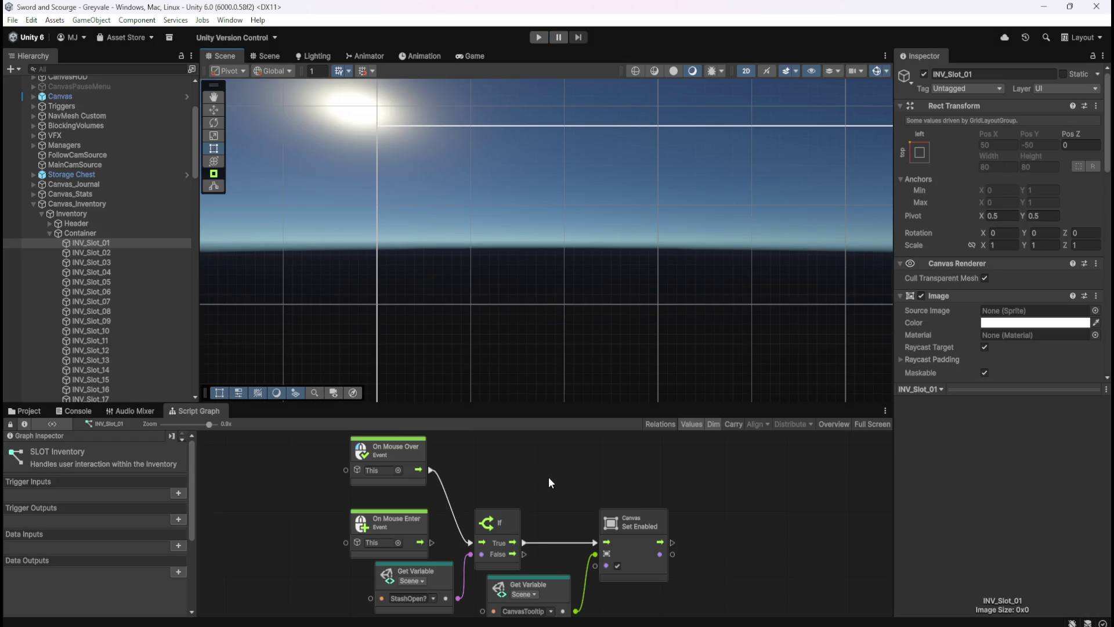
scroll(983, 336, down, 10)
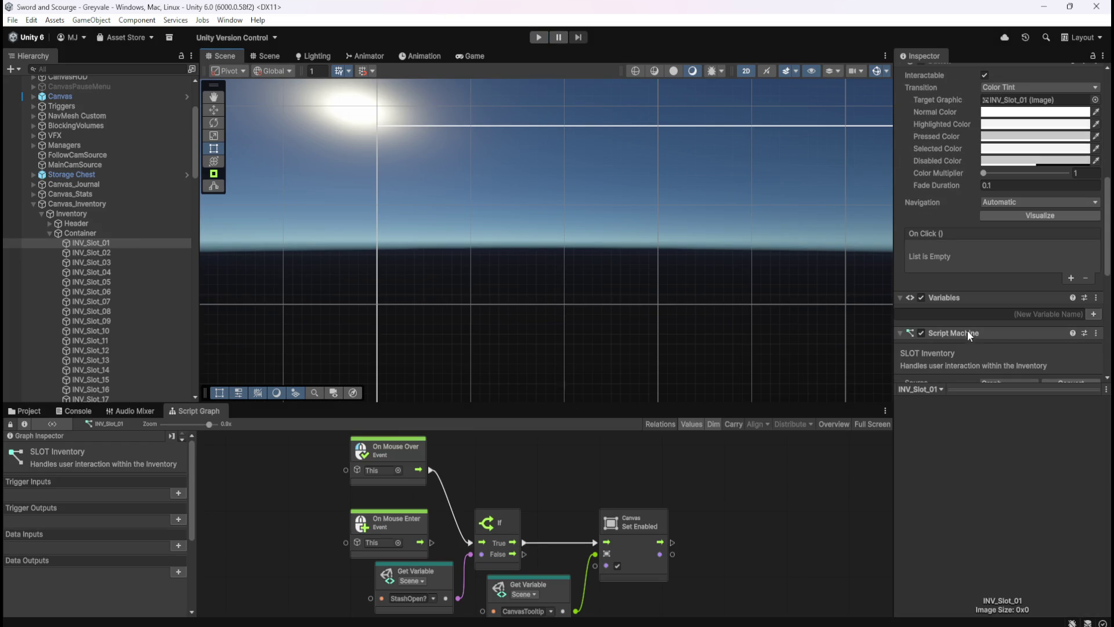
scroll(967, 333, up, 3)
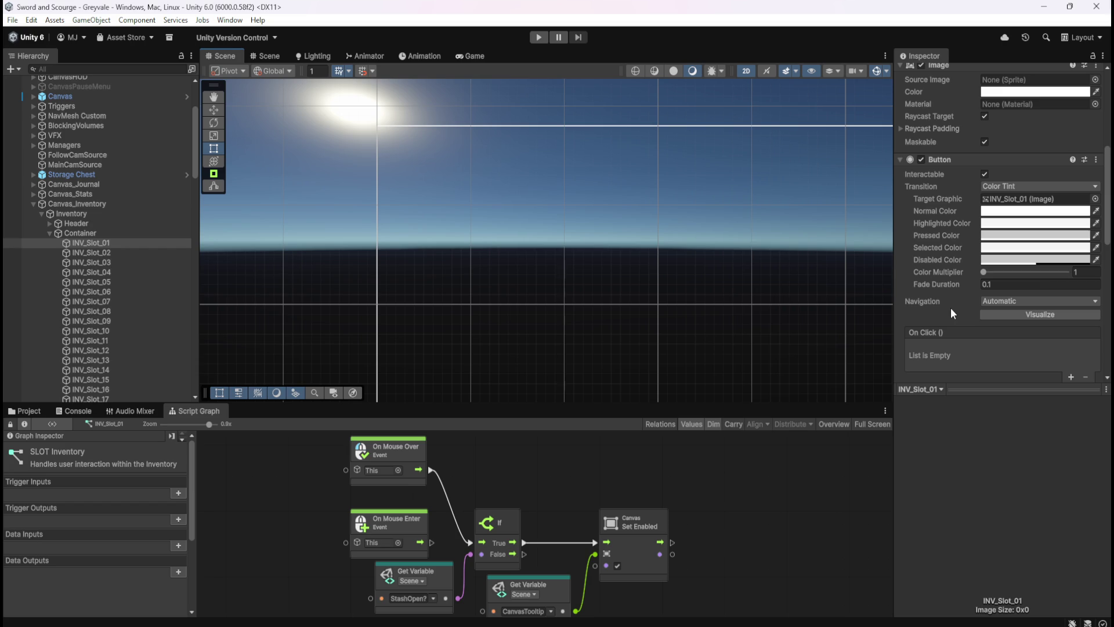
scroll(974, 278, down, 1)
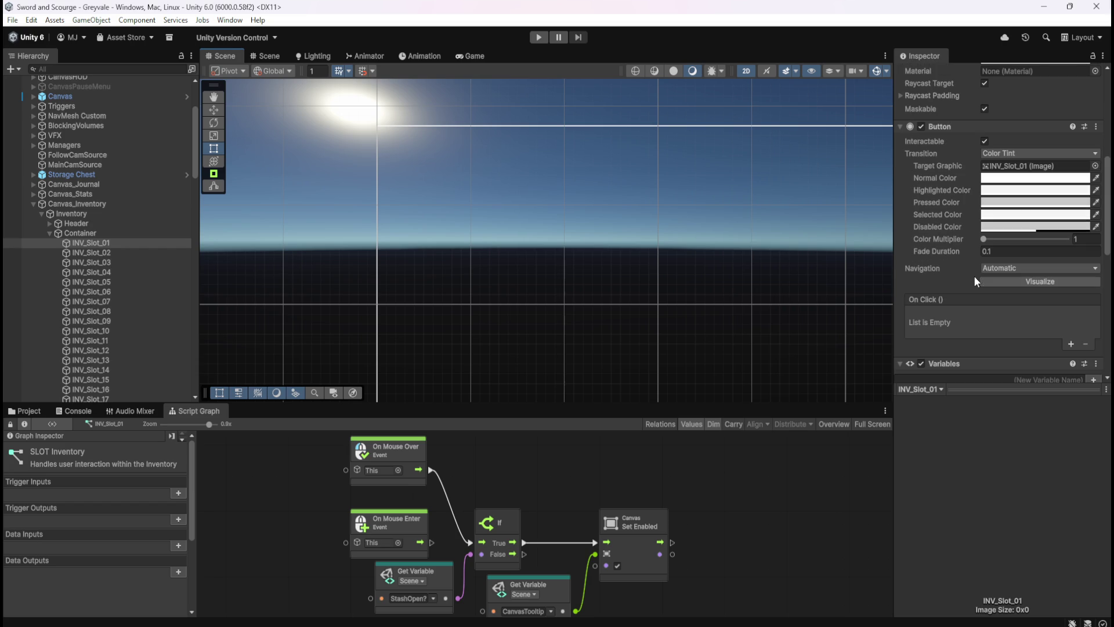
- Check the slot button's Navigation options, leaving it on Automatic, and inspect Raycast Padding
click(998, 265)
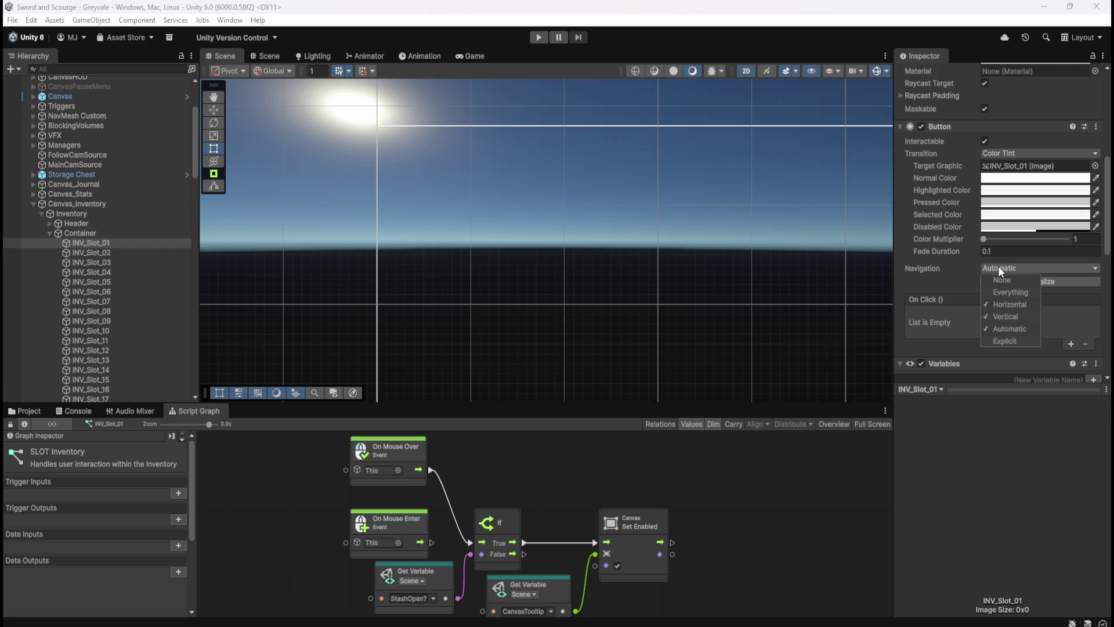
click(1108, 259)
mouse_move(1108, 259)
mouse_down()
mouse_move(1106, 298)
mouse_move(1101, 253)
mouse_up()
scroll(1073, 244, up, 6)
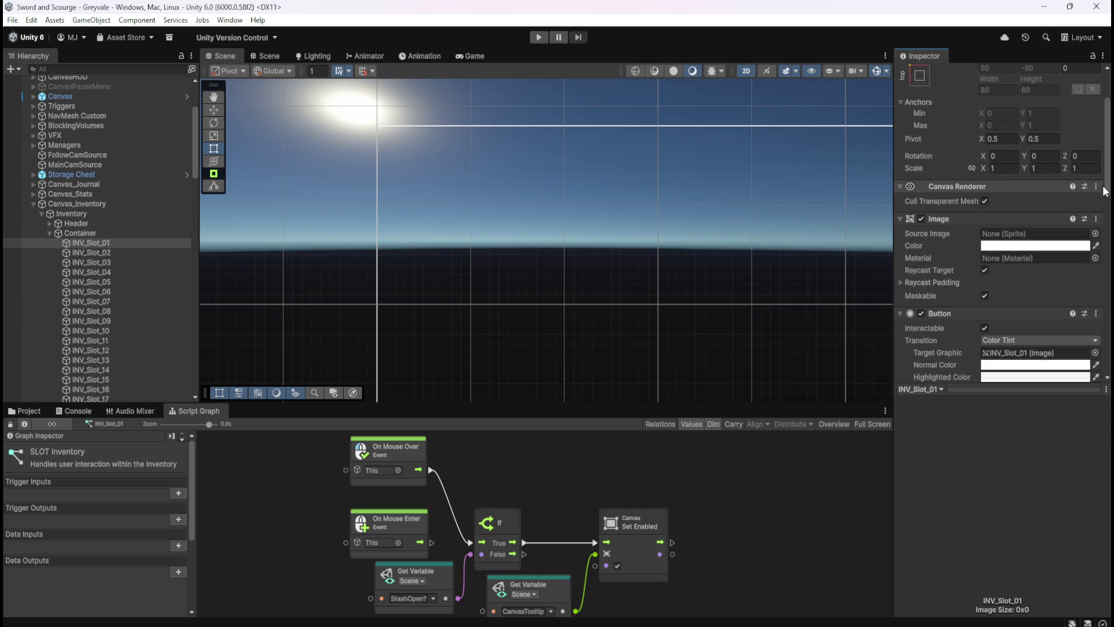
click(900, 282)
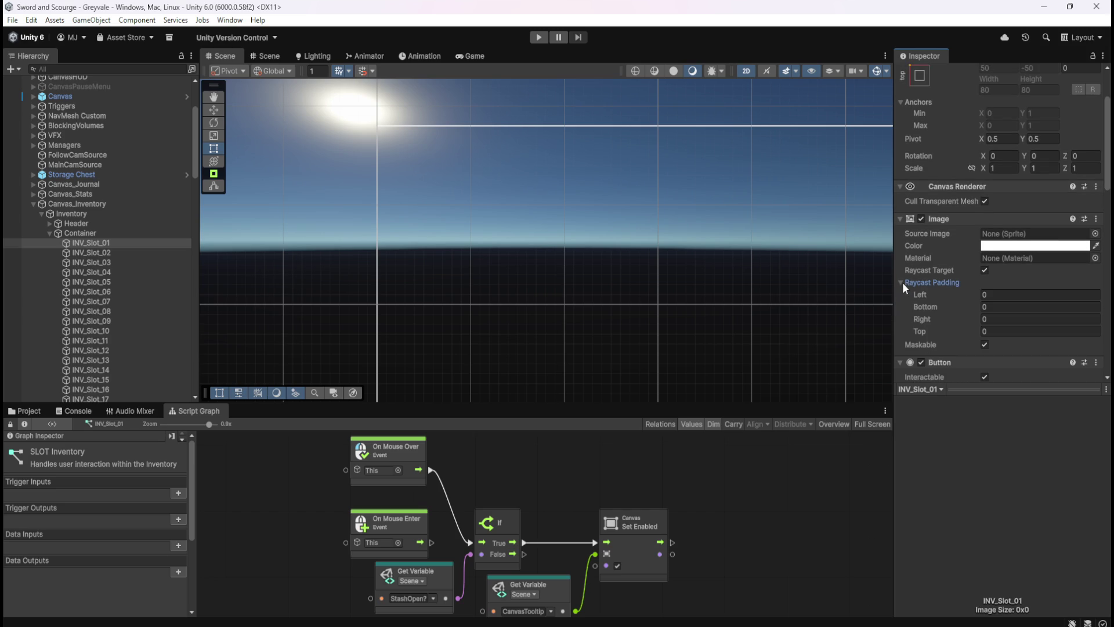
click(901, 283)
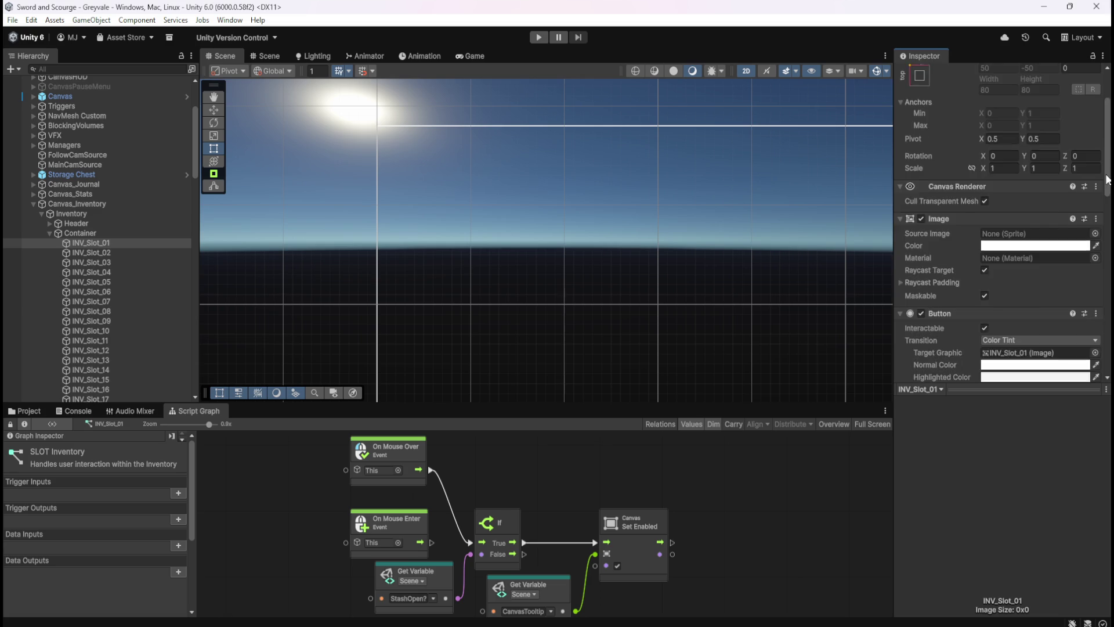
- Scroll back through the Inspector and select the Canvas_Inventory object
scroll(1106, 178, up, 3)
scroll(1086, 289, down, 15)
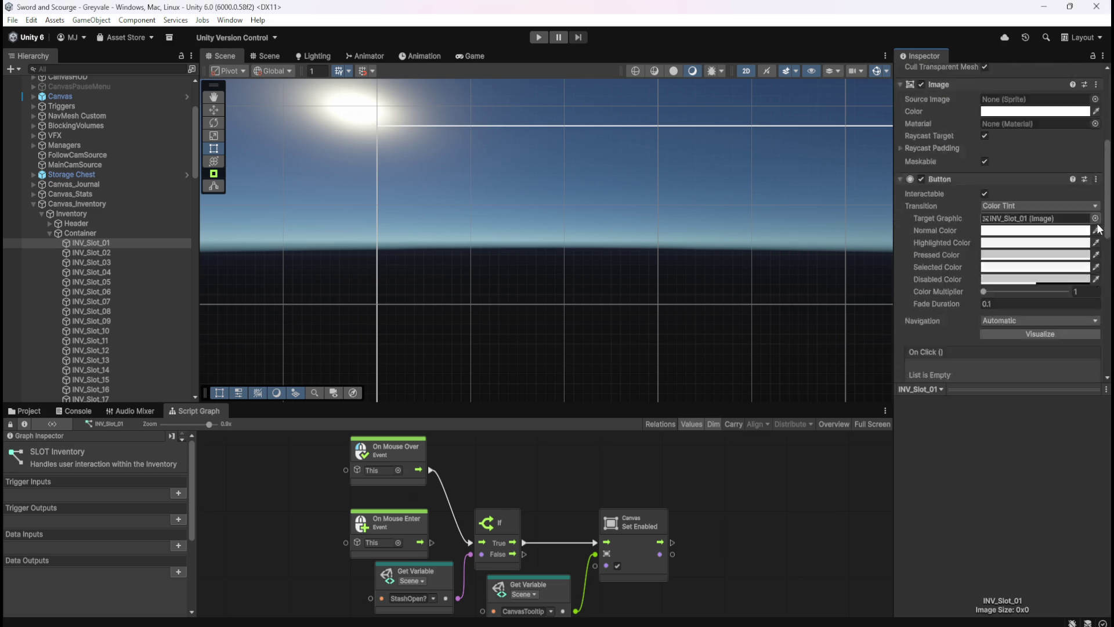
scroll(1088, 295, down, 8)
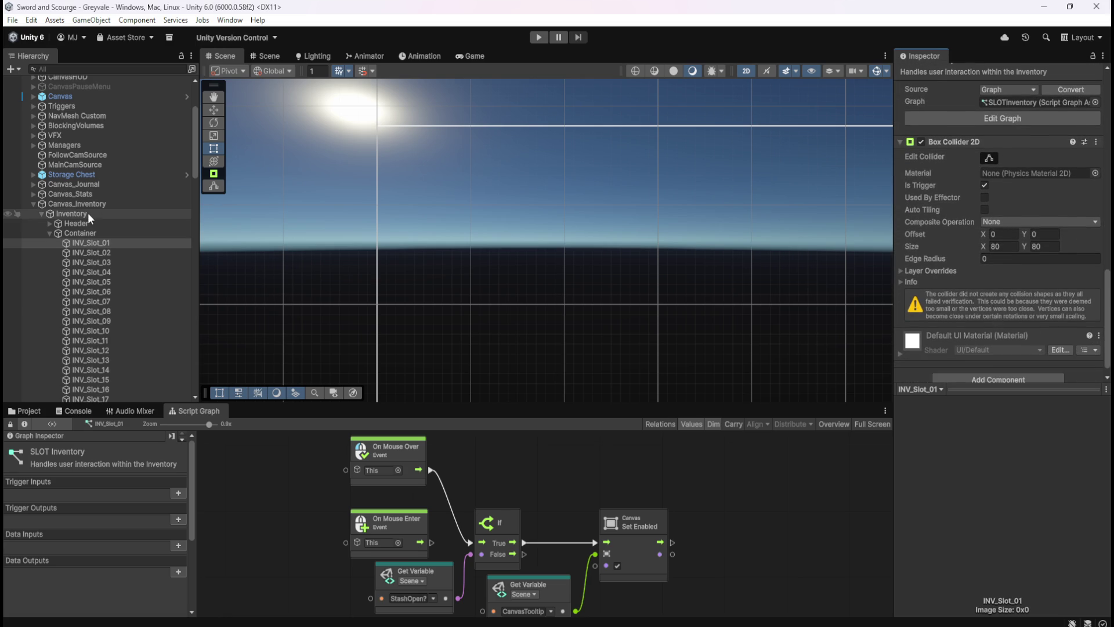
click(81, 204)
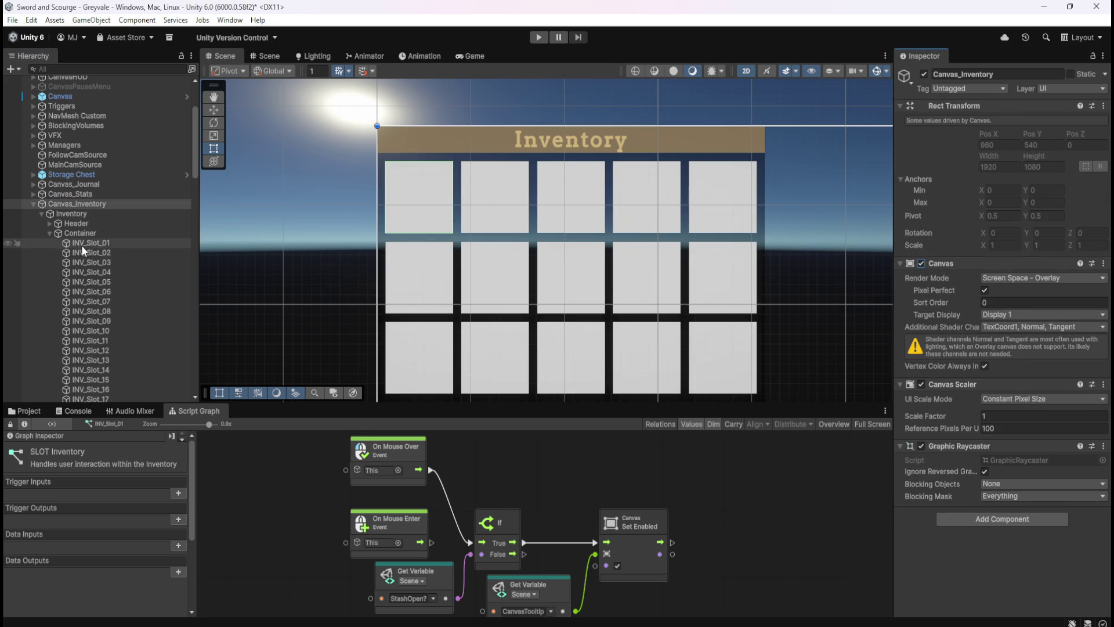
- Select INV_Slot_01 and review its Box Collider 2D Composite Operation choices
click(88, 243)
scroll(970, 295, down, 10)
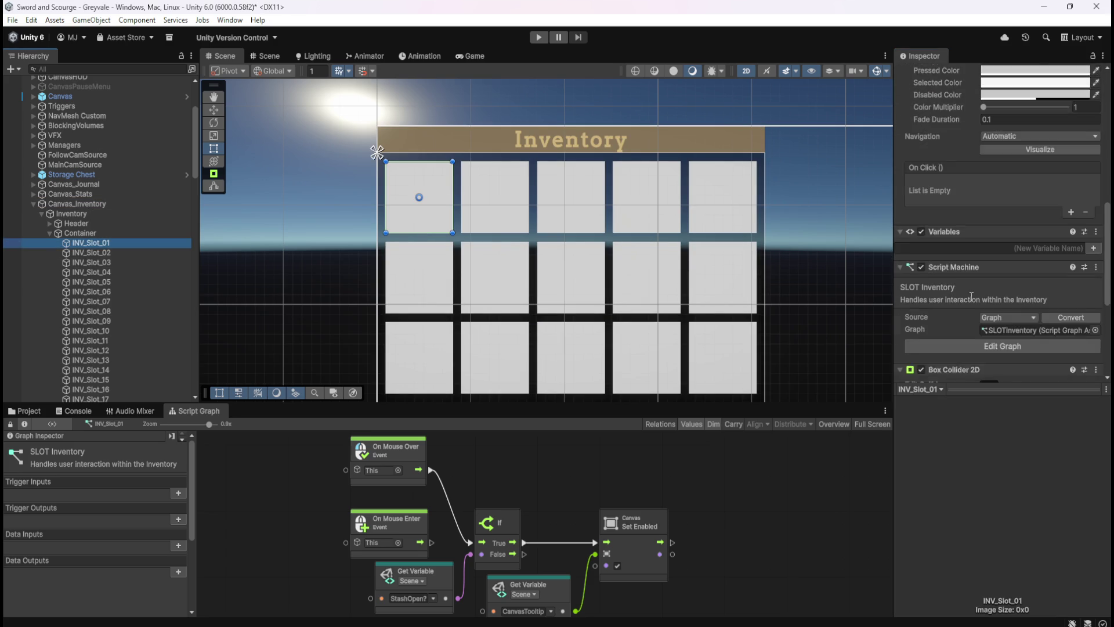
scroll(970, 296, down, 2)
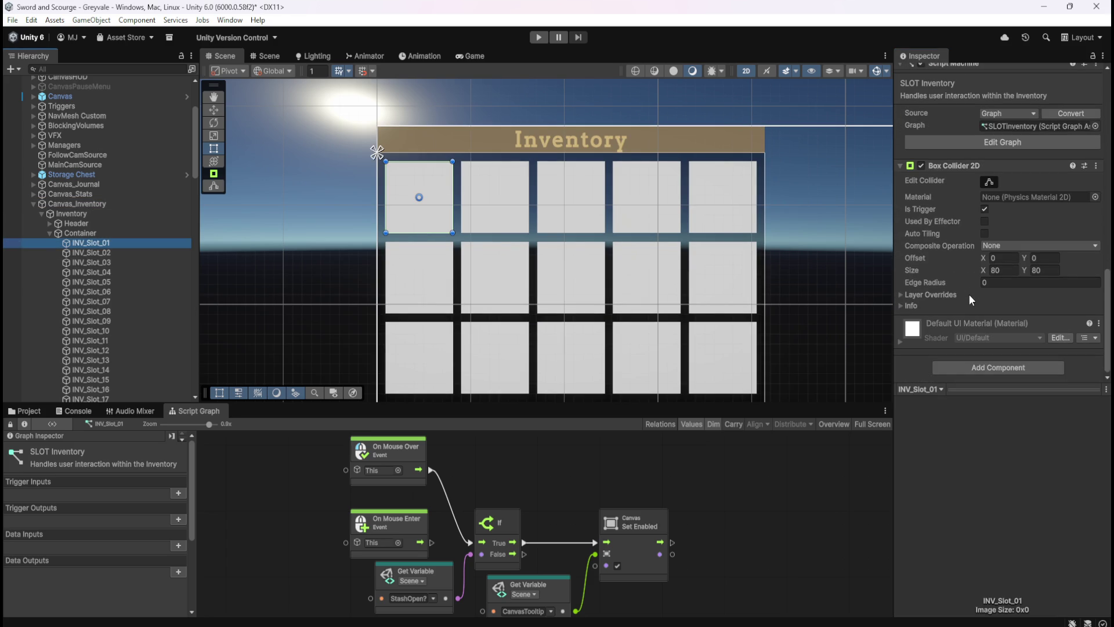
click(998, 244)
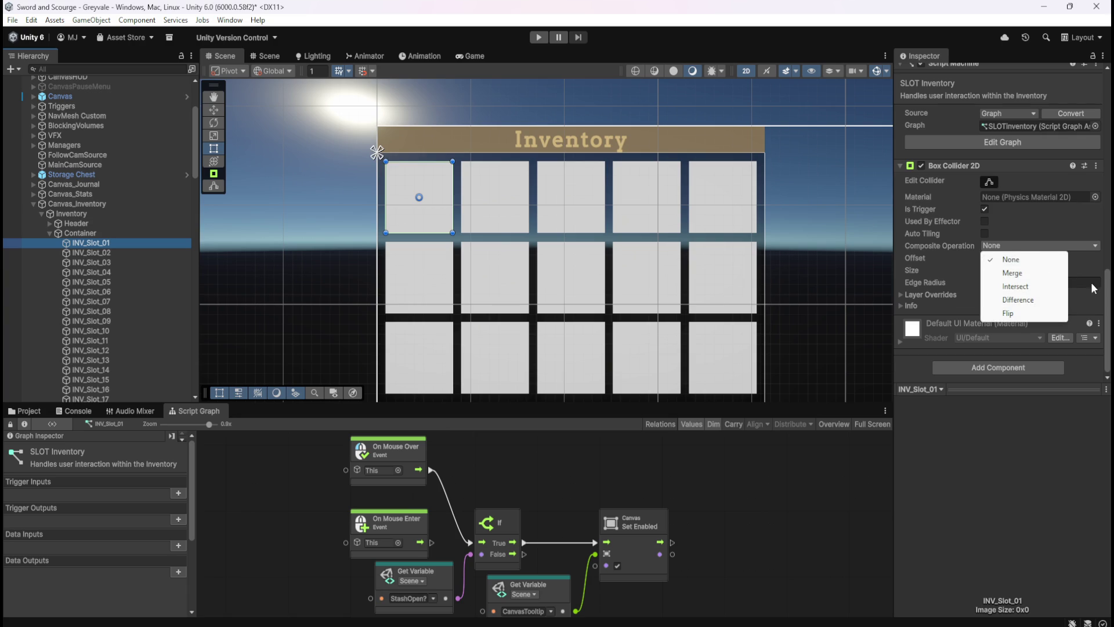
drag(1107, 288, 1107, 286)
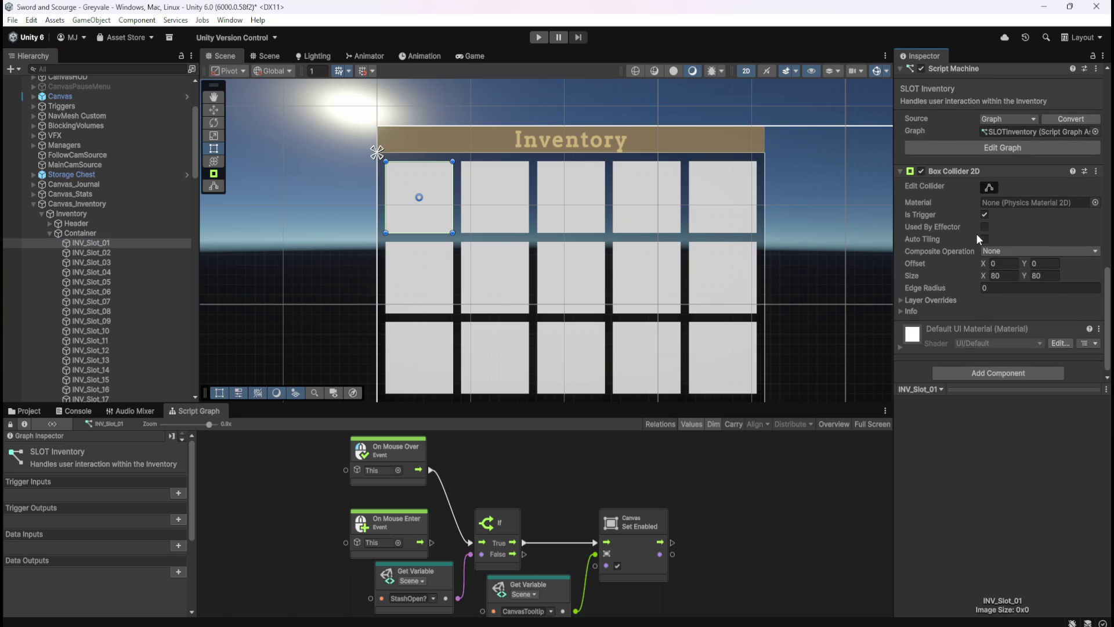
mouse_move(929, 240)
- Expand and collapse the Box Collider 2D info details, then search Add Component for colliders
click(900, 311)
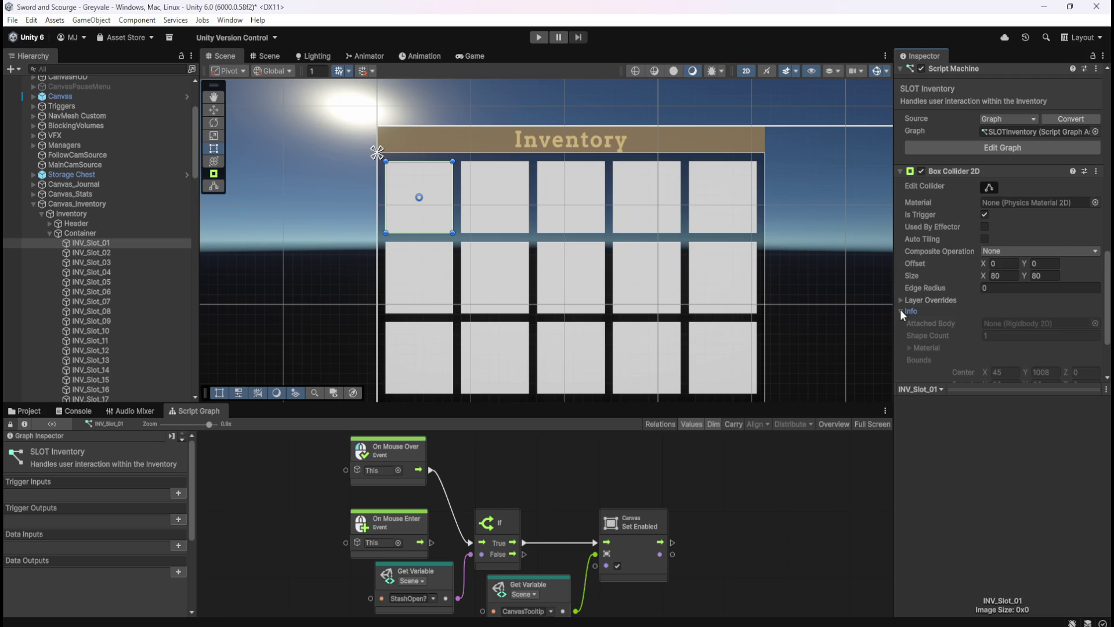
scroll(930, 326, down, 2)
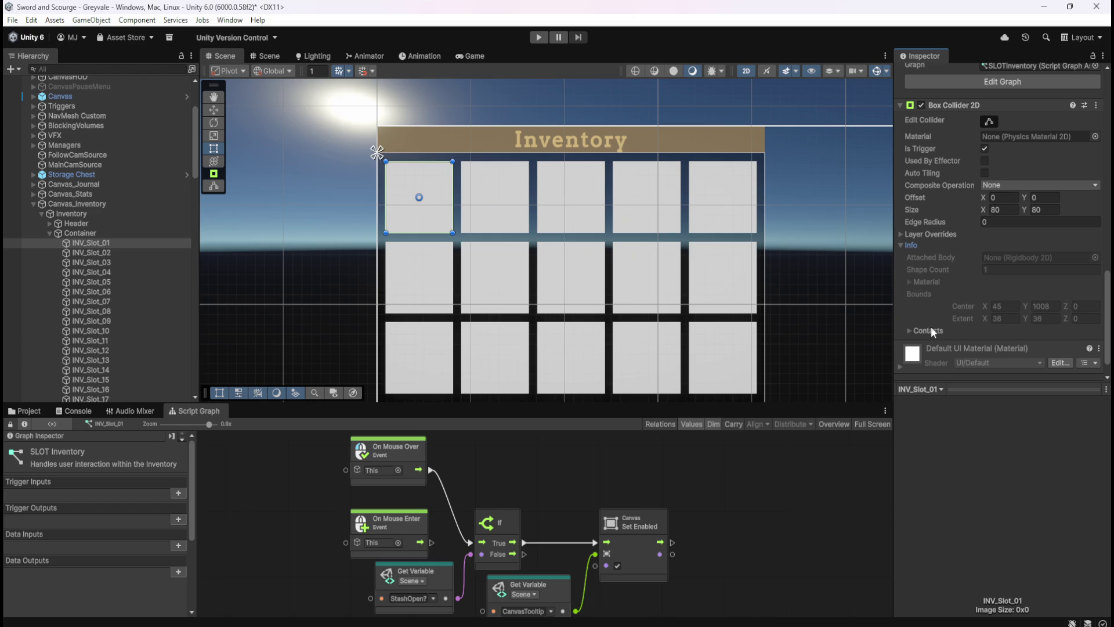
click(900, 245)
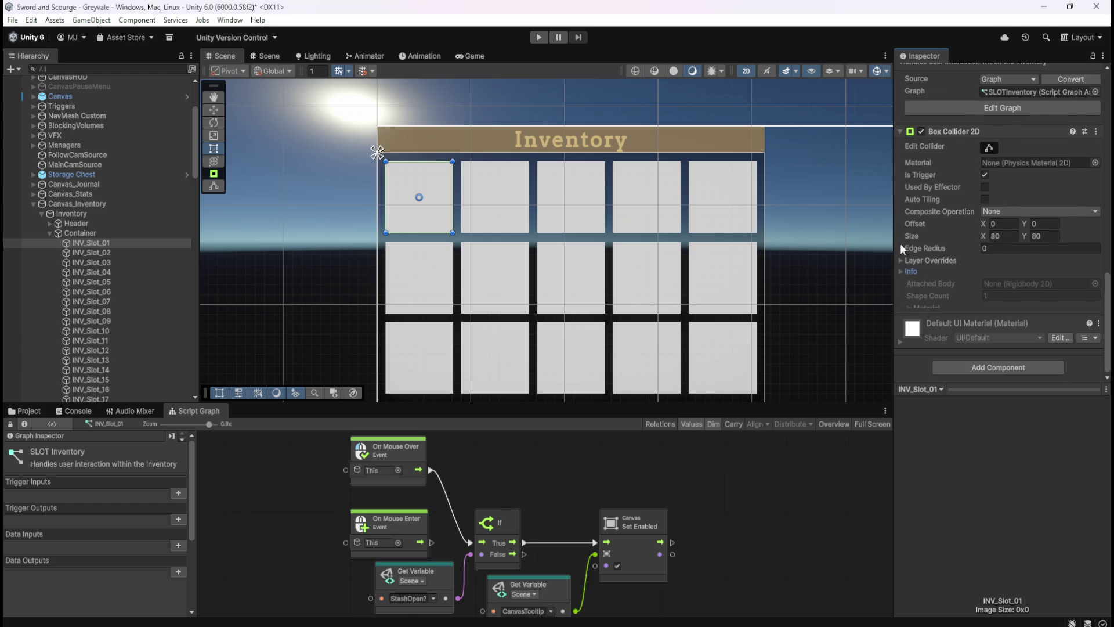
click(982, 368)
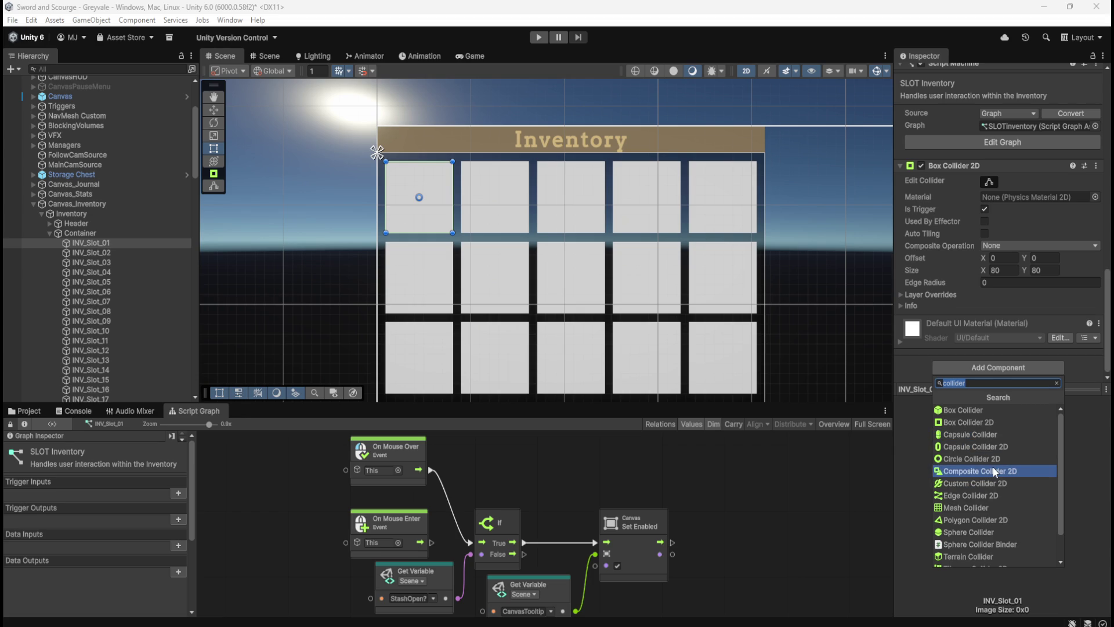
scroll(992, 469, down, 2)
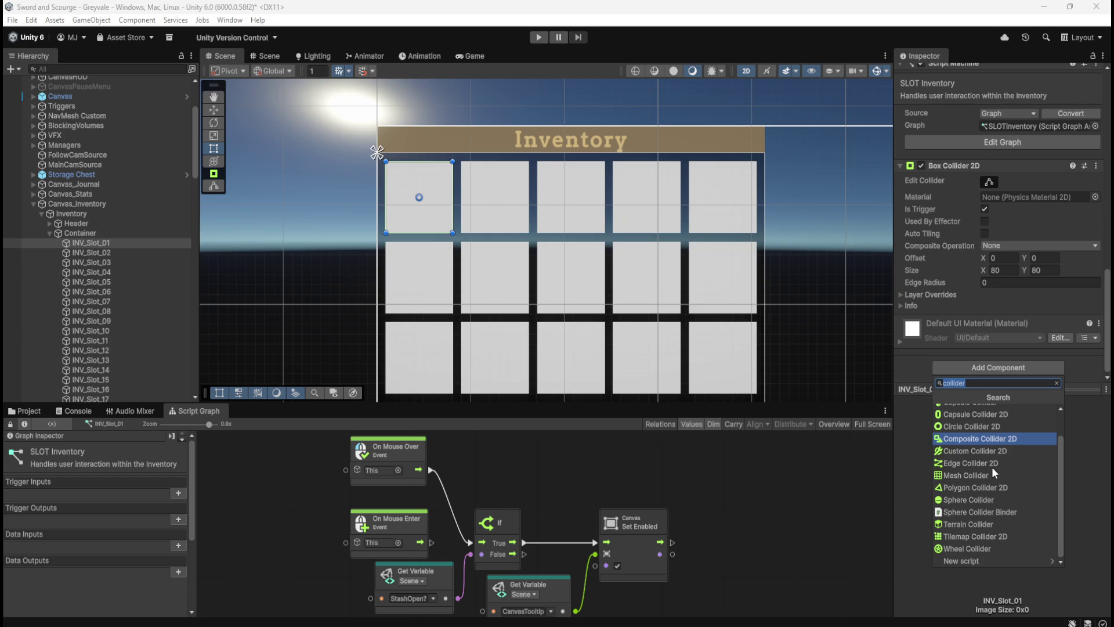
scroll(993, 471, up, 2)
key(BackSpace)
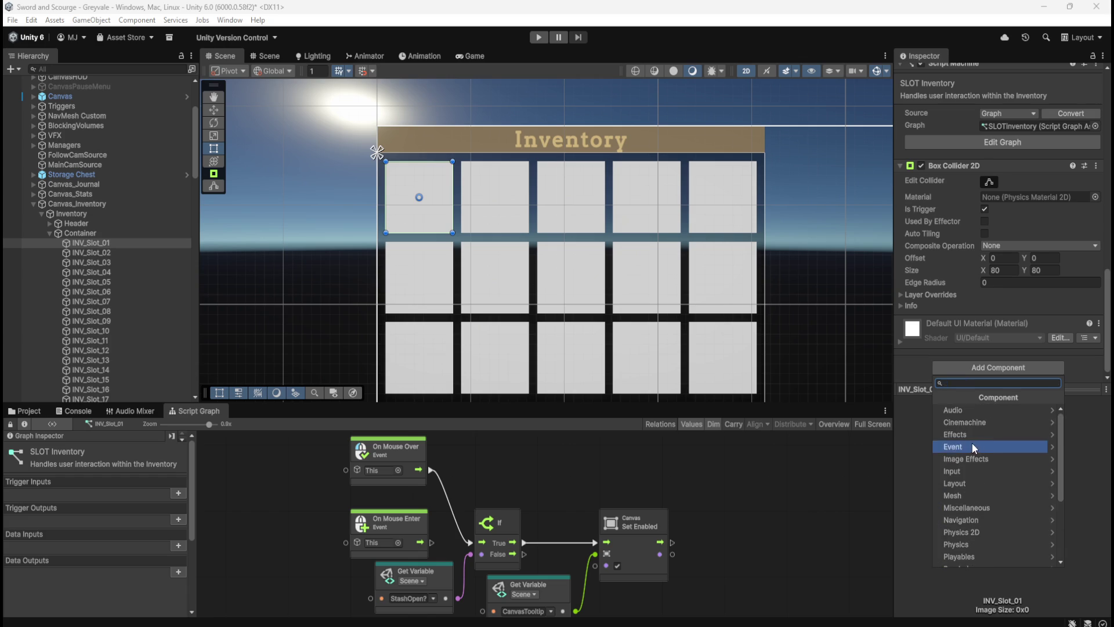
key(Escape)
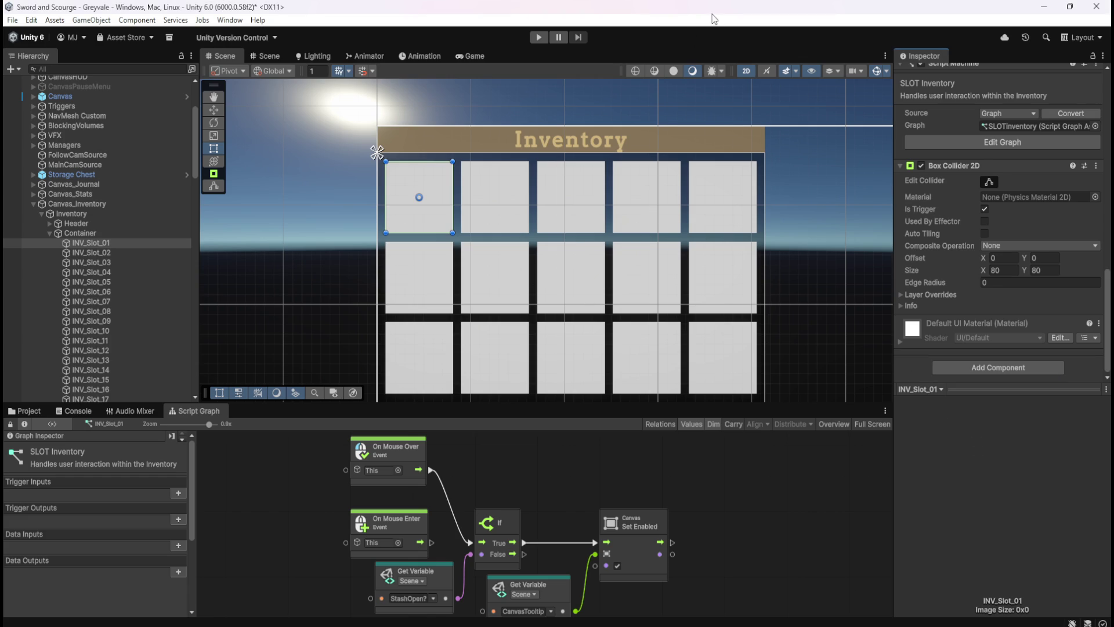
key(shift+space)
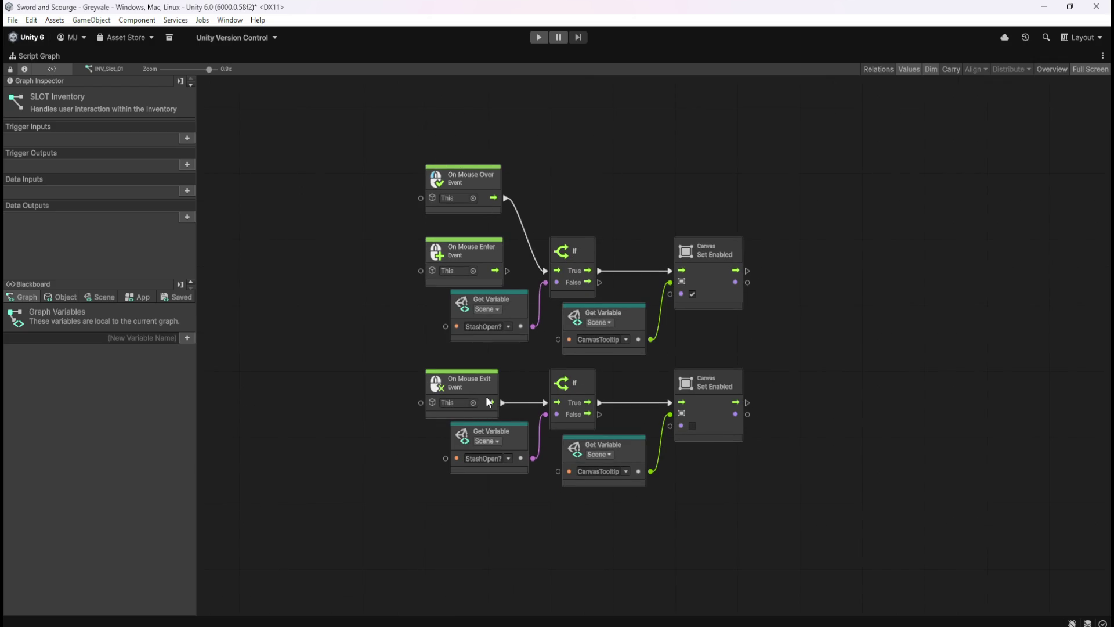
- Restore the Script Graph to the docked layout and save the scene with Ctrl+S
key(shift+space)
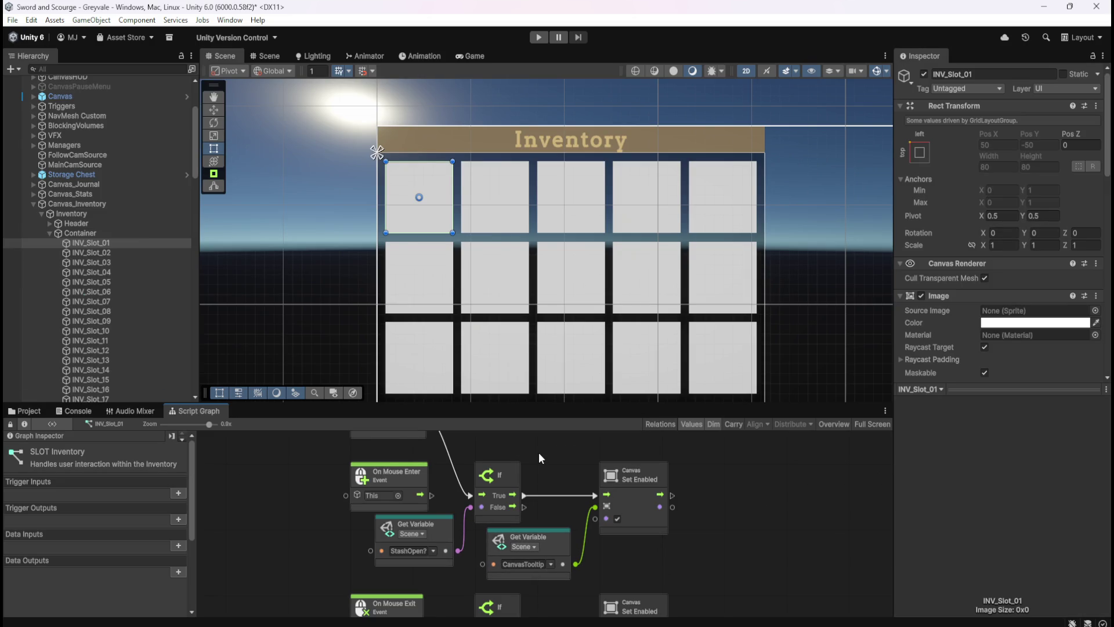
key(ctrl+s)
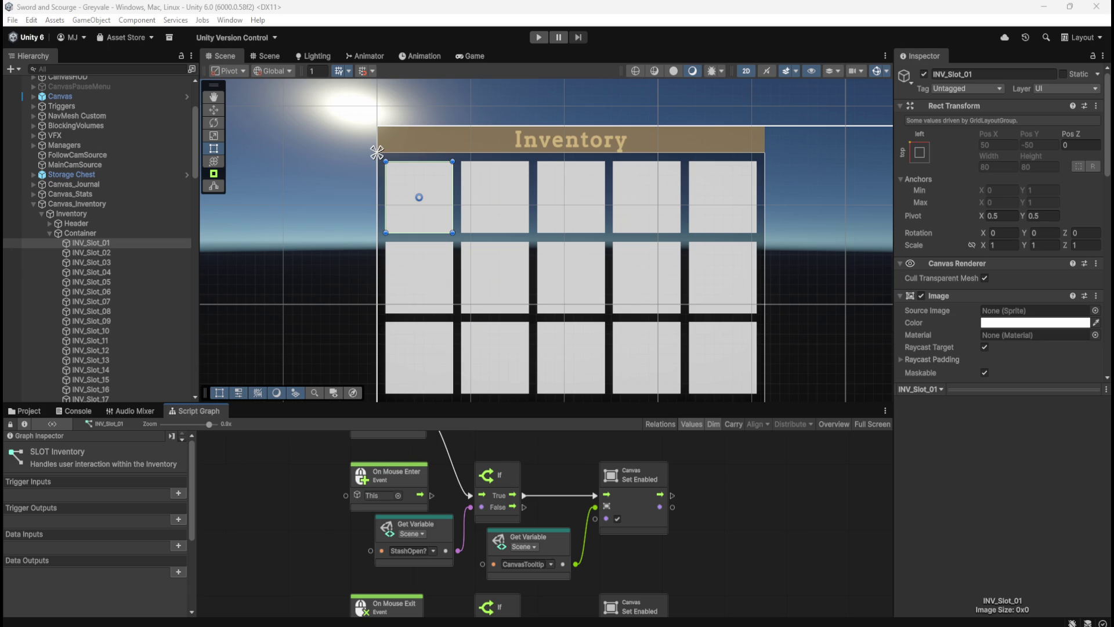
scroll(998, 275, down, 10)
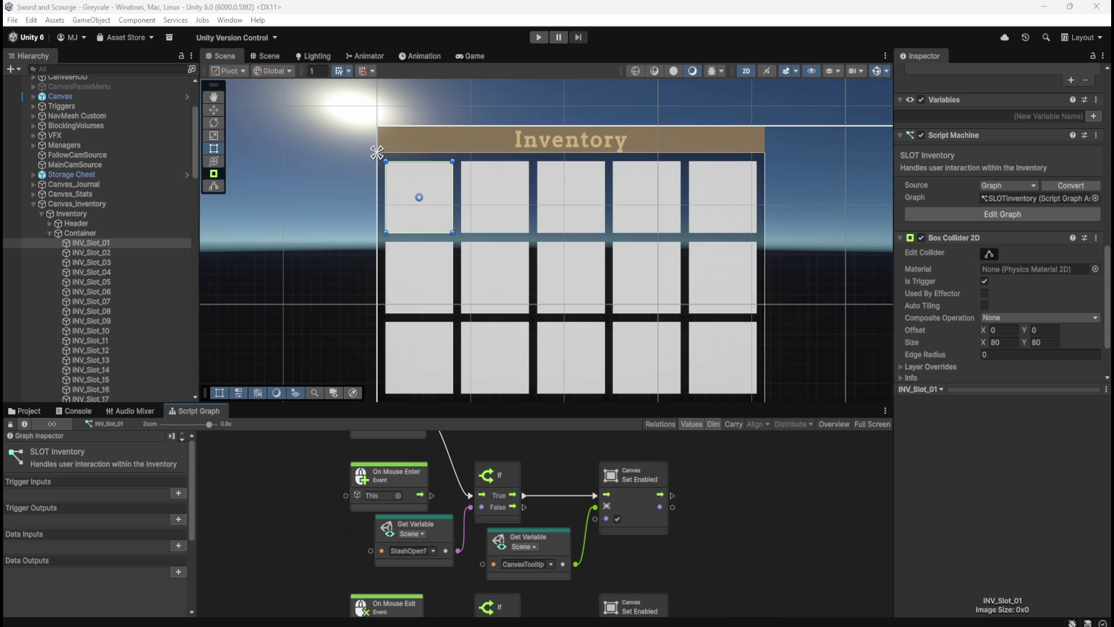
- Remove INV_Slot_01's Box Collider 2D and add an Event Trigger found by searching 'event tr'
right_click(951, 239)
click(1008, 268)
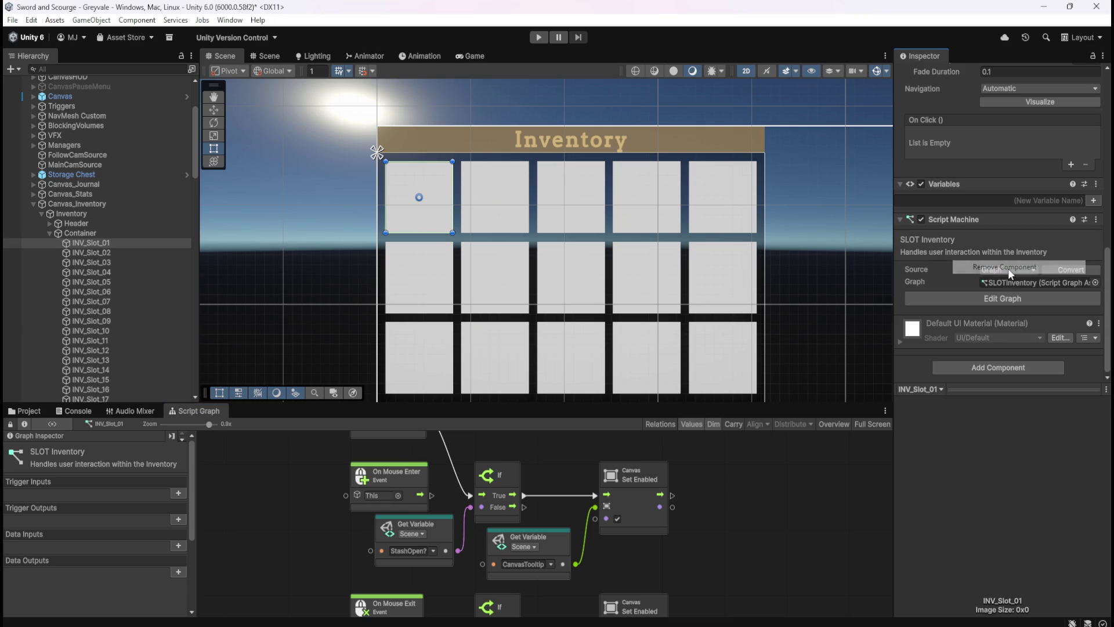
click(958, 367)
text(event)
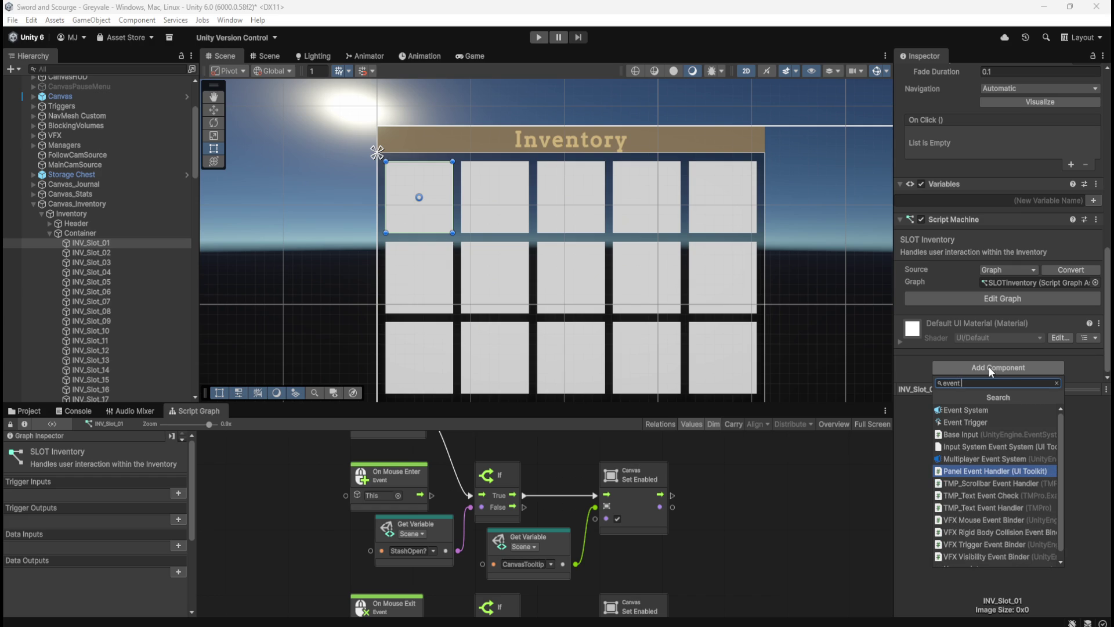
text( tr)
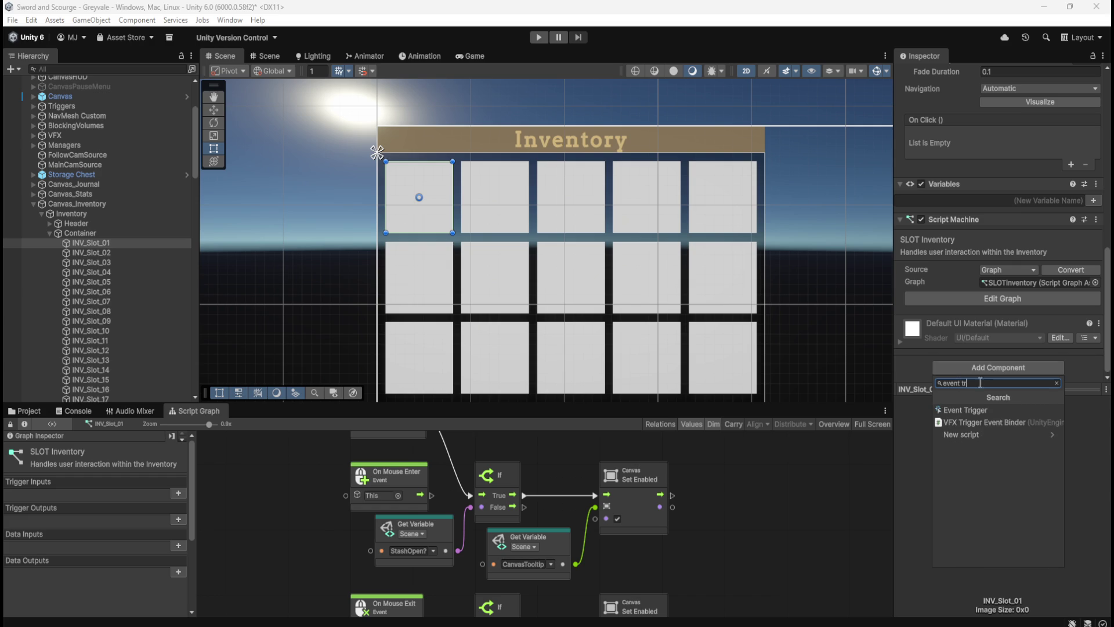
click(960, 410)
- Add a PointerEnter entry to the Event Trigger, removing the test listener so its callbacks stay empty
click(1001, 305)
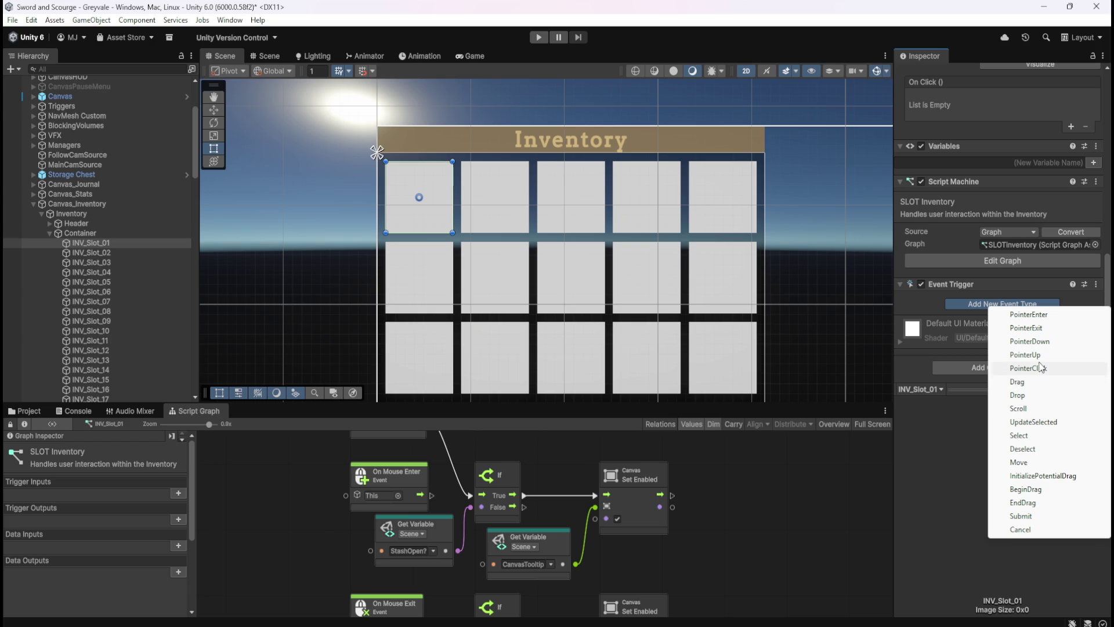
click(1033, 316)
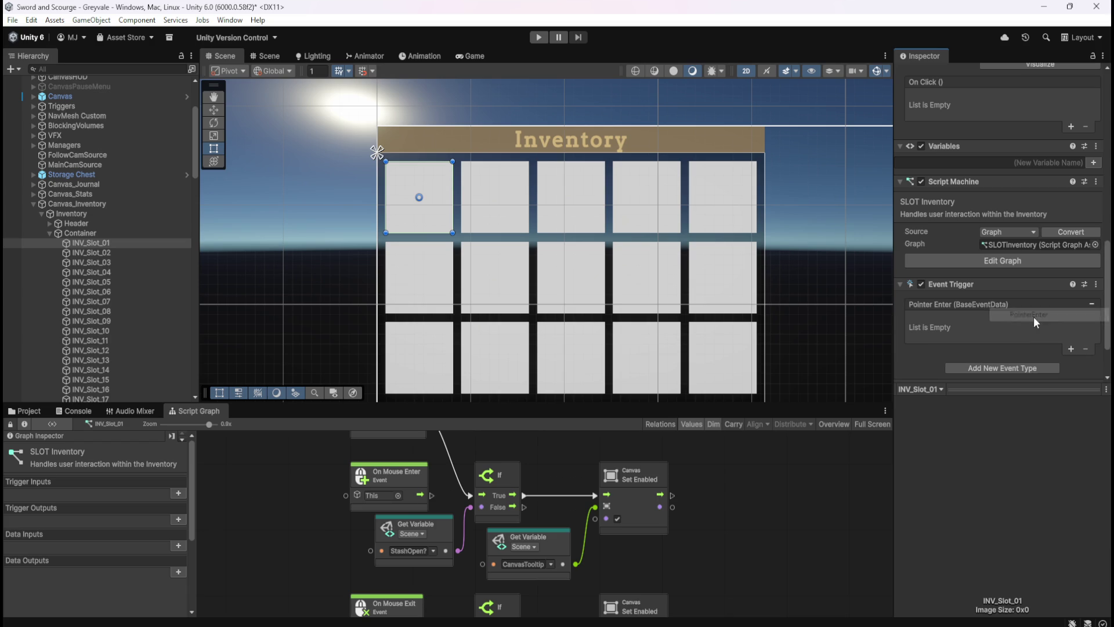
click(1069, 351)
click(953, 322)
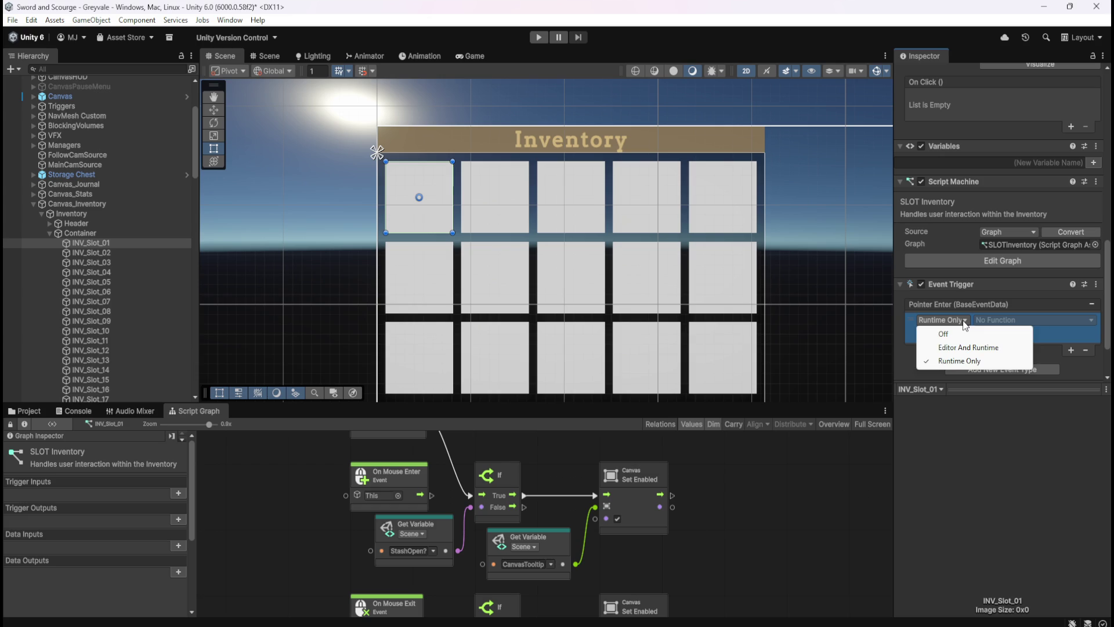
click(1084, 349)
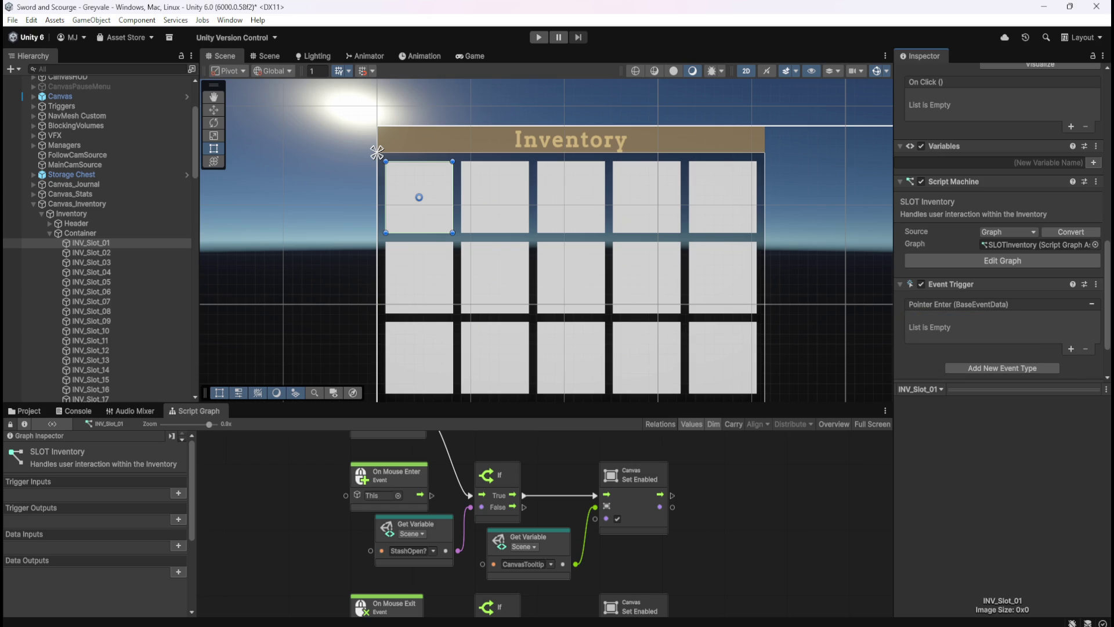
- Add an On Pointer Enter event node to the slot graph and nudge it left
right_click(760, 513)
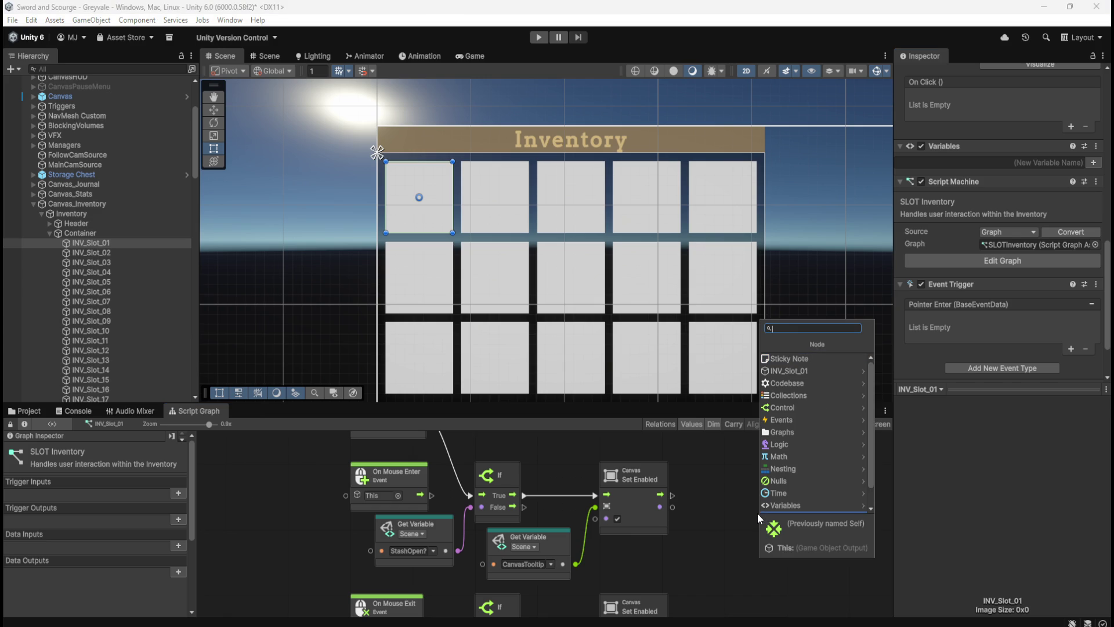
text(pdinter)
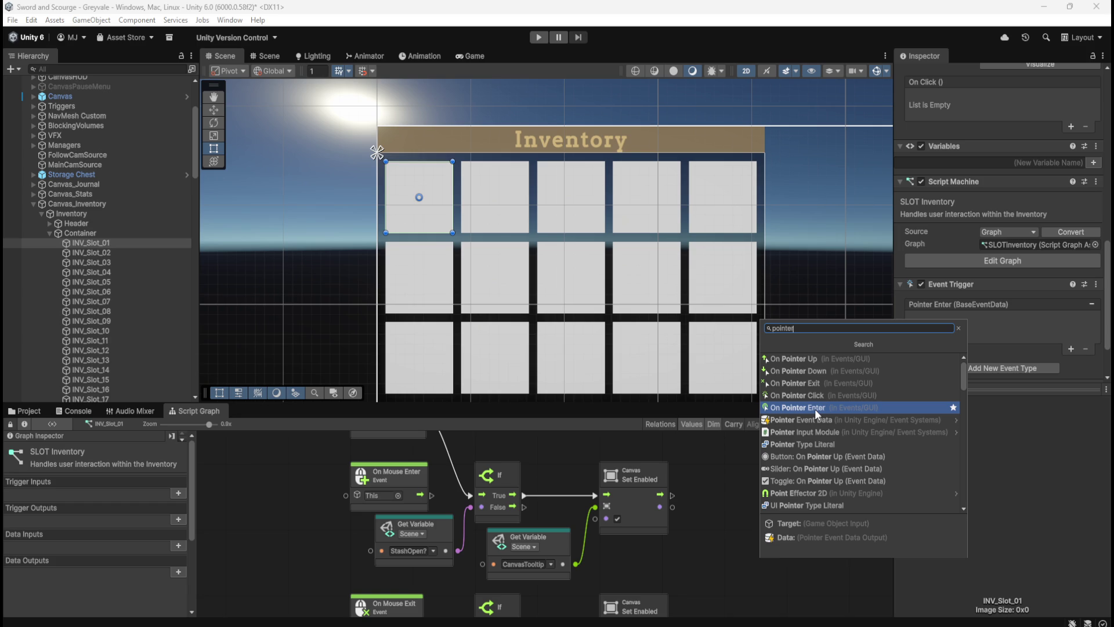
click(813, 408)
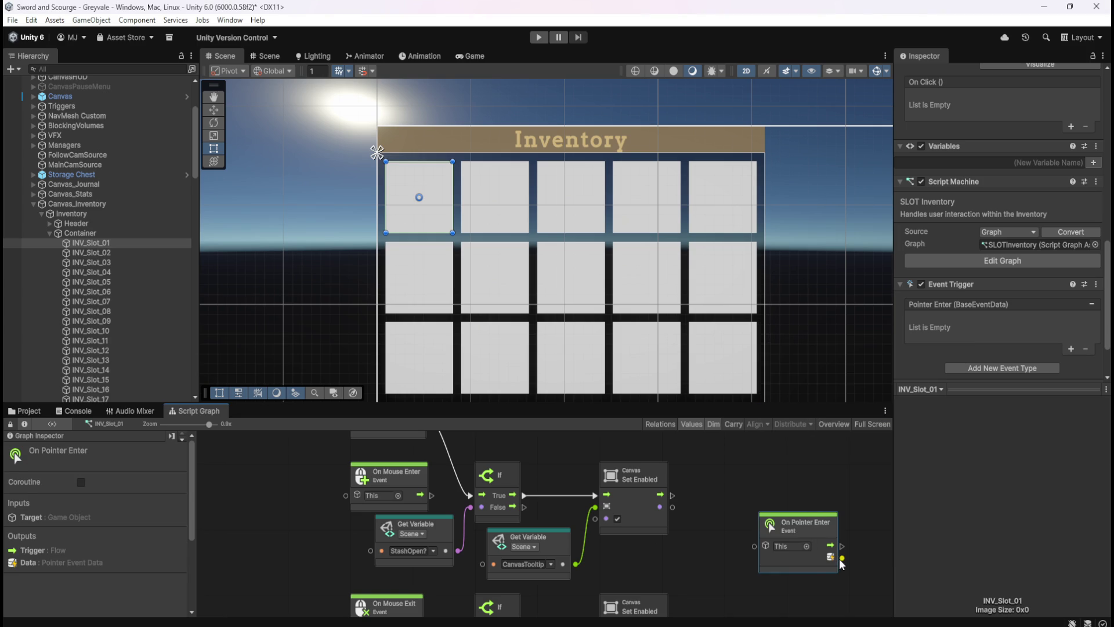
drag(807, 558, 788, 554)
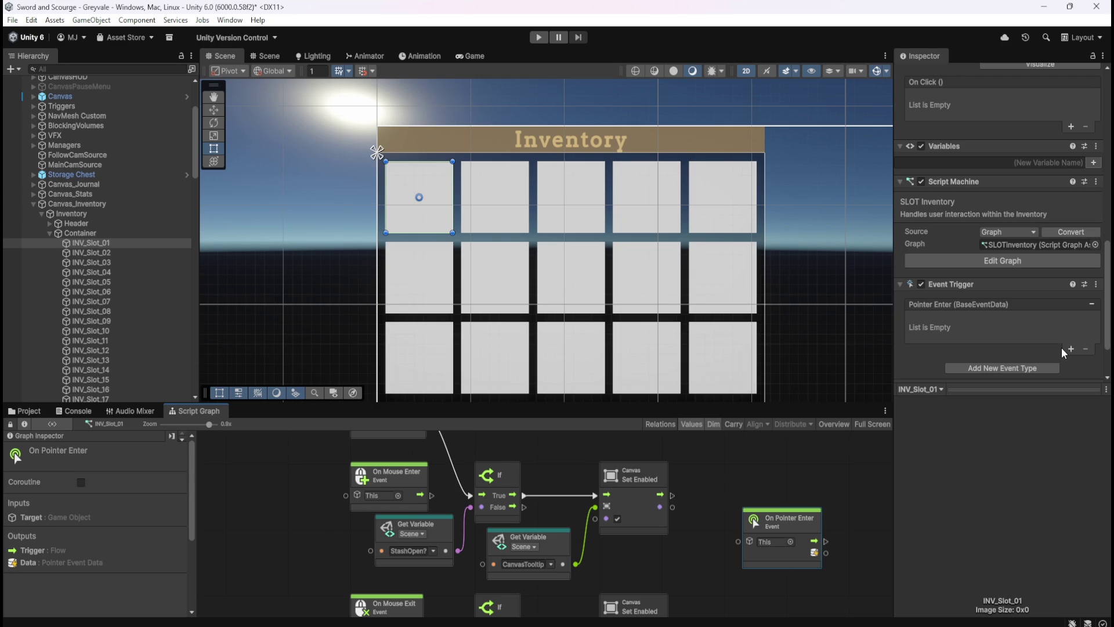
- Add a PointerExit entry to the Event Trigger after clearing a stray Pointer Enter listener
click(1068, 350)
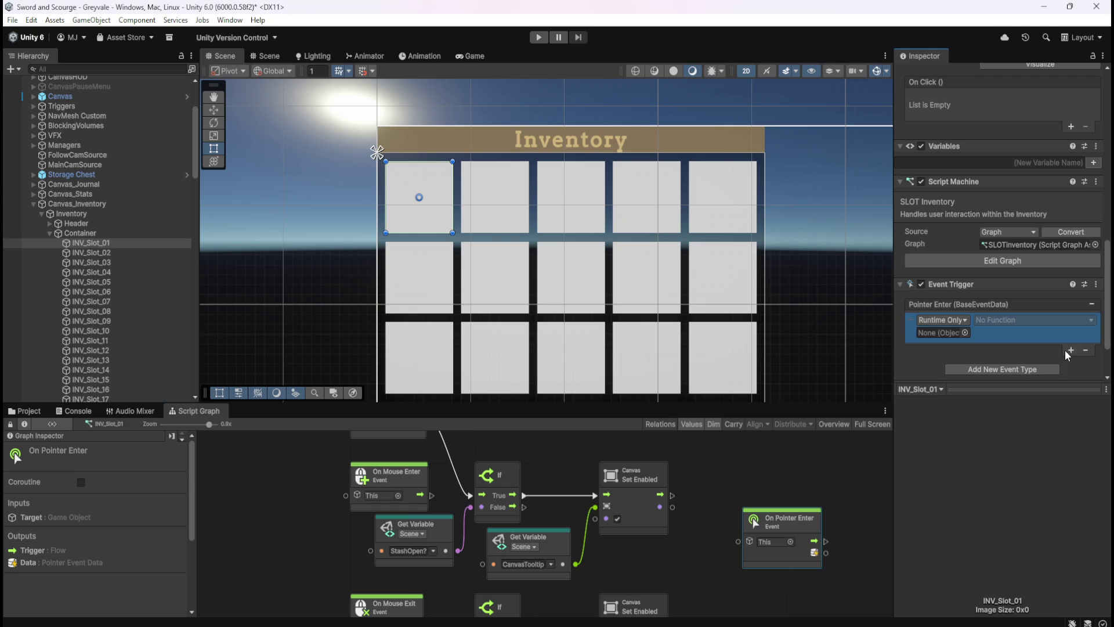
click(961, 321)
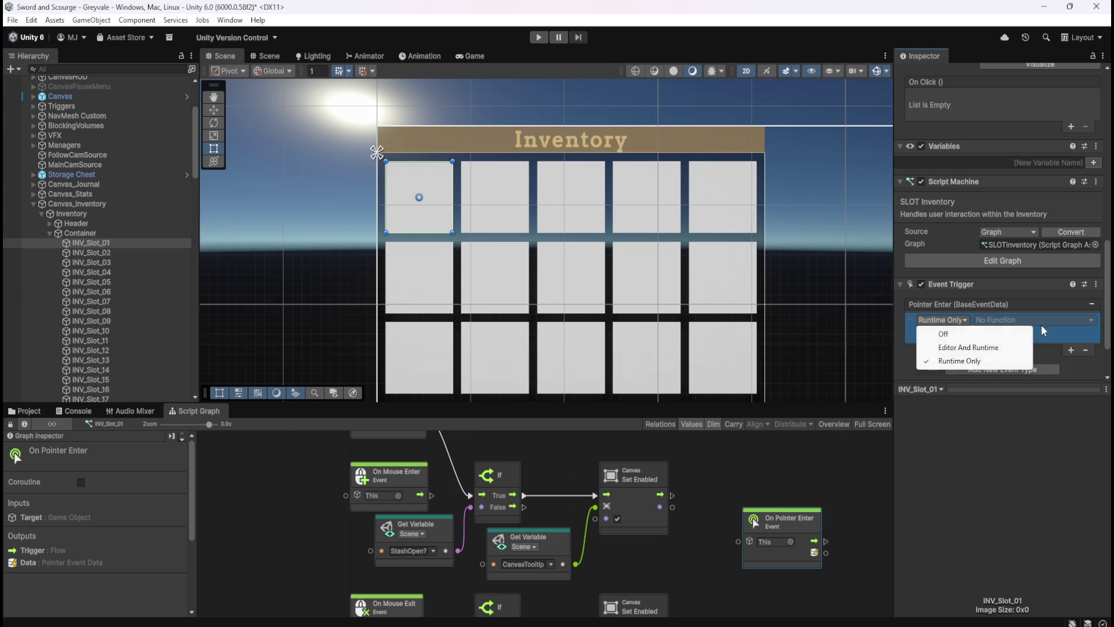
click(1086, 349)
click(1018, 368)
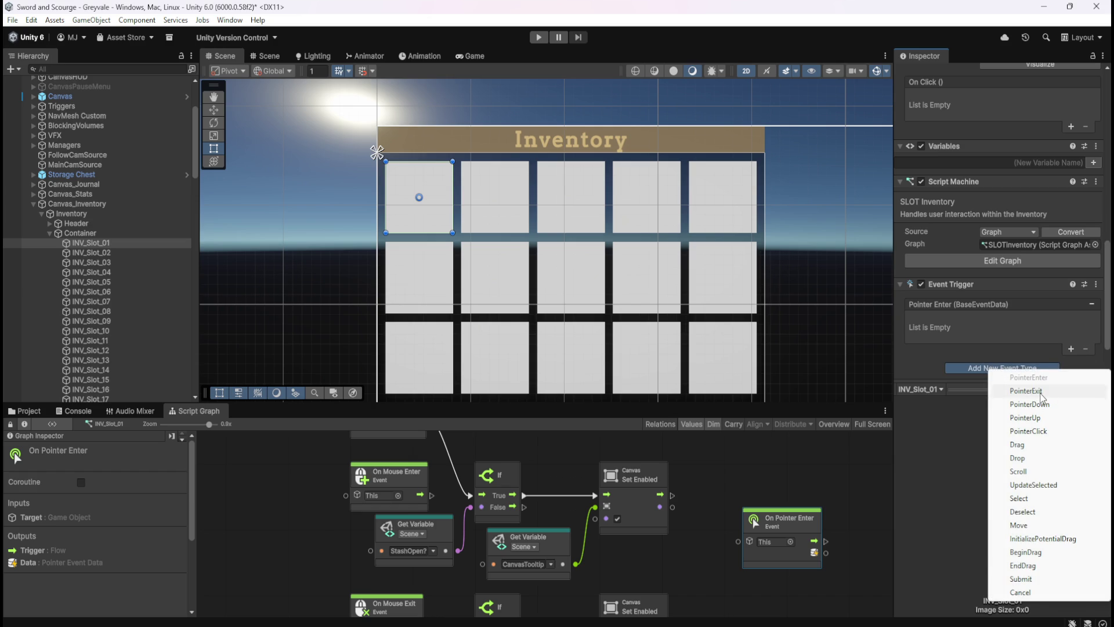
click(1041, 396)
scroll(994, 340, down, 2)
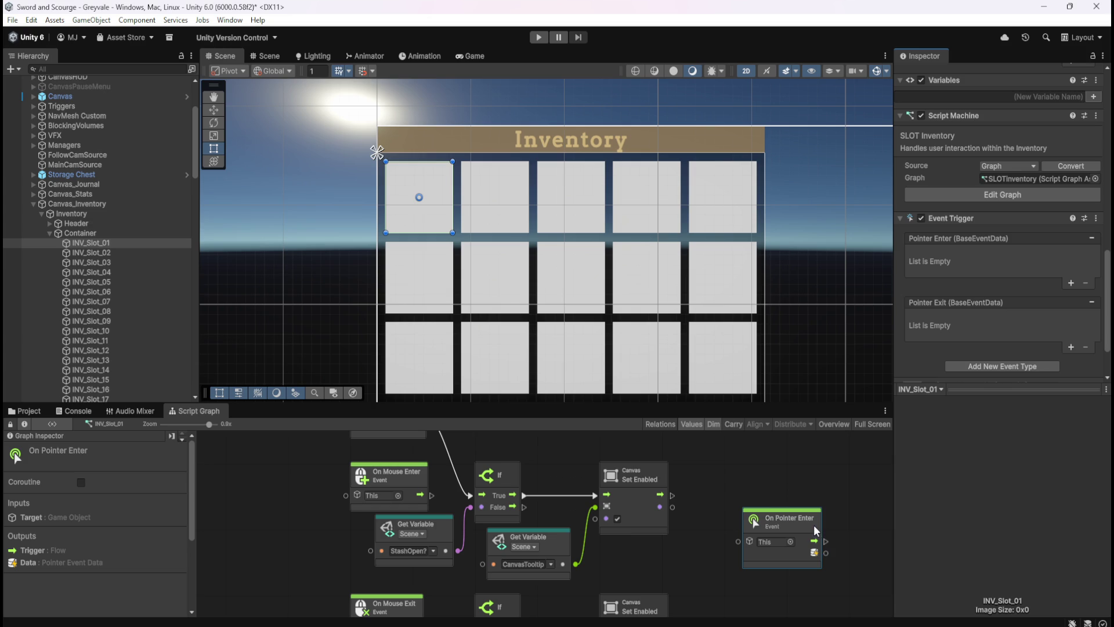
click(796, 486)
drag(814, 483, 725, 453)
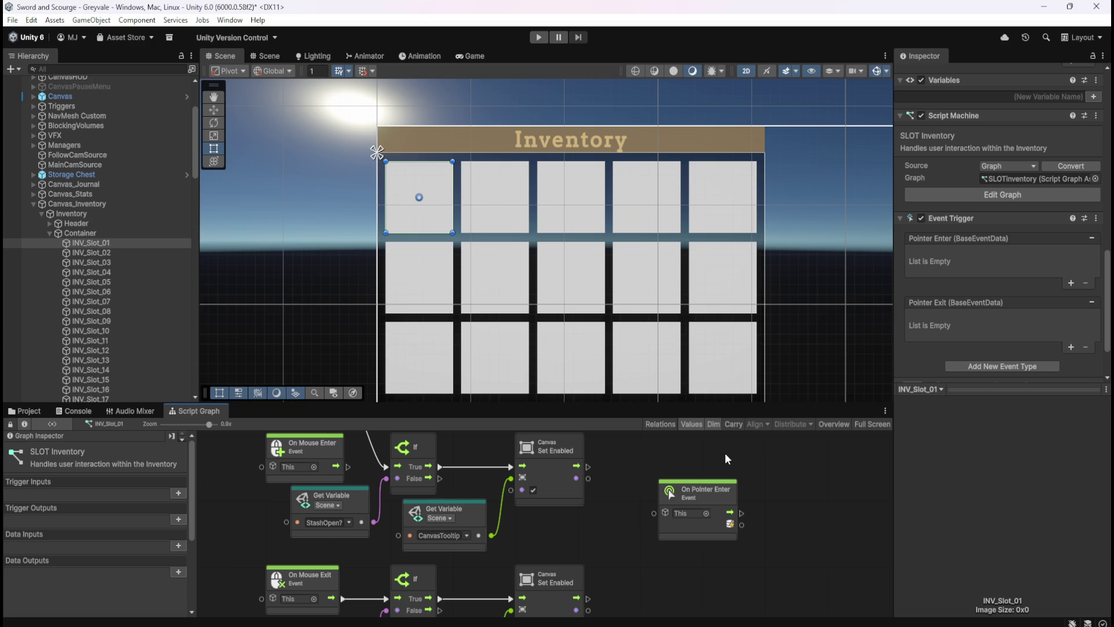
- Move the On Pointer Enter node beside the On Mouse Enter node in the maximized graph
key(shift+space)
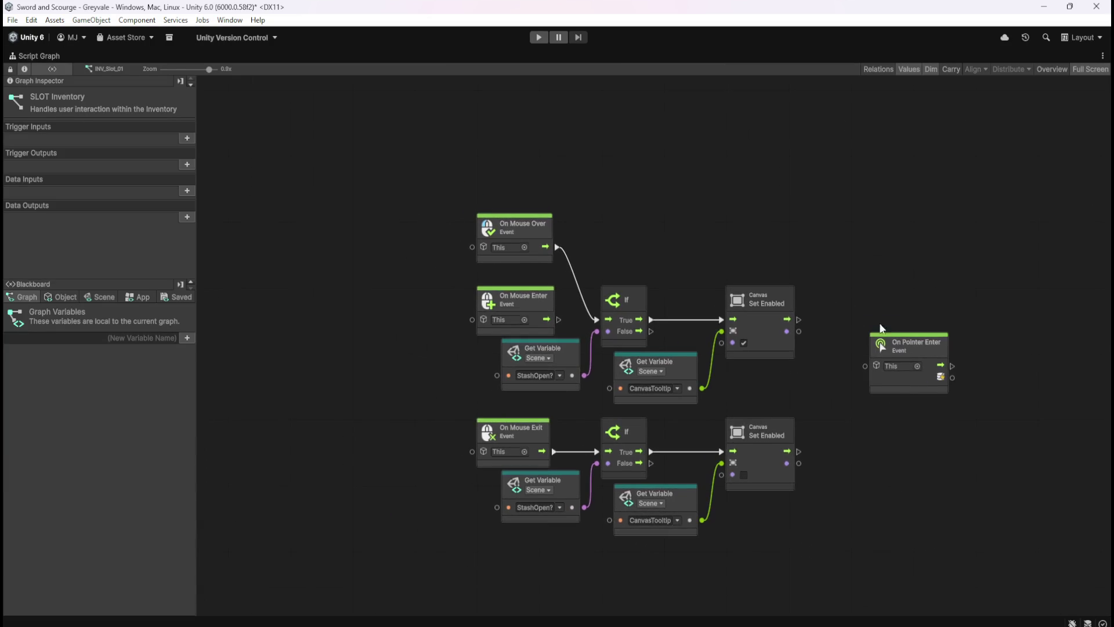
click(835, 344)
mouse_move(833, 347)
mouse_down()
mouse_move(377, 294)
mouse_move(328, 298)
mouse_up()
click(771, 204)
key(shift+space)
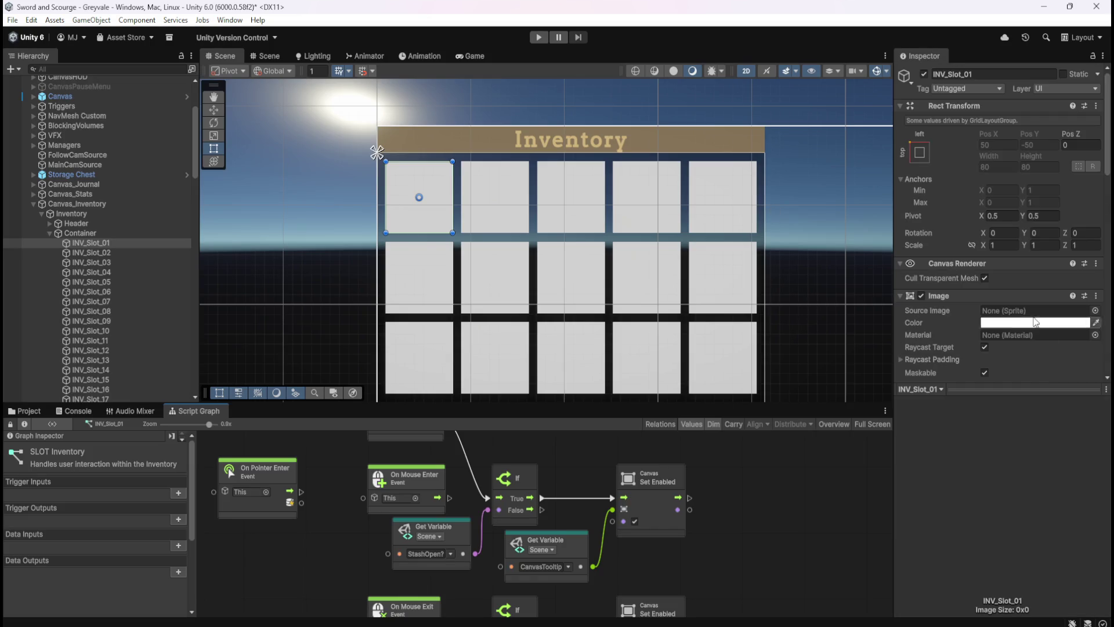
- Add an On Pointer Exit event node below On Pointer Enter via a 'pointer' search
scroll(963, 336, down, 10)
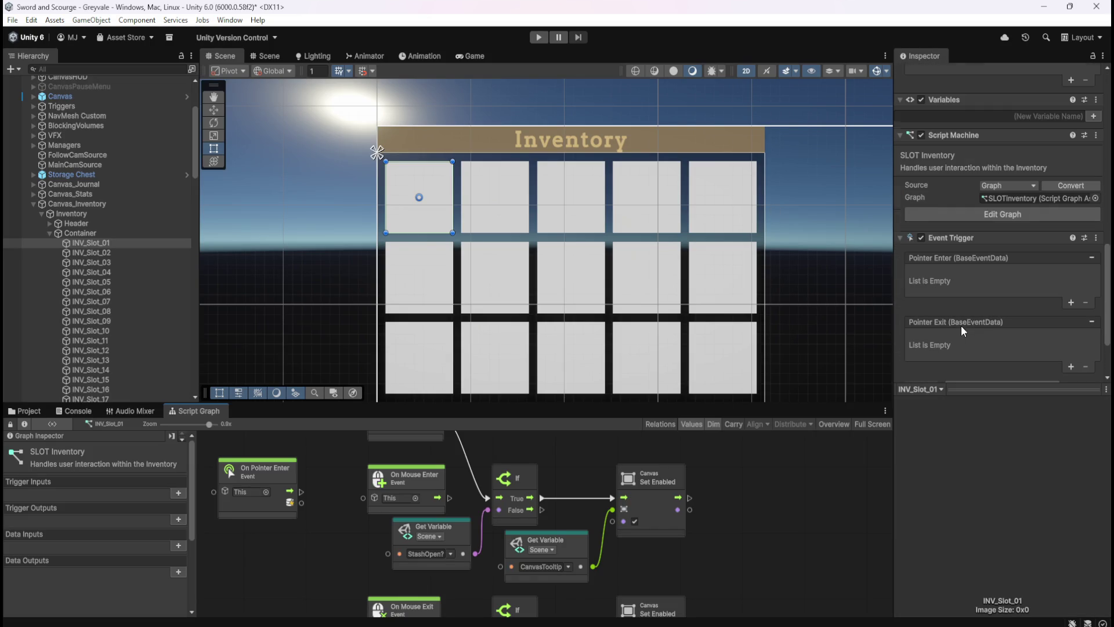
scroll(966, 276, down, 3)
key(shift+space)
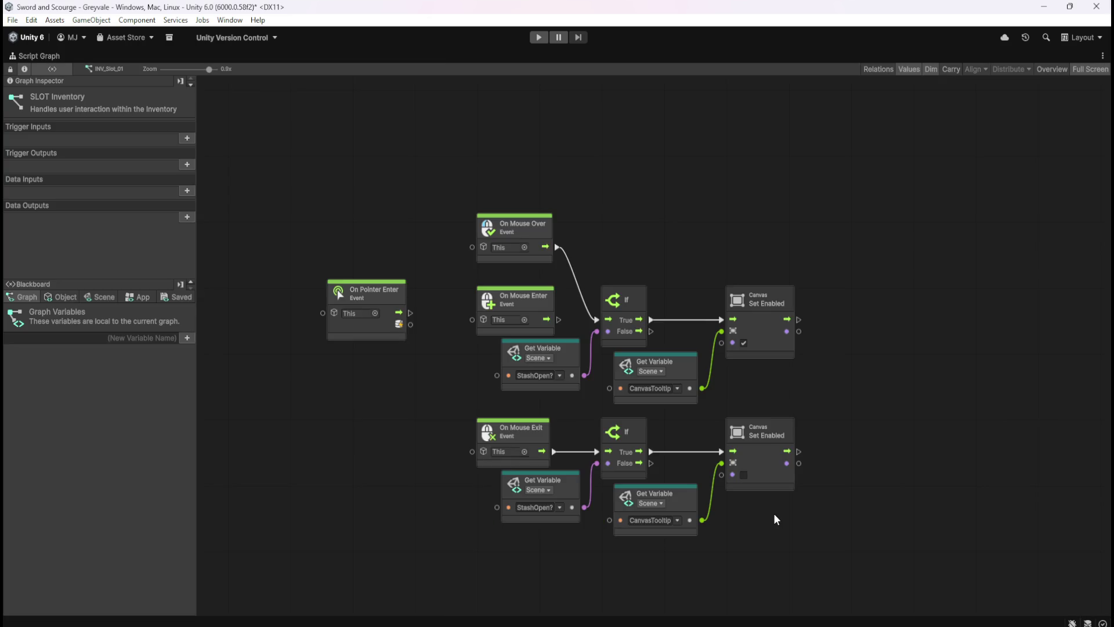
drag(319, 396, 432, 385)
right_click(432, 385)
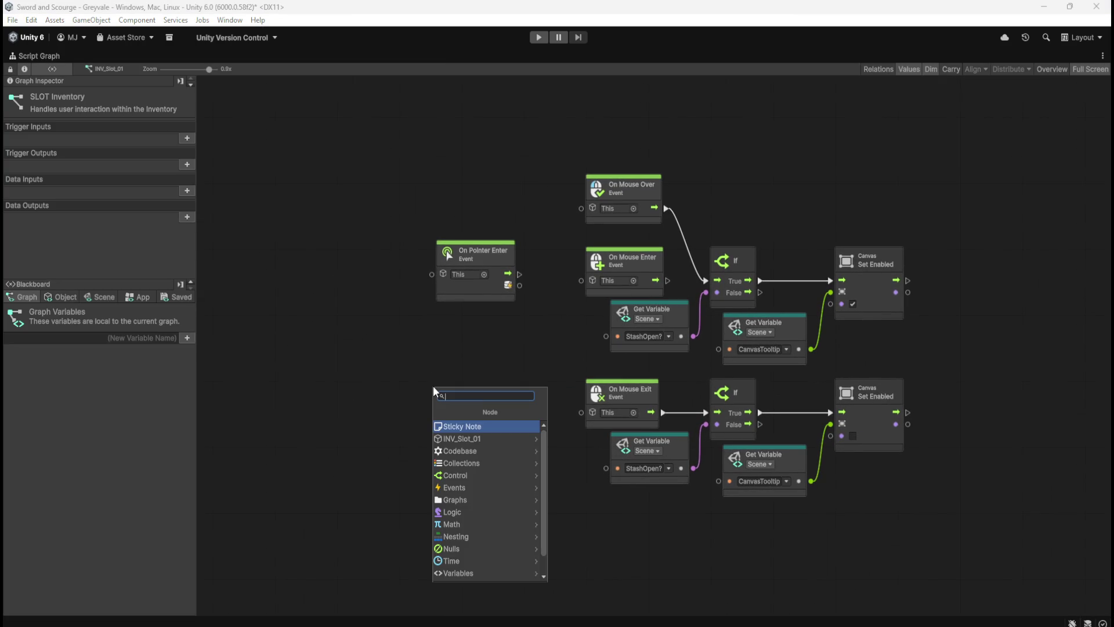
text(pointer)
key(Down)
key(Down)
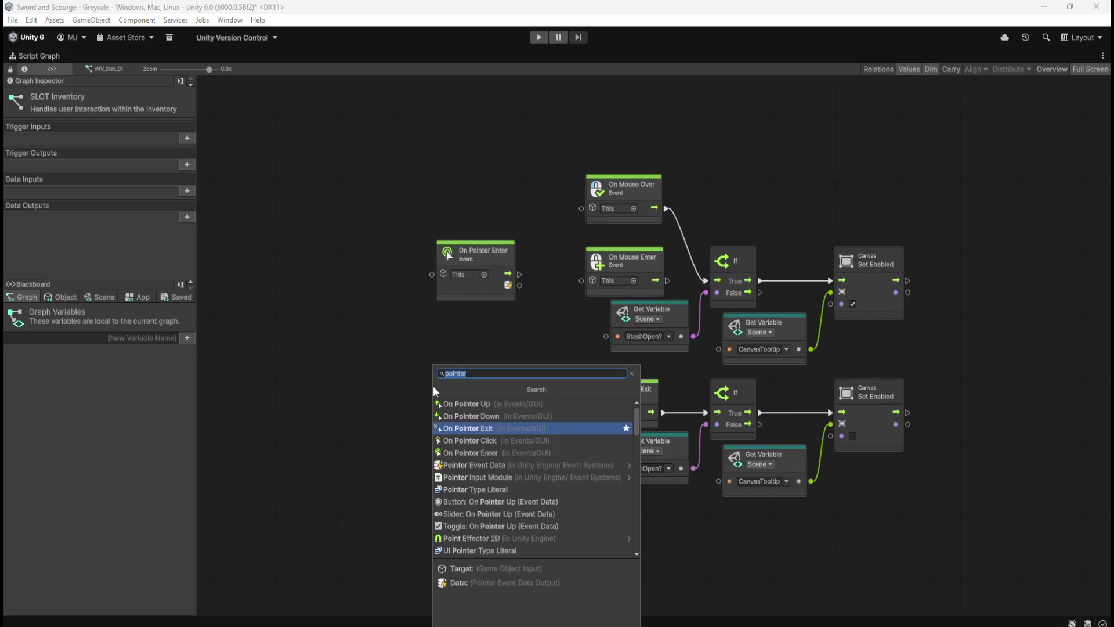
key(Return)
- Delete the old On Mouse event nodes and wire Pointer Enter/Exit to the upper and lower If nodes
mouse_move(581, 132)
mouse_down()
mouse_move(622, 187)
mouse_move(635, 266)
mouse_up()
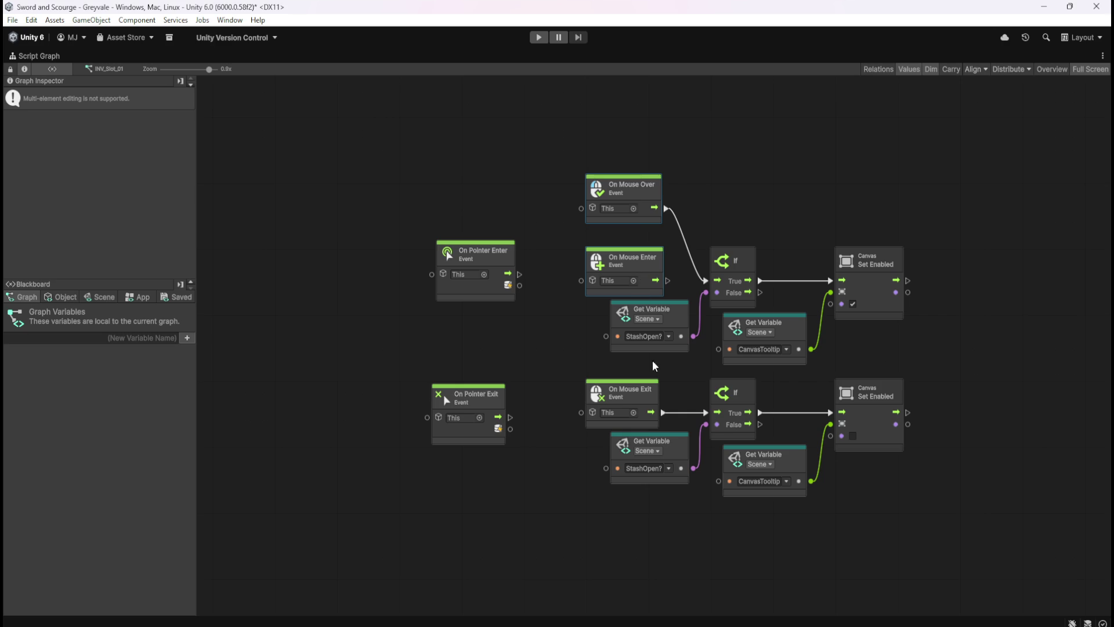
key(Delete)
click(604, 393)
key(Delete)
drag(509, 417, 706, 413)
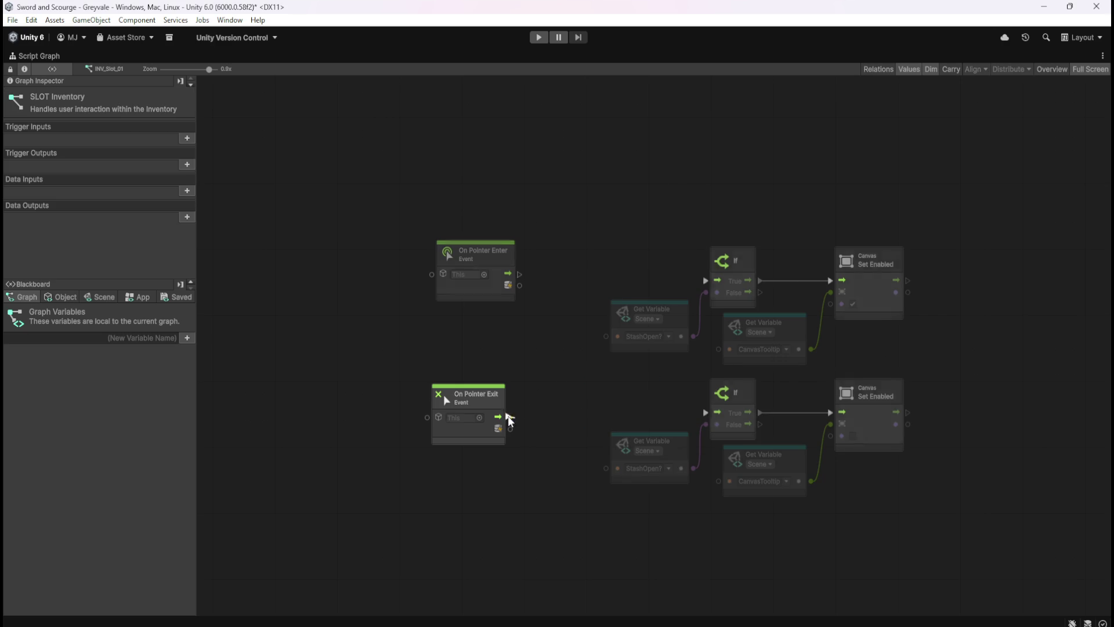
drag(519, 274, 706, 281)
- Disable the Canvas on Canvas_Inventory so the inventory starts hidden, then maximize the slot graph
scroll(619, 201, up, 3)
key(shift+space)
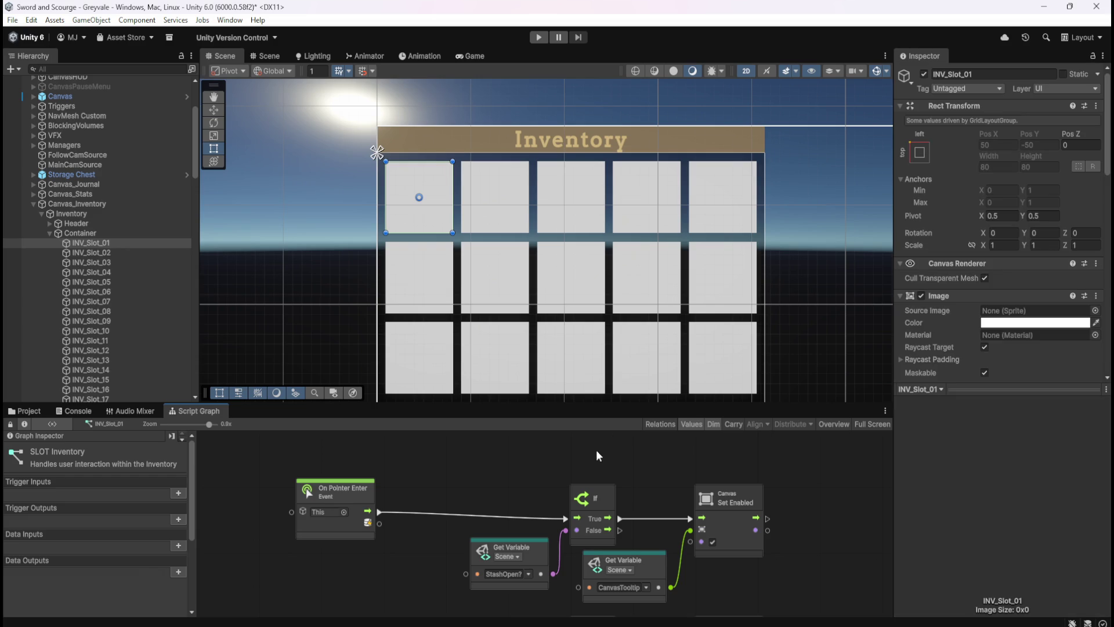
scroll(995, 328, down, 10)
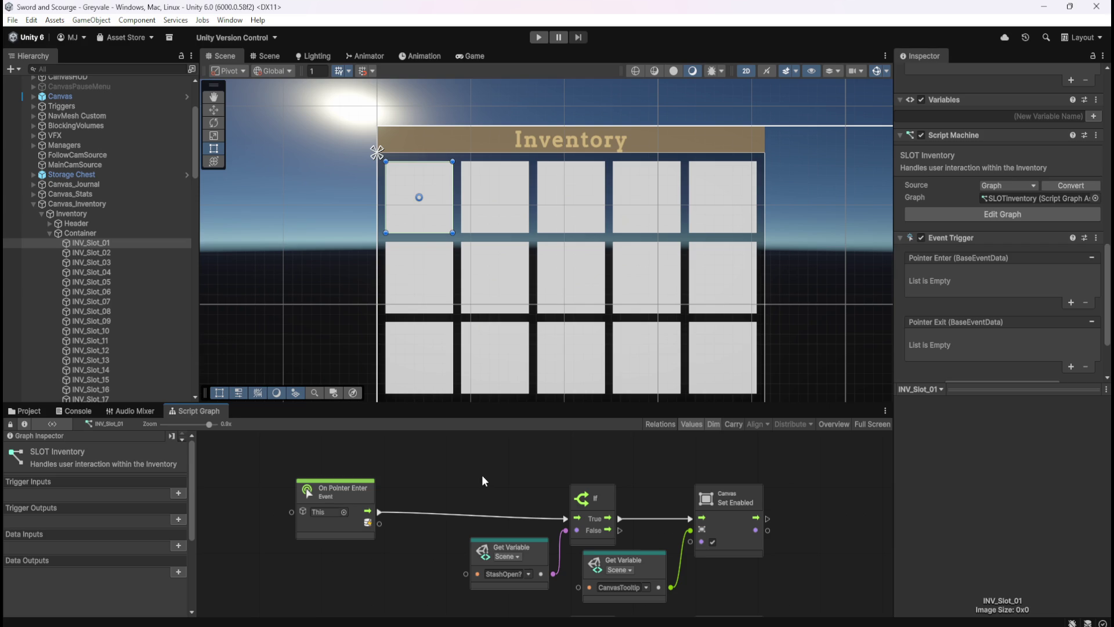
click(77, 204)
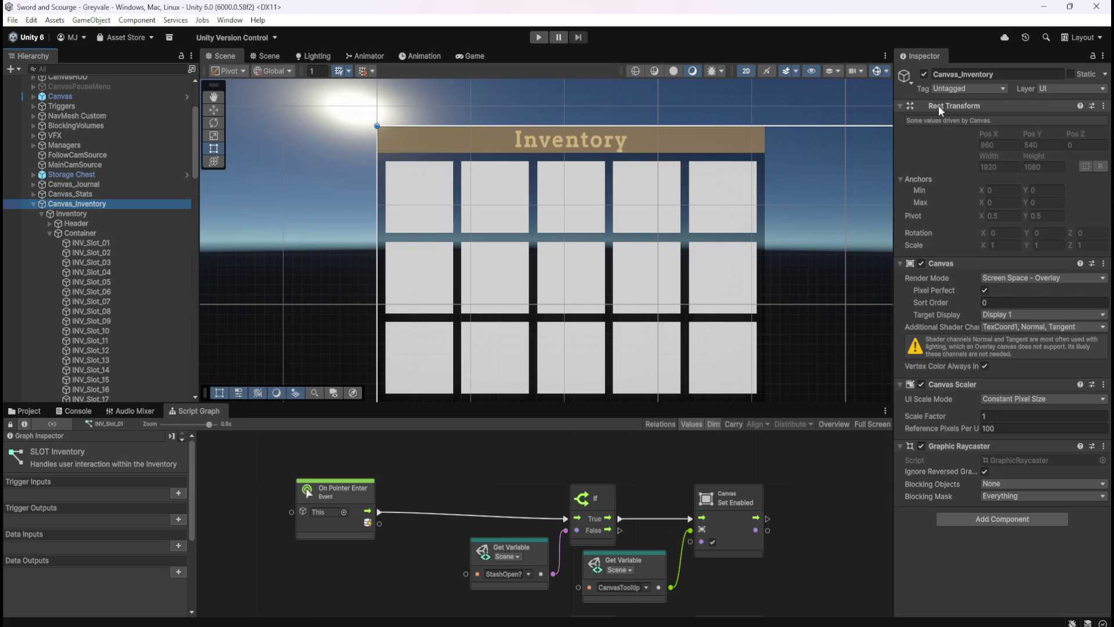
click(920, 262)
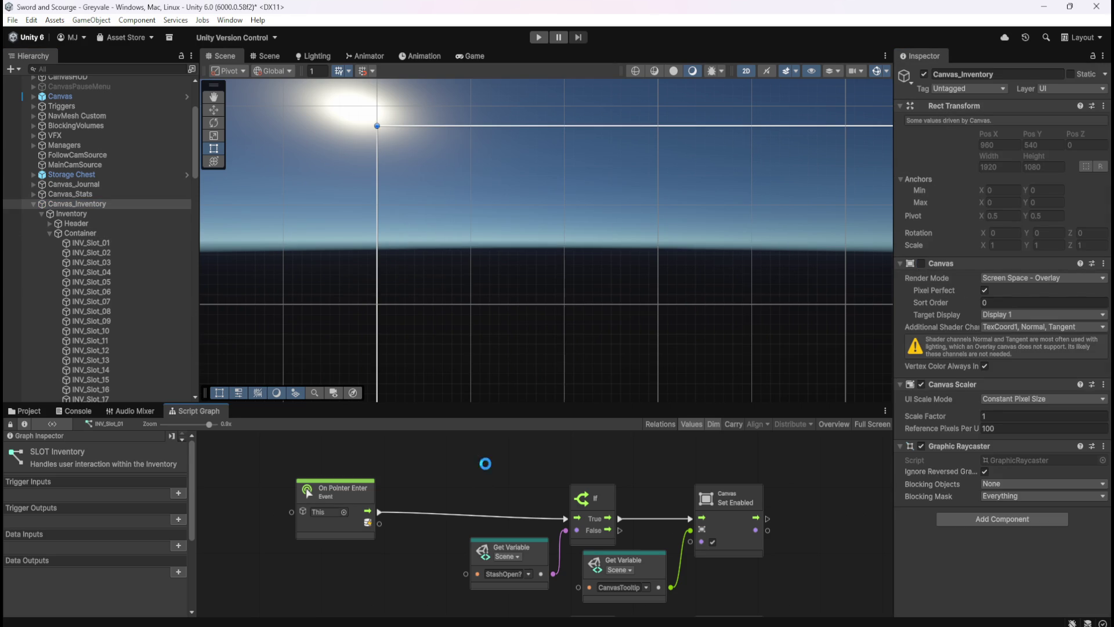
key(shift+space)
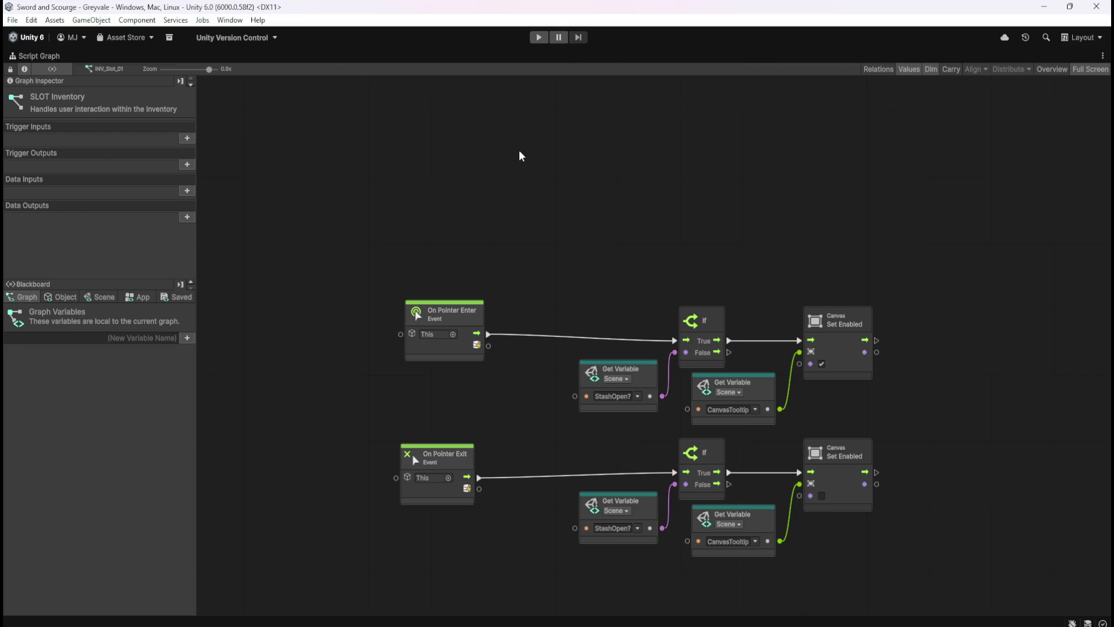
- Start the game and run the character through the village to the graveyard, striking a skeleton
click(539, 37)
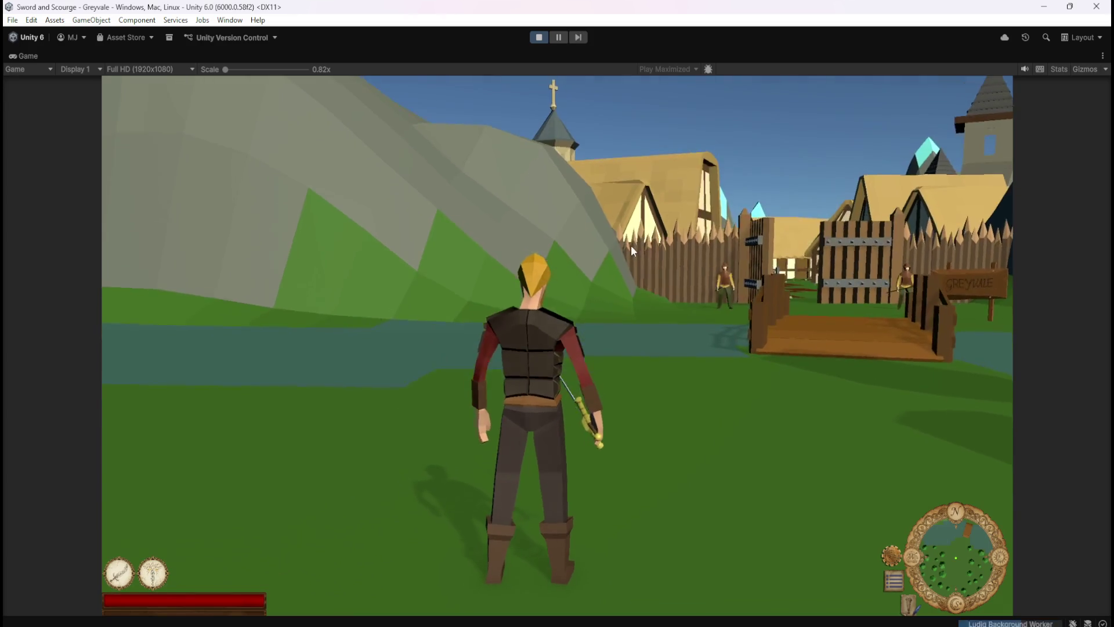
key(w)
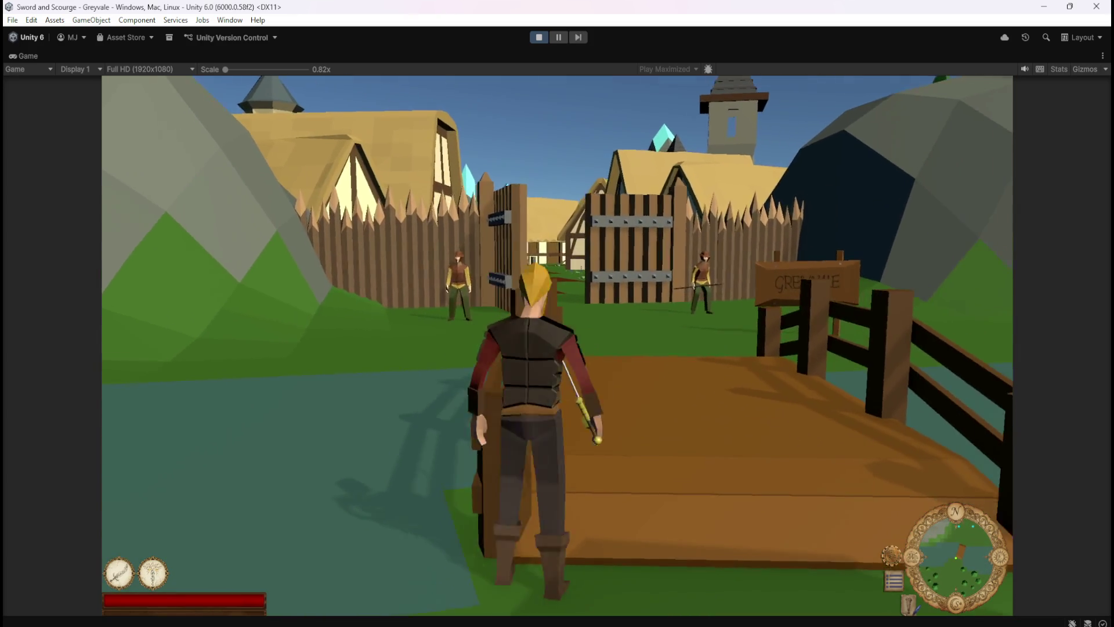
key(w)
key(w)
key(w)
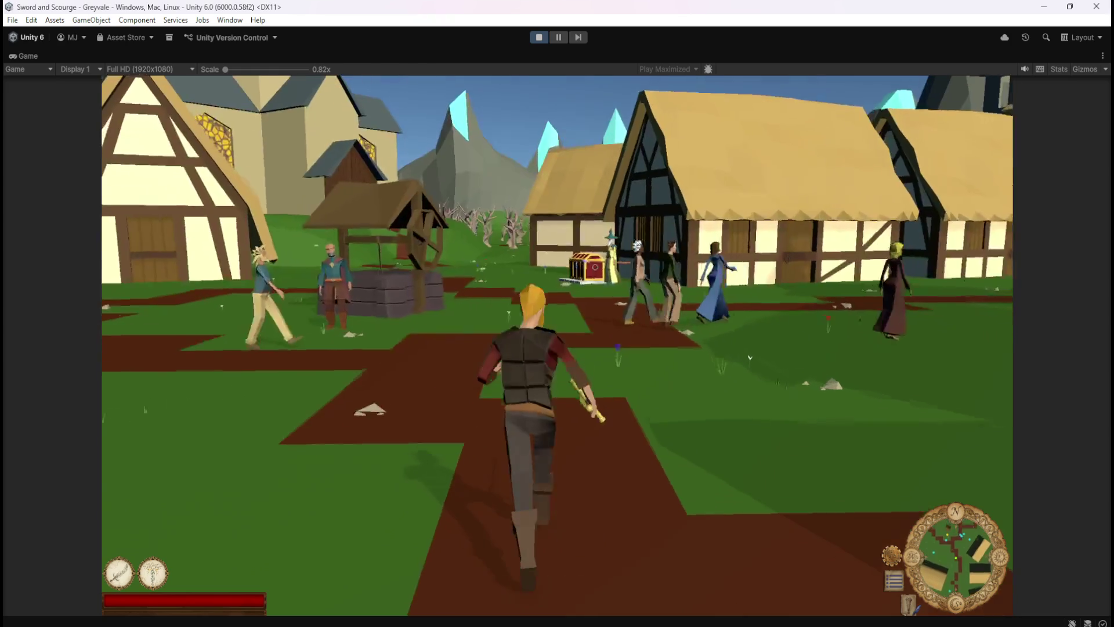
key(w)
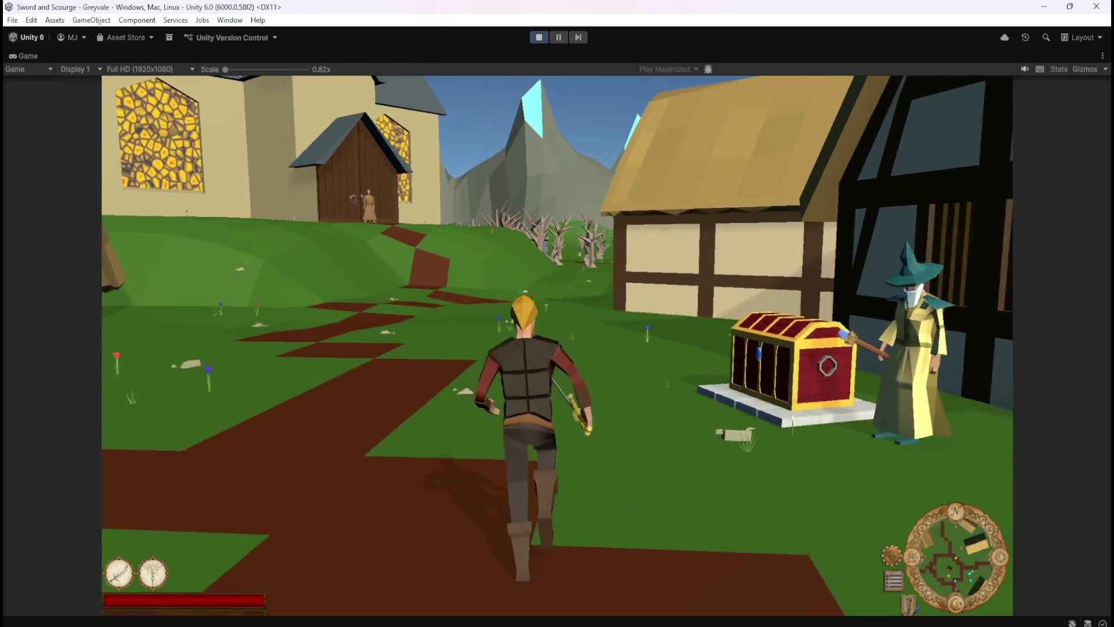
key(w)
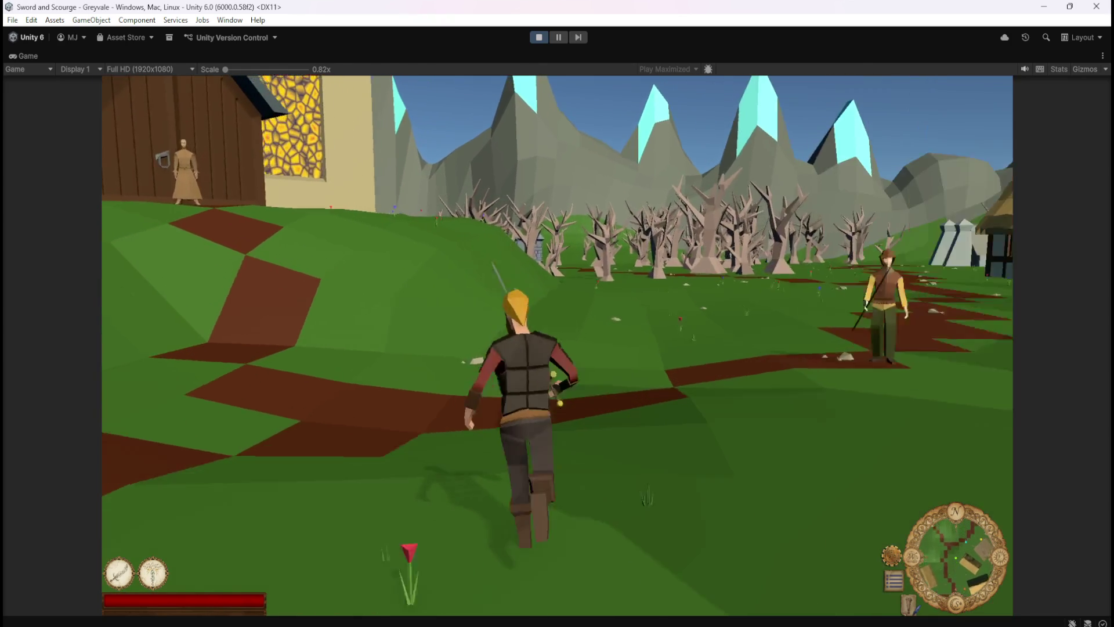
key(w)
key(w)
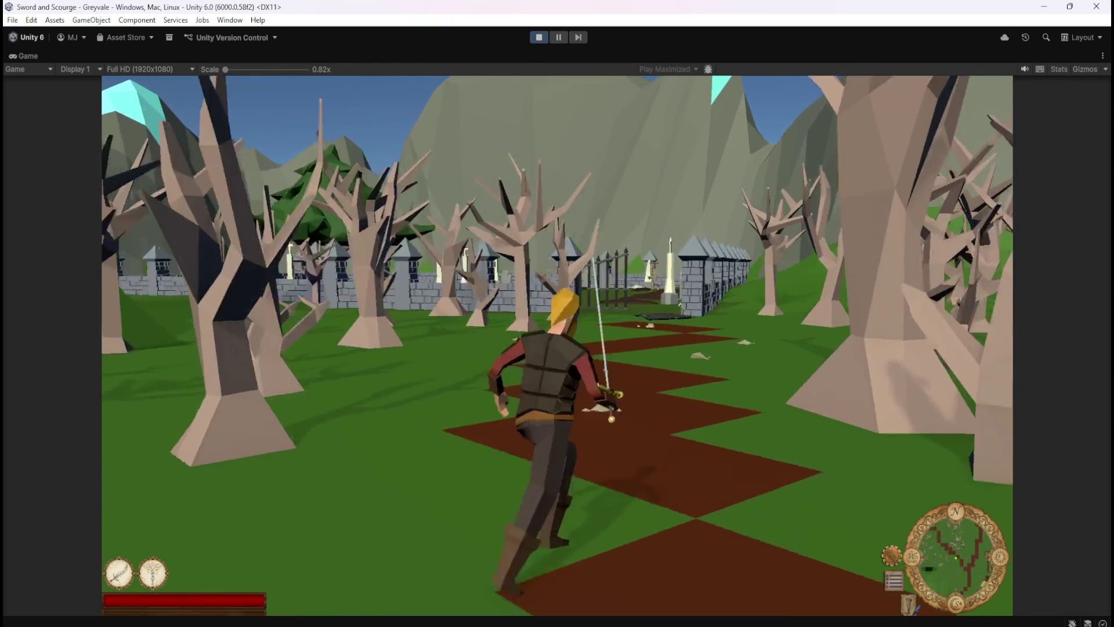
key(w)
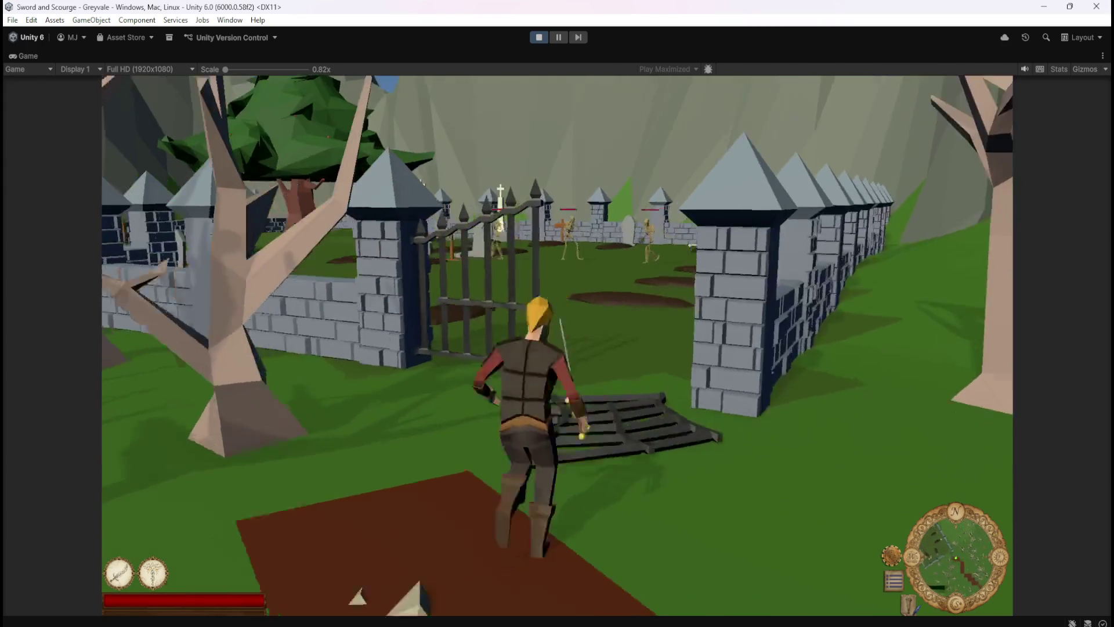
key(w)
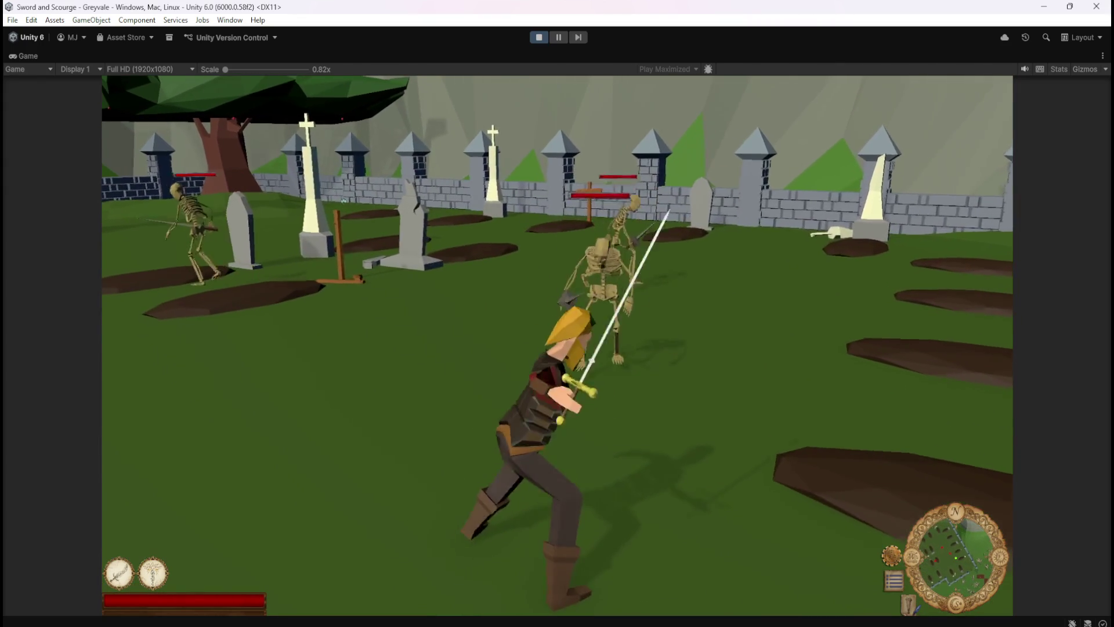
click(1007, 247)
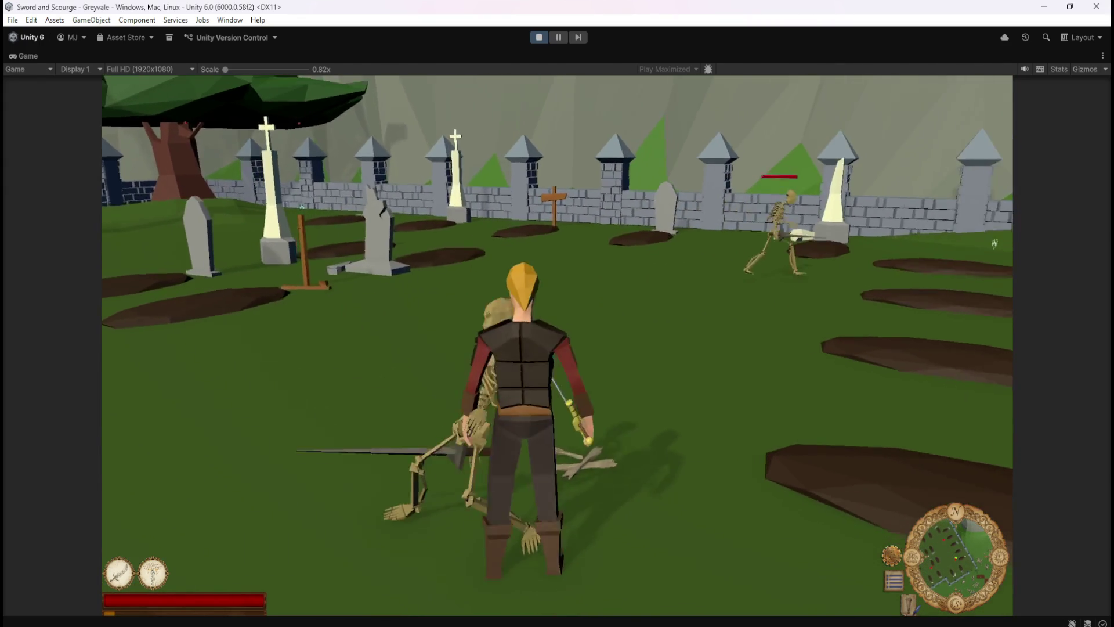
key(w)
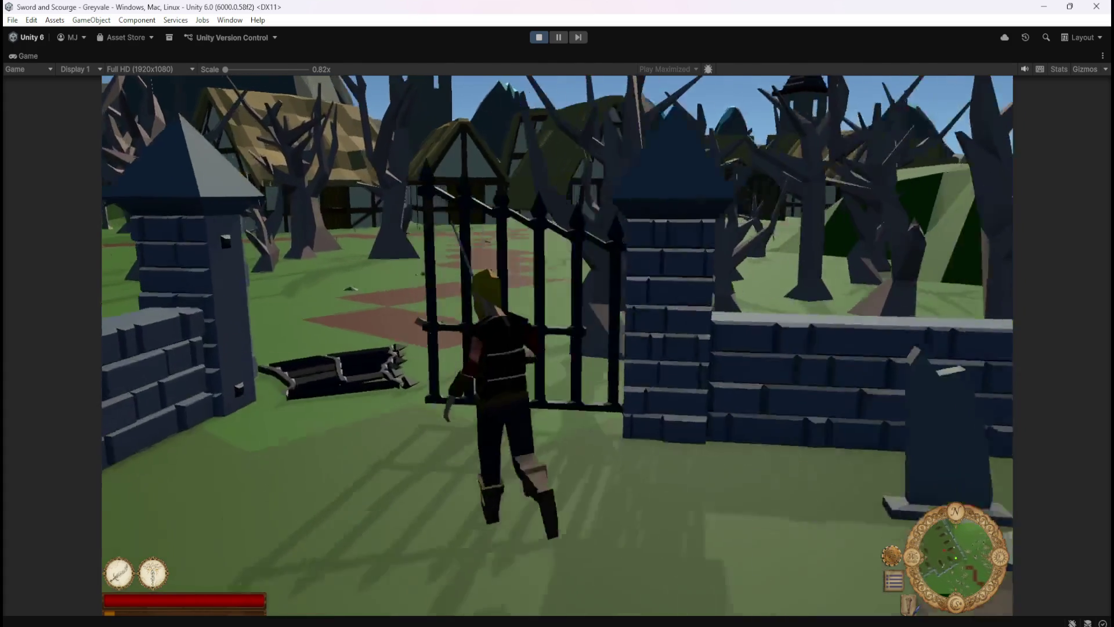
- Reach the chest, open Inventory and Stash, and check the Bones tooltip 'A pile of dirty bones.'
key(w)
key(i)
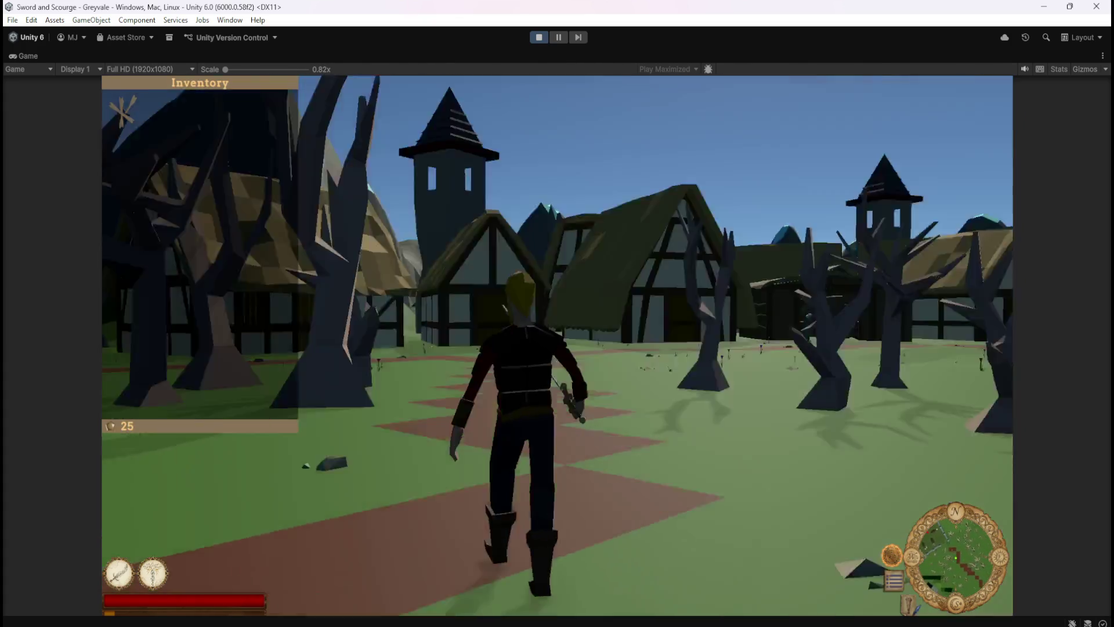
key(i)
key(w)
key(w)
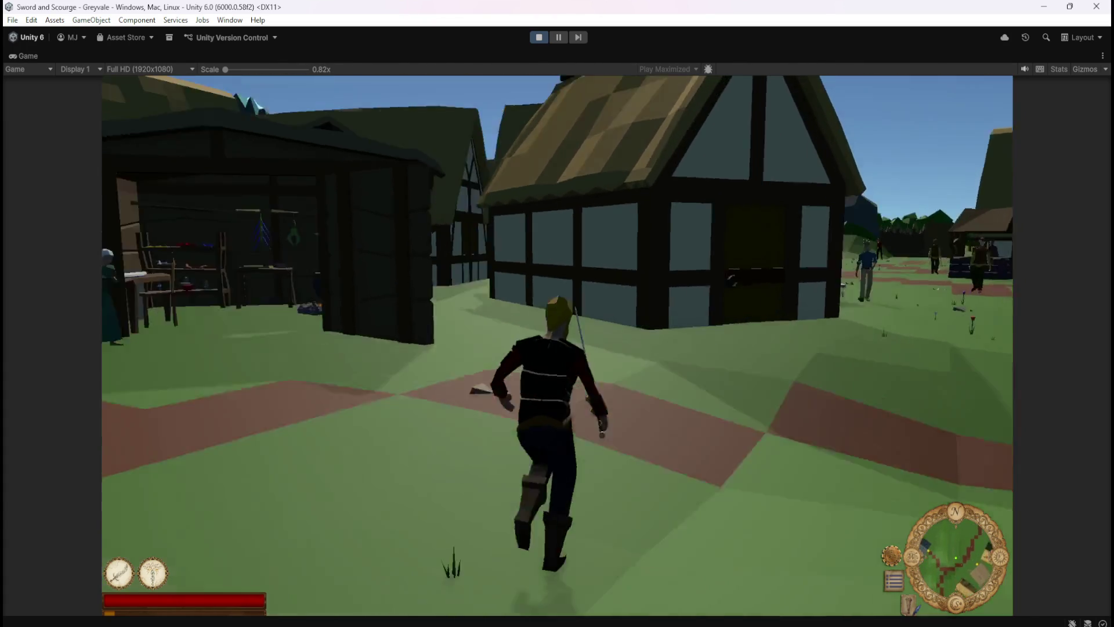
key(w)
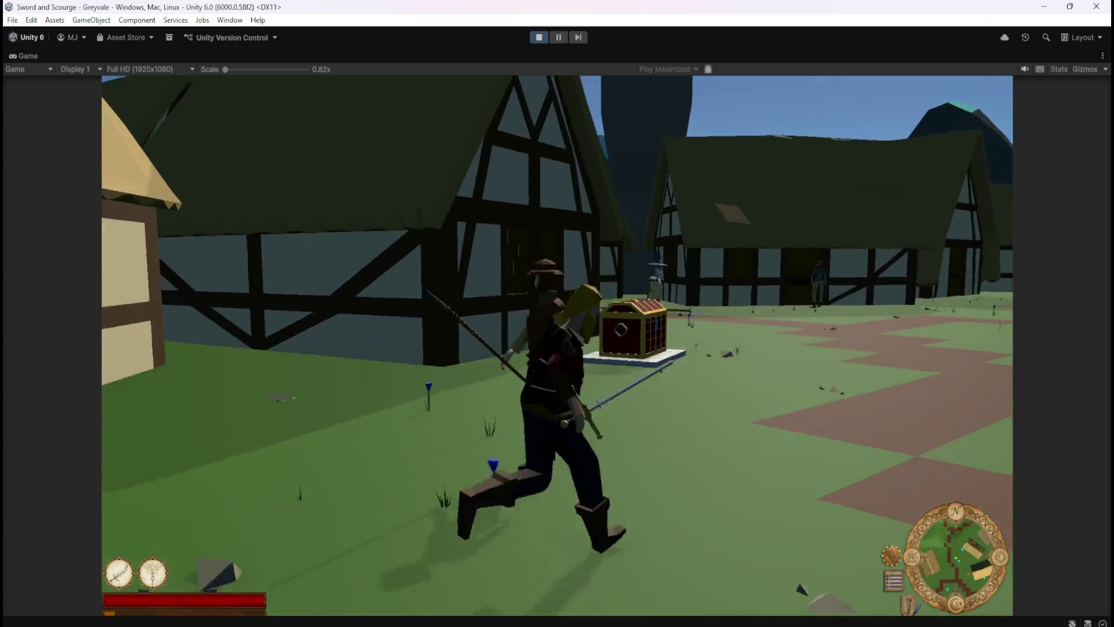
key(w)
key(e)
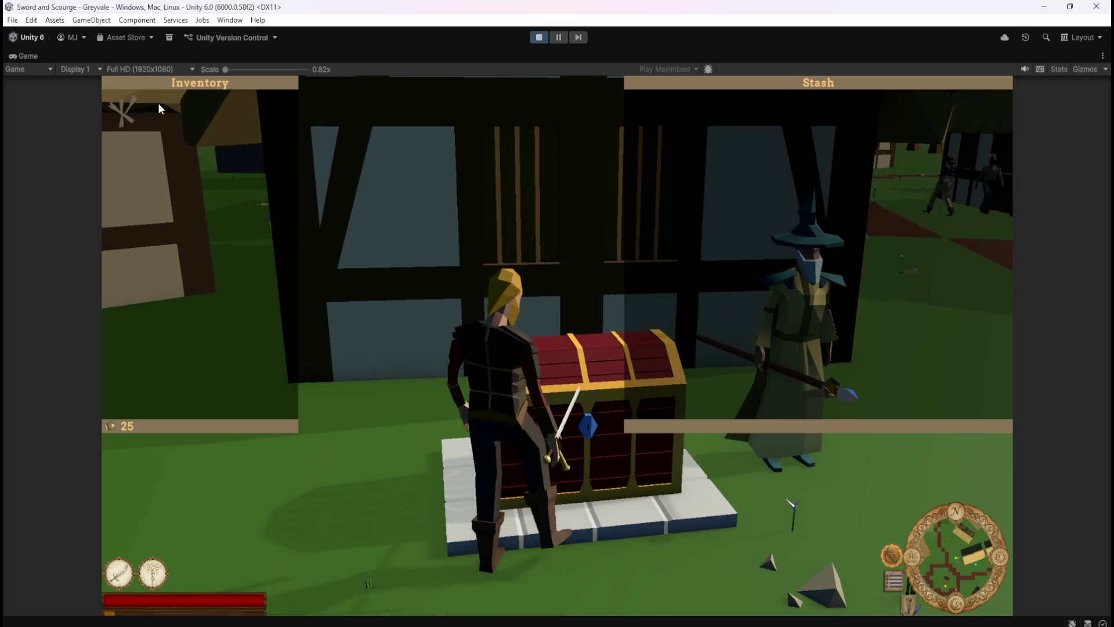
mouse_move(125, 110)
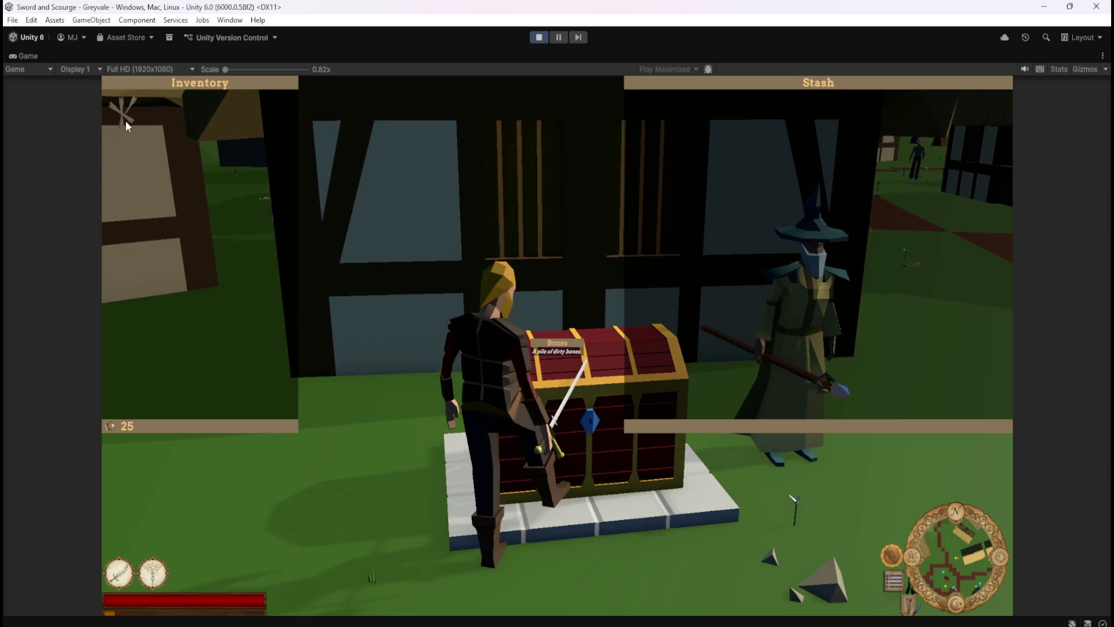
mouse_move(116, 103)
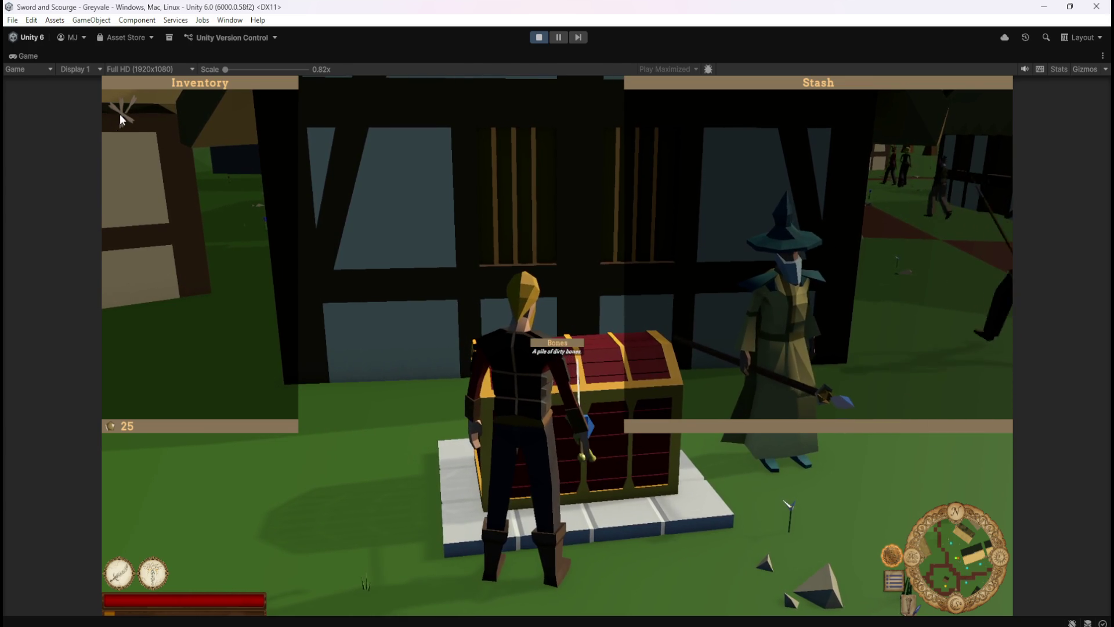
key(i)
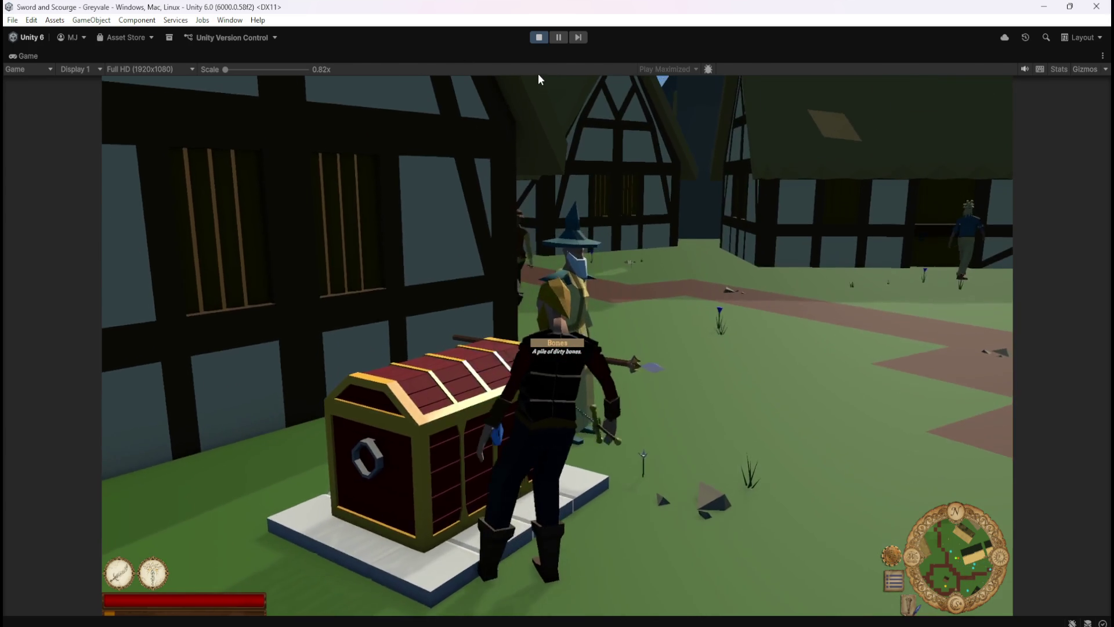
- Reopen the Inventory and chest Stash and recheck the Bones slot tooltip
key(i)
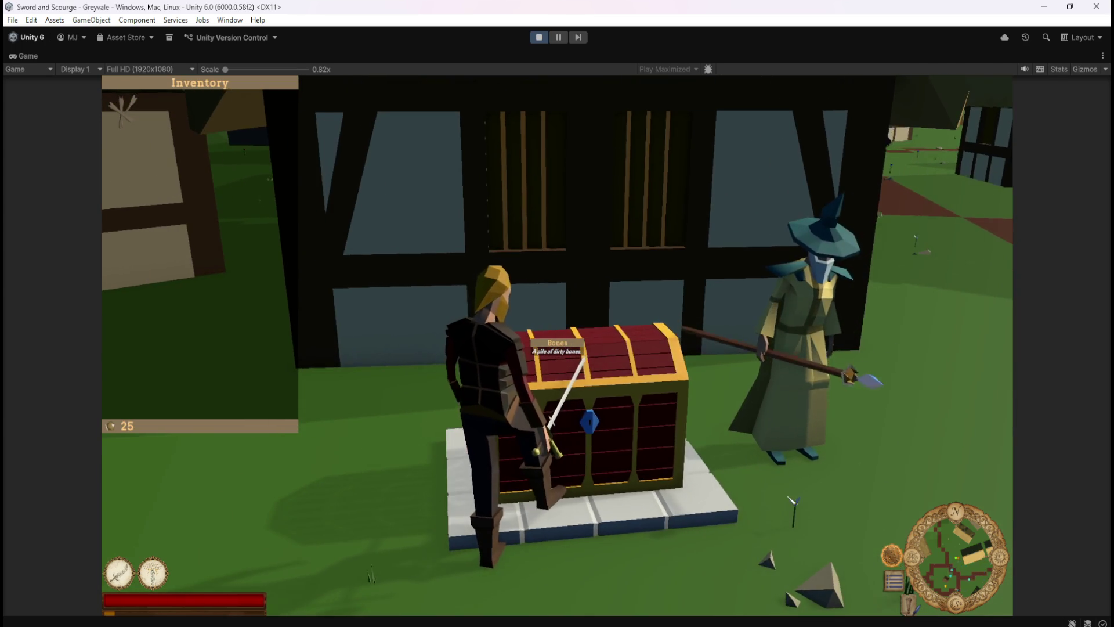
key(Escape)
click(559, 318)
click(540, 333)
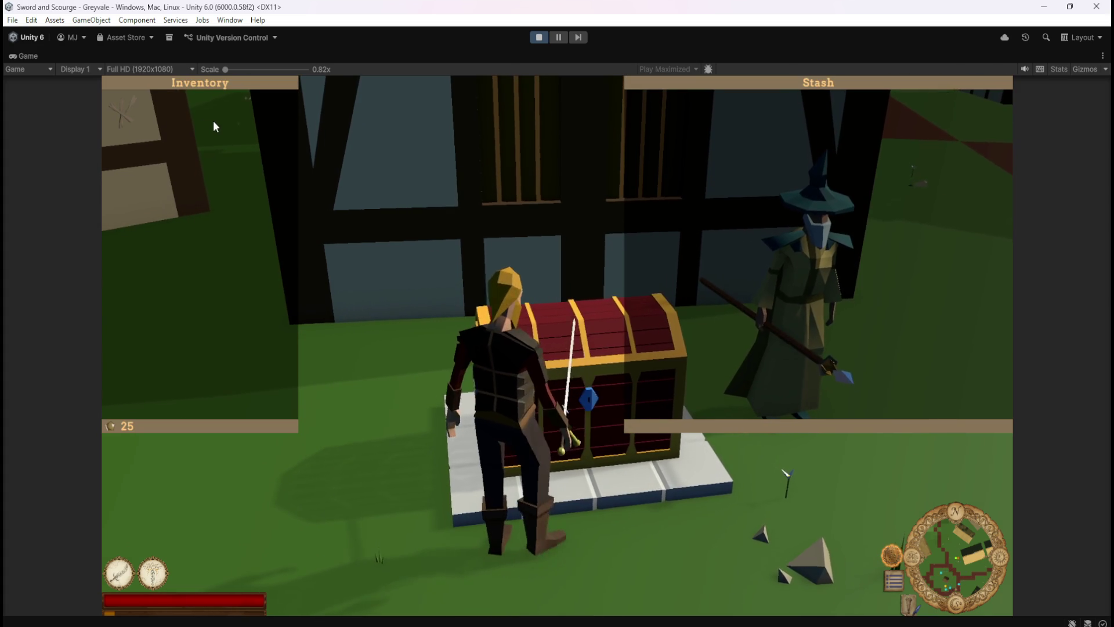
mouse_move(123, 122)
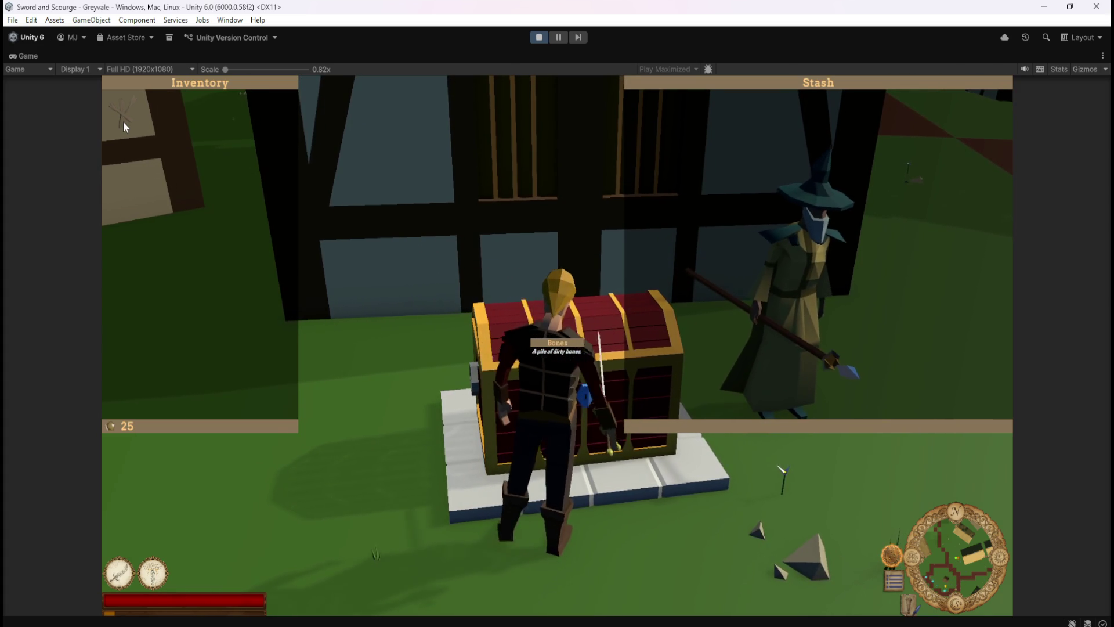
key(Escape)
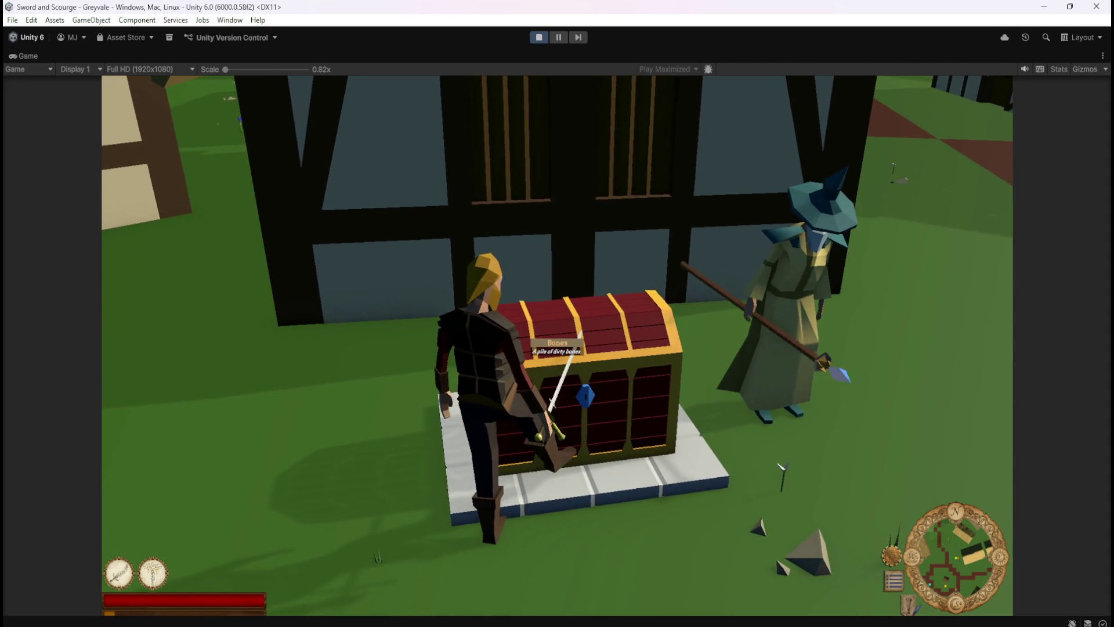
- Open and close the Inventory and Stash once more, then stop play mode
key(Escape)
click(557, 303)
click(556, 347)
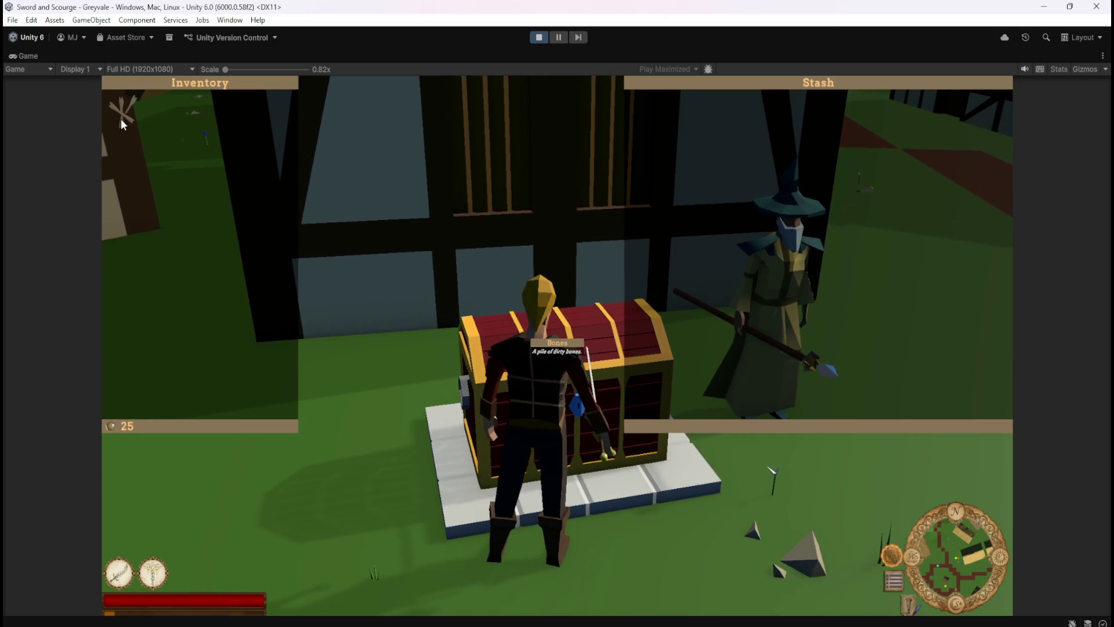
key(Escape)
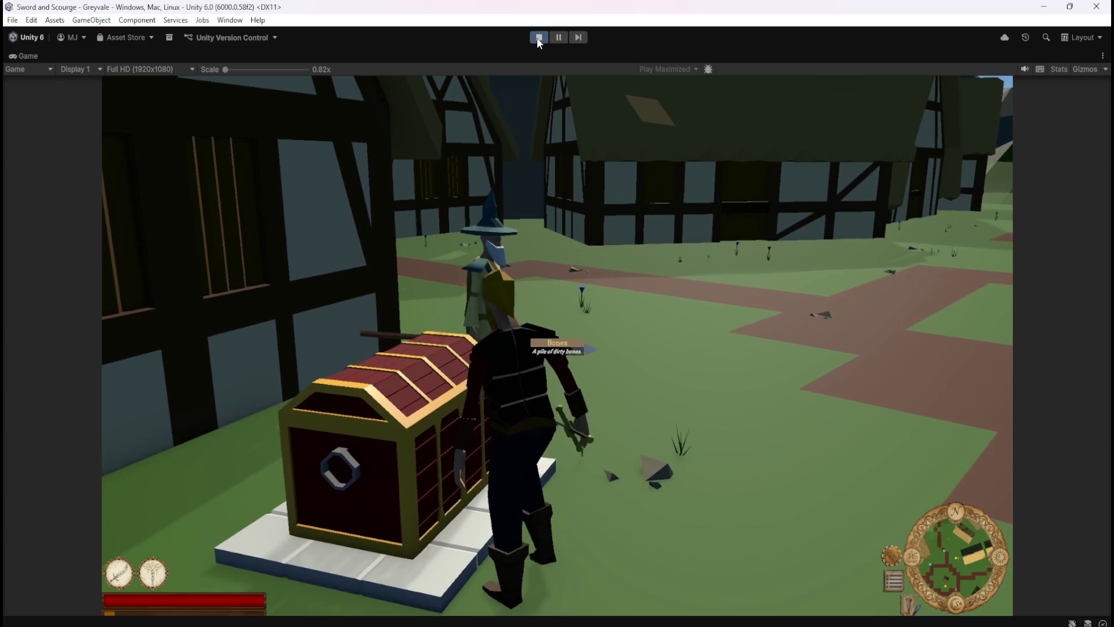
click(538, 38)
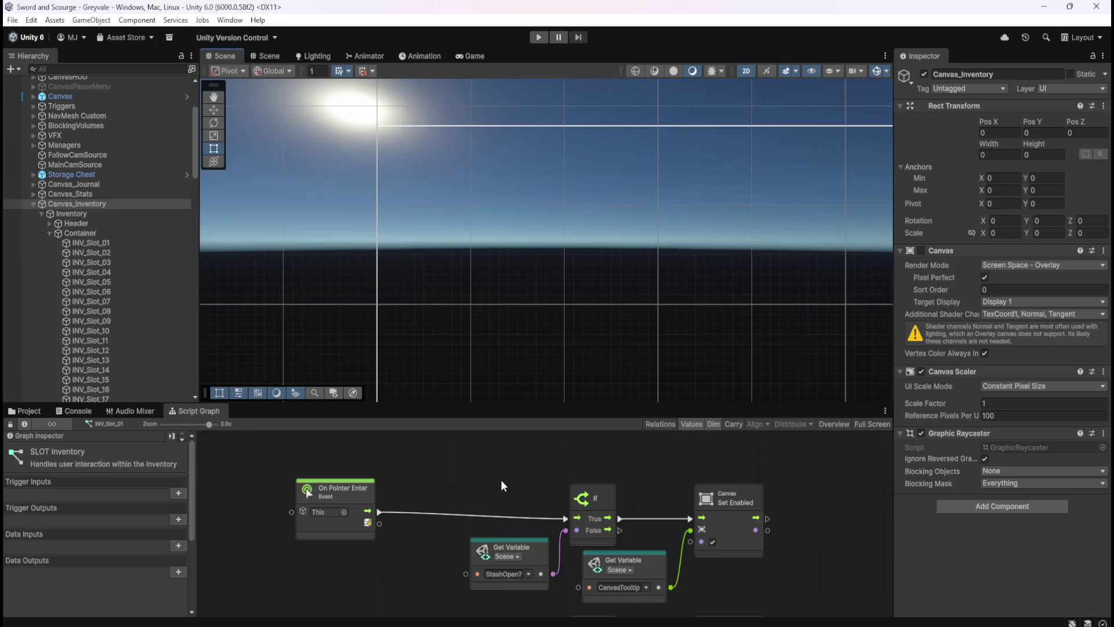
key(shift+space)
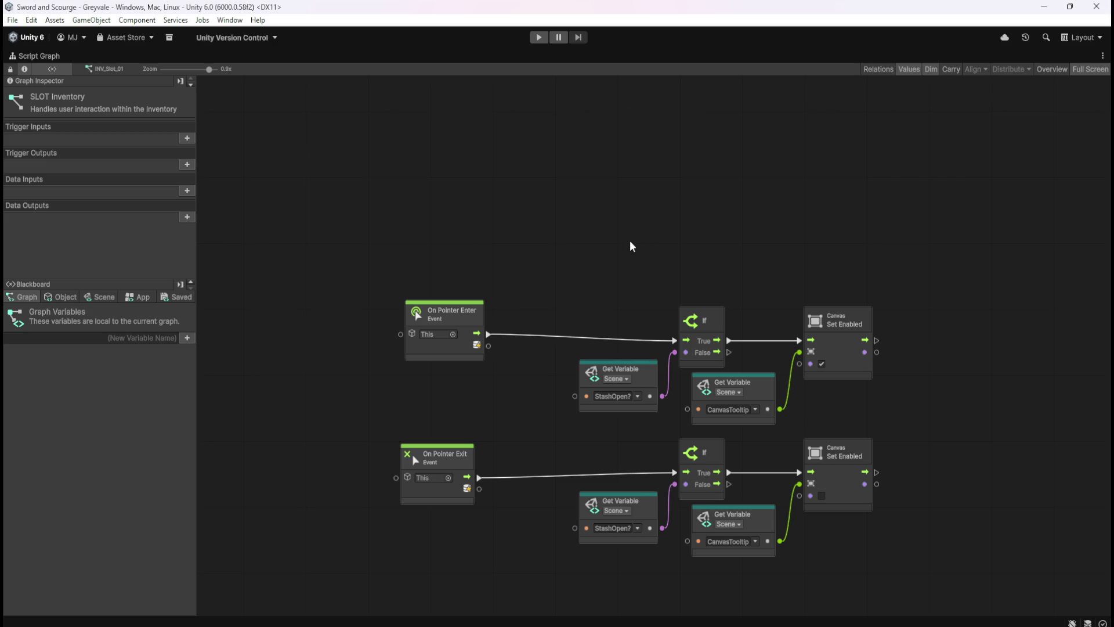
key(shift+space)
scroll(126, 312, down, 5)
scroll(127, 312, up, 5)
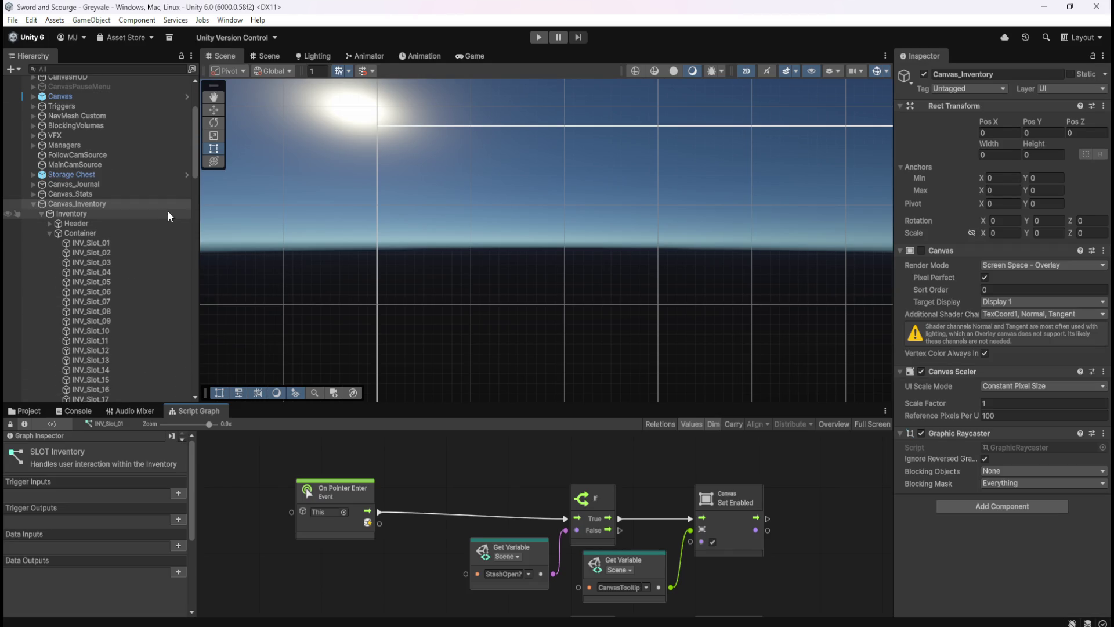
drag(195, 148, 197, 123)
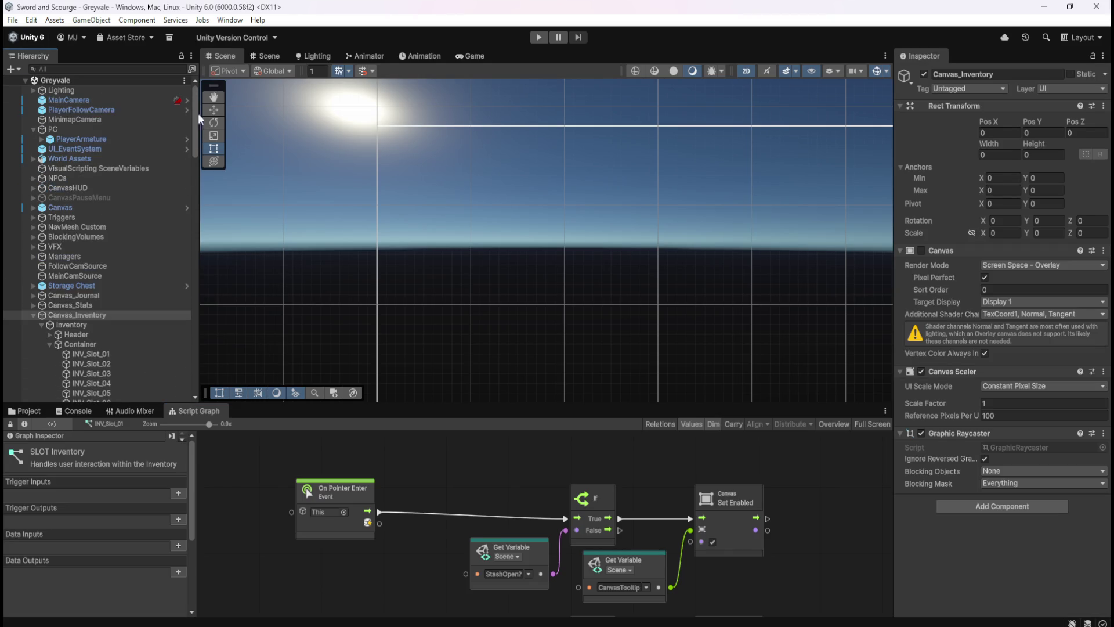
- Review PlayerArmature's Player Character graph maximized, then restore the layout and reselect INV_Slot_01
click(92, 140)
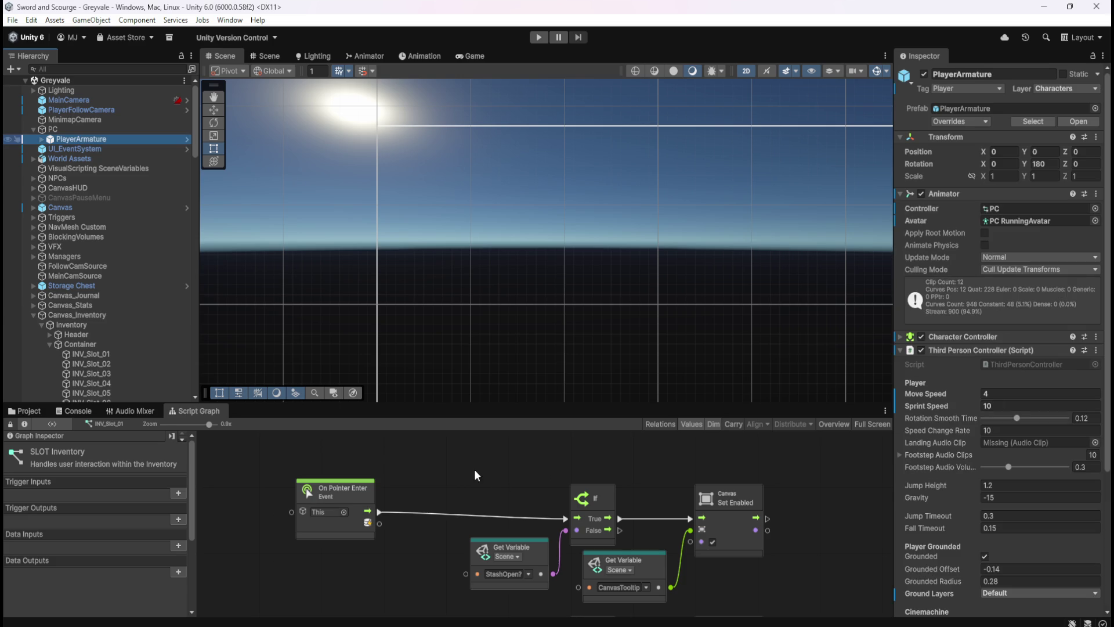
key(shift+space)
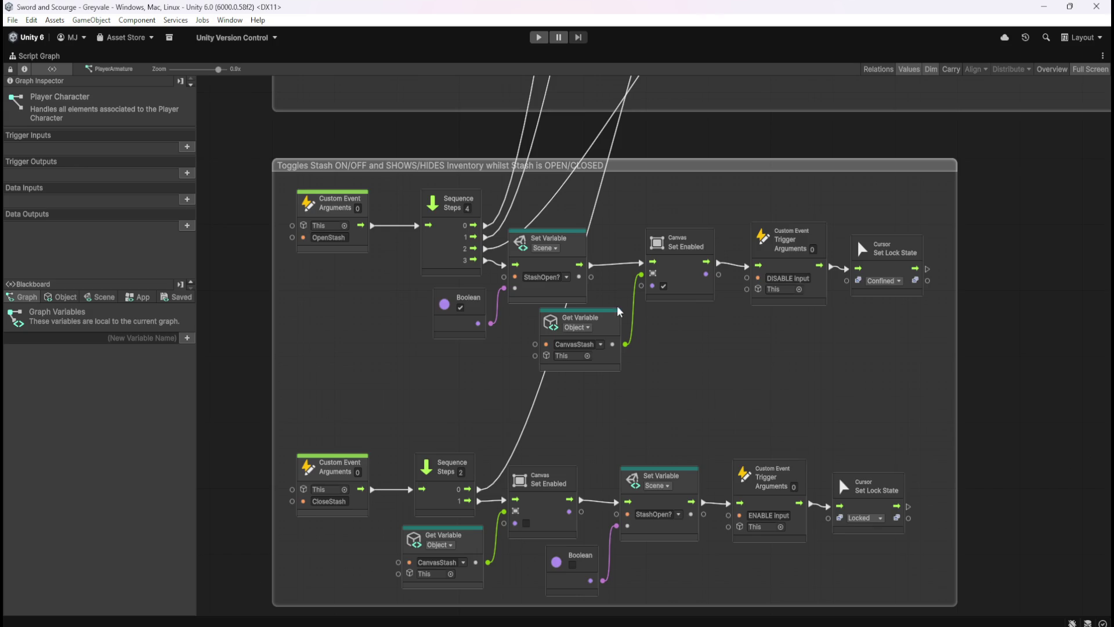
scroll(637, 294, down, 5)
scroll(594, 453, up, 5)
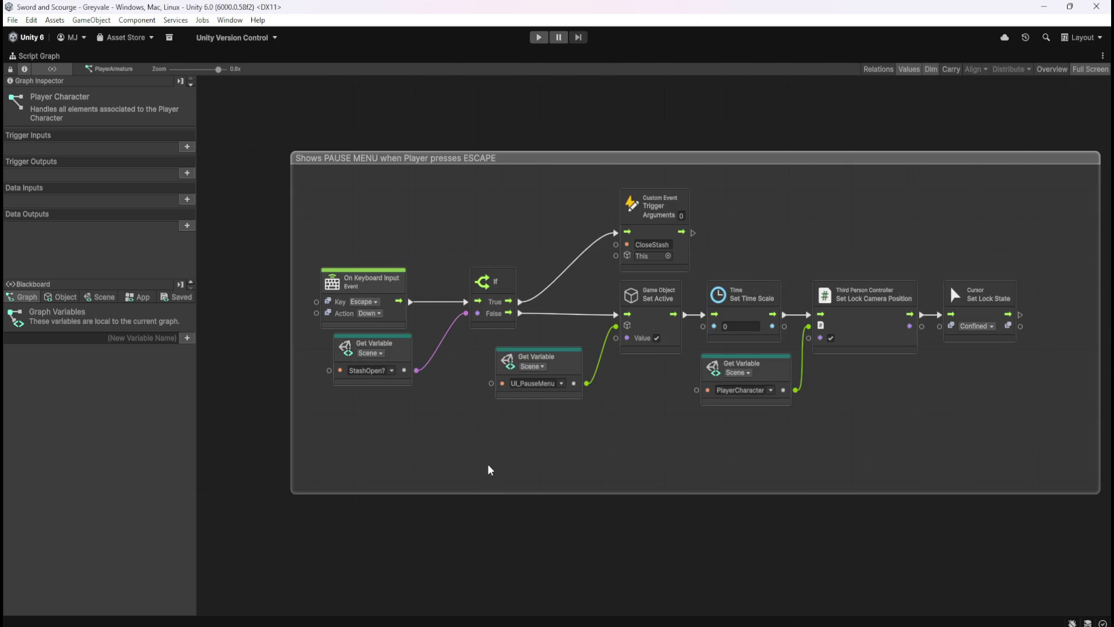
scroll(508, 555, down, 2)
scroll(508, 555, down, 2)
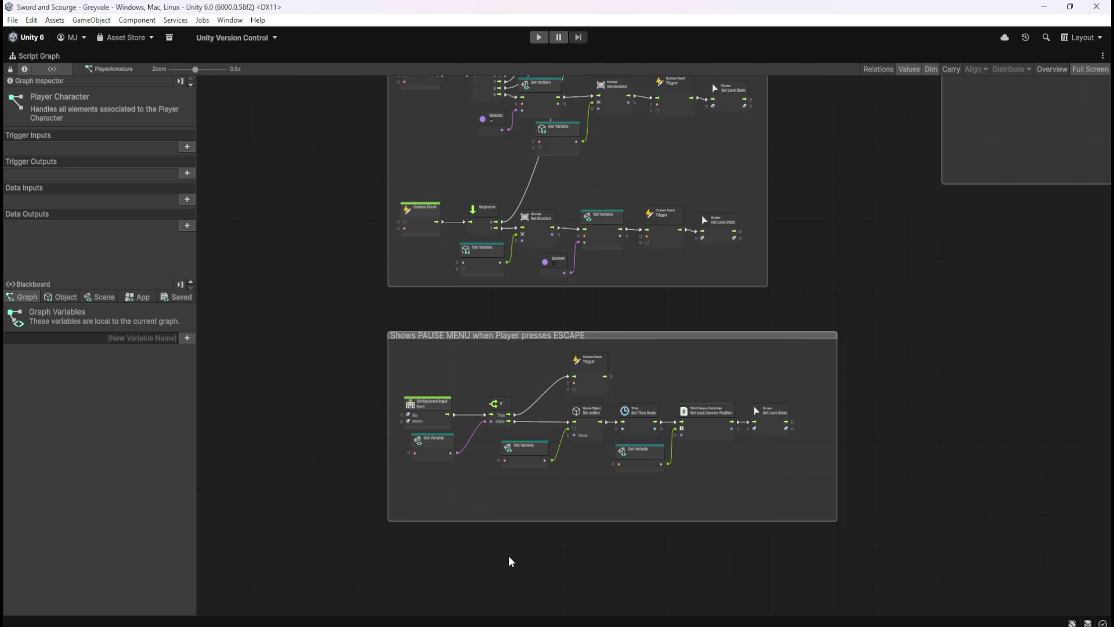
scroll(491, 136, up, 3)
scroll(533, 417, down, 2)
scroll(554, 305, up, 2)
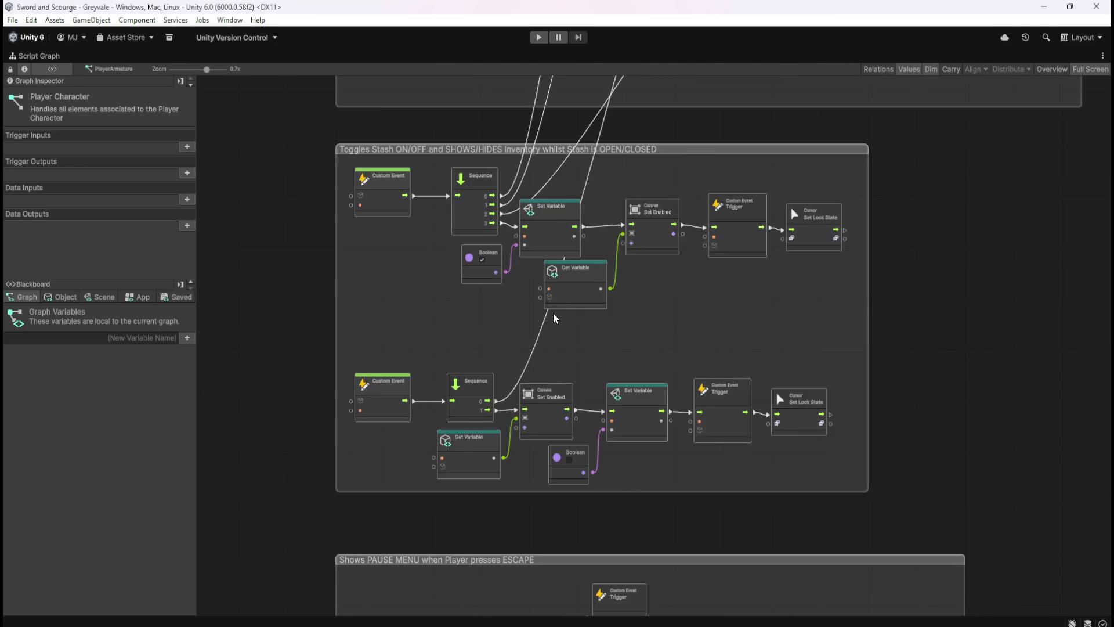
scroll(553, 305, up, 1)
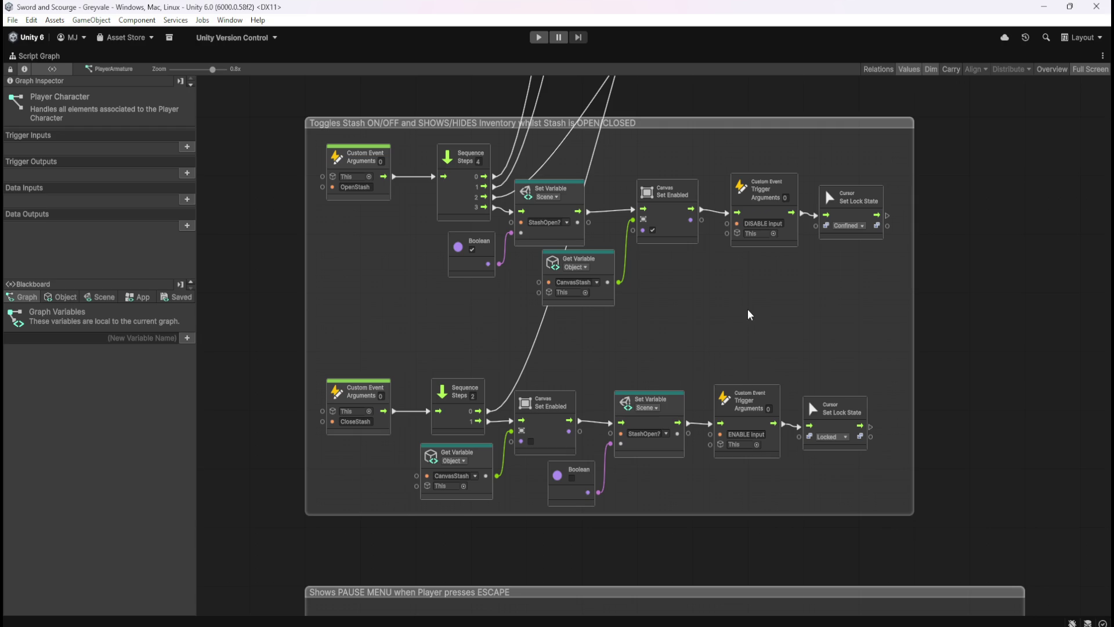
key(shift+space)
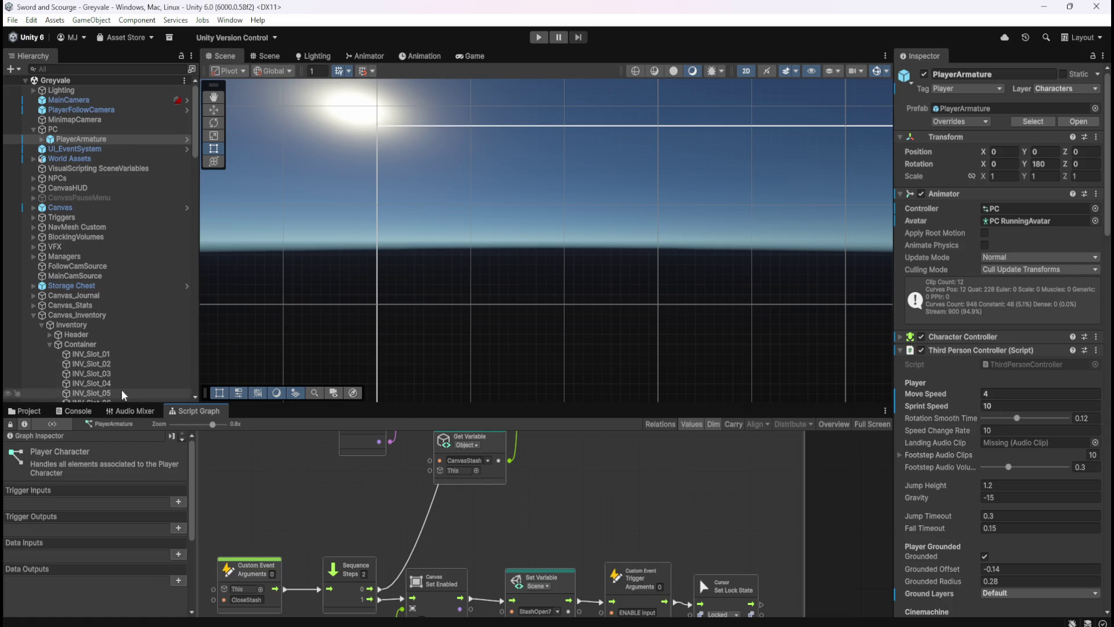
click(110, 354)
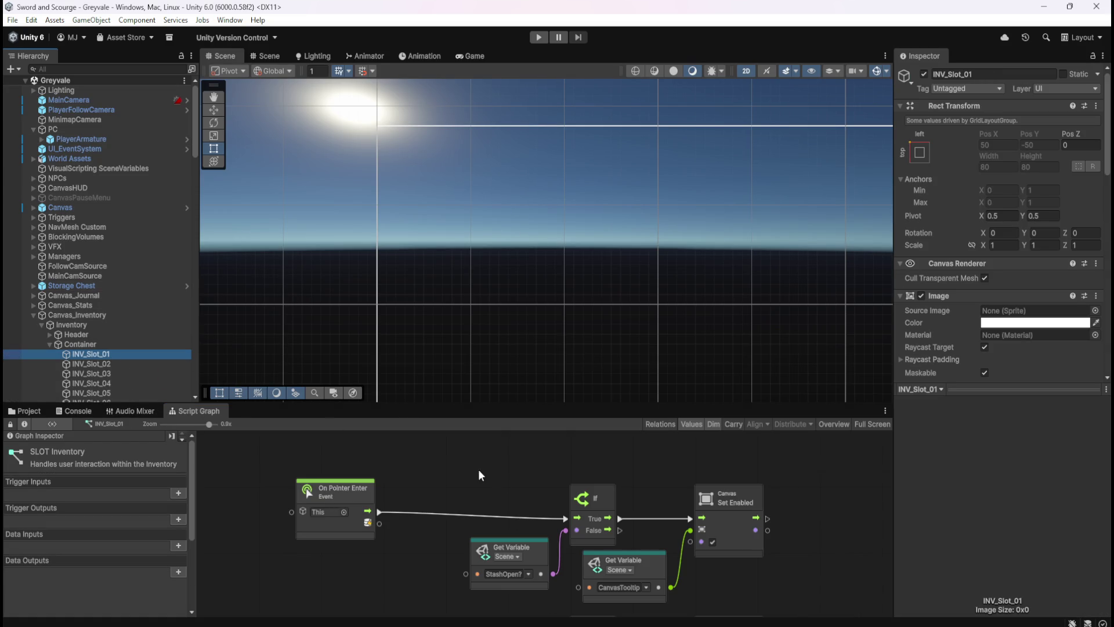
- Glance at INV_Slot_02's setup, then reselect INV_Slot_01 in the Hierarchy
scroll(963, 334, down, 5)
scroll(963, 330, down, 10)
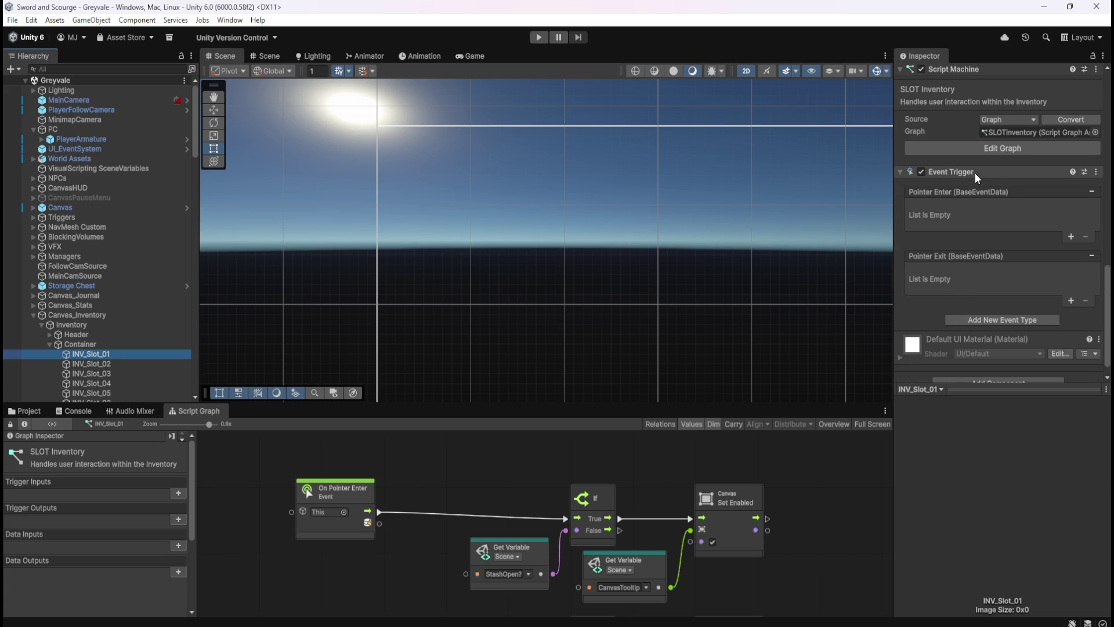
click(101, 364)
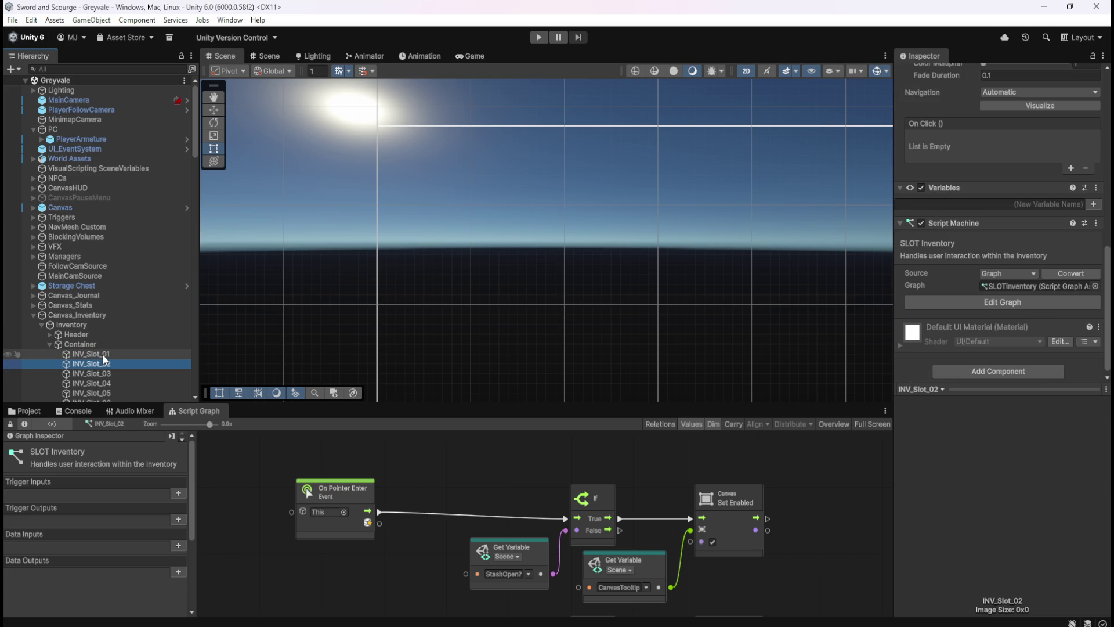
click(93, 354)
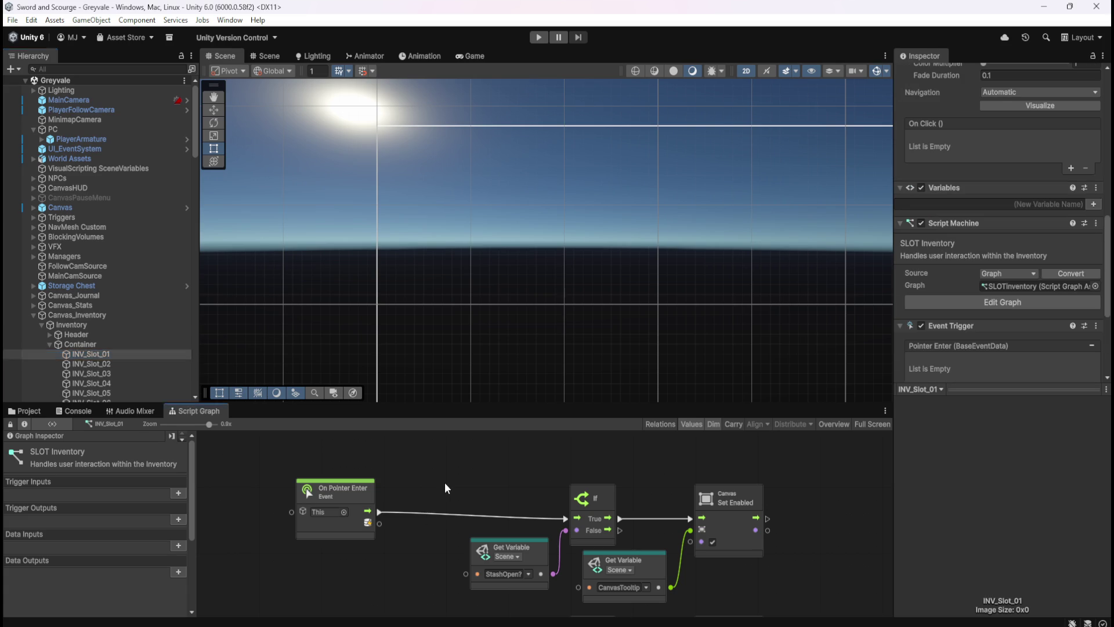
- Maximize the SLOT Inventory graph, centre the pointer event nodes, and link the lower If False output to Set Enabled
key(shift+space)
drag(527, 425, 482, 374)
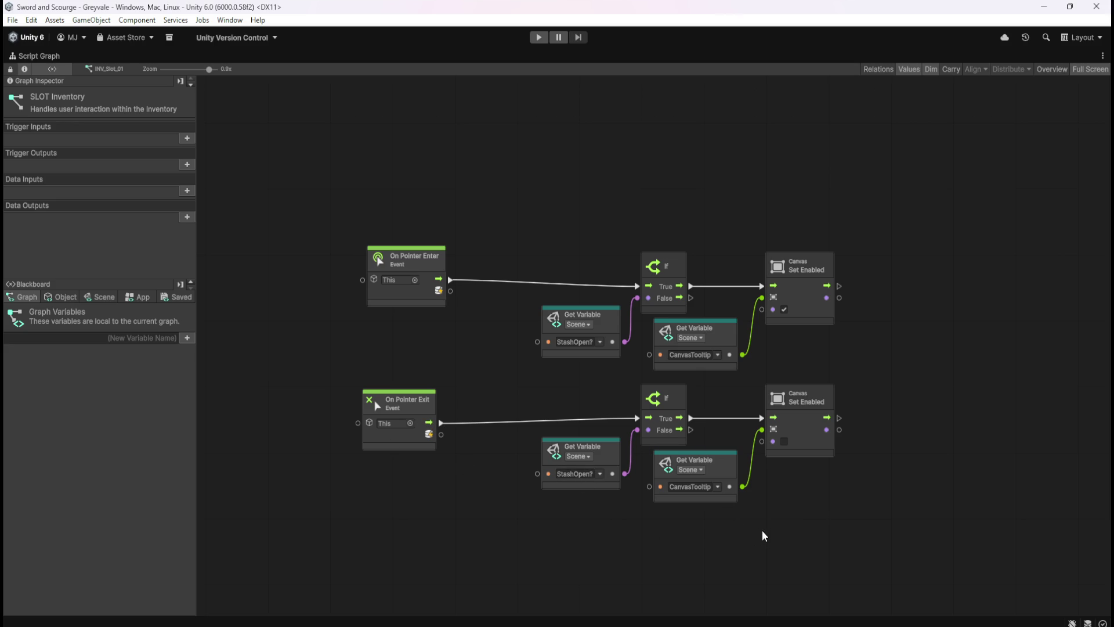
drag(691, 429, 758, 418)
right_click(691, 429)
- Connect the upper and lower If nodes' False outputs to the lower Canvas Set Enabled input
mouse_move(691, 298)
mouse_down()
mouse_move(739, 409)
mouse_move(764, 419)
mouse_up()
mouse_move(691, 430)
mouse_down()
mouse_move(726, 426)
mouse_move(637, 432)
mouse_up()
mouse_move(689, 429)
mouse_down()
mouse_move(755, 423)
mouse_move(761, 436)
mouse_up()
- Restore the normal layout, enter Play mode, and run the hero through the Greyvale gate past the well
key(shift+space)
key(ctrl+p)
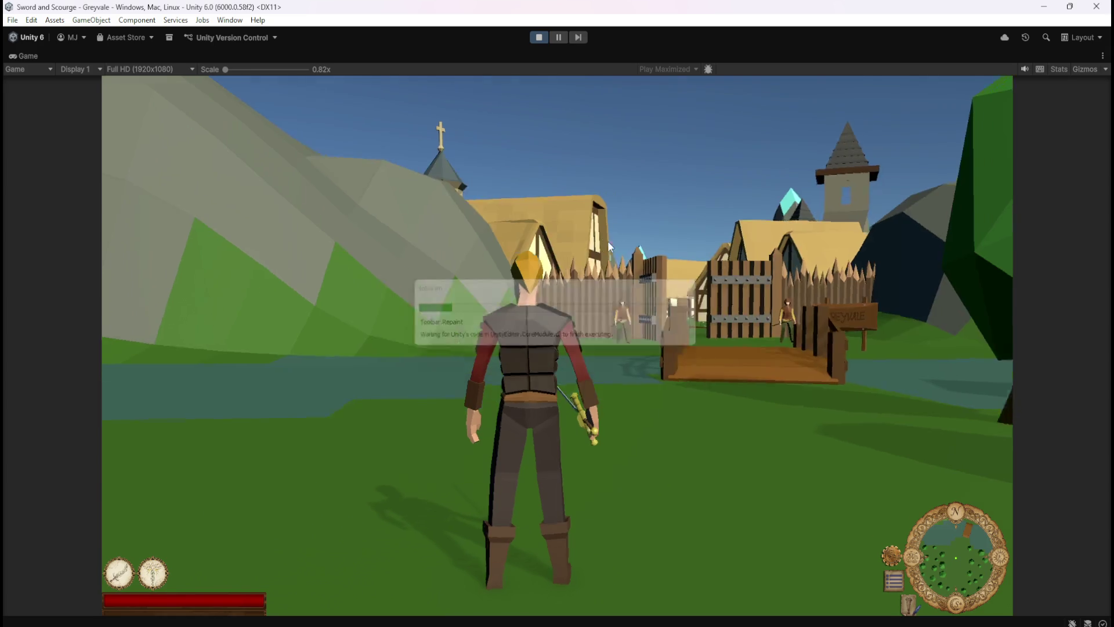
key(w)
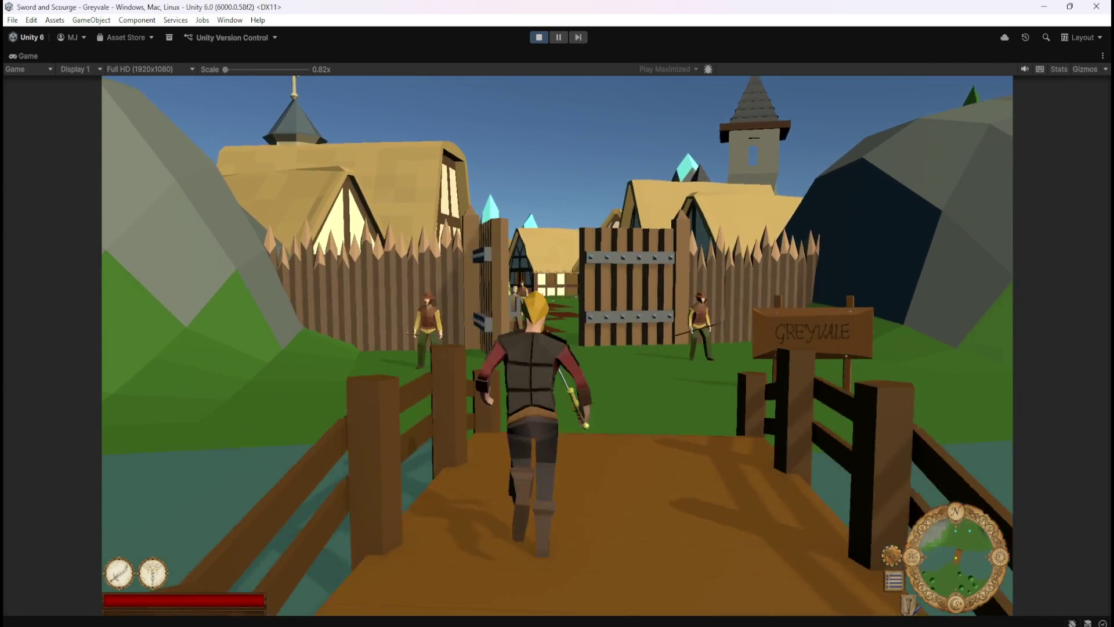
key(w)
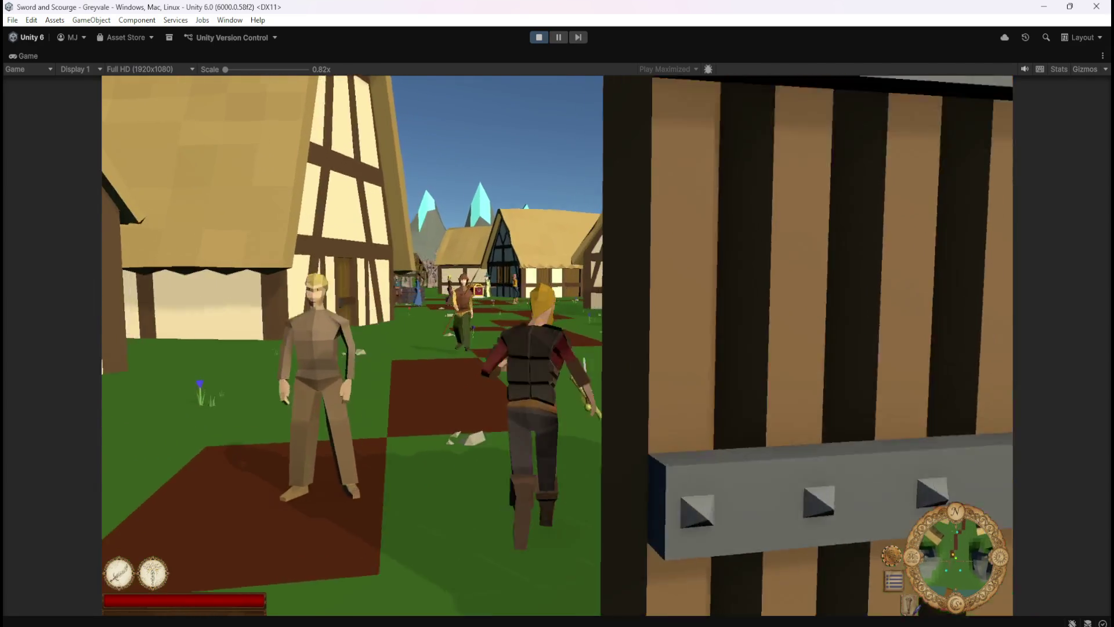
key(w)
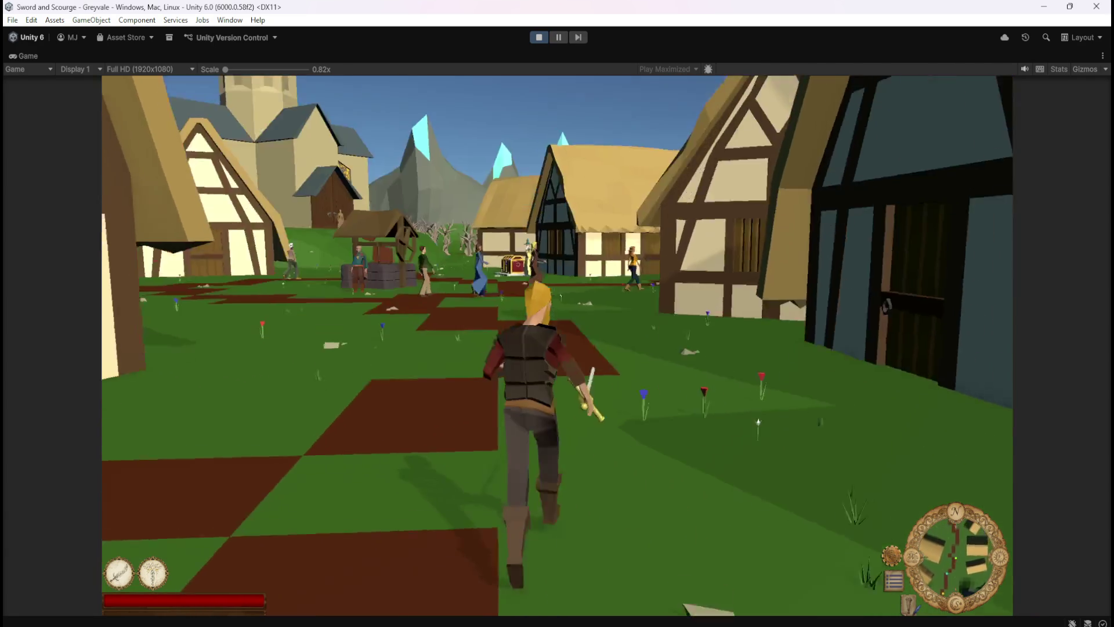
key(w)
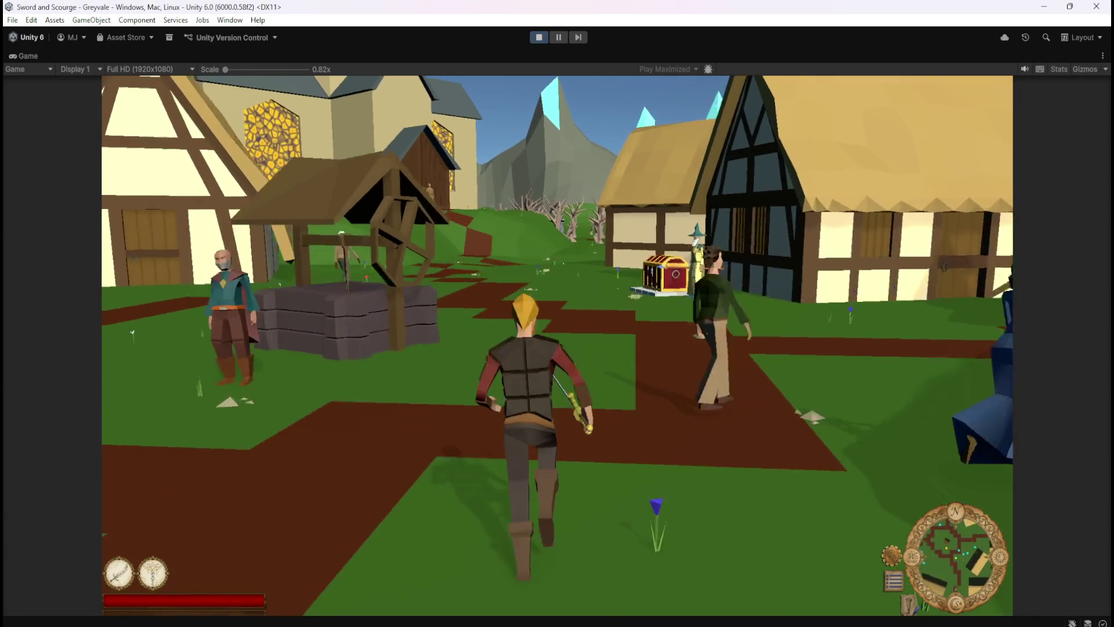
- Run past the chest and through the trees to the graveyard, then strike down the skeleton
key(w)
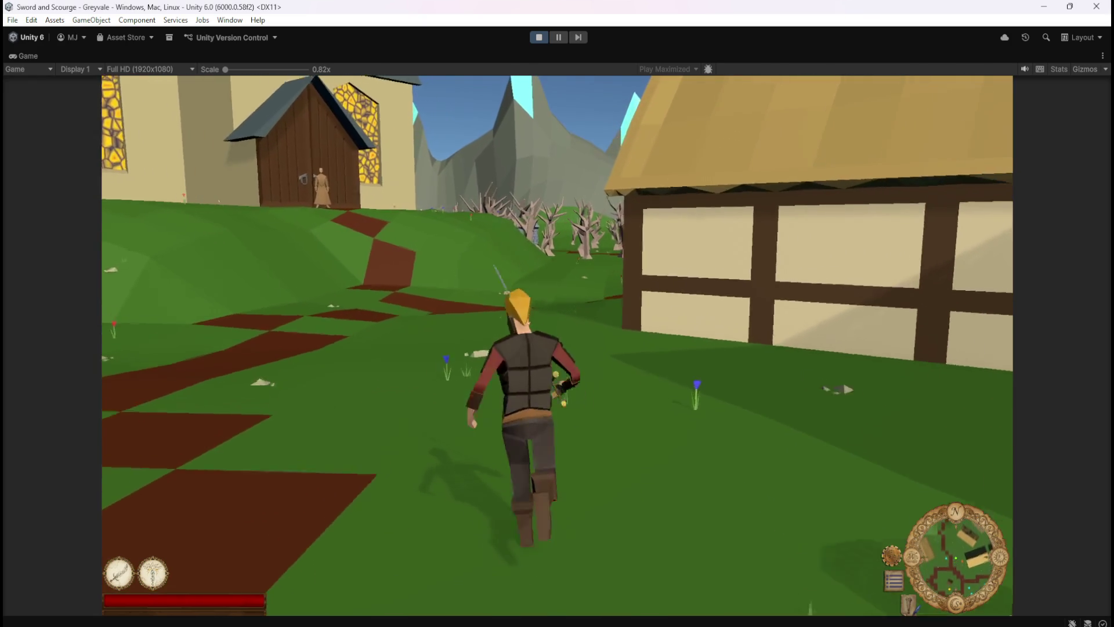
key(w)
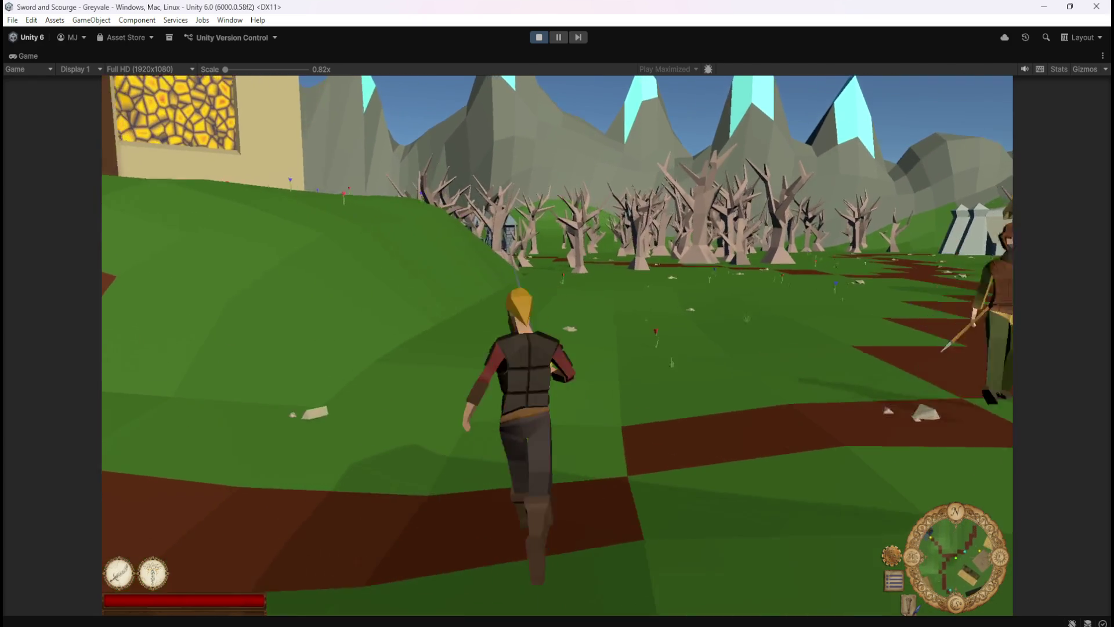
key(w)
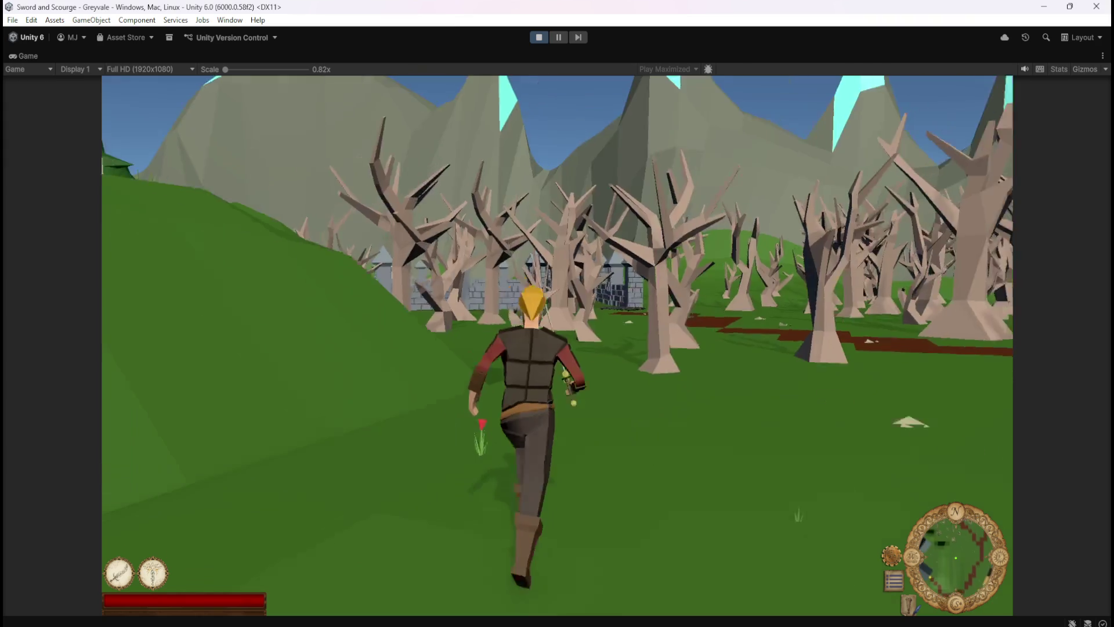
key(w)
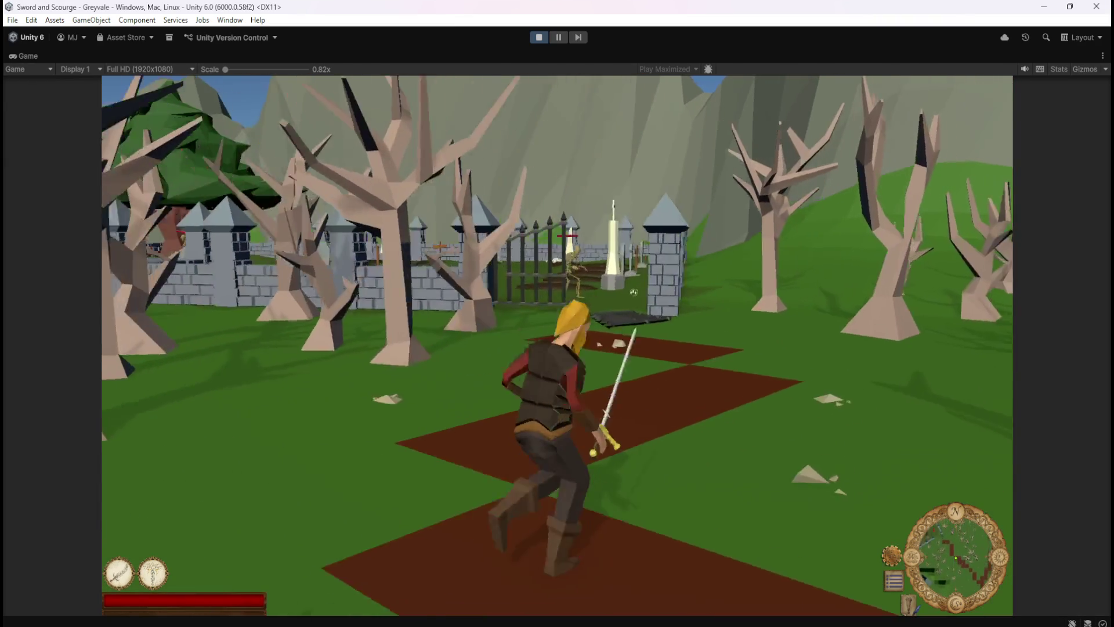
key(w)
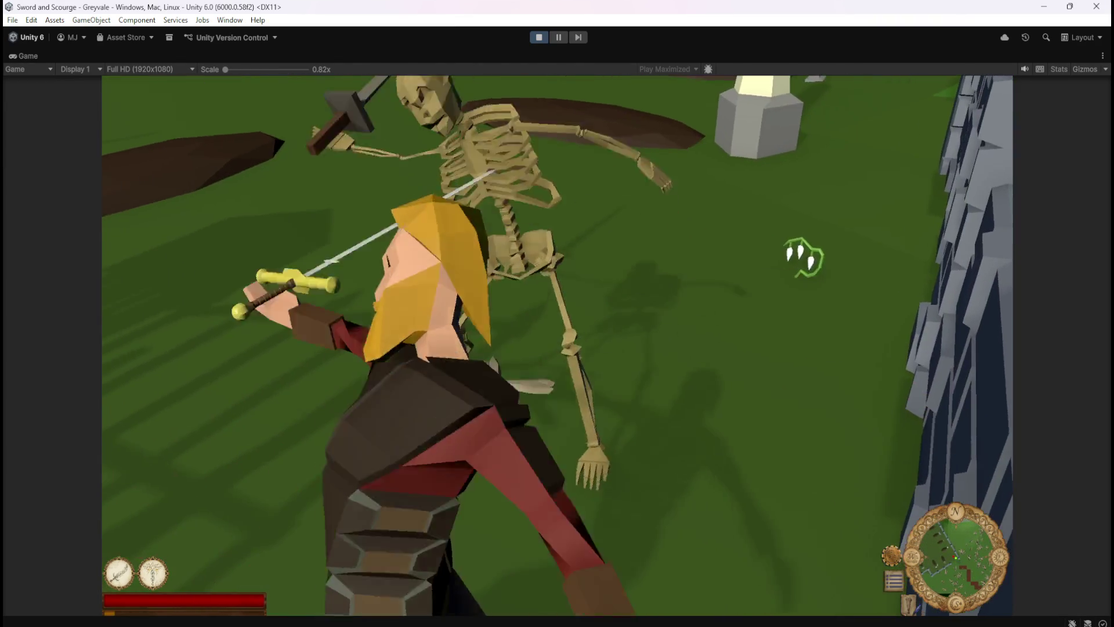
click(803, 257)
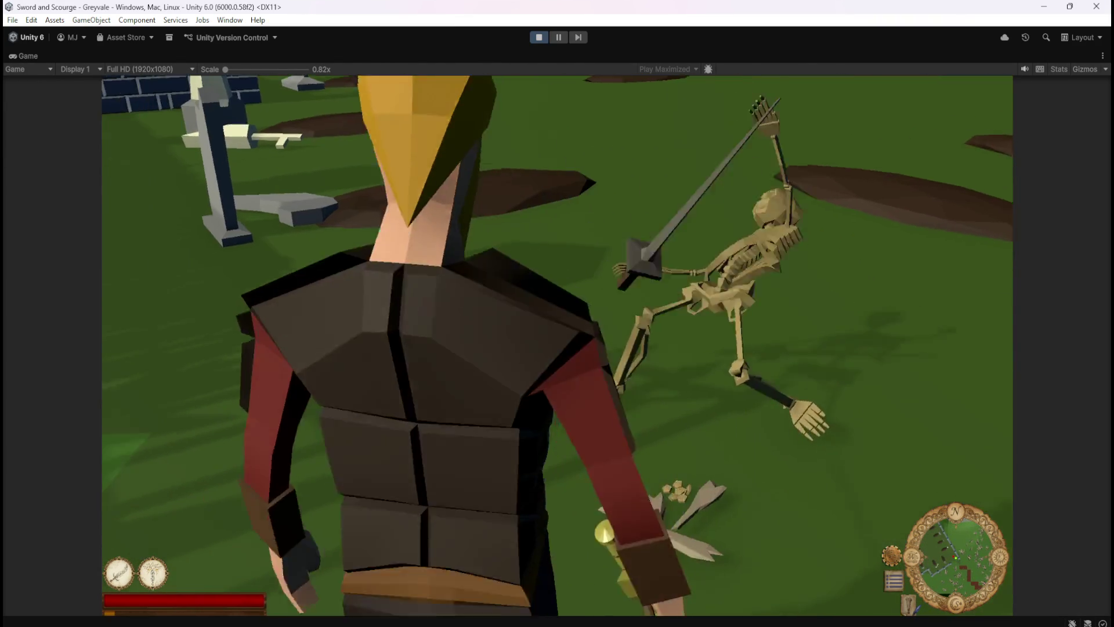
- Run back from the graveyard to the village chest and open the inventory and stash
key(w)
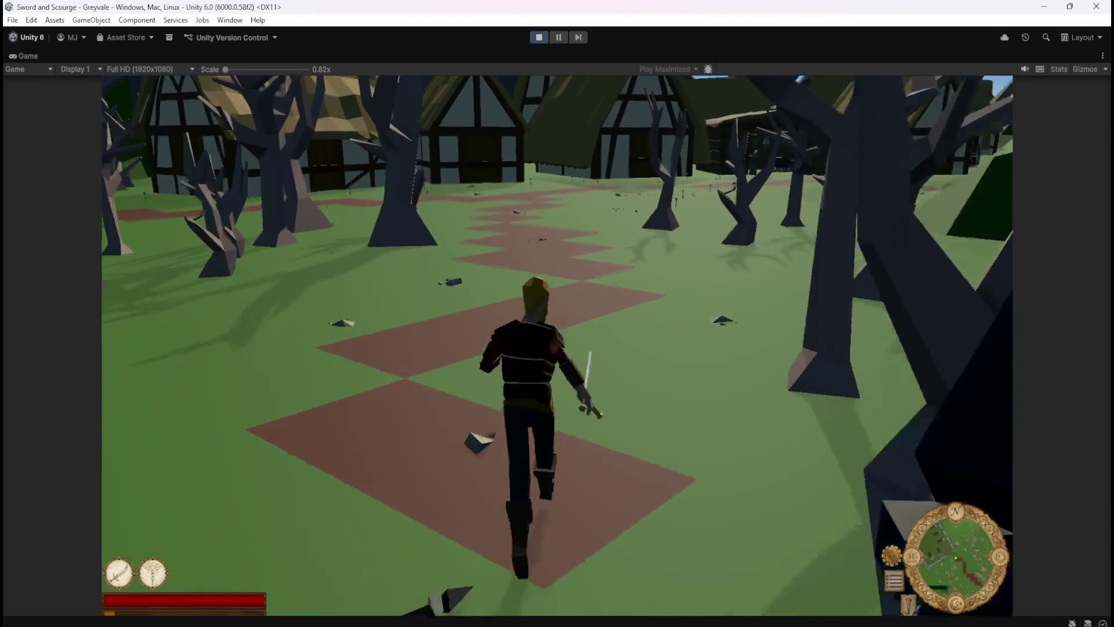
key(w)
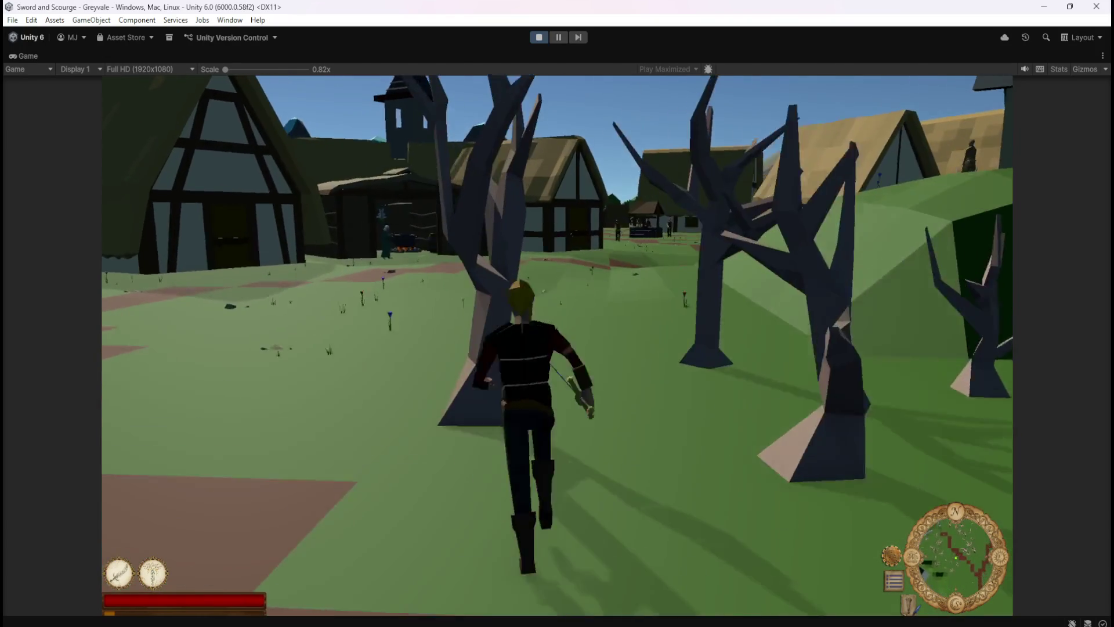
key(w)
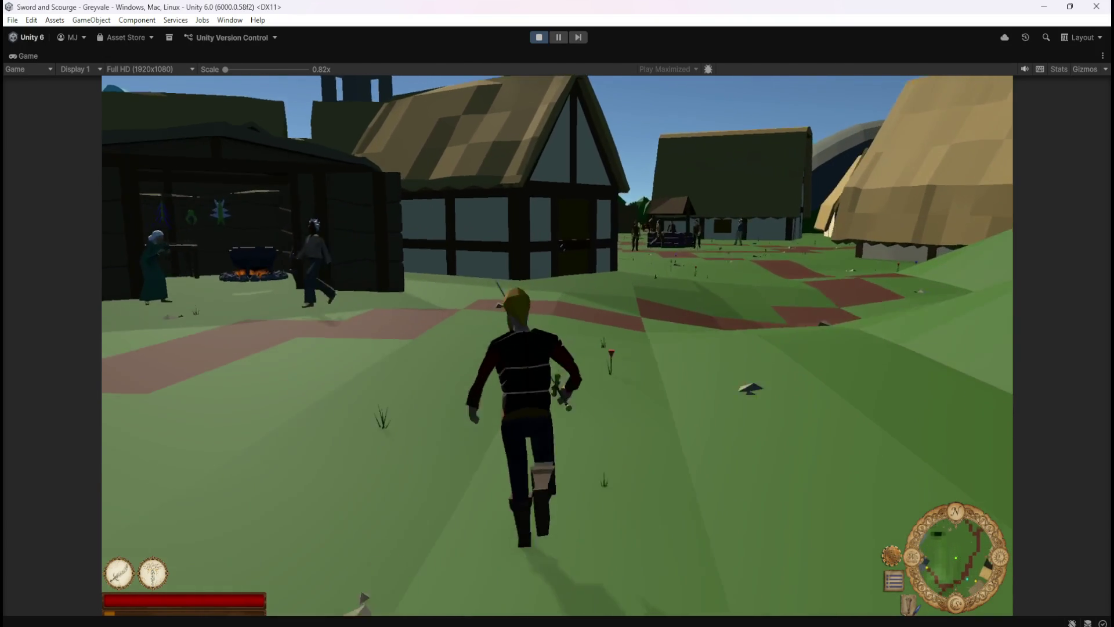
key(w)
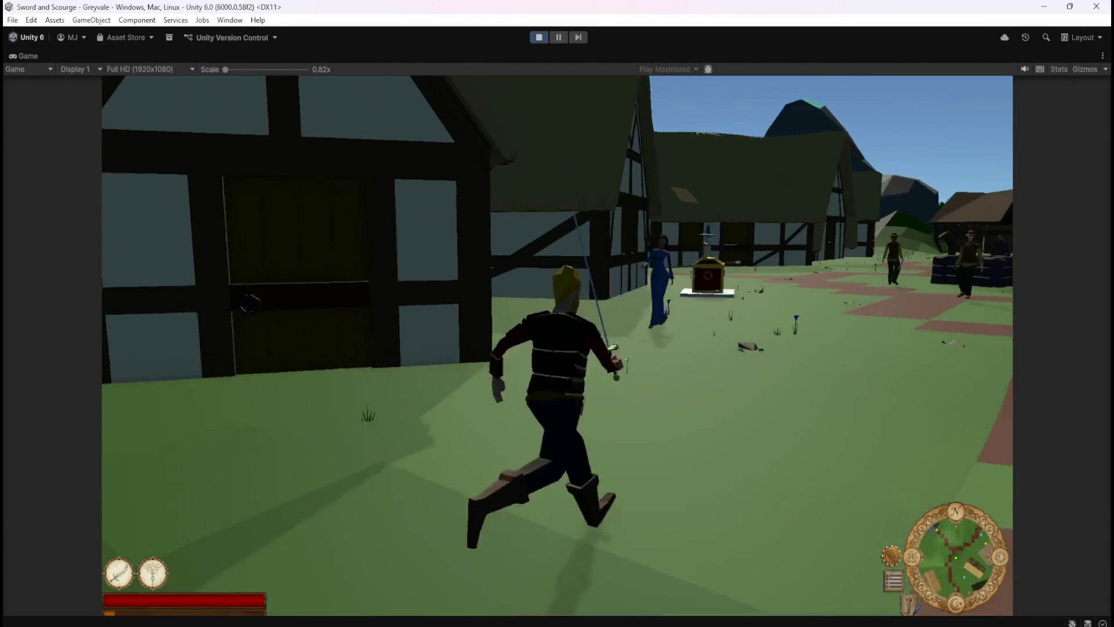
key(w)
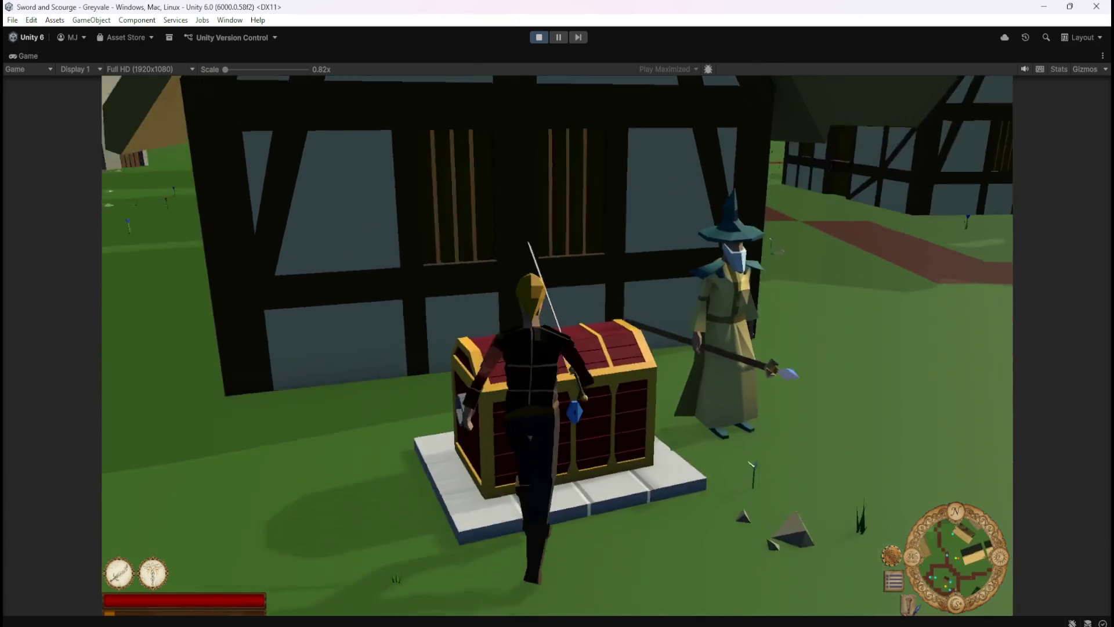
key(e)
- Toggle the inventory and stash panels a few times, then open the pause menu and stop play mode
mouse_move(130, 116)
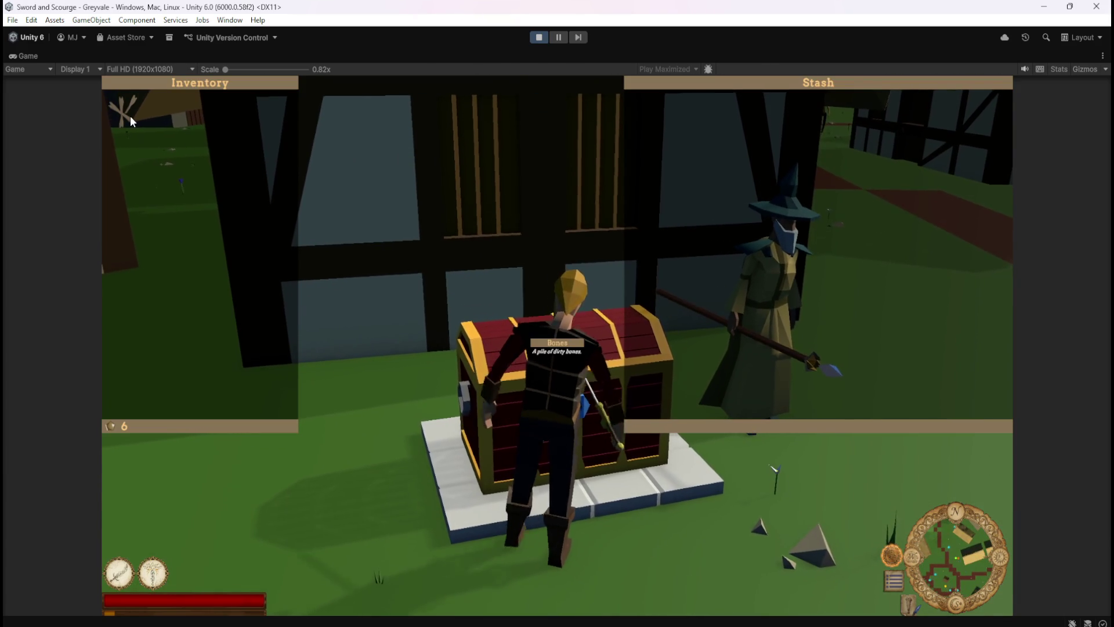
key(e)
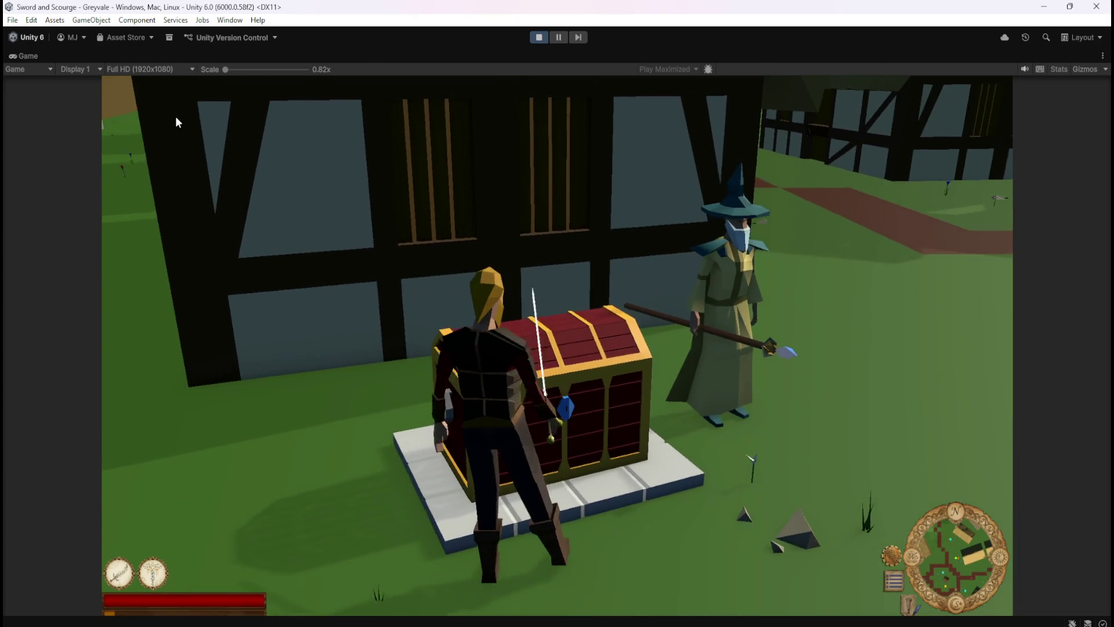
key(e)
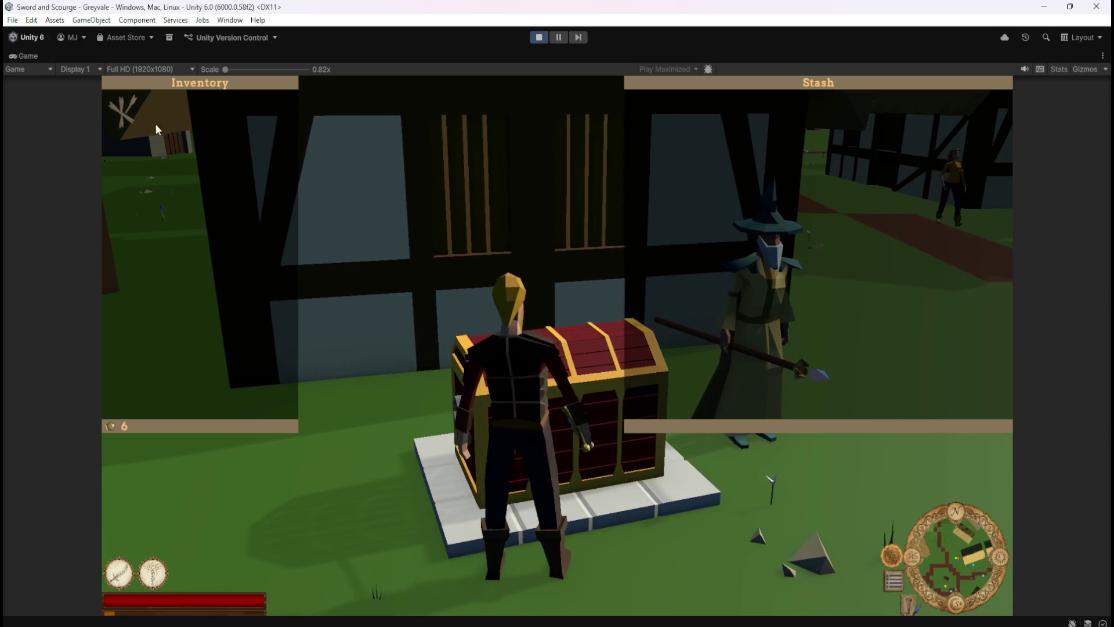
key(Escape)
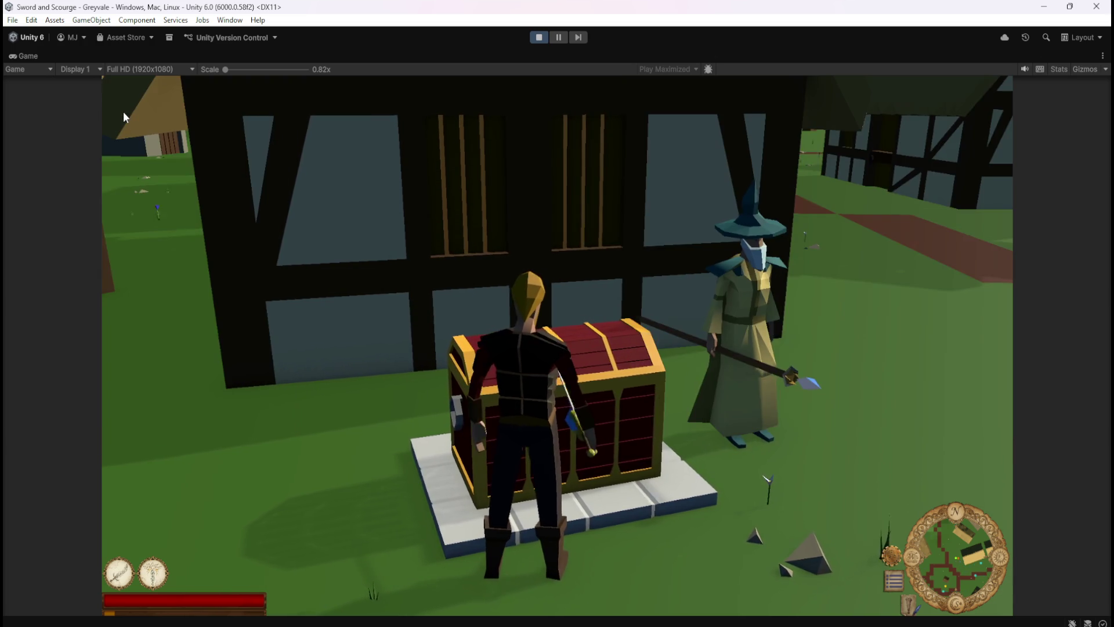
key(e)
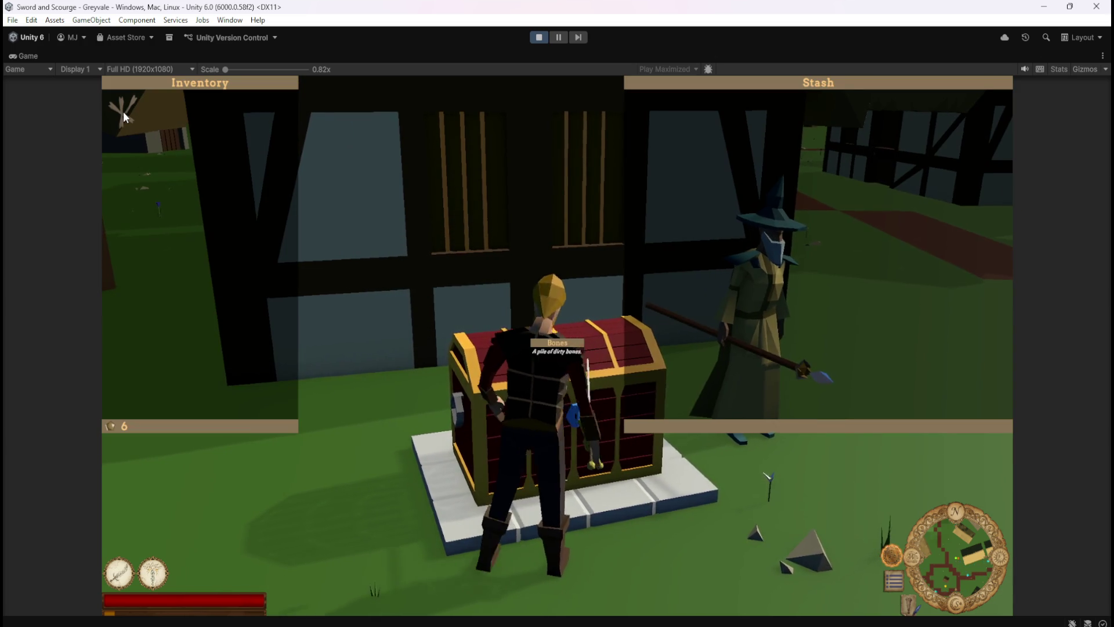
key(e)
key(e)
key(e)
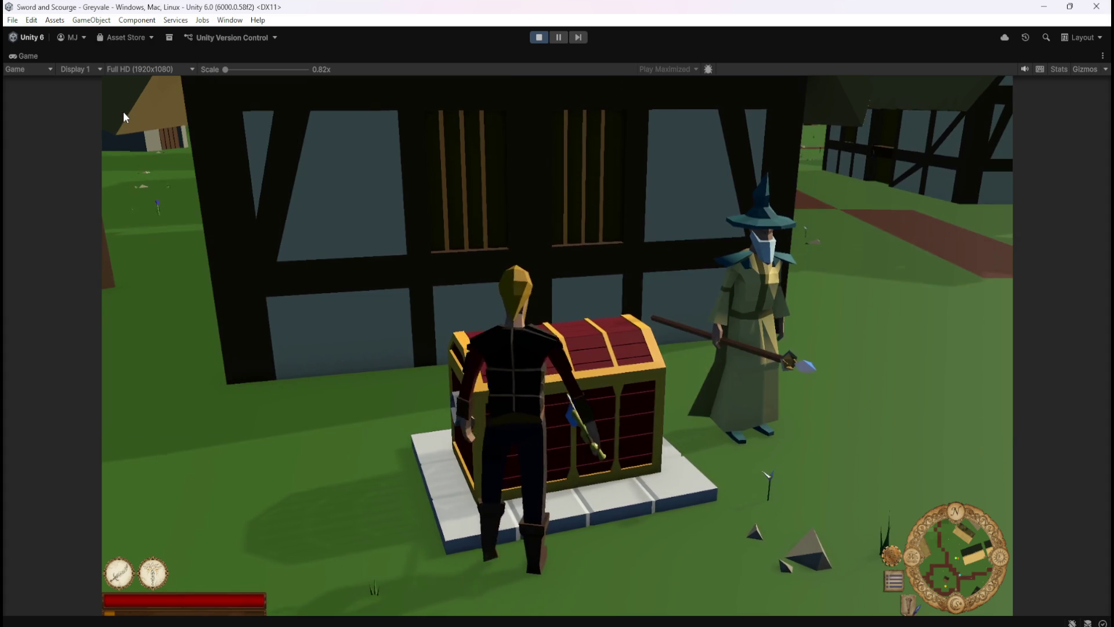
key(Escape)
click(539, 38)
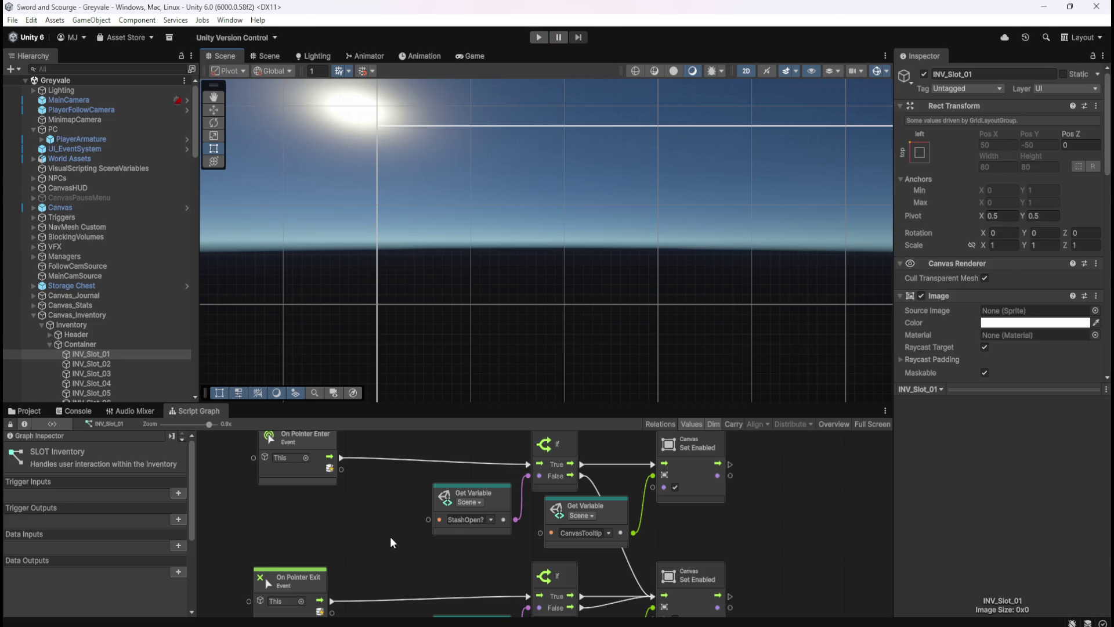
- Maximize the SLOT Inventory graph, pan it left, and search the nodes for 'pointer'
key(shift+space)
drag(914, 344, 776, 341)
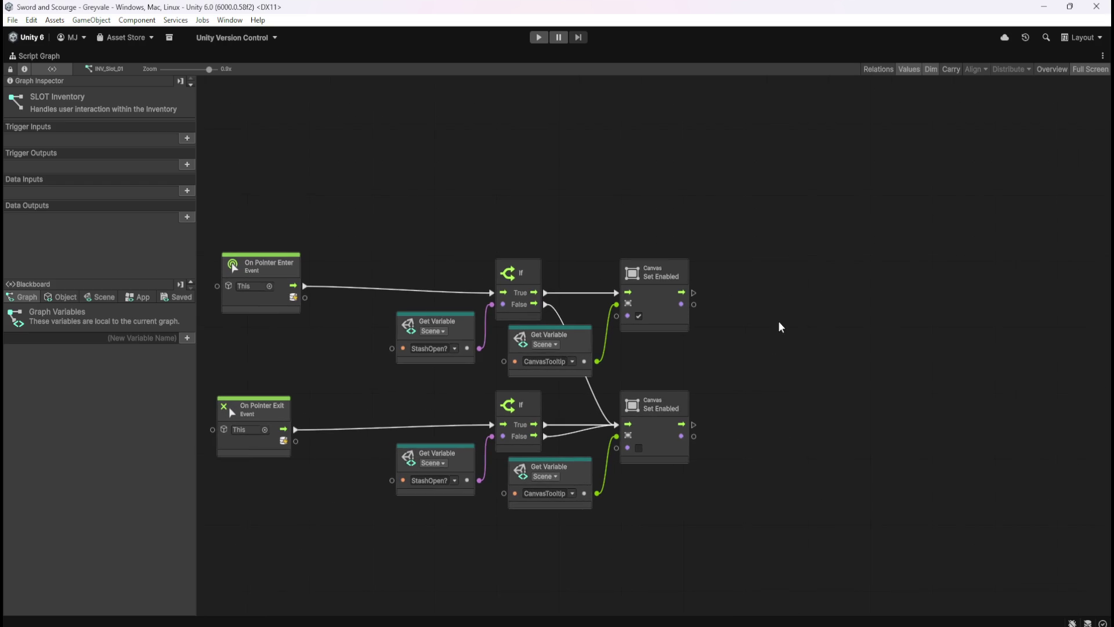
right_click(803, 266)
text(pointer)
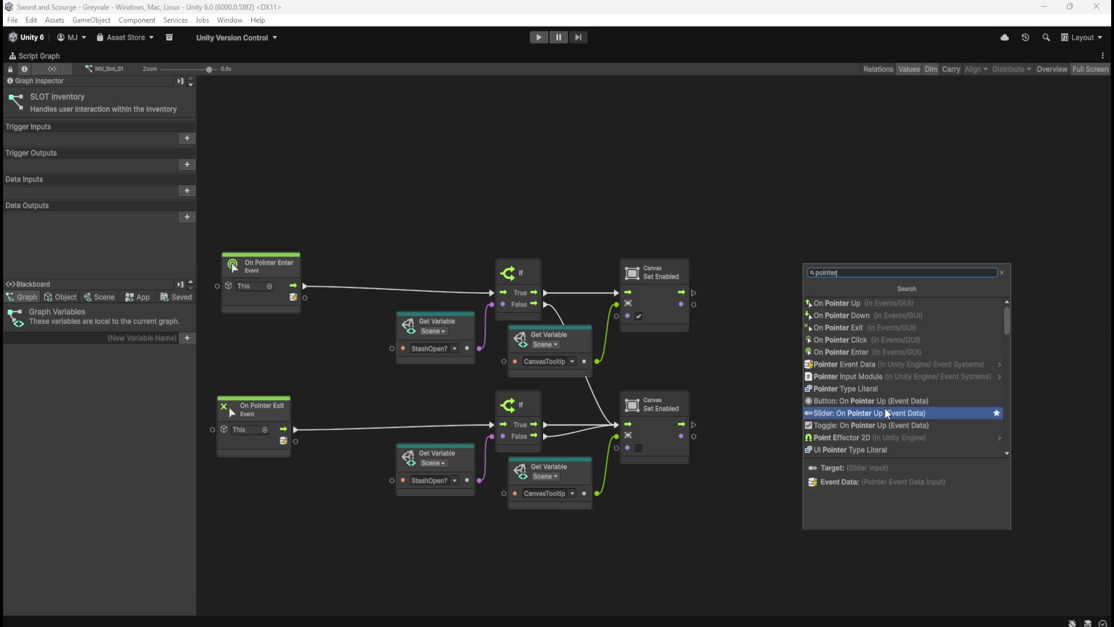
- Scroll through the 'pointer' results, then replace the search with 'cursor'
scroll(886, 413, down, 2)
scroll(887, 418, down, 2)
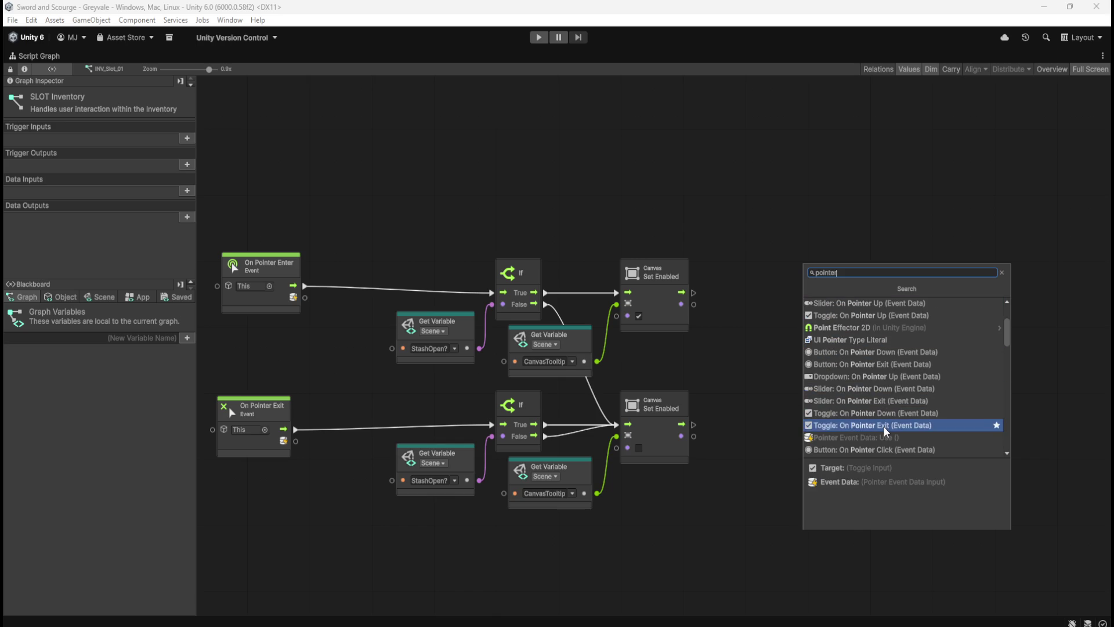
scroll(886, 430, down, 8)
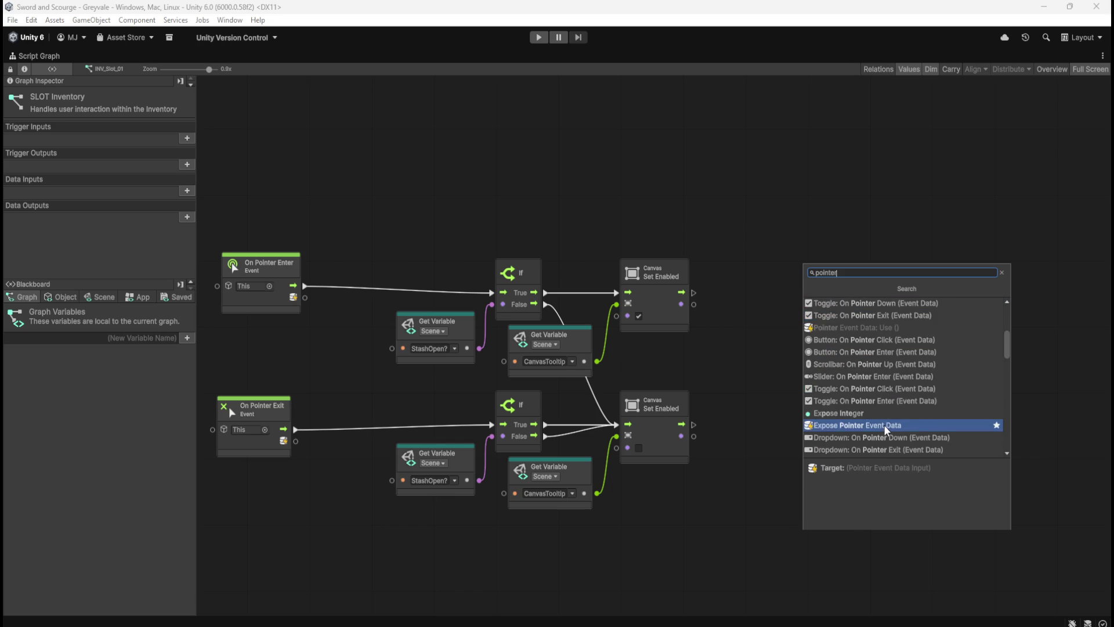
scroll(888, 428, down, 2)
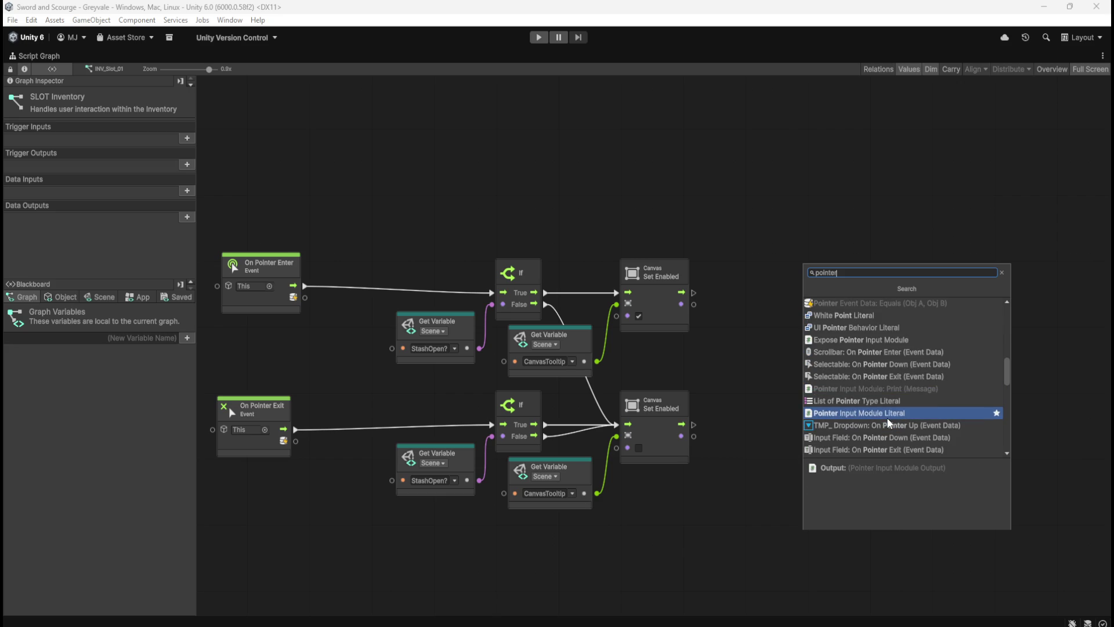
scroll(899, 383, down, 4)
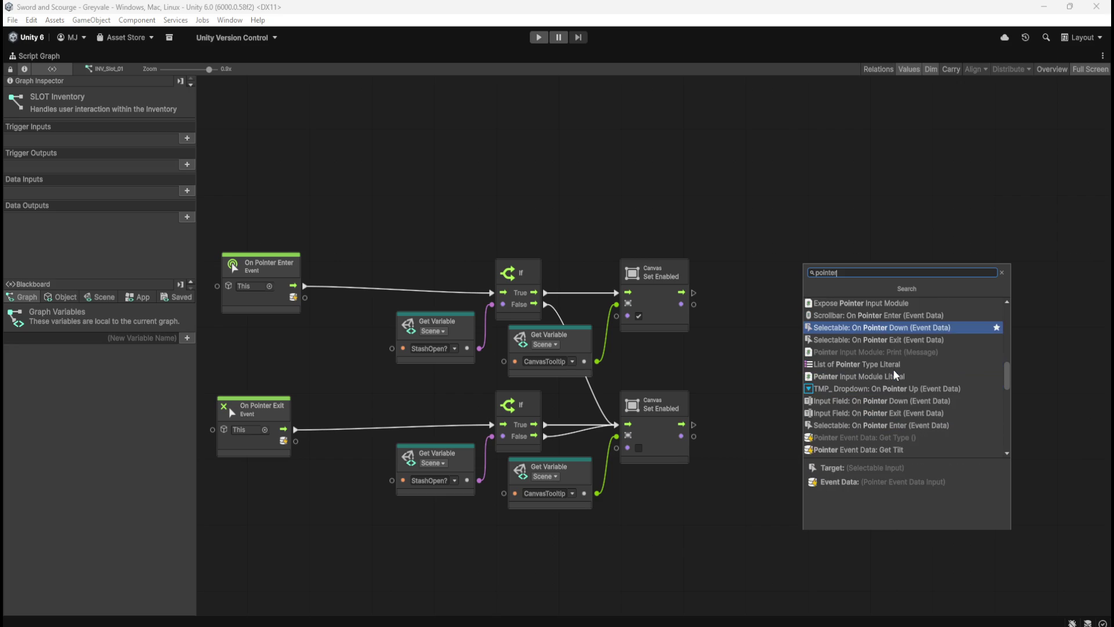
scroll(898, 369, down, 2)
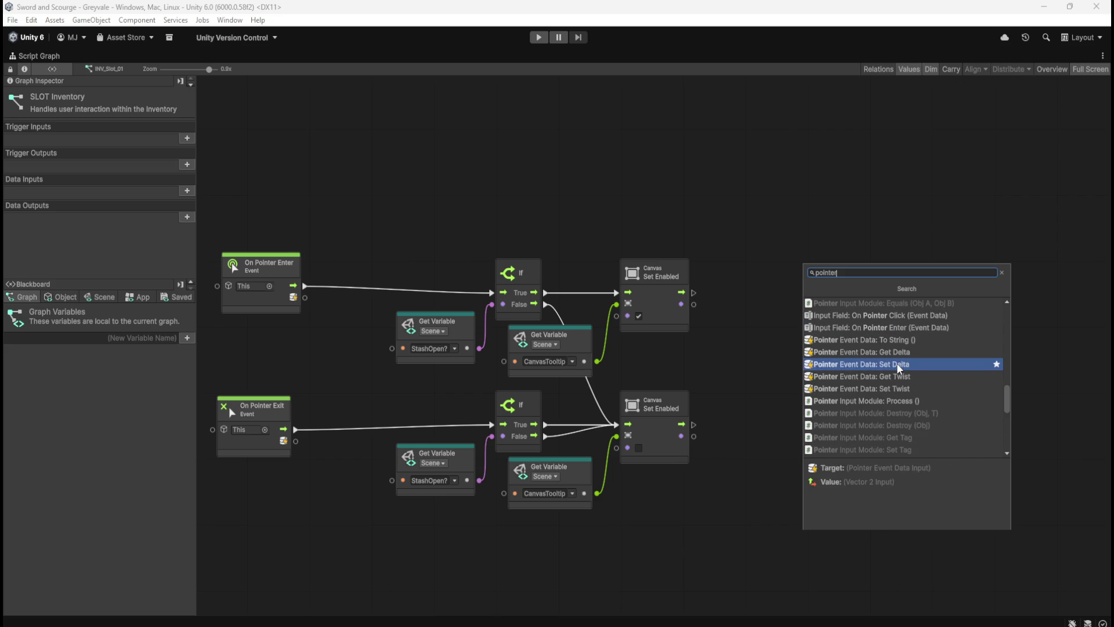
scroll(902, 366, down, 3)
key(ctrl+a)
text(cursor)
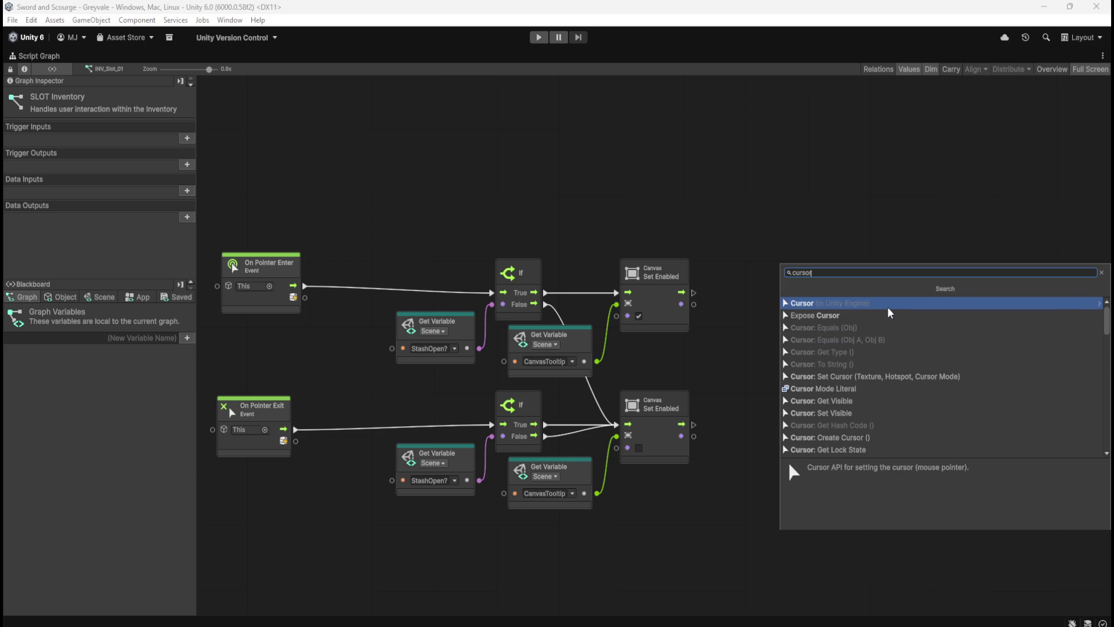
- Browse the Cursor class members and the 'mouse' results, then close the finder without adding a node
click(890, 313)
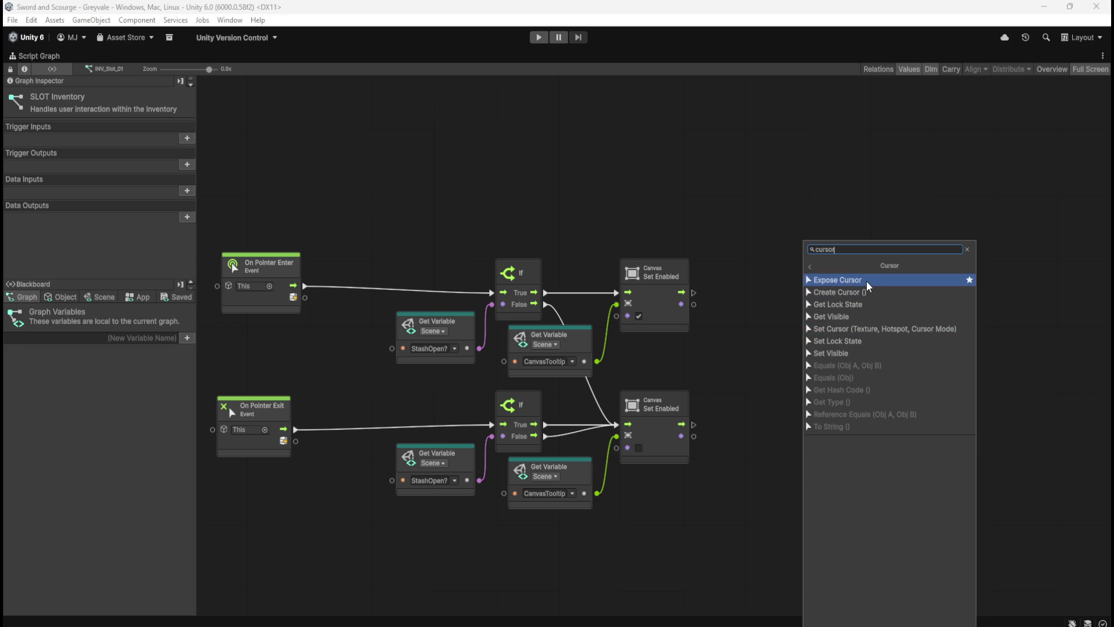
key(ctrl+a)
text(mouse)
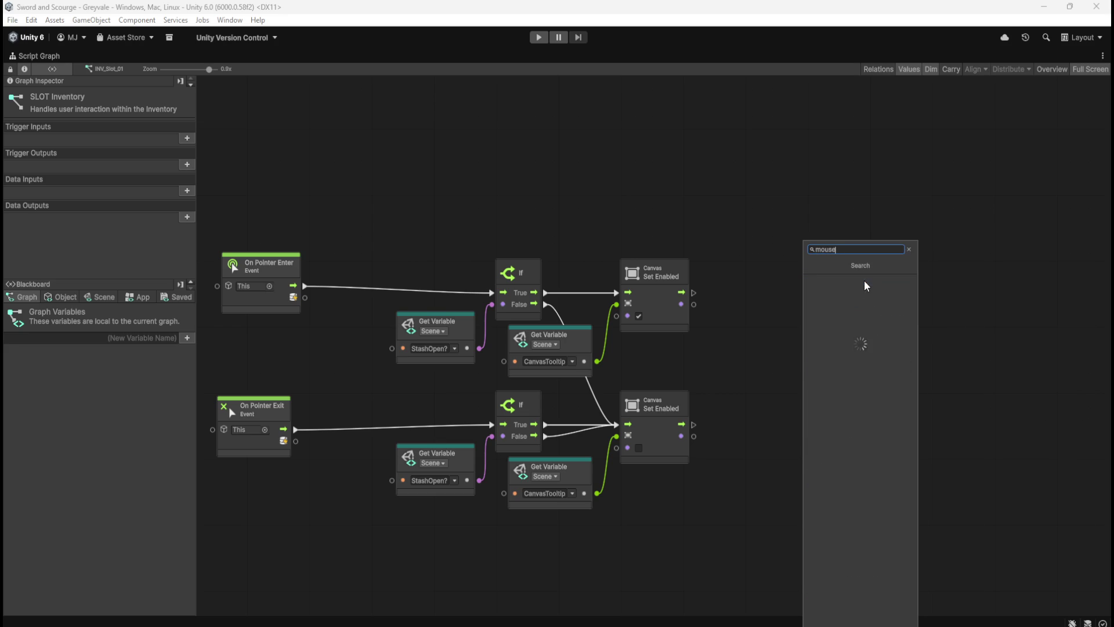
scroll(879, 325, down, 5)
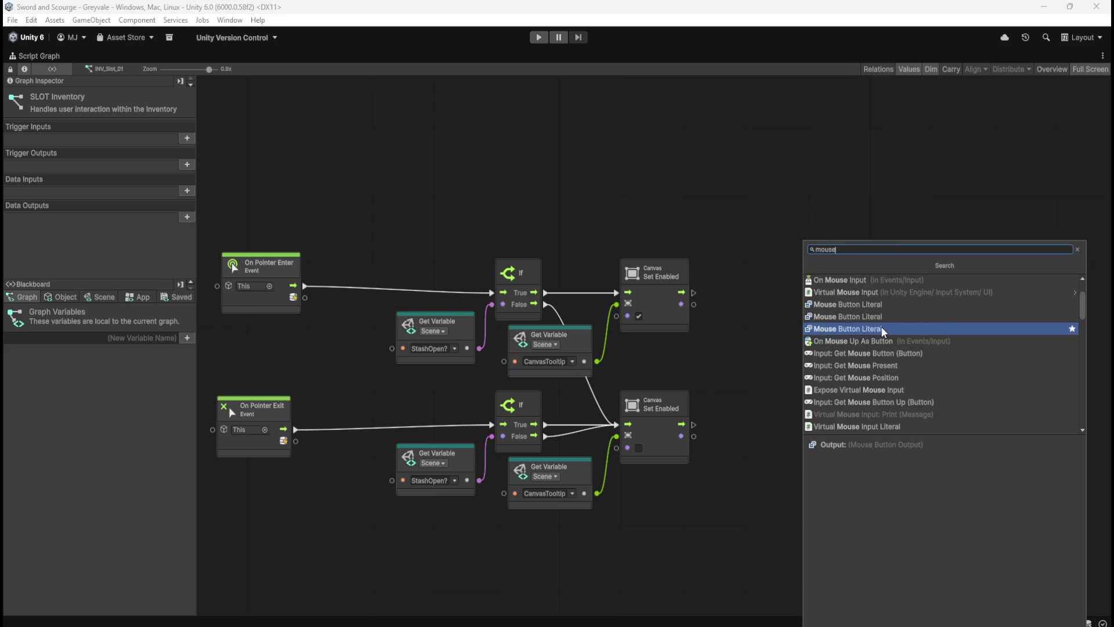
scroll(884, 332, down, 5)
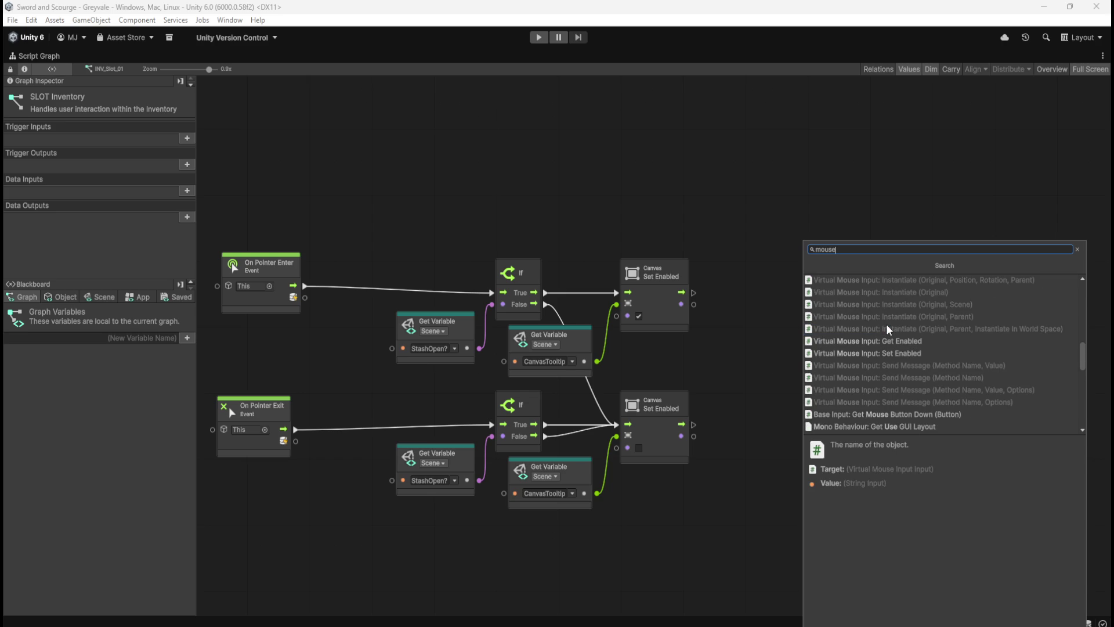
key(Escape)
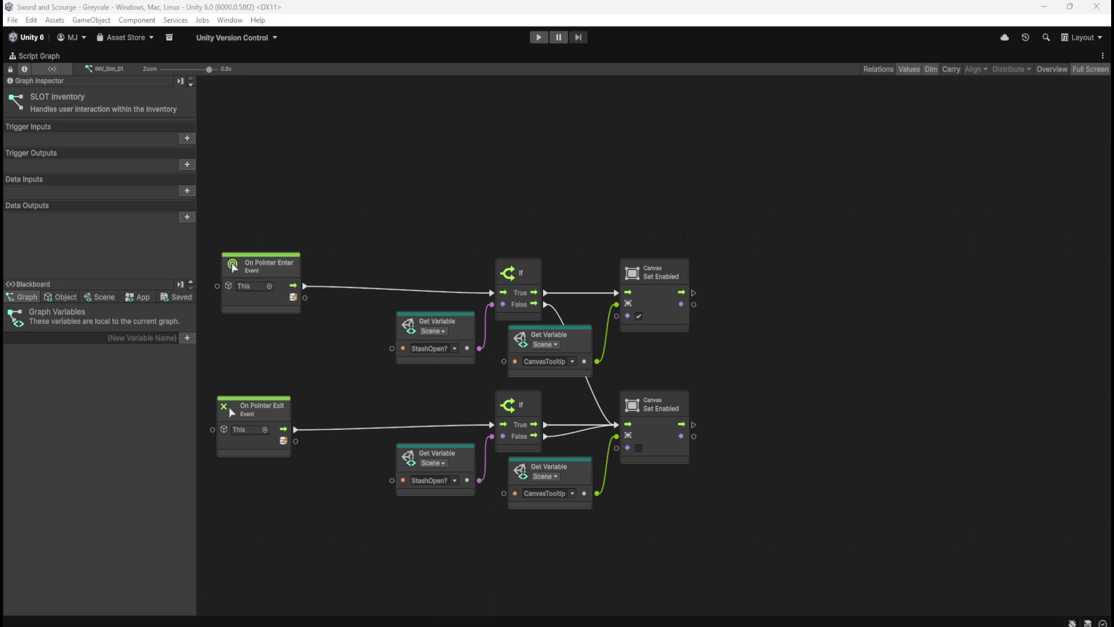
right_click(806, 302)
- Add an Input: Get Mouse Position node and place it right of the Canvas nodes
text(get mouse)
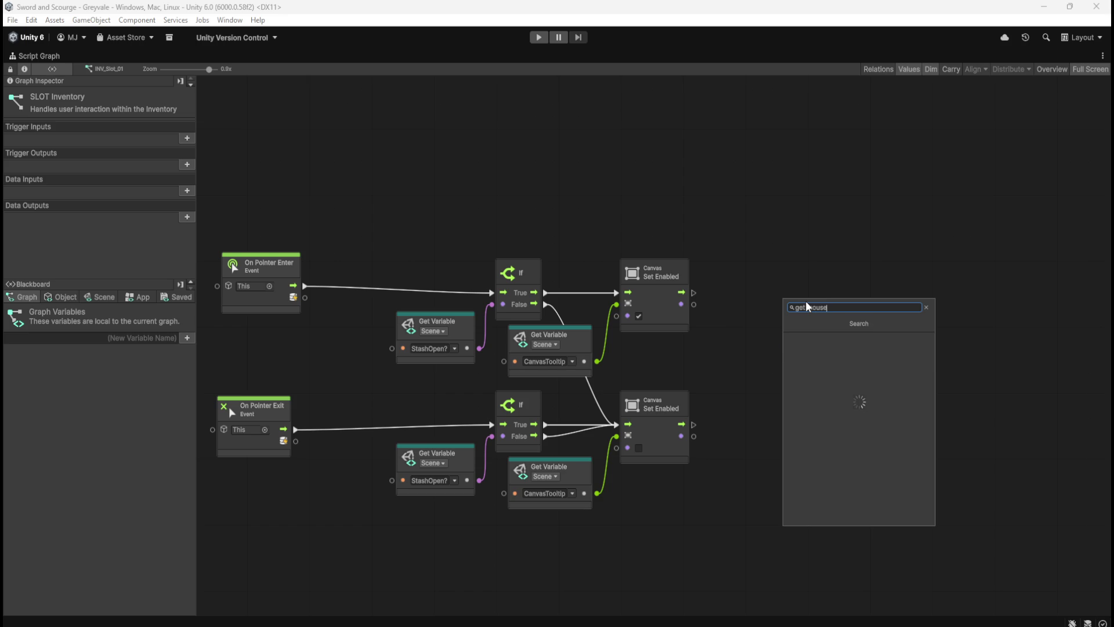
text( po)
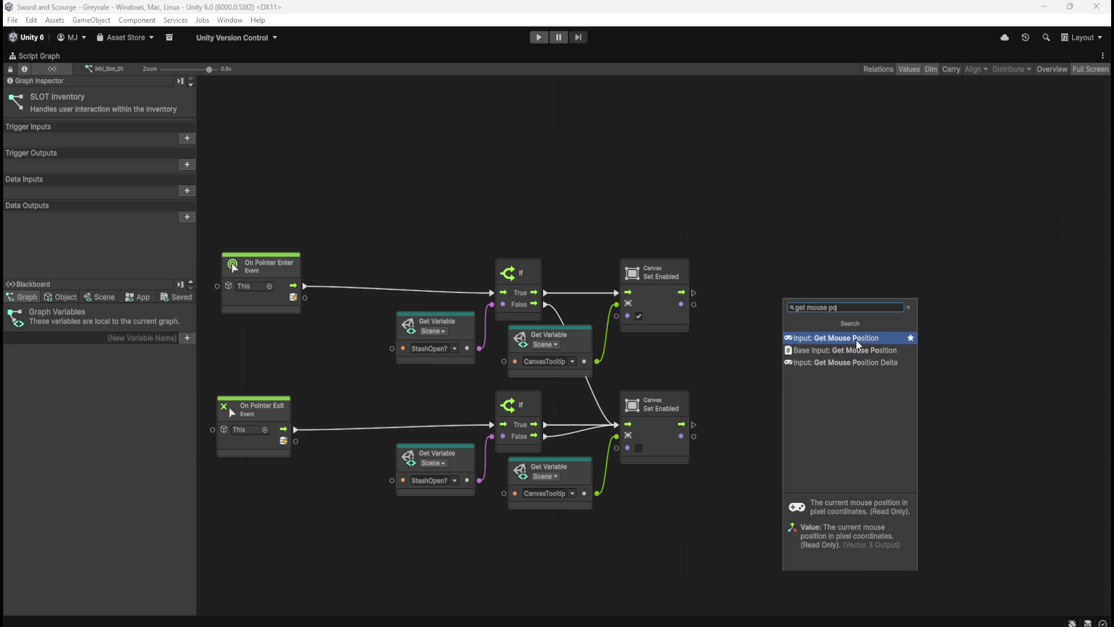
click(857, 341)
mouse_move(855, 341)
mouse_down()
mouse_move(764, 364)
mouse_move(819, 356)
mouse_up()
- Feed the mouse position output into new Vector 3 Get X and Get Y nodes, with Get Y below Get X
text(get)
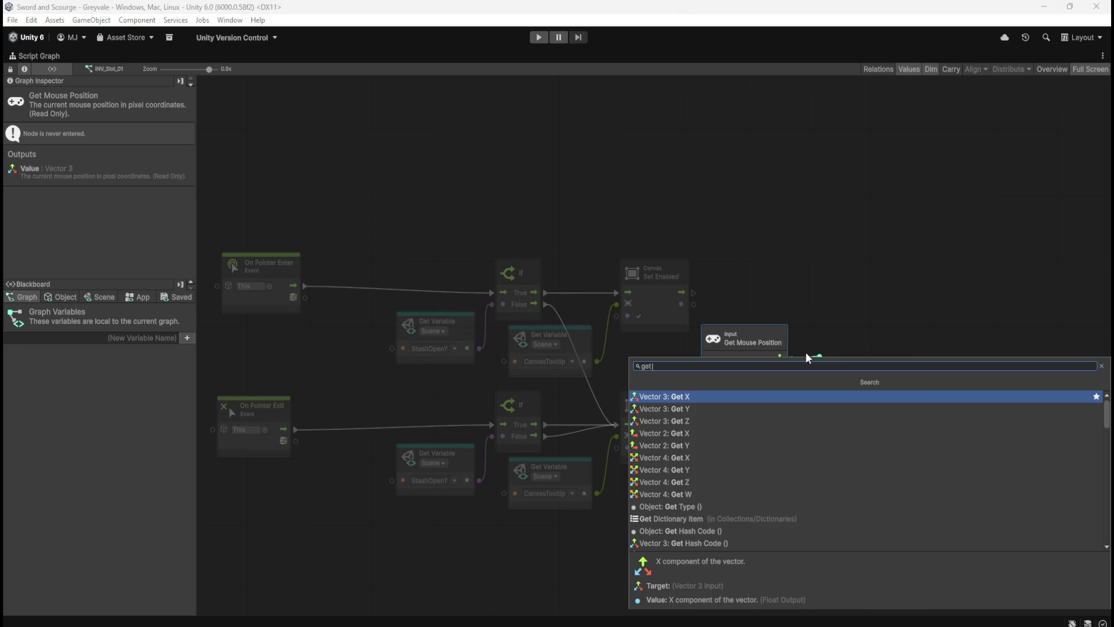
click(764, 396)
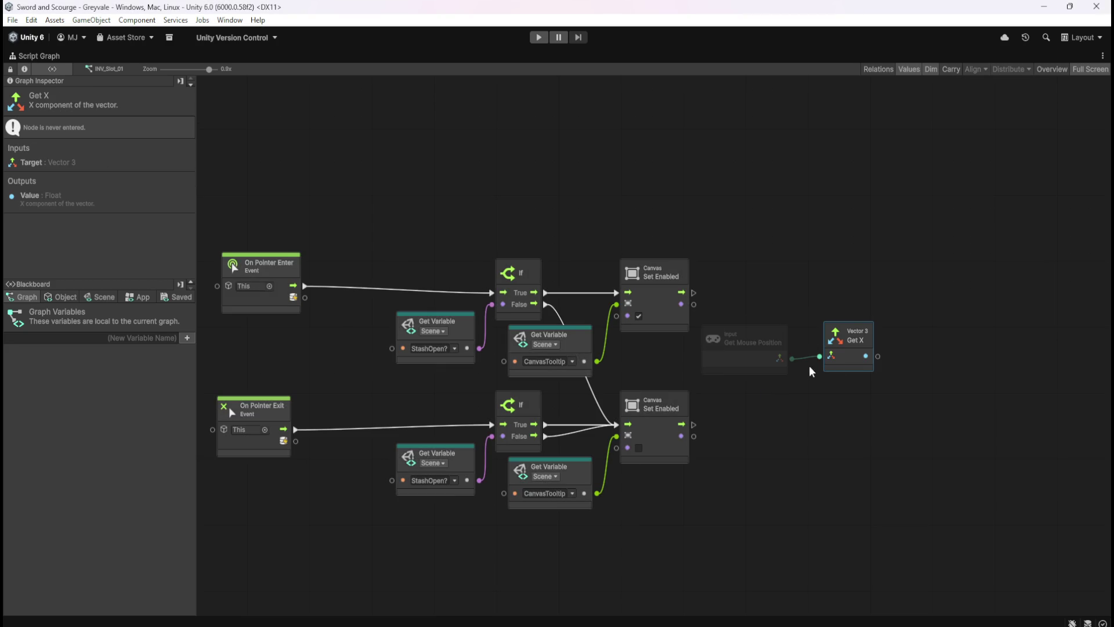
drag(795, 358, 823, 390)
text(get y)
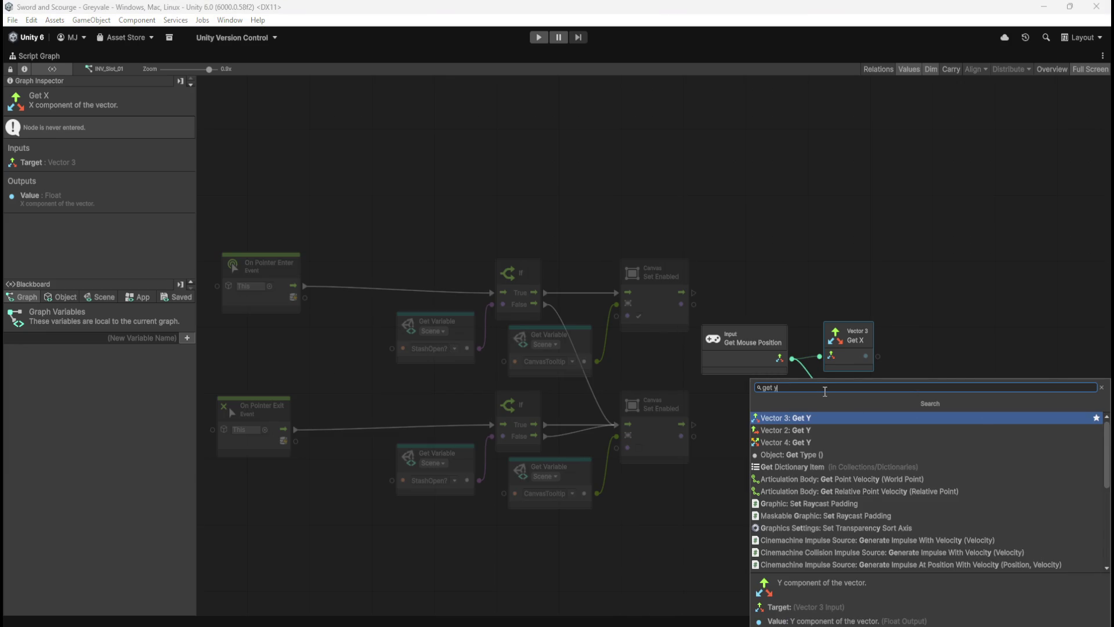
key(Return)
drag(860, 401, 854, 430)
click(865, 373)
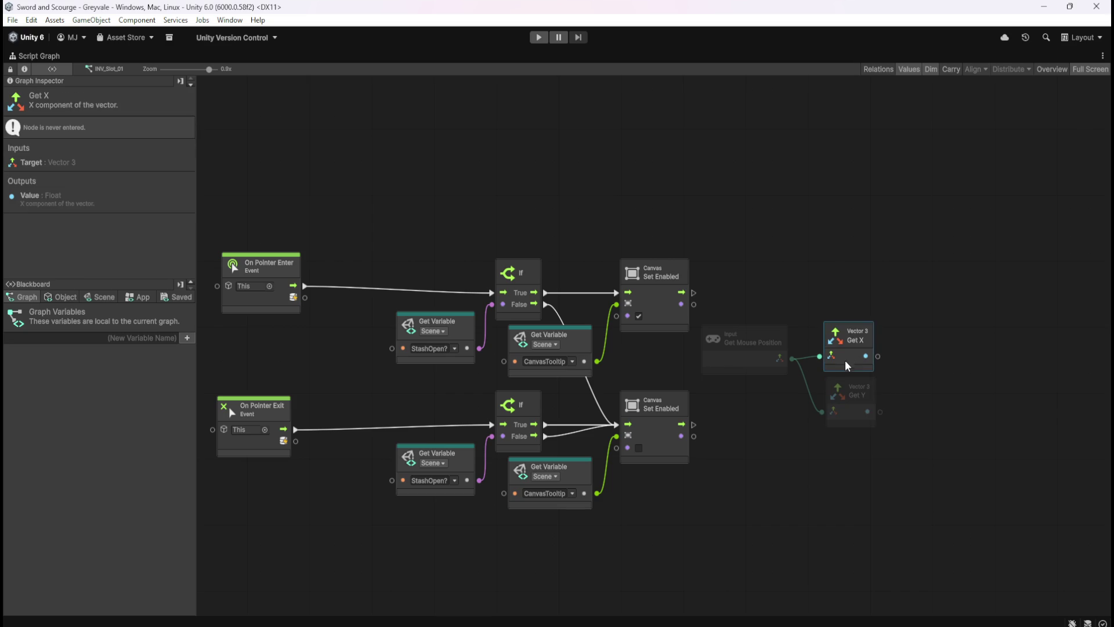
click(766, 366)
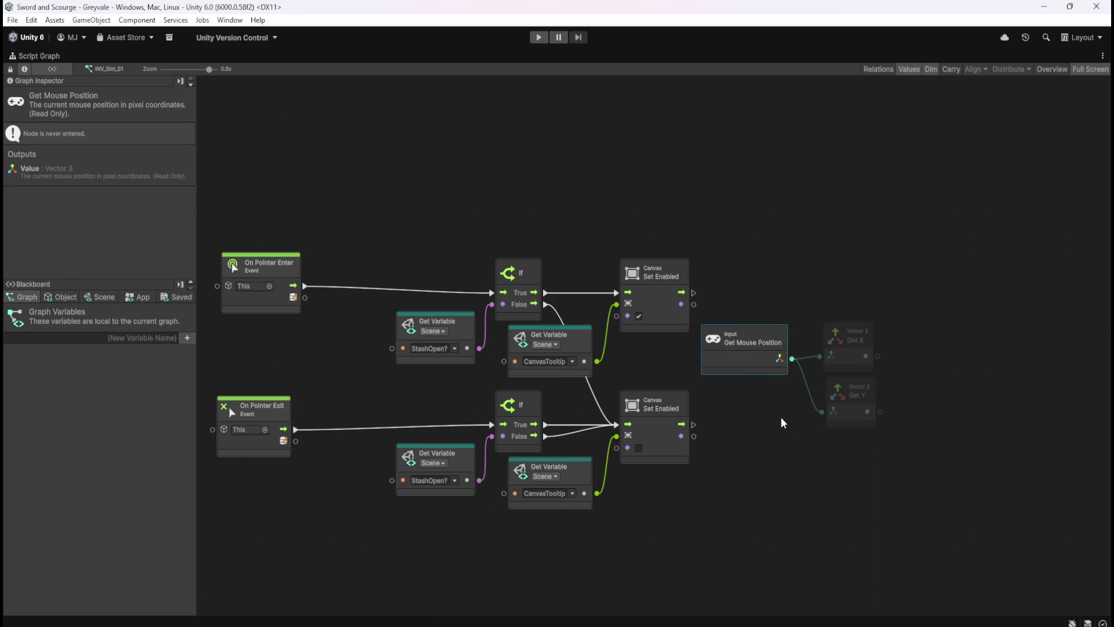
right_click(842, 481)
- Search 'get mouse position' and add a Get Mouse Position Delta node
text(get m)
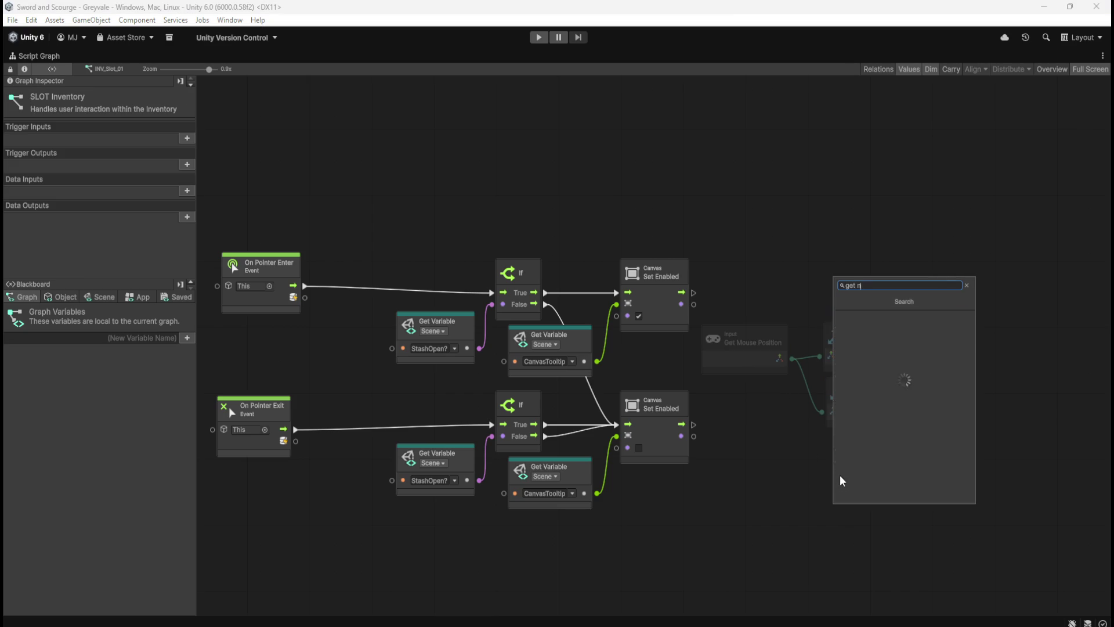
text(ouse position)
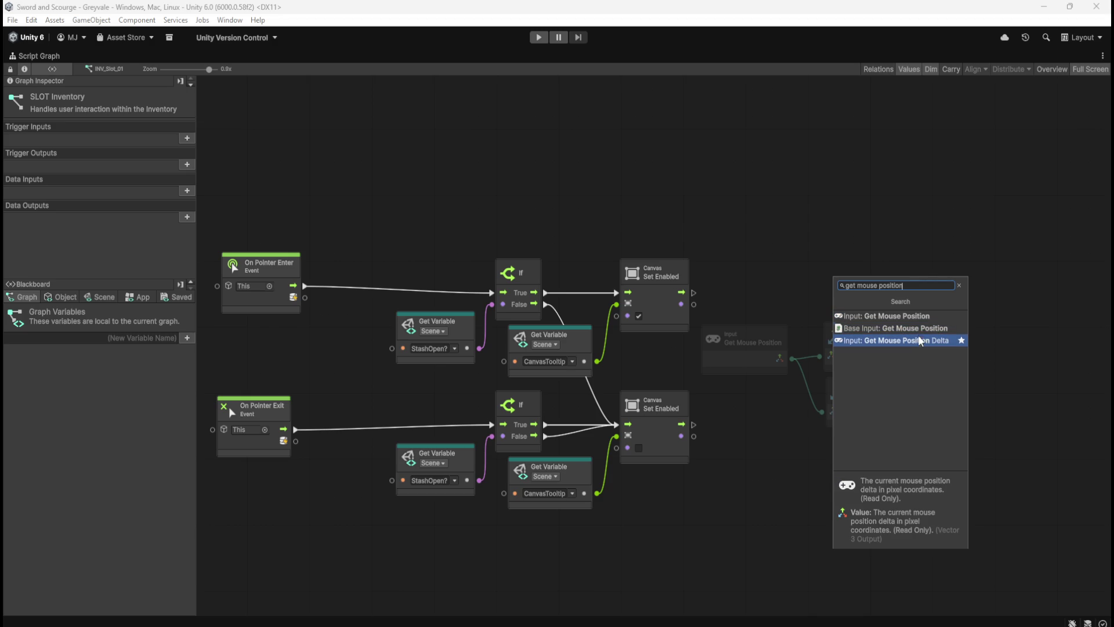
key(Up)
key(Up)
key(Down)
key(Down)
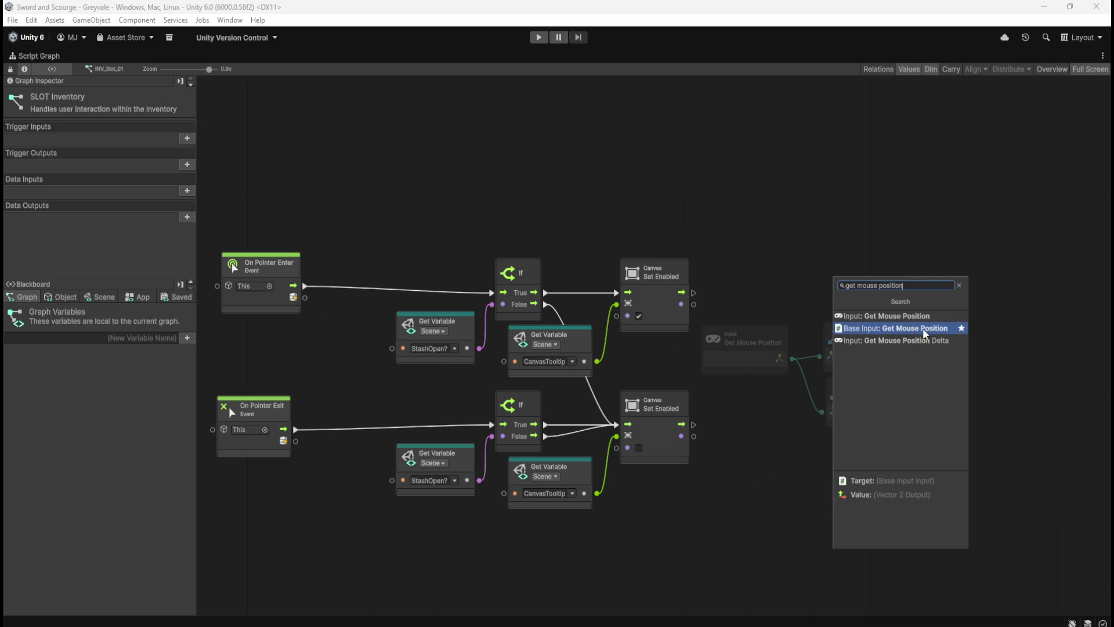
key(Up)
key(Up)
key(Down)
key(Down)
click(917, 346)
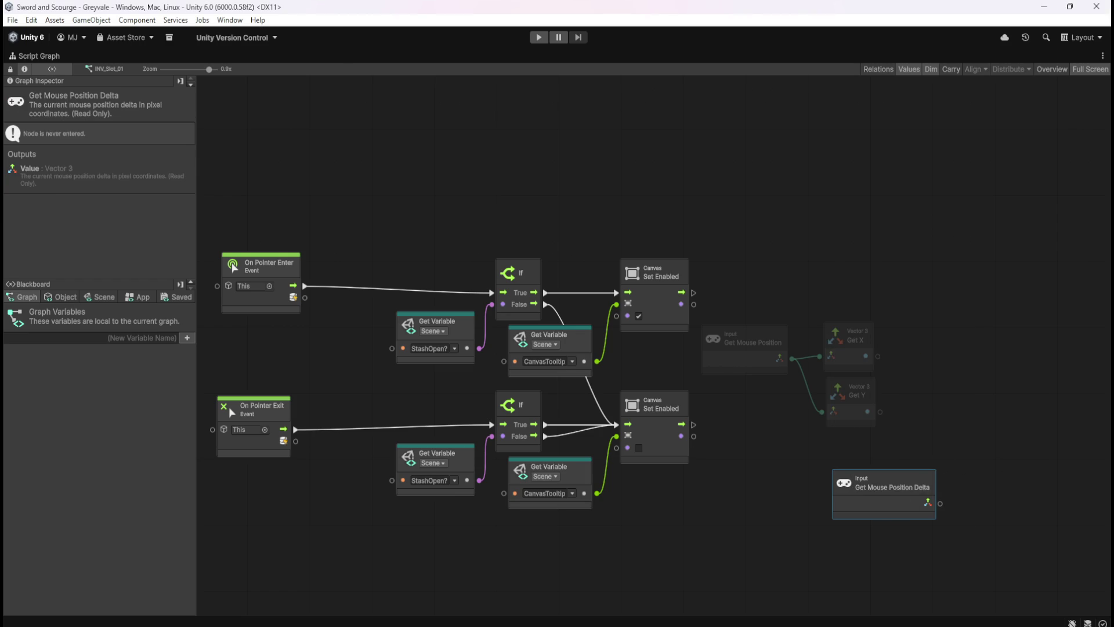
- Delete the Get Mouse Position Delta node and return the graph to the docked editor layout
drag(938, 434, 860, 428)
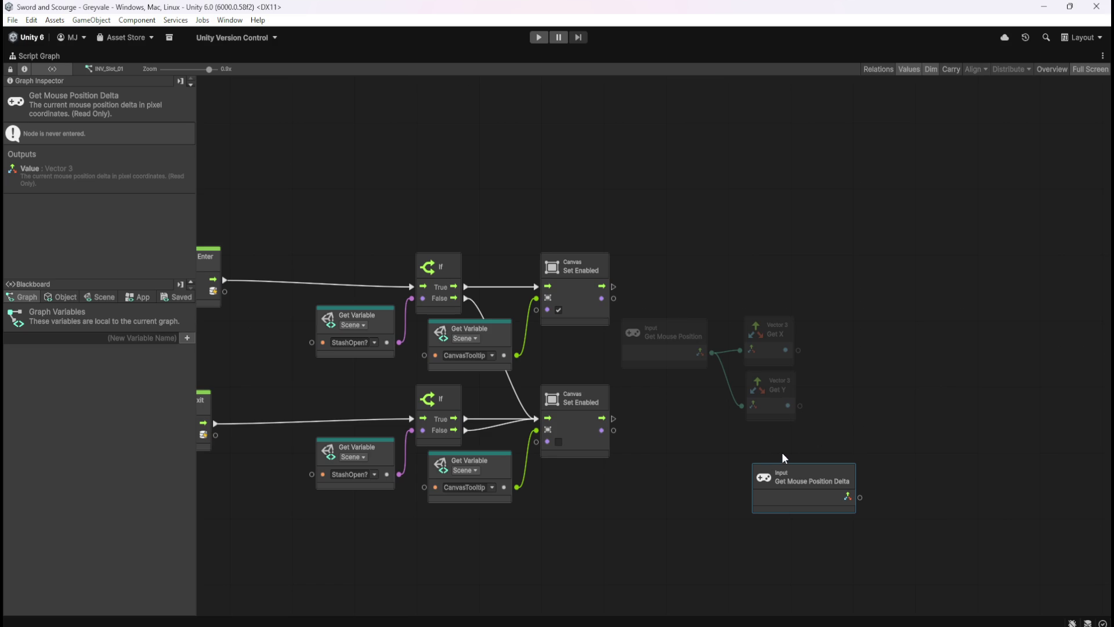
mouse_move(732, 444)
mouse_down()
mouse_move(868, 524)
mouse_move(856, 511)
mouse_up()
key(Delete)
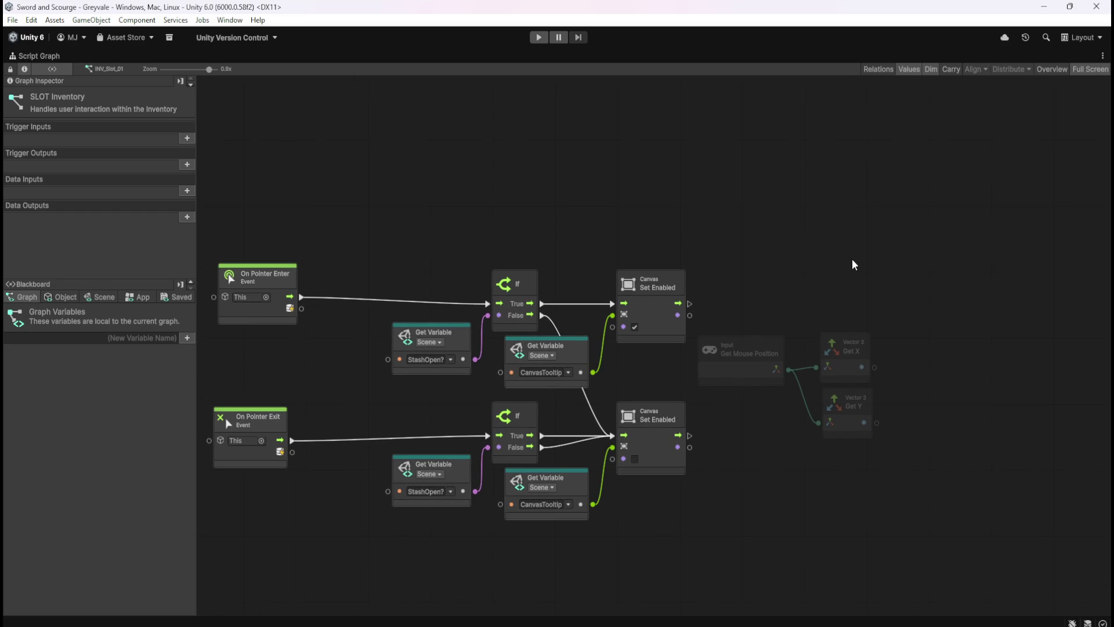
key(shift+space)
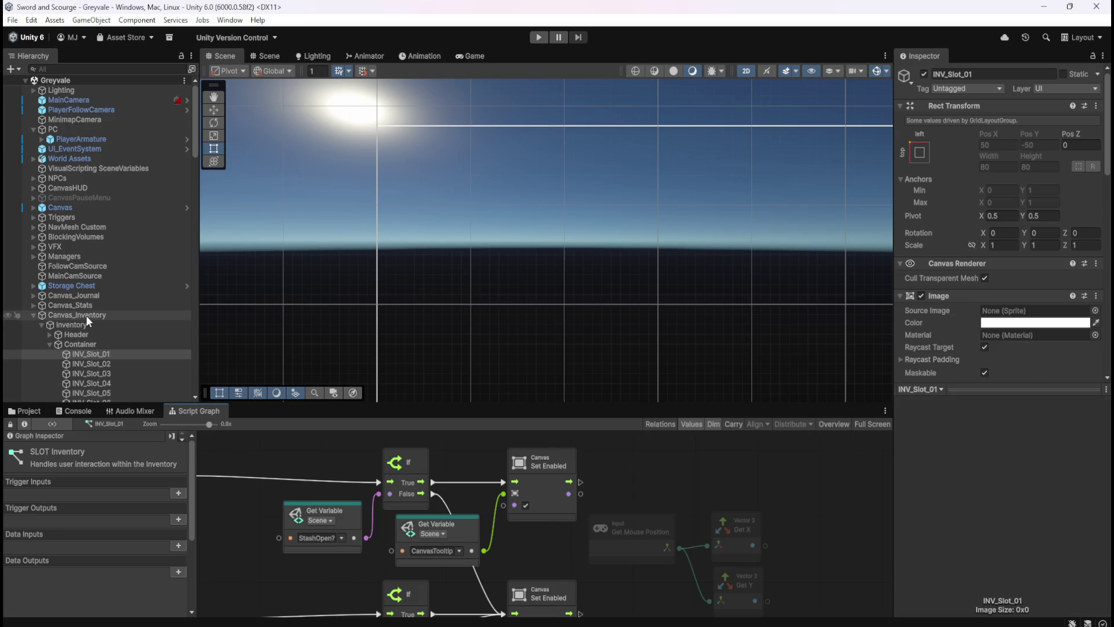
- Select Canvas_Tooltip in the Hierarchy and enable its Canvas component to preview the Bones tooltip
scroll(86, 315, down, 20)
scroll(95, 312, down, 15)
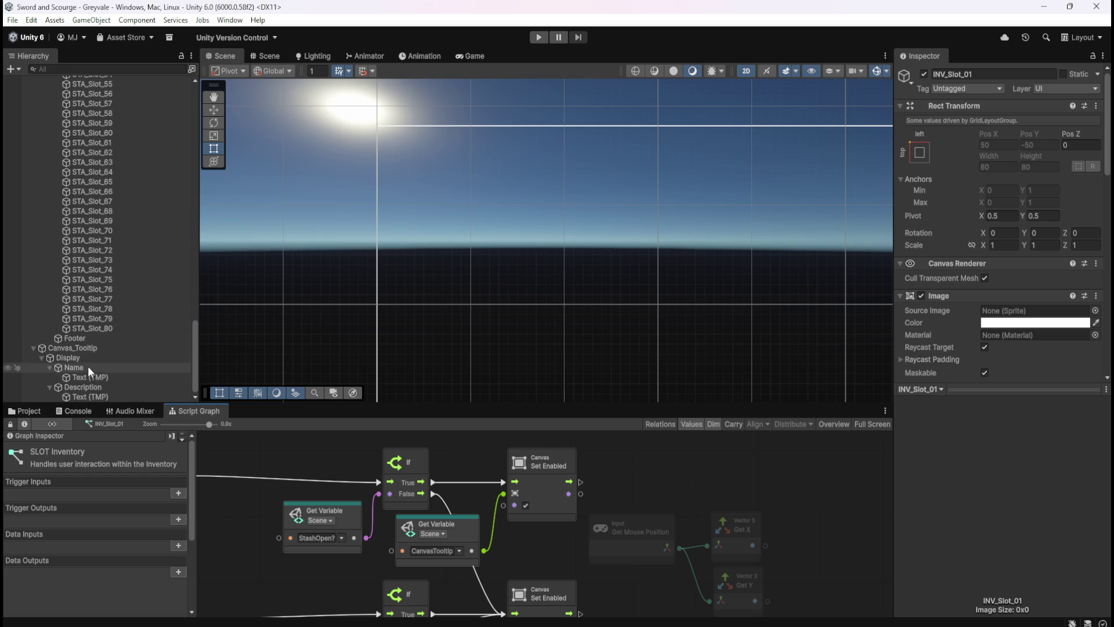
click(102, 348)
scroll(393, 246, down, 4)
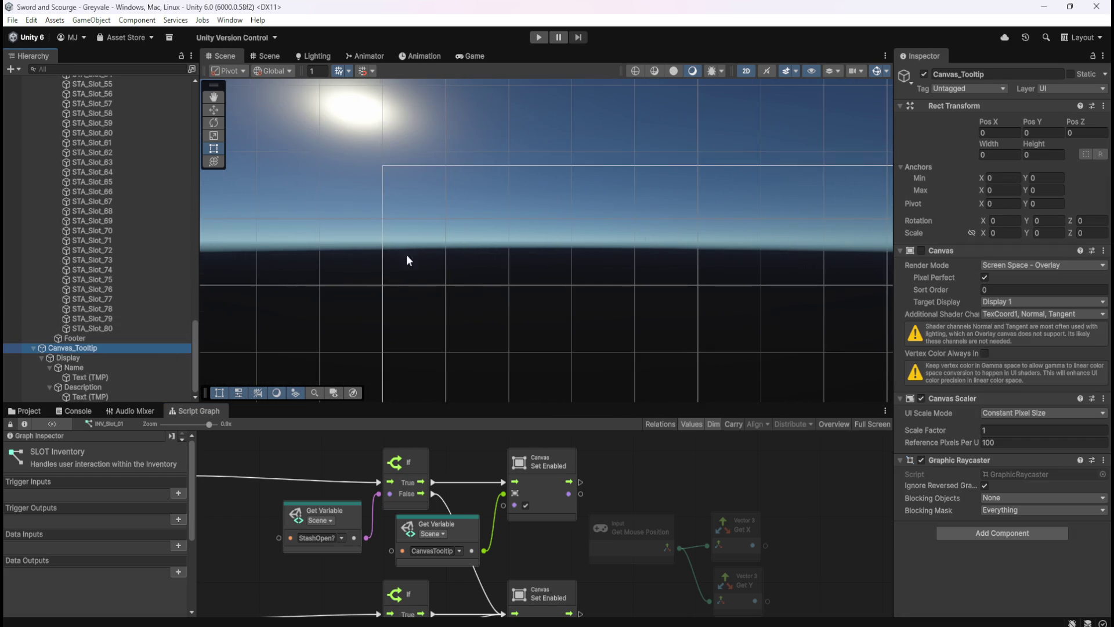
click(922, 250)
scroll(468, 205, down, 3)
scroll(754, 348, up, 2)
scroll(555, 199, down, 3)
scroll(767, 353, up, 3)
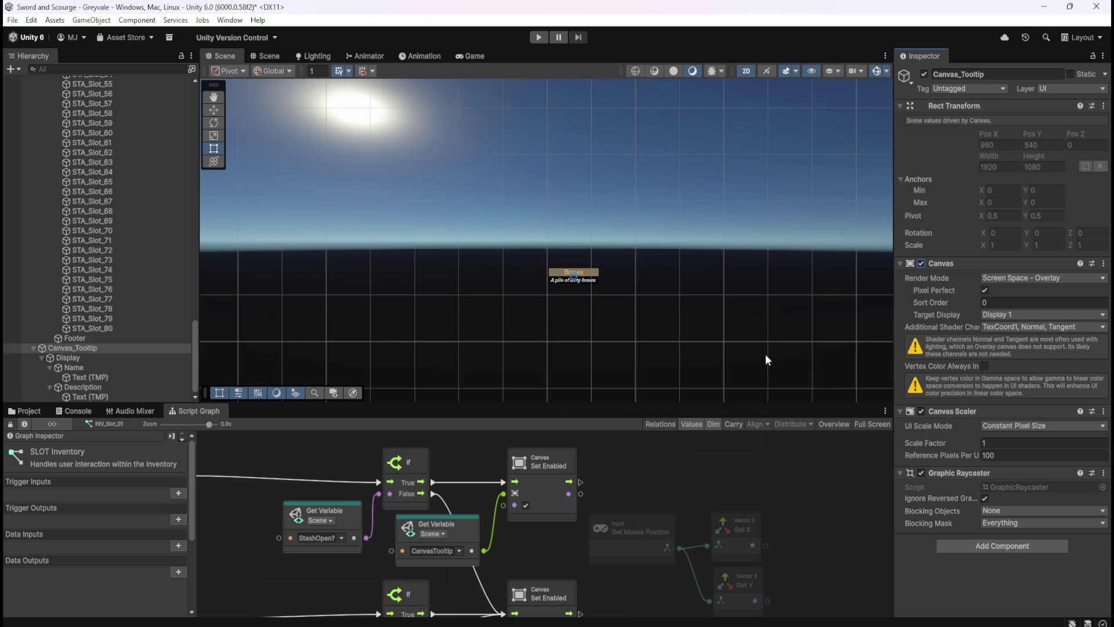
scroll(757, 359, up, 1)
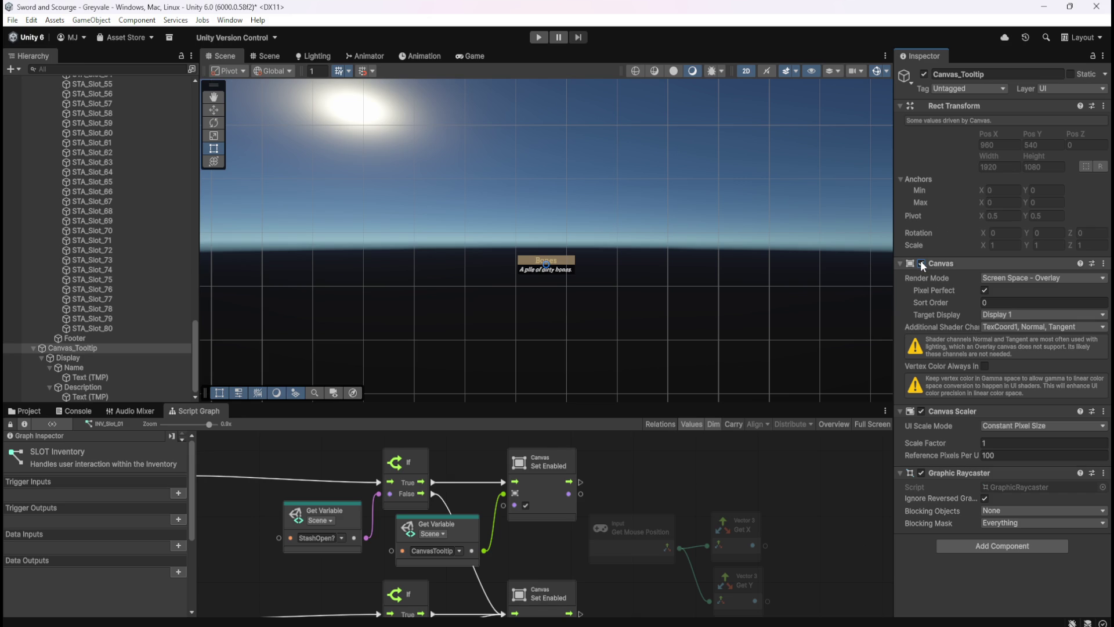
- Select the Display object and show the Blackboard's Scene variables CanvasTooltip, CanvasTooltipNAME and CanvasTooltipDESC
click(117, 359)
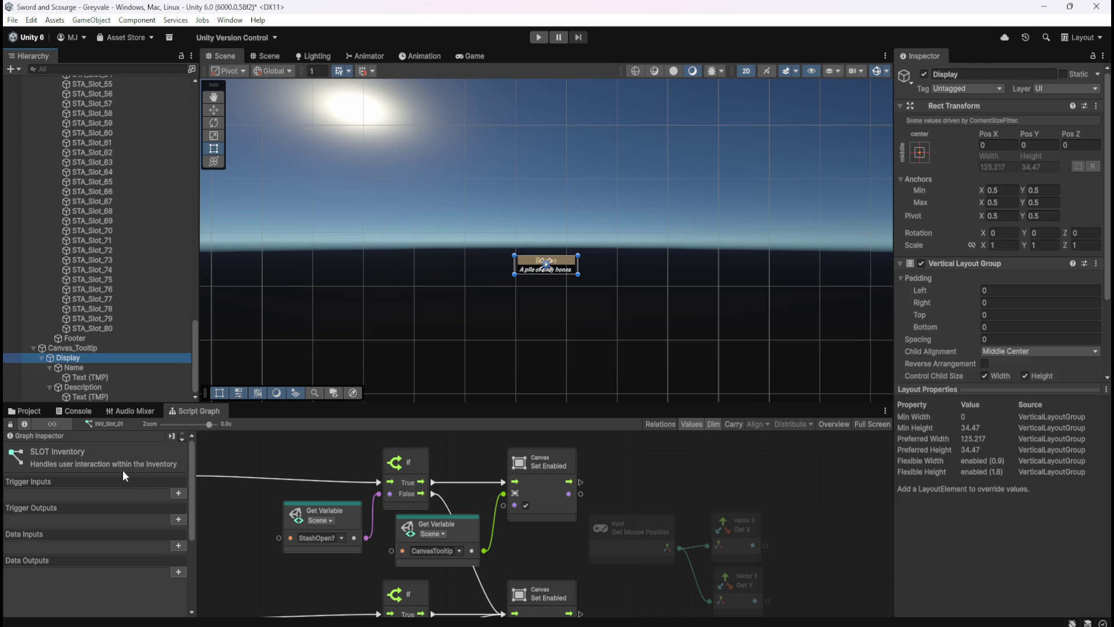
scroll(192, 542, down, 4)
click(92, 542)
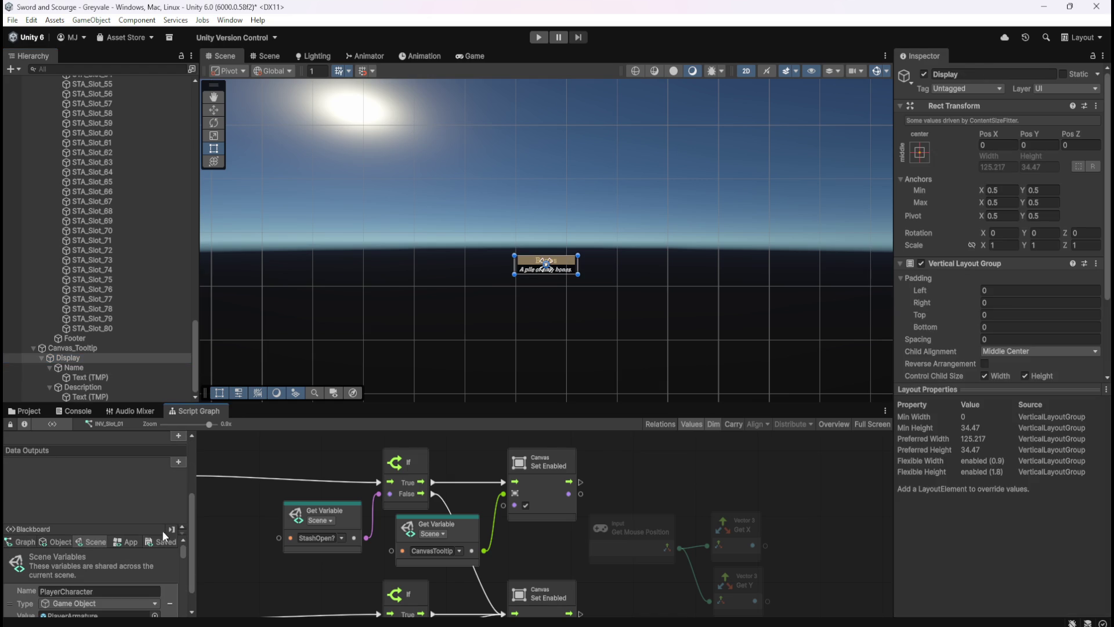
scroll(193, 533, down, 2)
scroll(182, 559, down, 5)
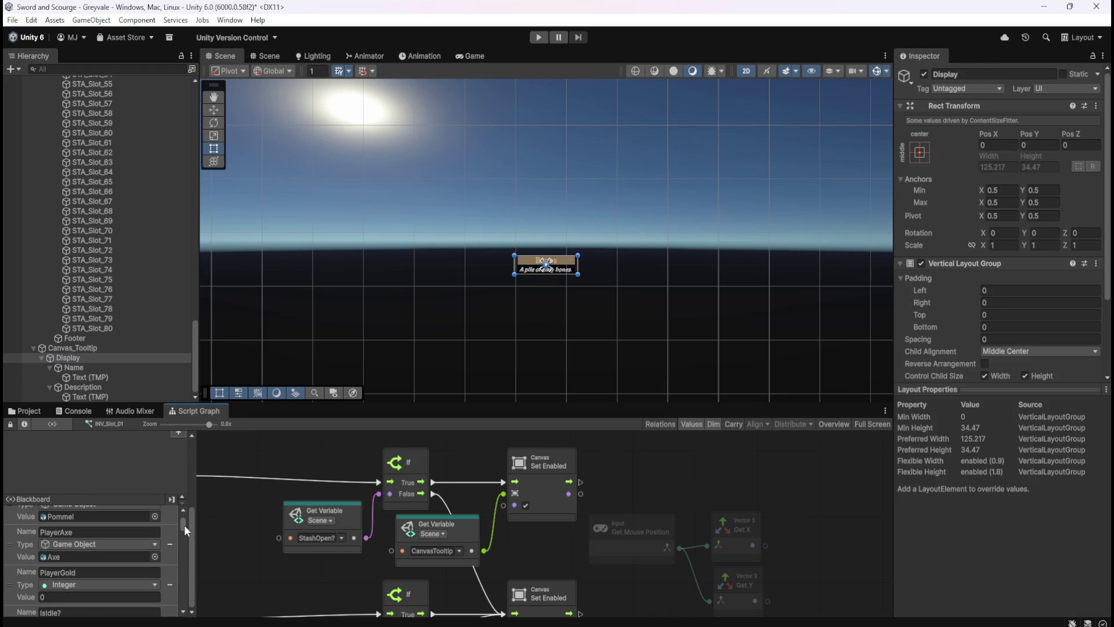
scroll(138, 593, up, 3)
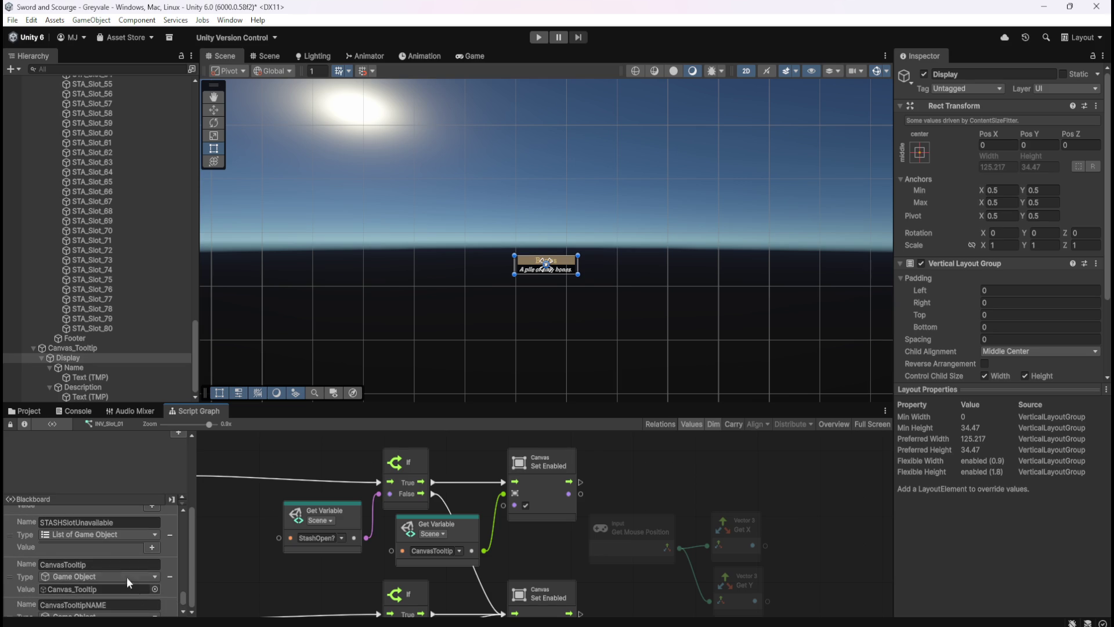
scroll(85, 565, down, 2)
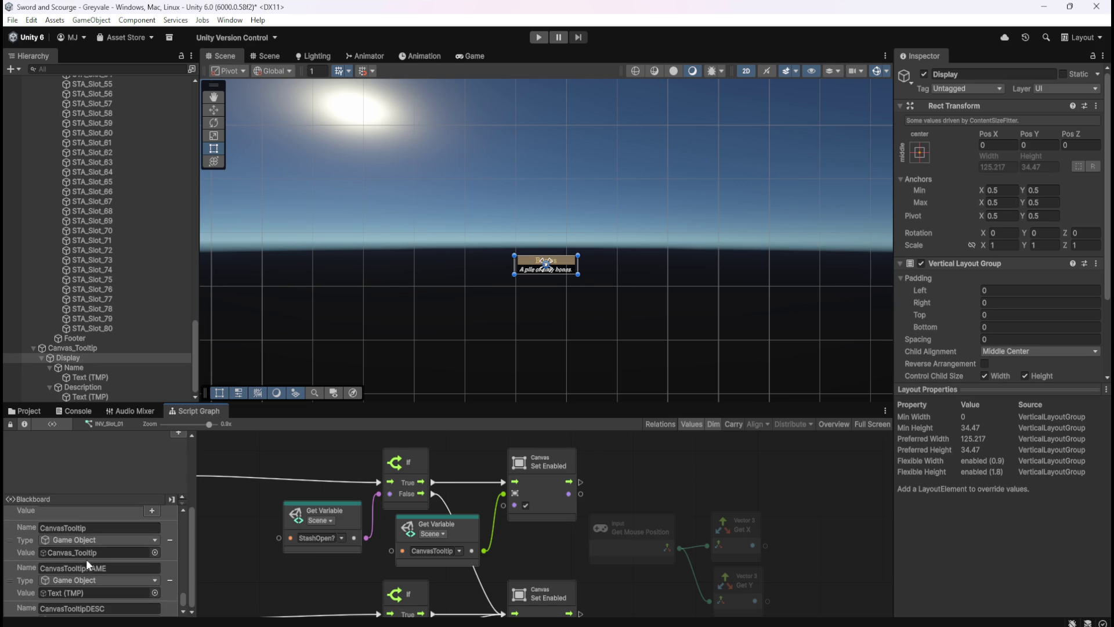
scroll(94, 544, up, 2)
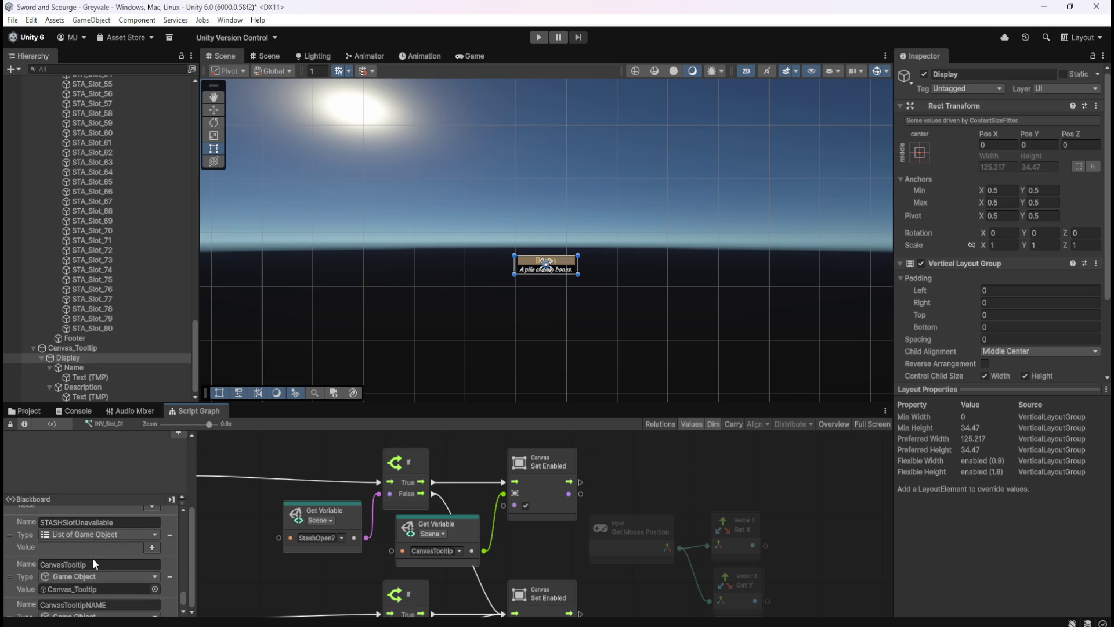
scroll(92, 558, down, 4)
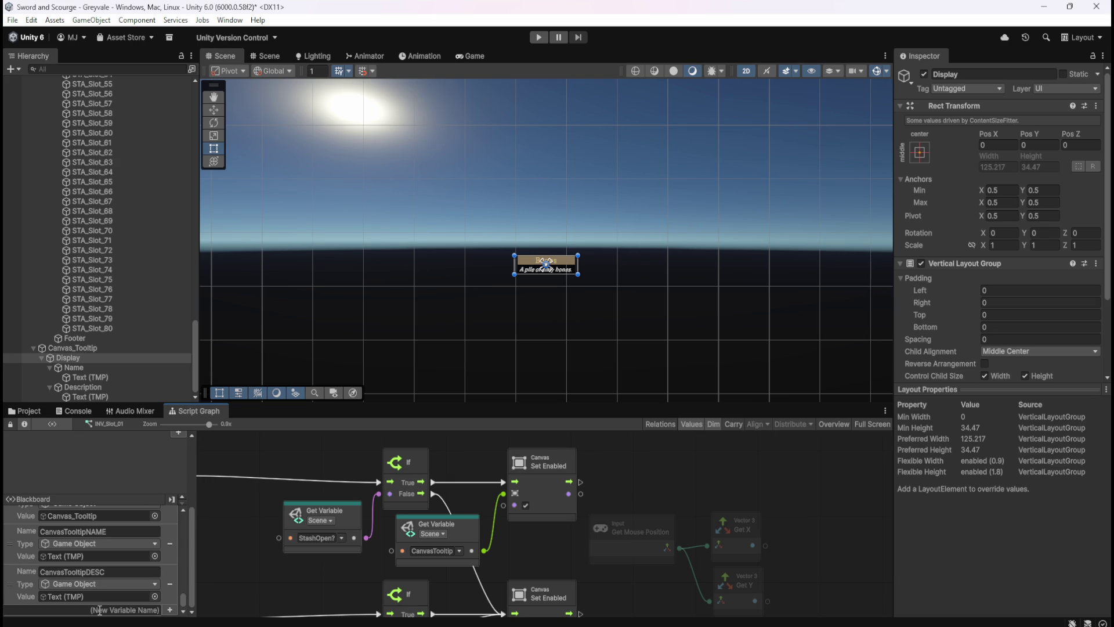
- Create scene variable CanvasTooltipPOS of type Game Object, holding the Display object
click(100, 609)
text(Canvas)
text(TooltipP)
key(Return)
click(116, 596)
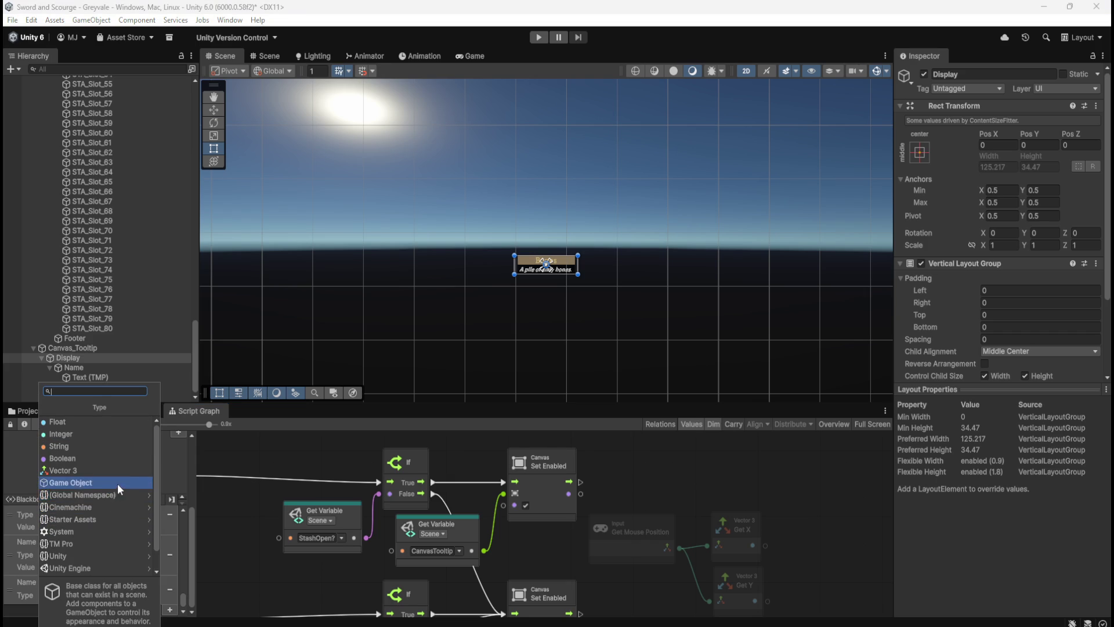
click(117, 483)
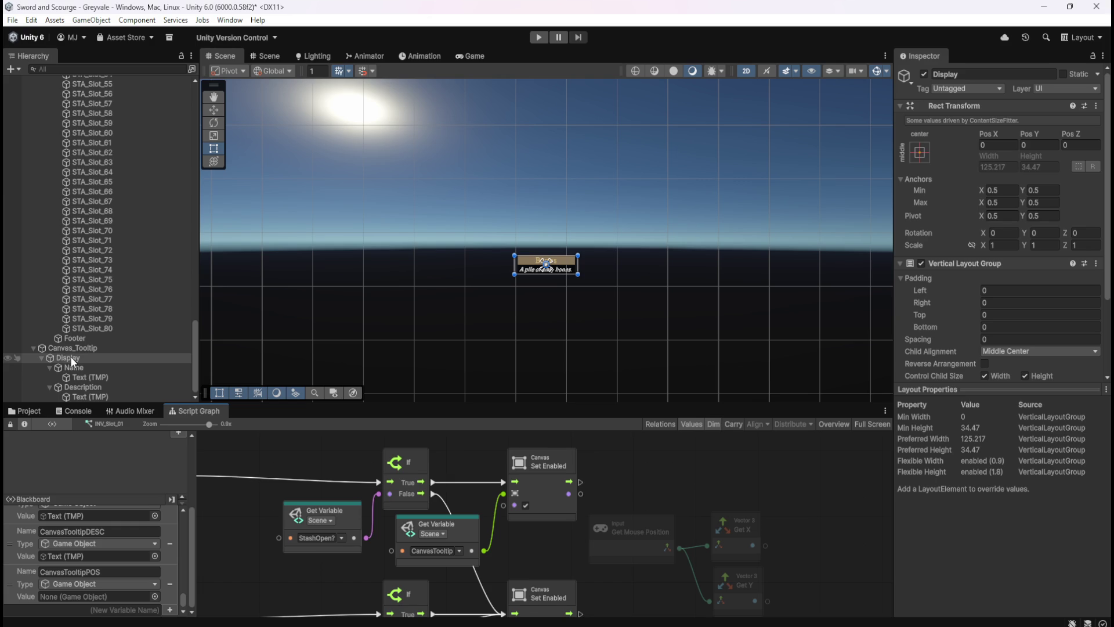
mouse_move(79, 356)
mouse_down()
mouse_move(95, 389)
mouse_move(105, 596)
mouse_up()
- Hide the tooltip by disabling the Canvas on Canvas_Tooltip
click(96, 349)
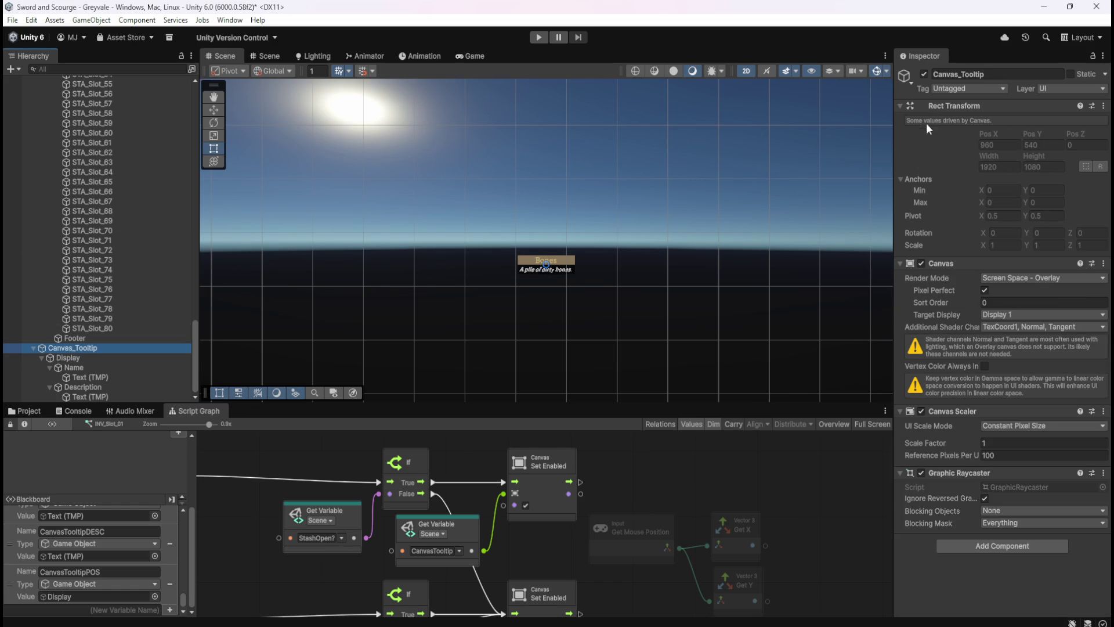
click(920, 266)
click(920, 265)
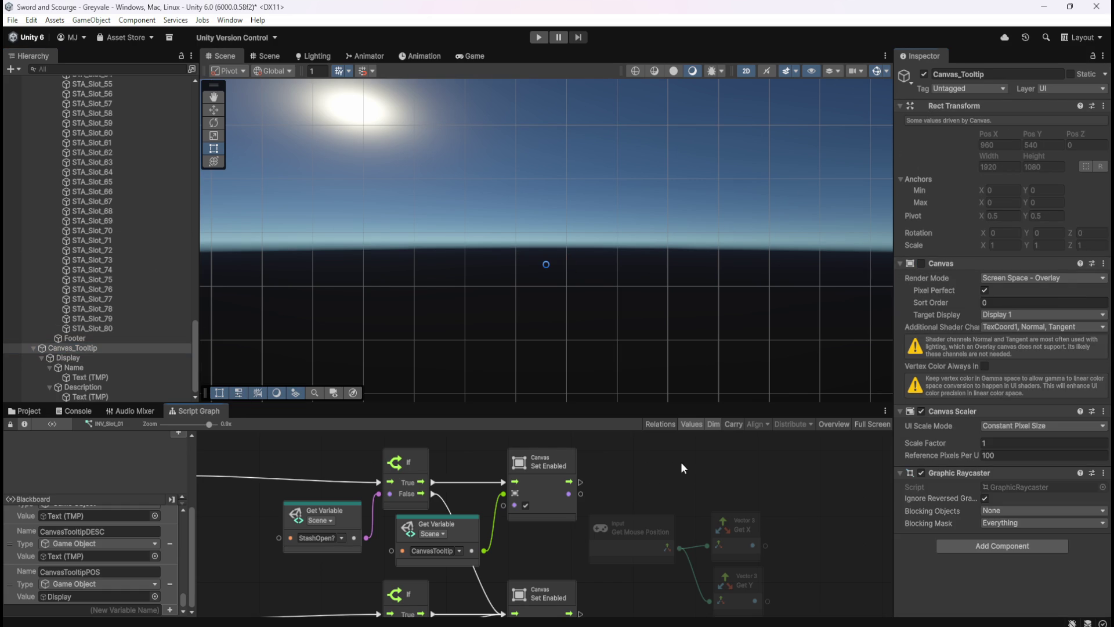
- Place a Get Variable node for CanvasTooltipPOS in the full-screen script graph
key(shift+space)
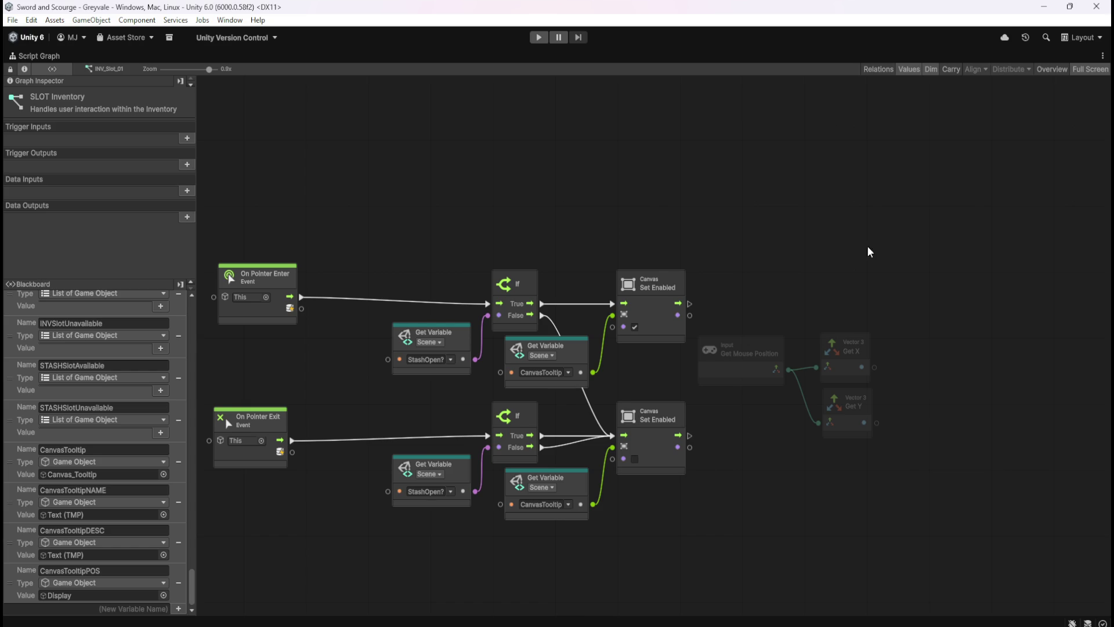
mouse_move(182, 571)
mouse_down()
mouse_move(865, 325)
mouse_move(879, 296)
mouse_up()
drag(998, 412, 803, 427)
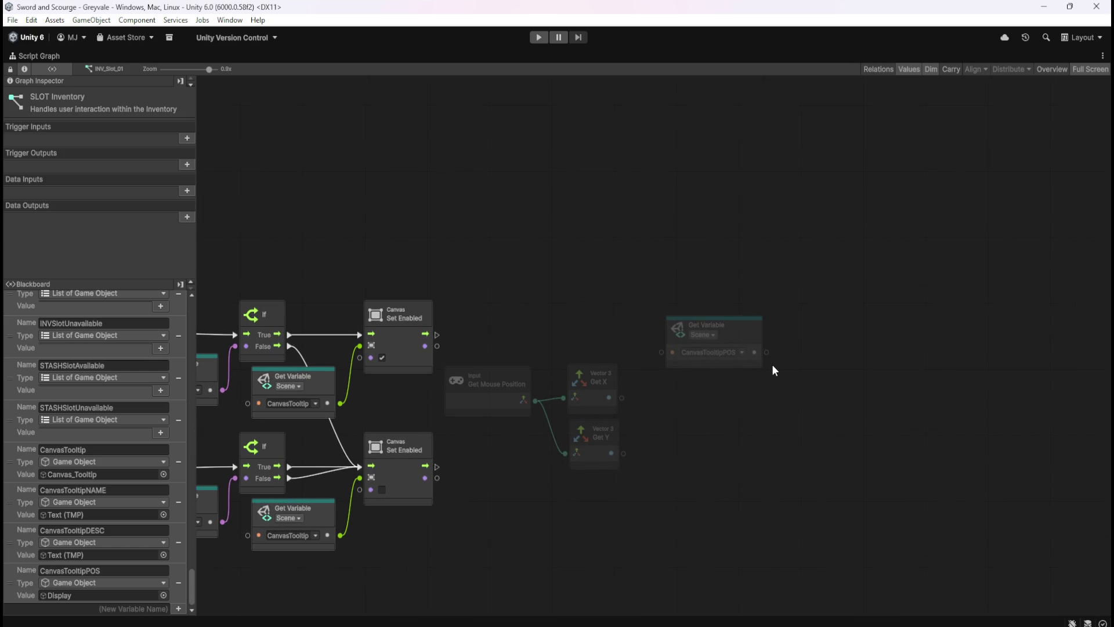
drag(769, 353, 796, 332)
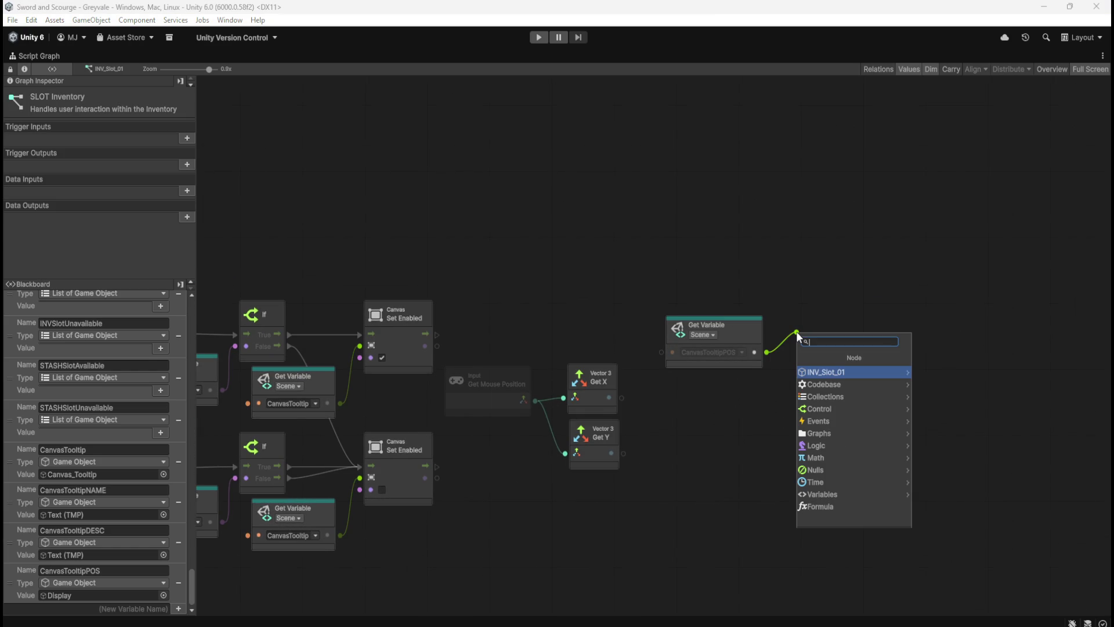
key(Escape)
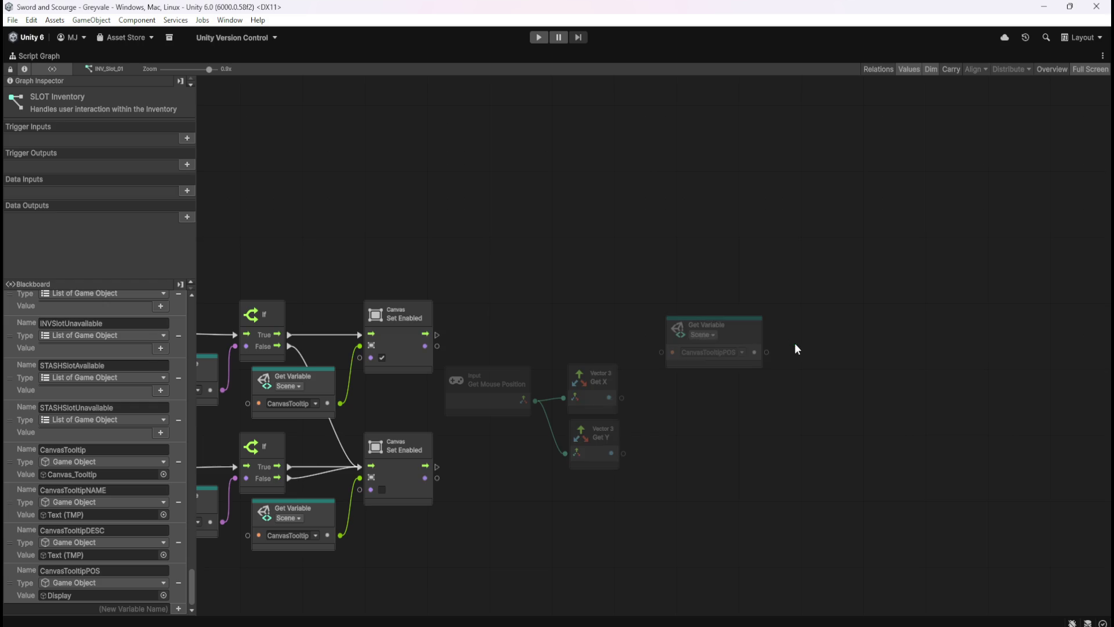
right_click(806, 334)
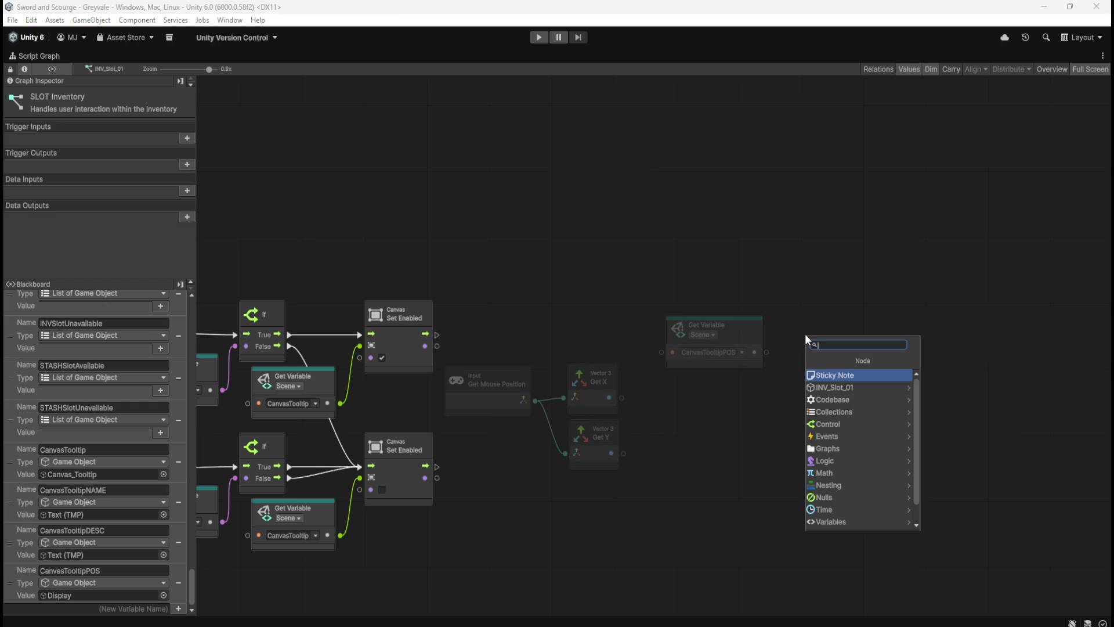
key(Escape)
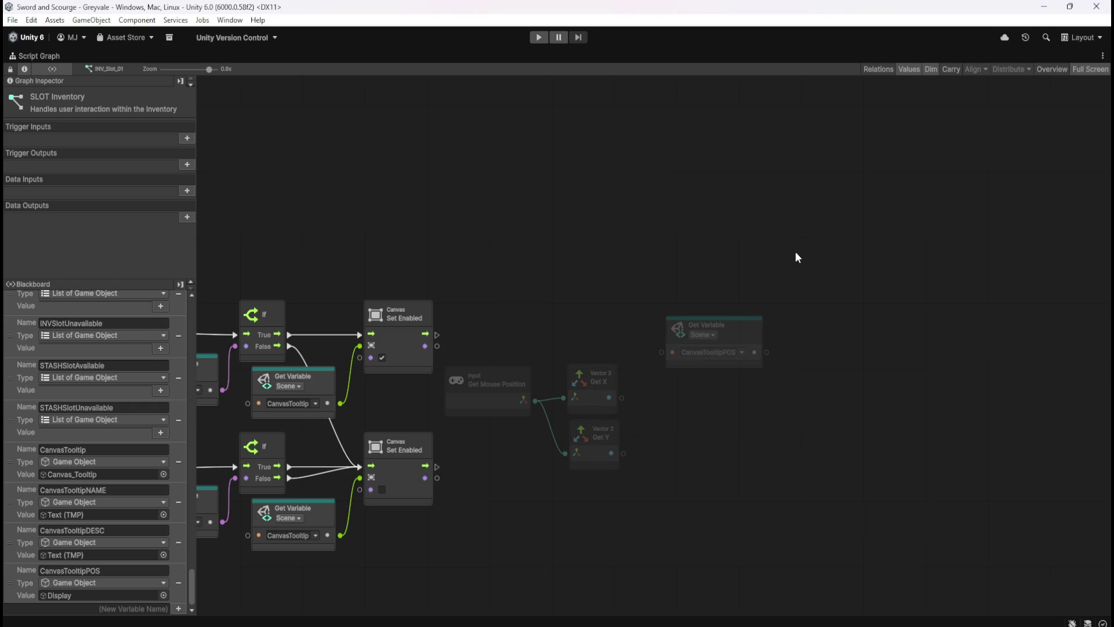
key(shift+space)
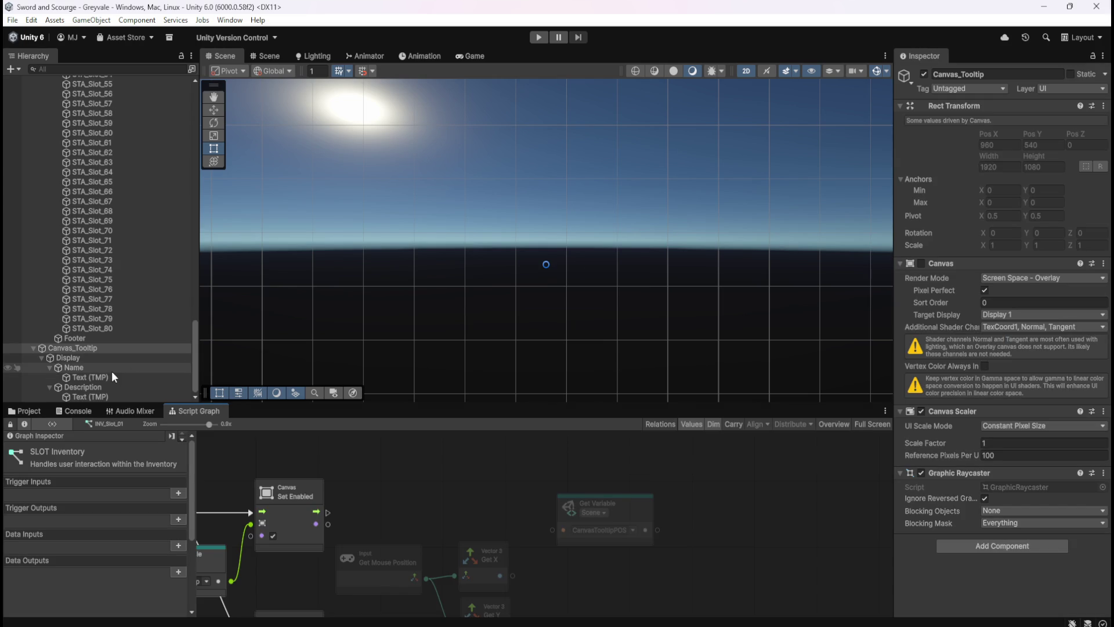
click(109, 359)
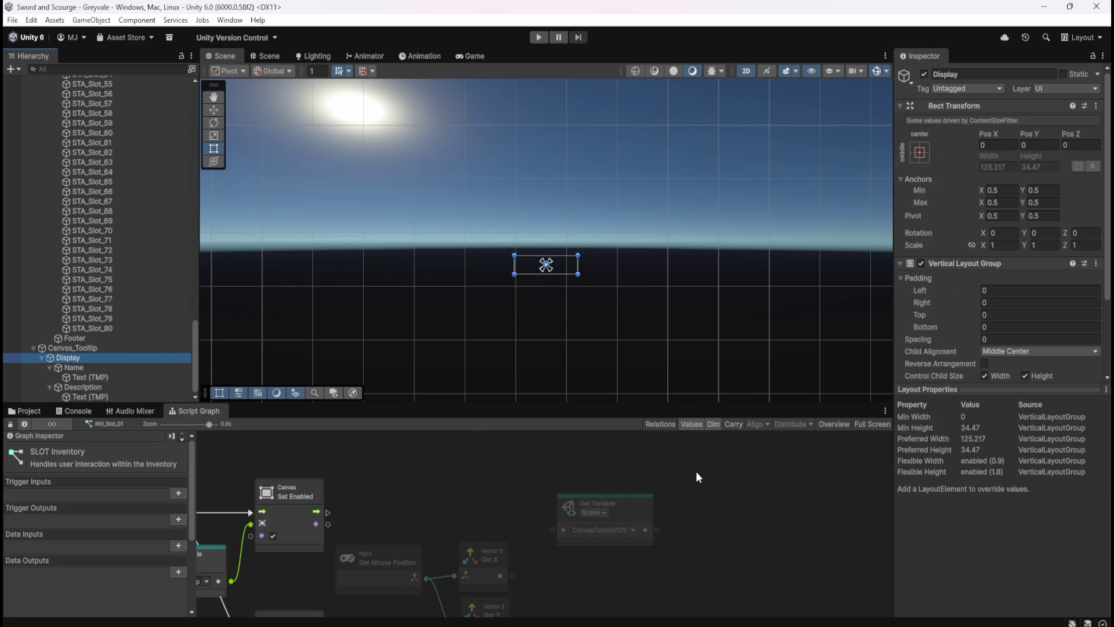
key(shift+space)
- Add a Rect Transform Set Position node from the 'rect trans' search results
right_click(815, 392)
text(re)
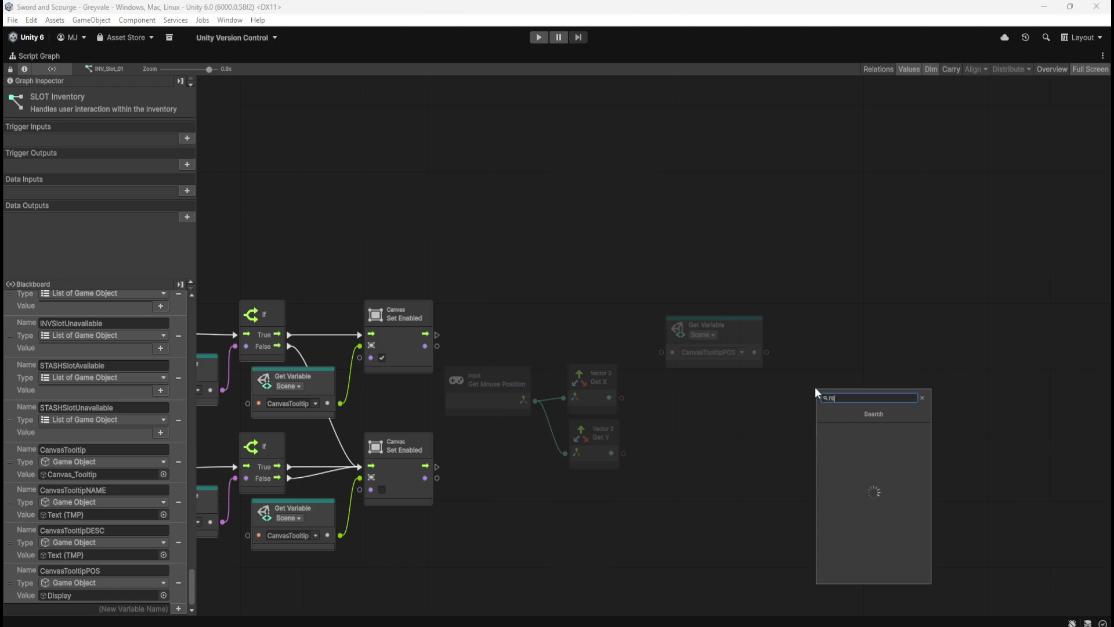
text(ct trans)
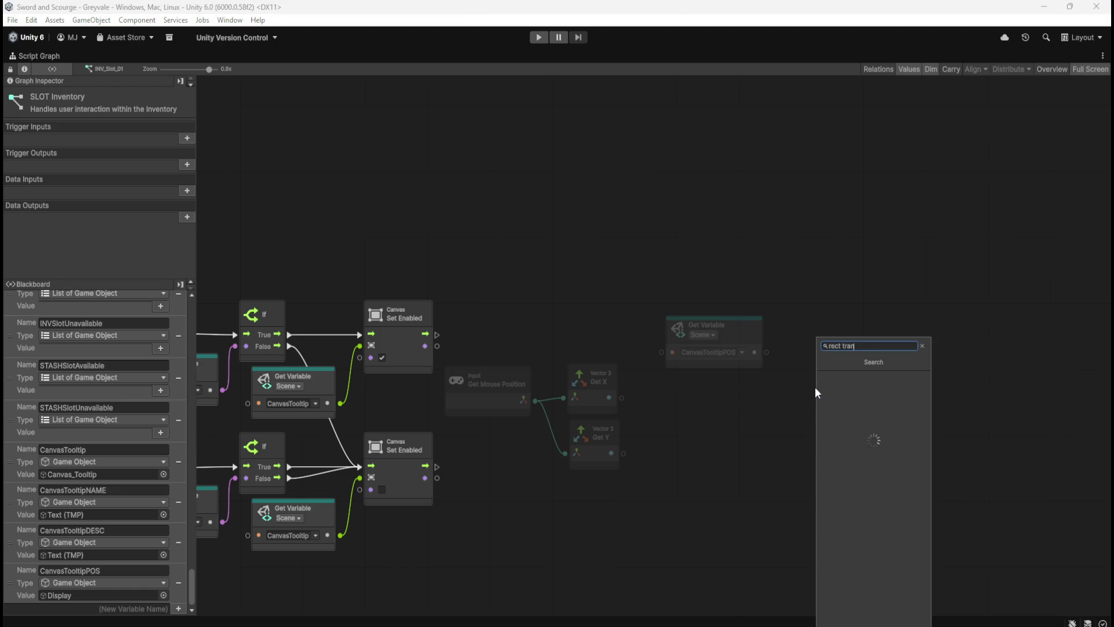
key(Down)
key(Up)
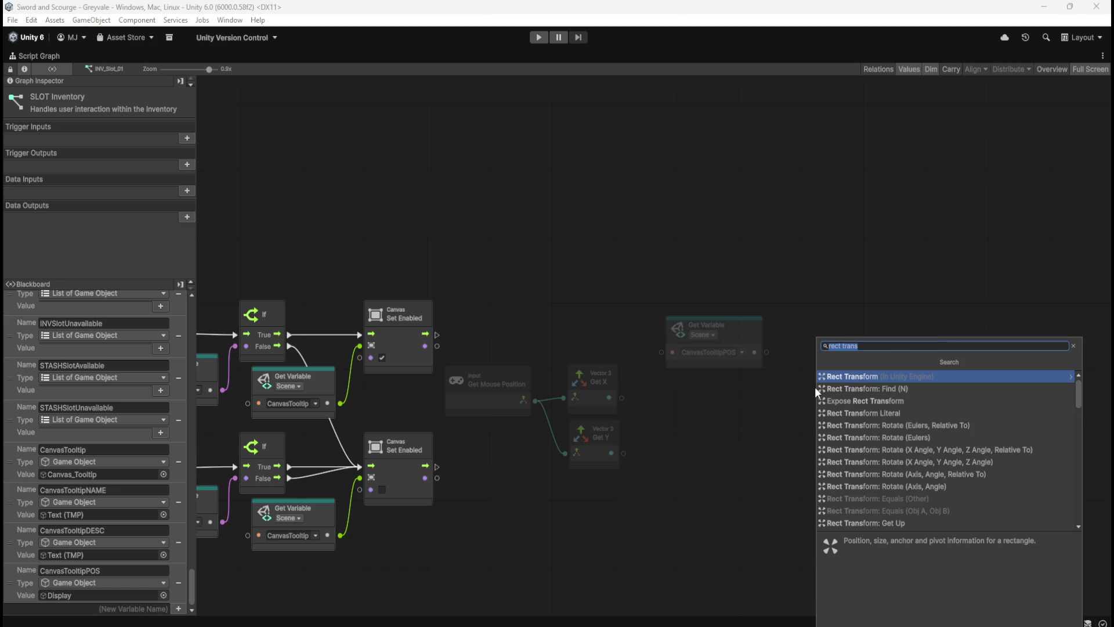
key(Return)
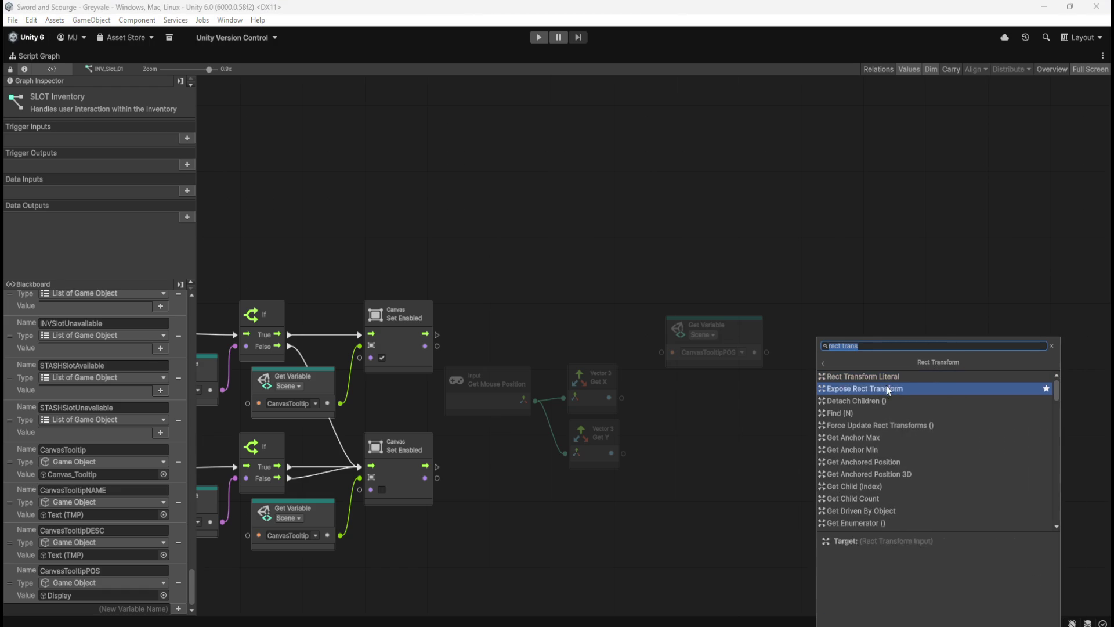
scroll(899, 447, down, 10)
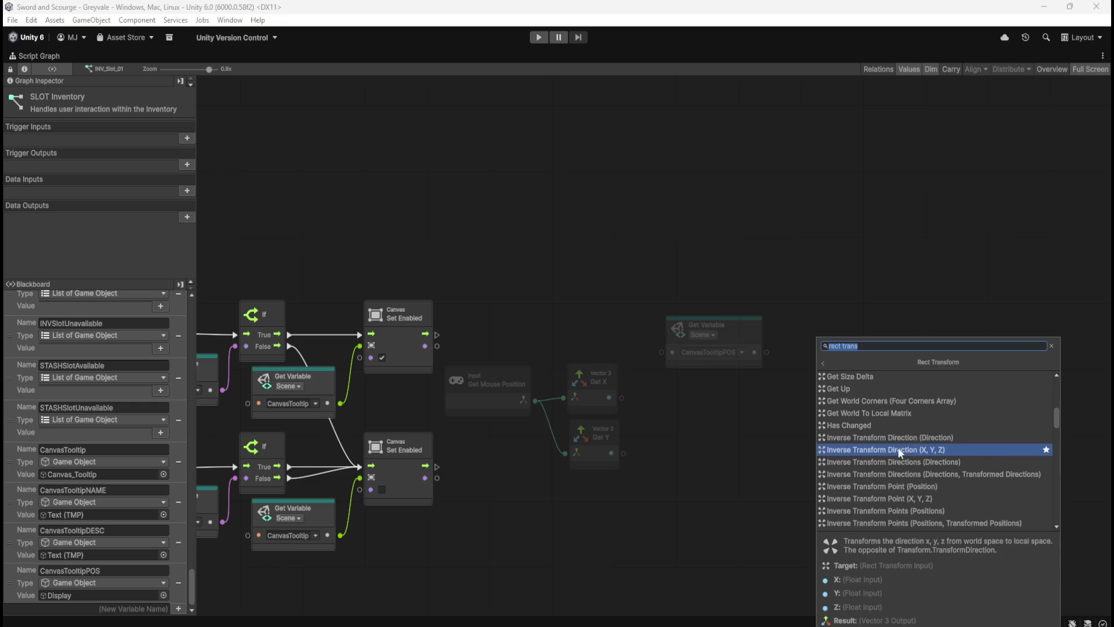
scroll(898, 438, down, 10)
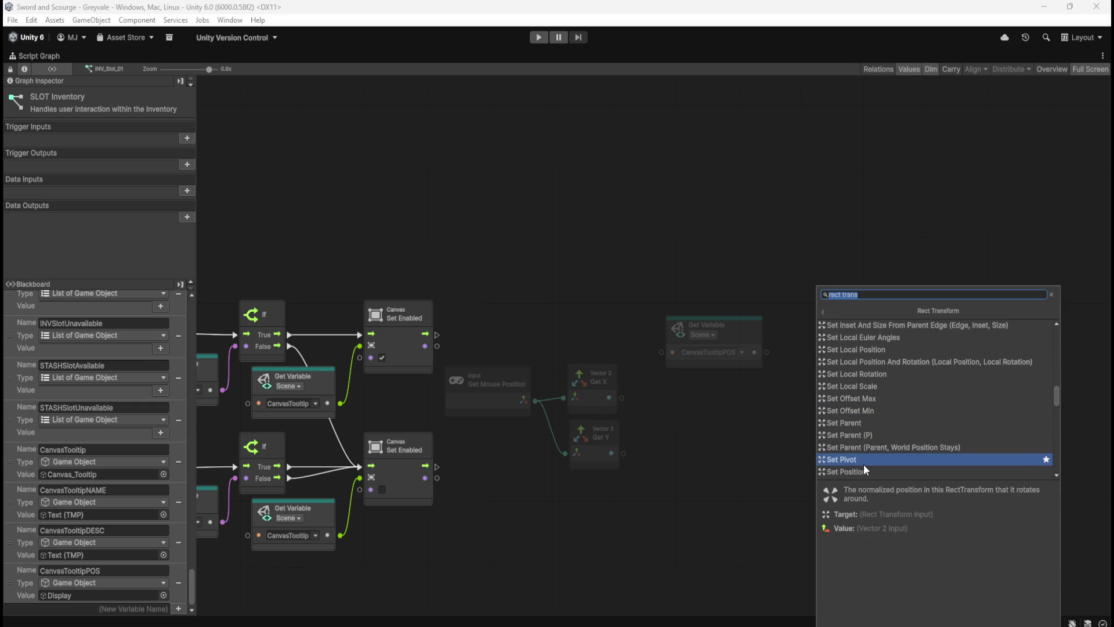
scroll(860, 468, down, 2)
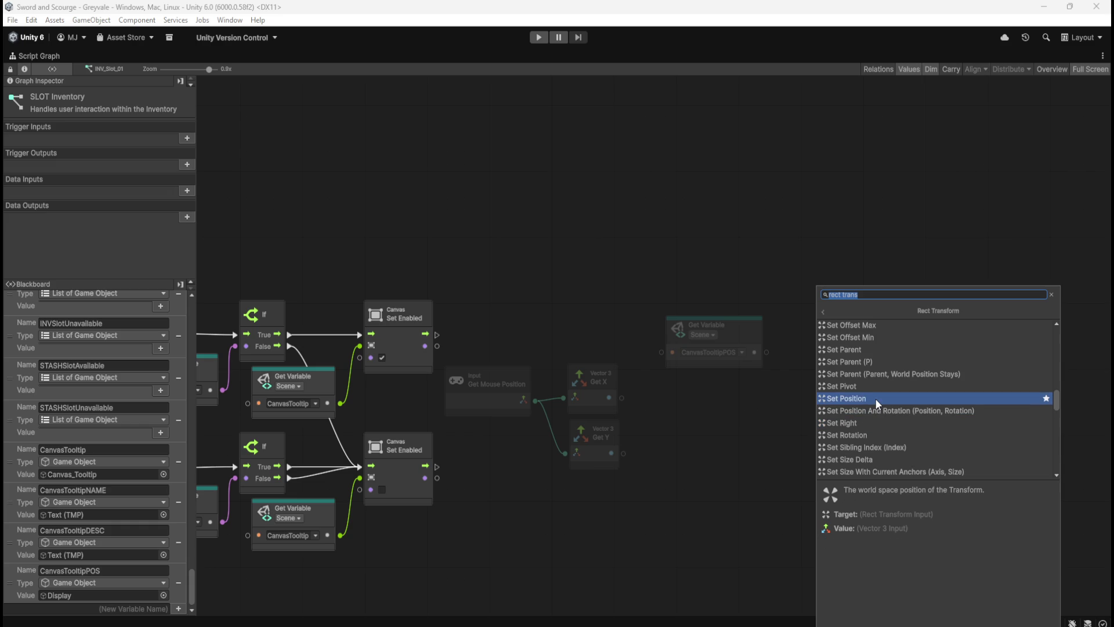
scroll(875, 398, down, 1)
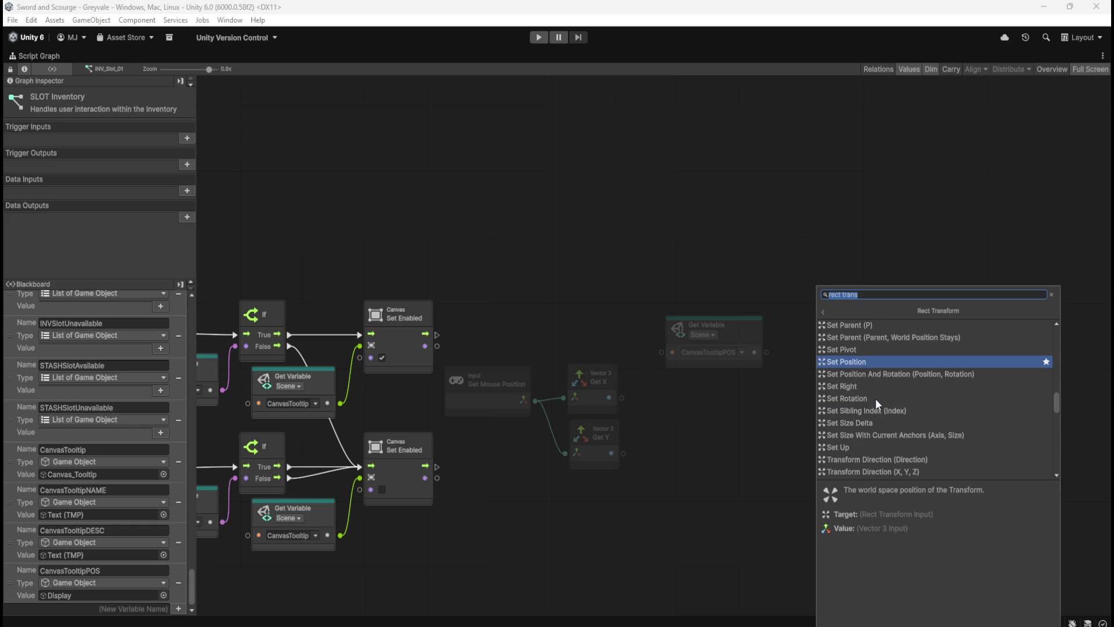
scroll(875, 398, down, 1)
scroll(875, 398, up, 1)
scroll(875, 397, down, 2)
scroll(875, 398, up, 2)
click(872, 359)
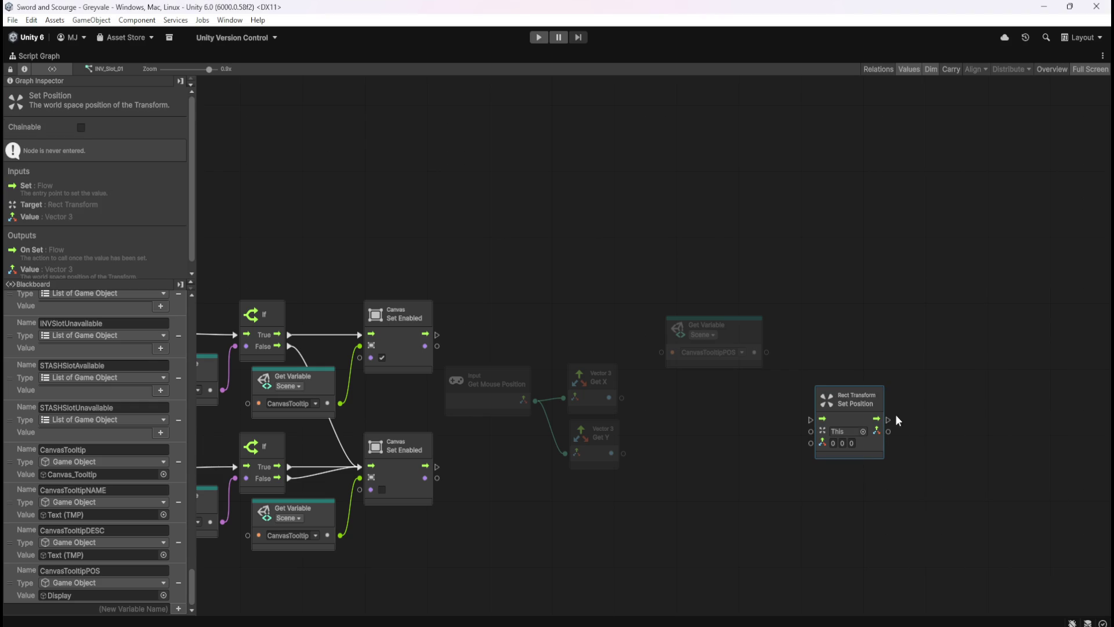
mouse_move(867, 446)
mouse_down()
mouse_move(877, 366)
mouse_move(858, 360)
mouse_up()
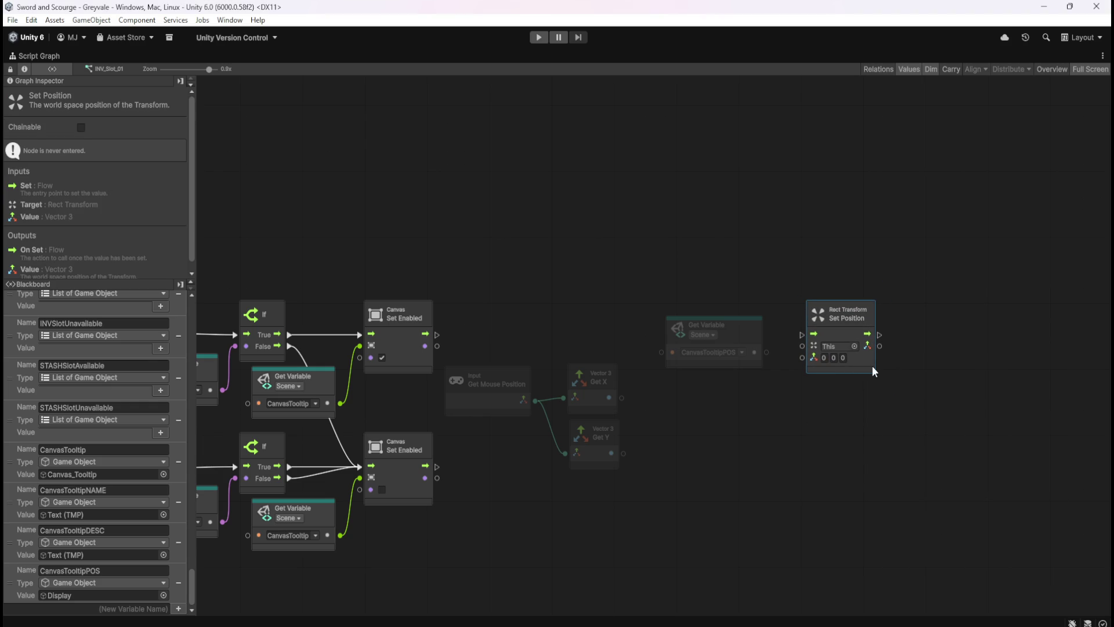
- Line up the CanvasTooltipPOS node and wire it into Set Position's target
click(783, 428)
mouse_move(751, 343)
mouse_down()
mouse_move(748, 362)
mouse_move(744, 353)
mouse_move(802, 346)
mouse_up()
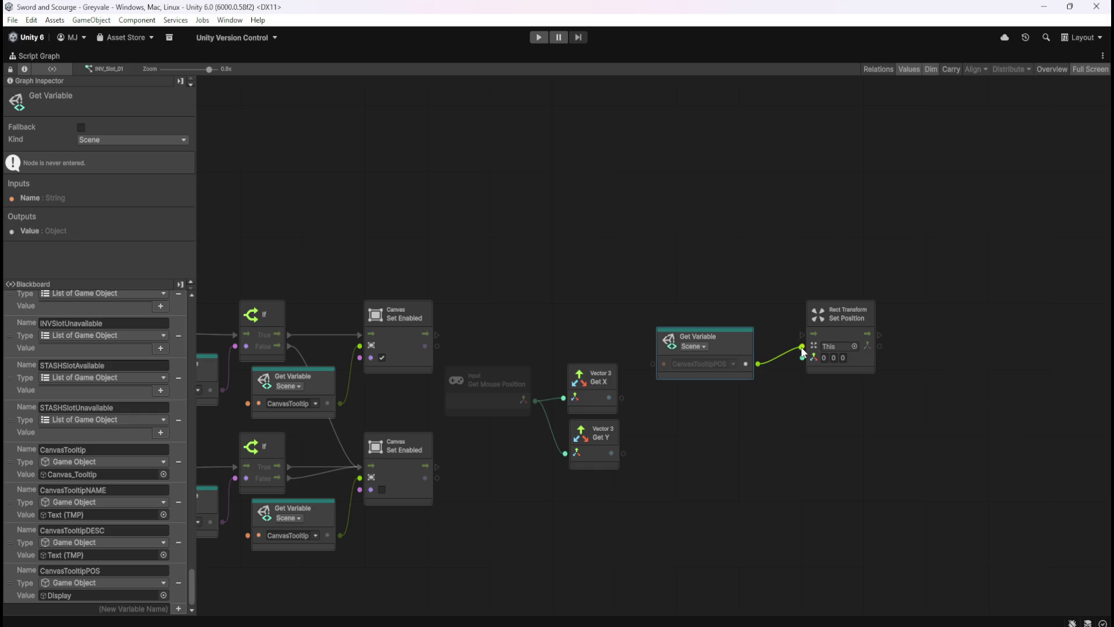
click(790, 314)
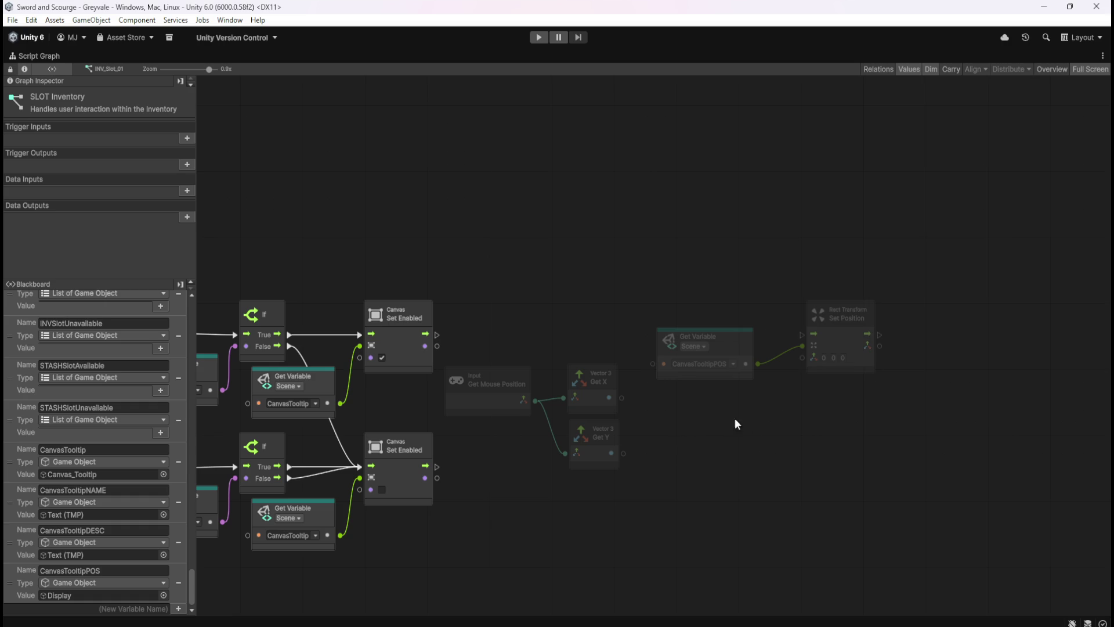
right_click(677, 446)
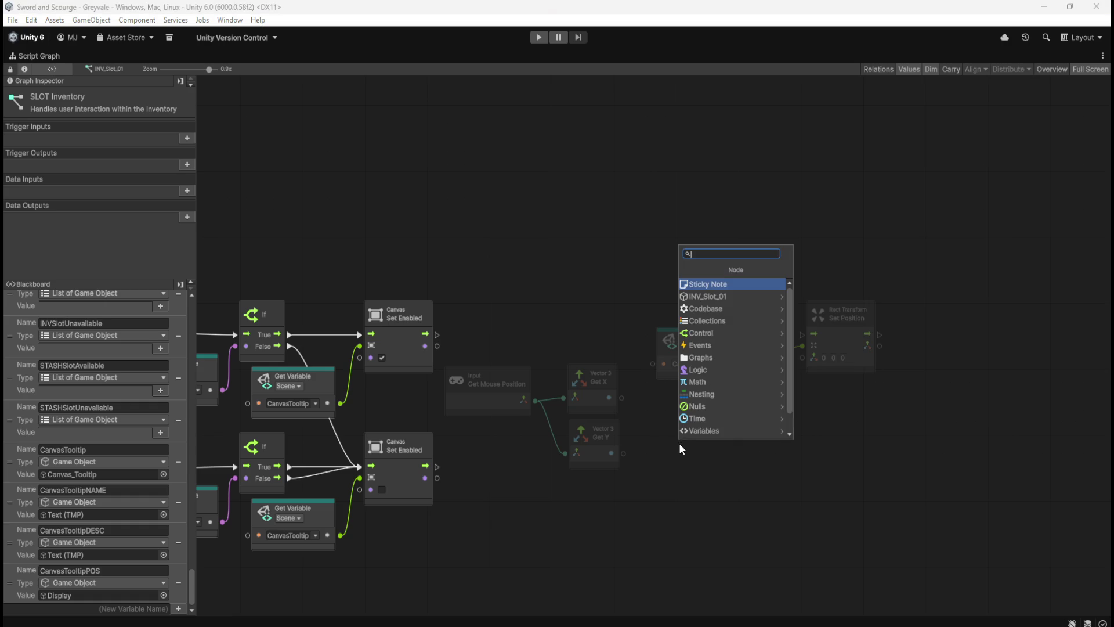
- Add a Create Vector 3 node with a 'create vec' search and position it
text(cr)
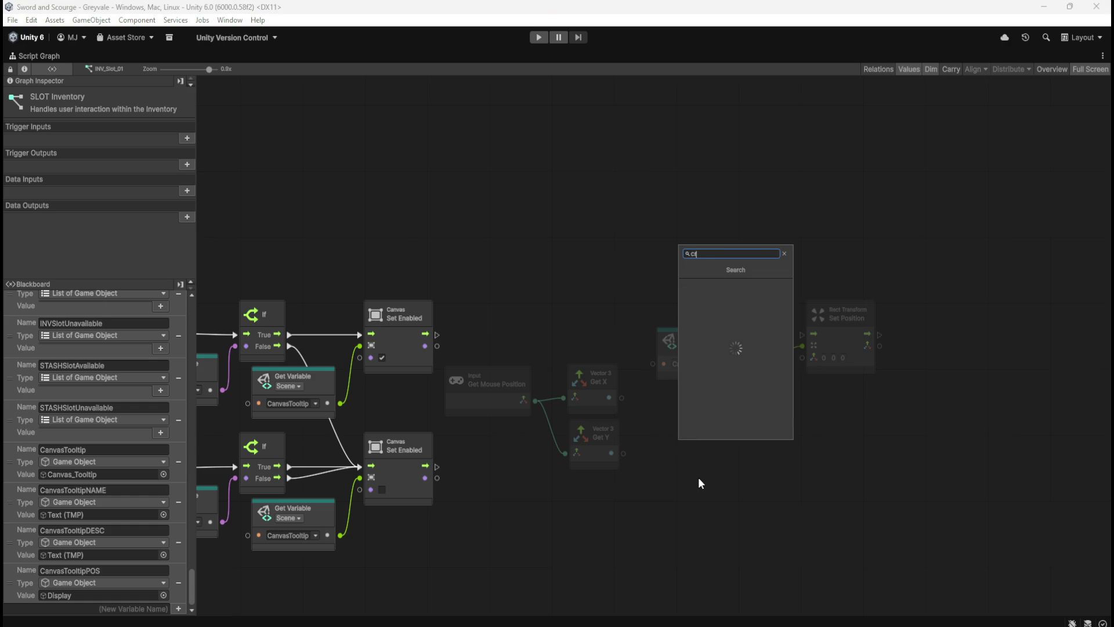
text(eate vector)
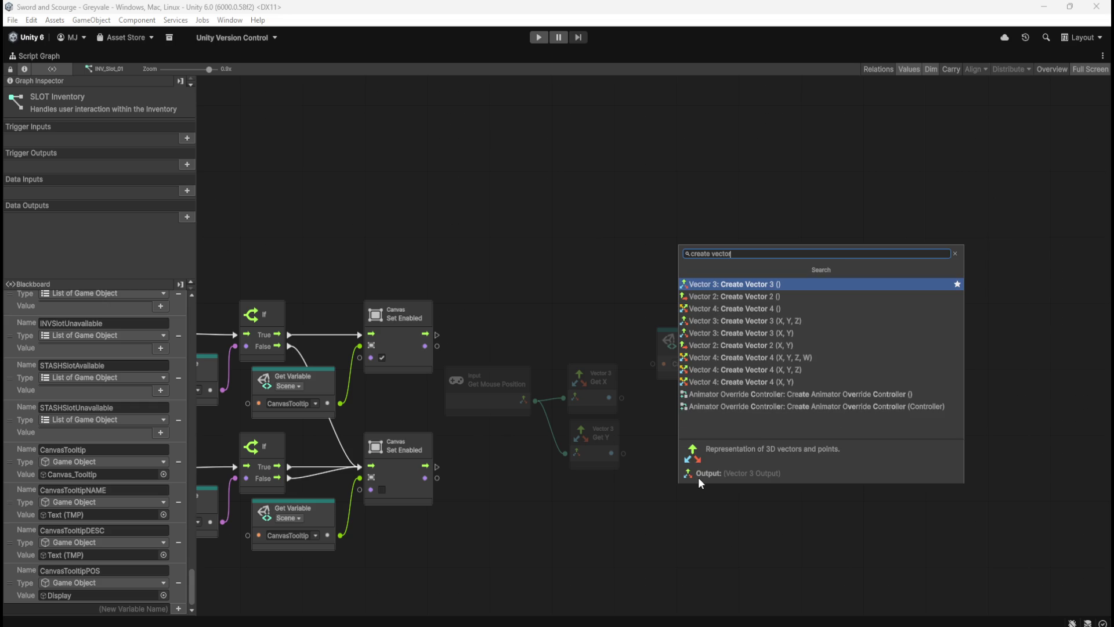
key(Return)
drag(693, 490, 703, 471)
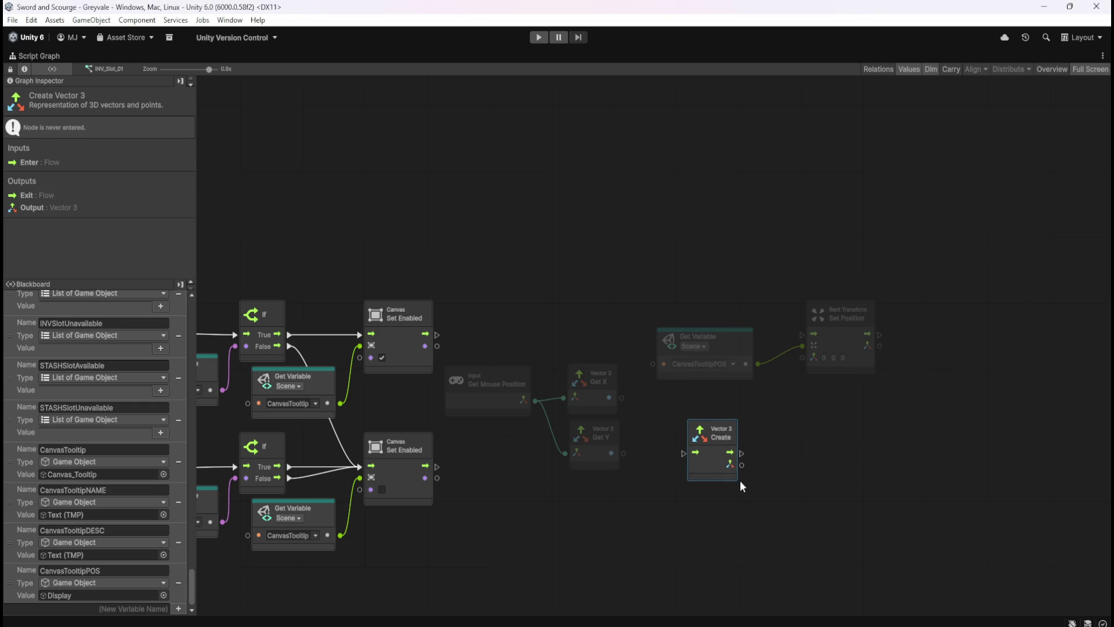
mouse_move(783, 425)
mouse_down()
mouse_move(709, 471)
mouse_move(791, 452)
mouse_up()
click(790, 444)
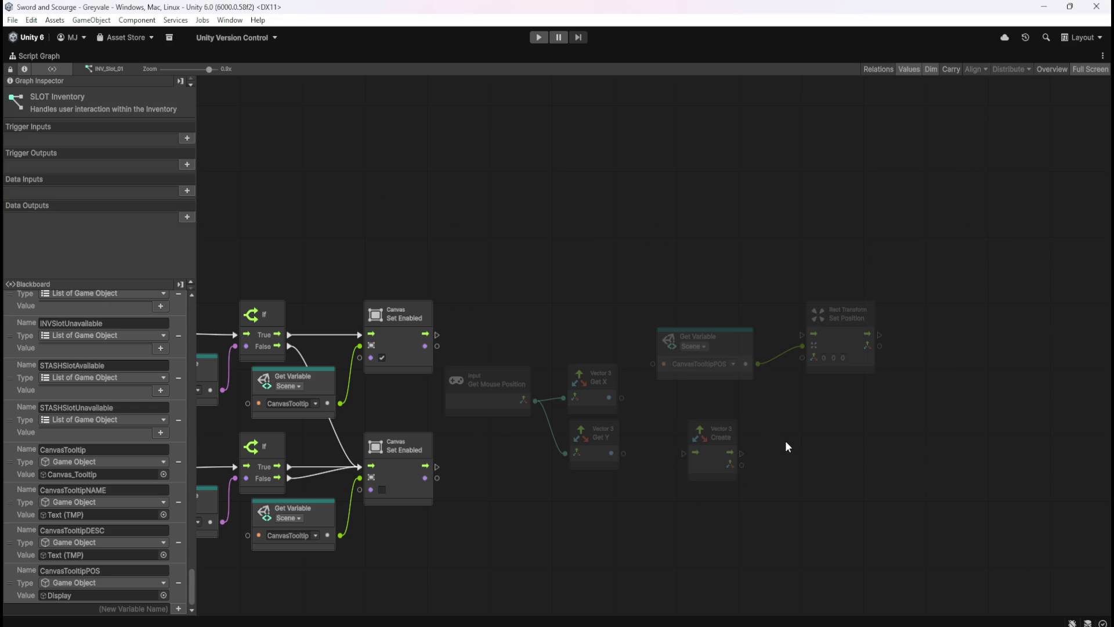
click(716, 466)
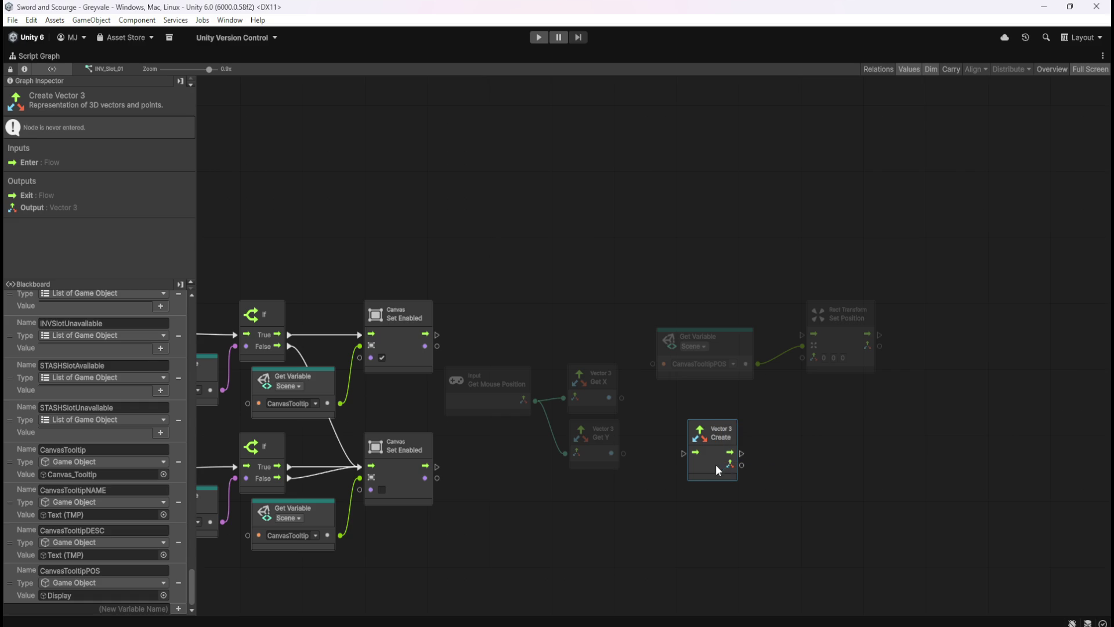
click(778, 436)
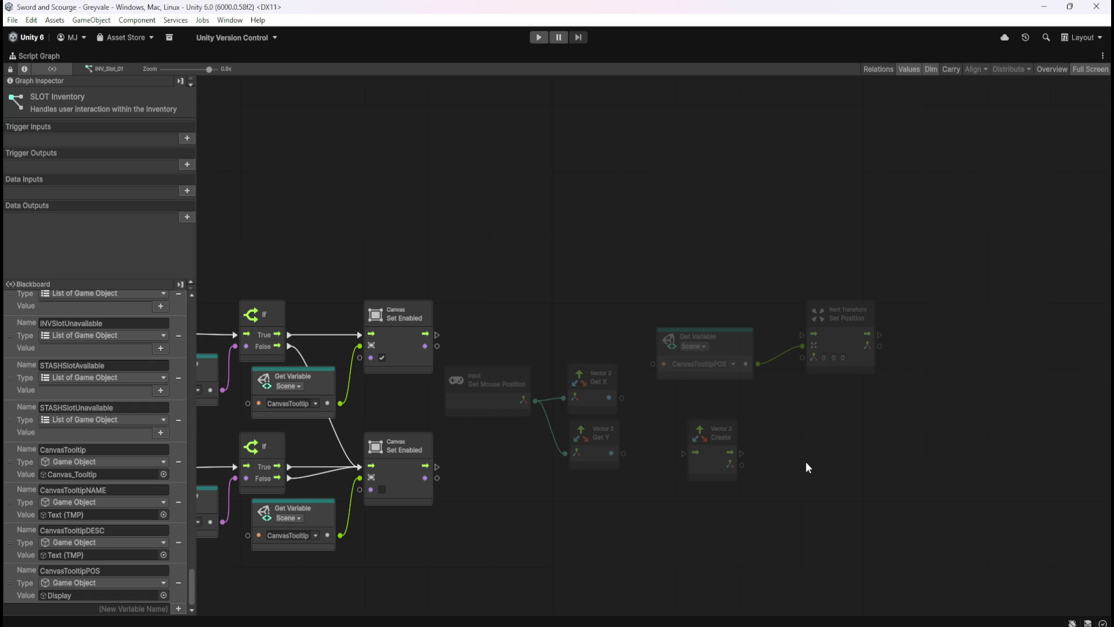
- Show the Blackboard's Object variables and delete the Vector 3 Create node
drag(668, 506, 729, 500)
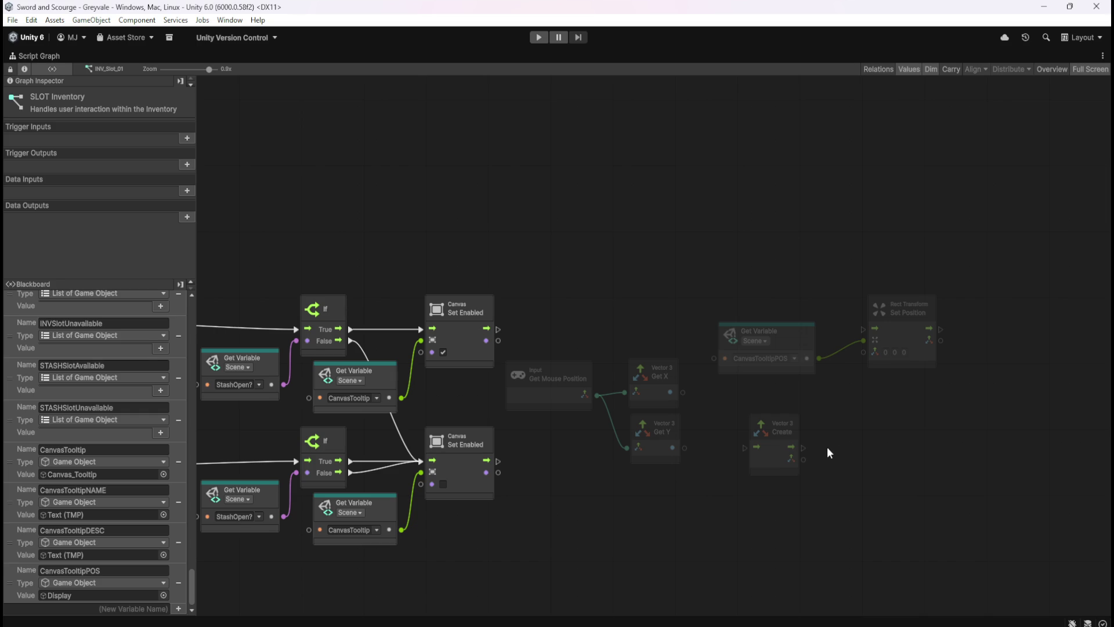
drag(191, 590, 263, 264)
click(65, 298)
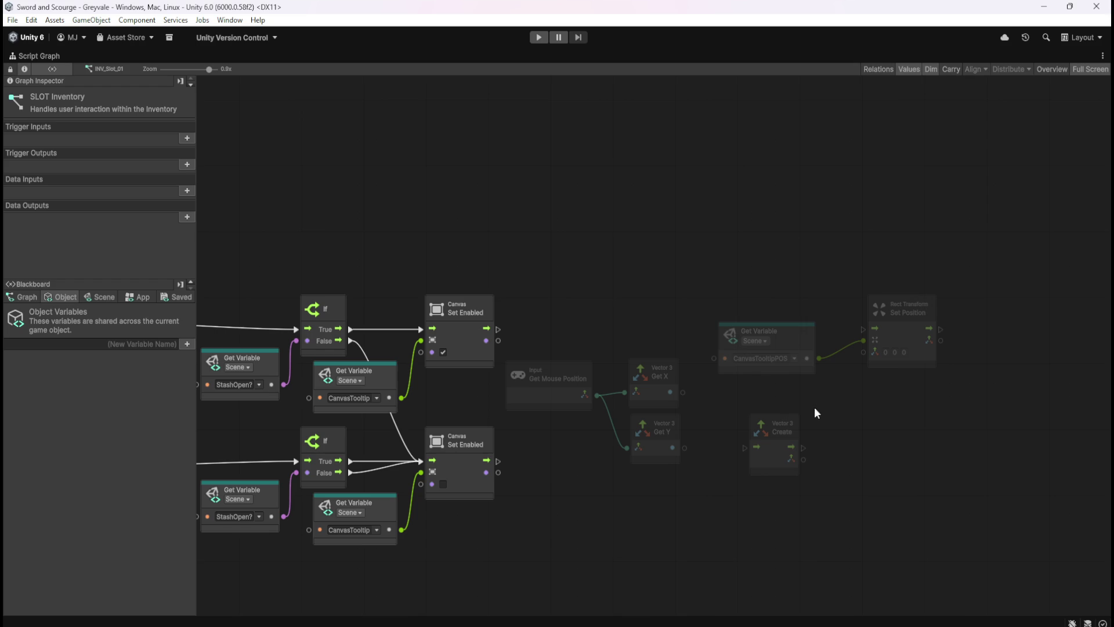
drag(731, 399, 795, 488)
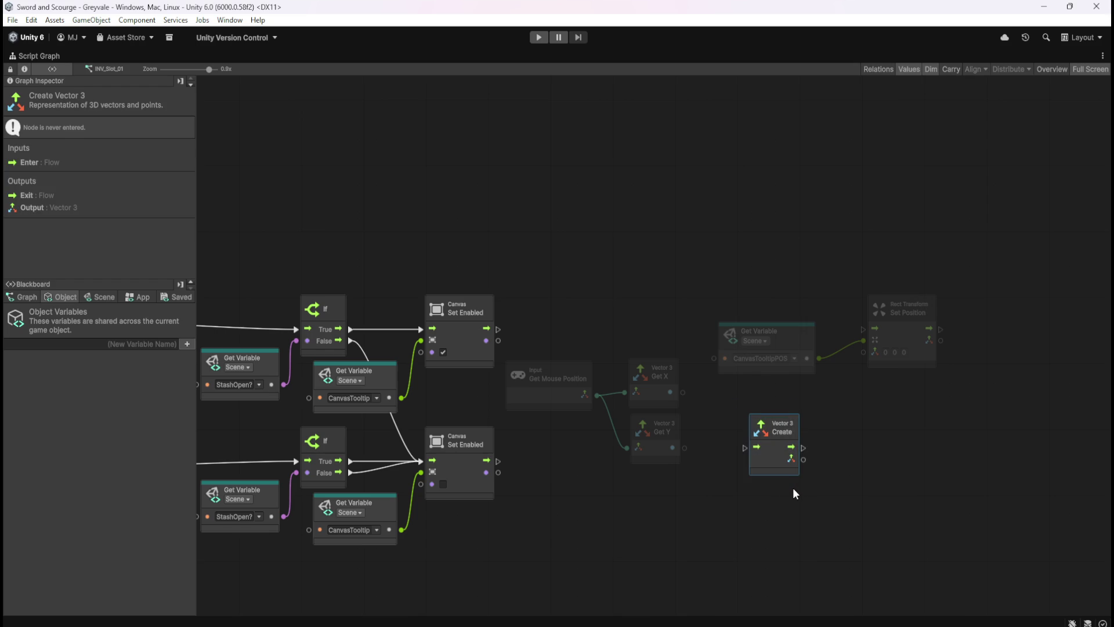
key(Delete)
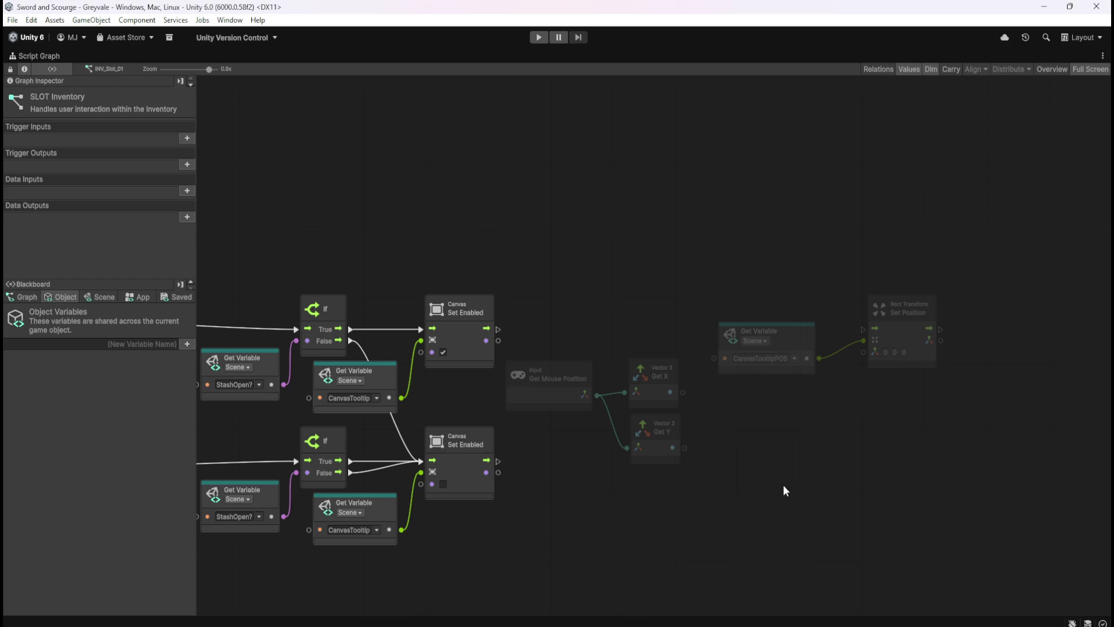
- Create object variable TooltipPOS of type Vector 3
click(142, 344)
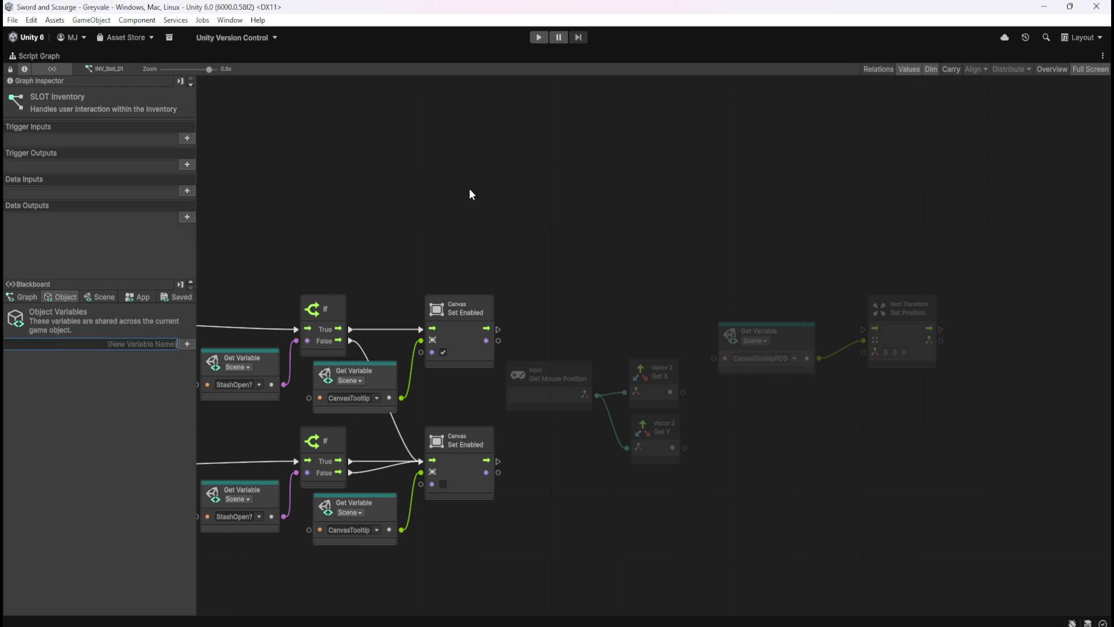
text(TooltipPOS)
key(Return)
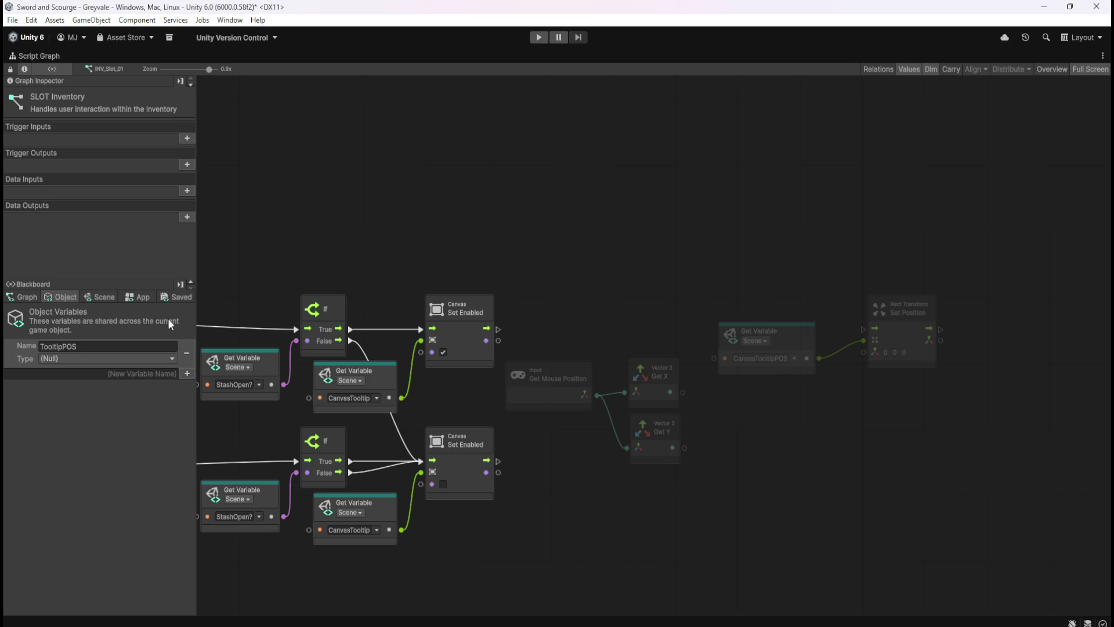
click(102, 358)
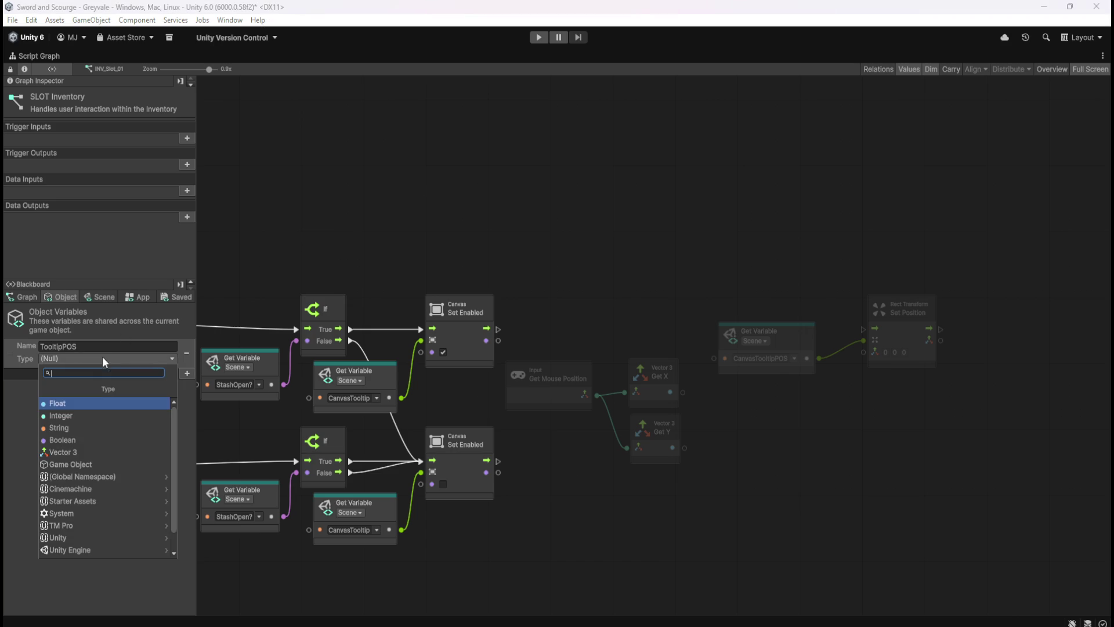
click(91, 452)
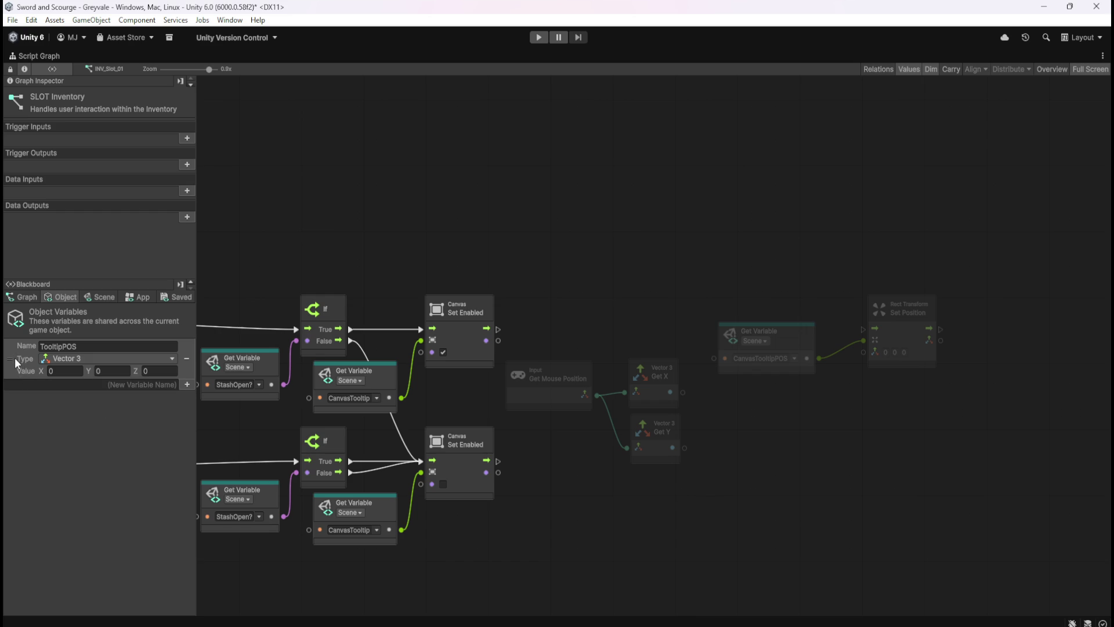
- Drag TooltipPOS into the graph as a Set Variable node and position it
mouse_move(14, 357)
mouse_down()
mouse_move(786, 446)
mouse_move(767, 446)
mouse_up()
mouse_move(806, 510)
mouse_down()
mouse_move(787, 478)
mouse_move(796, 469)
mouse_up()
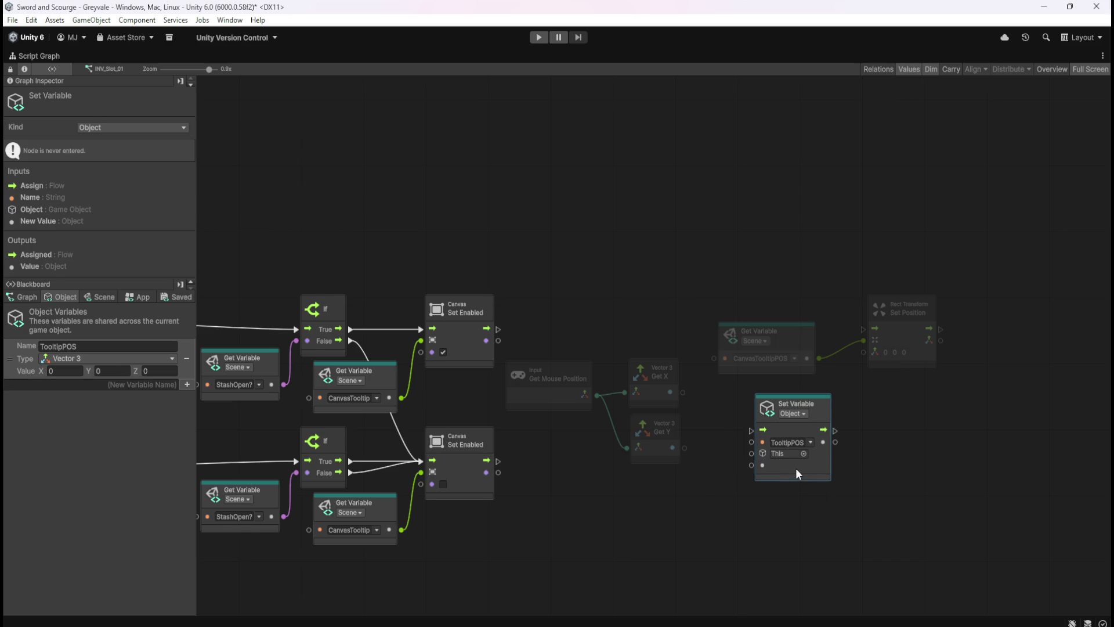
click(716, 425)
click(813, 465)
drag(824, 468, 879, 466)
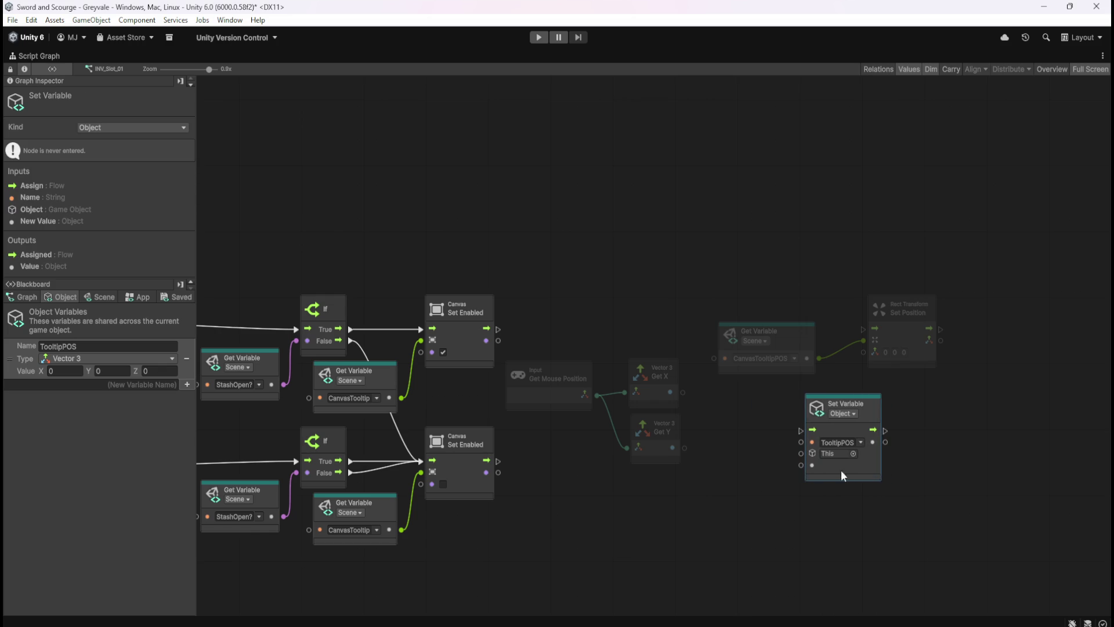
click(705, 499)
- Add a Vector 3 Set node beside Get X and Get Y
right_click(720, 488)
text(vector)
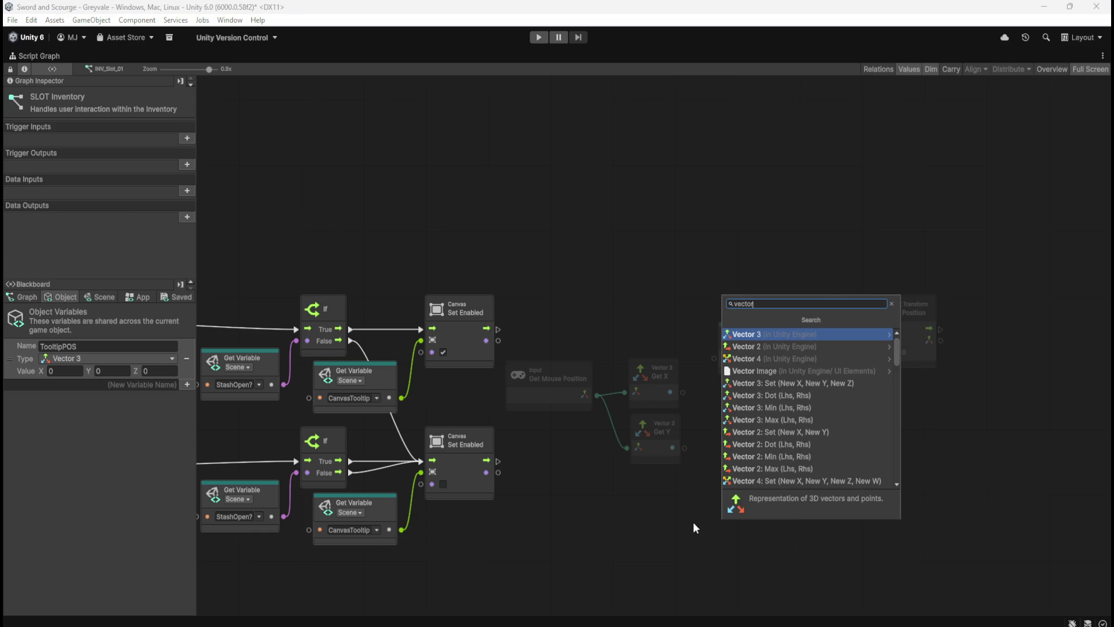
key(Down)
key(Down)
key(Down)
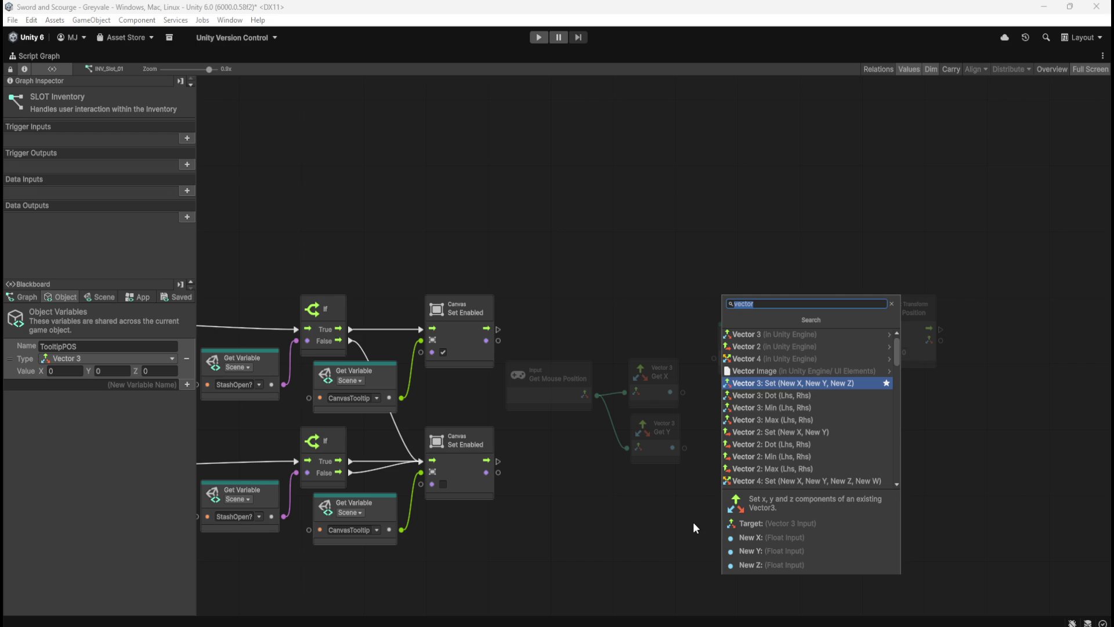
key(Return)
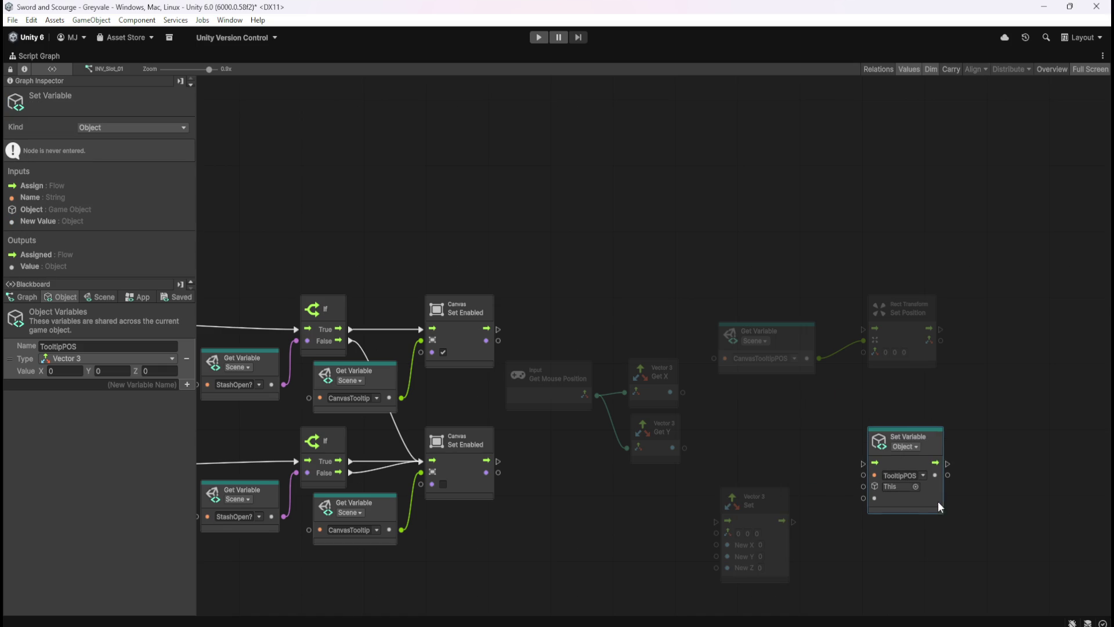
mouse_move(780, 498)
mouse_down()
mouse_move(803, 405)
mouse_move(790, 404)
mouse_up()
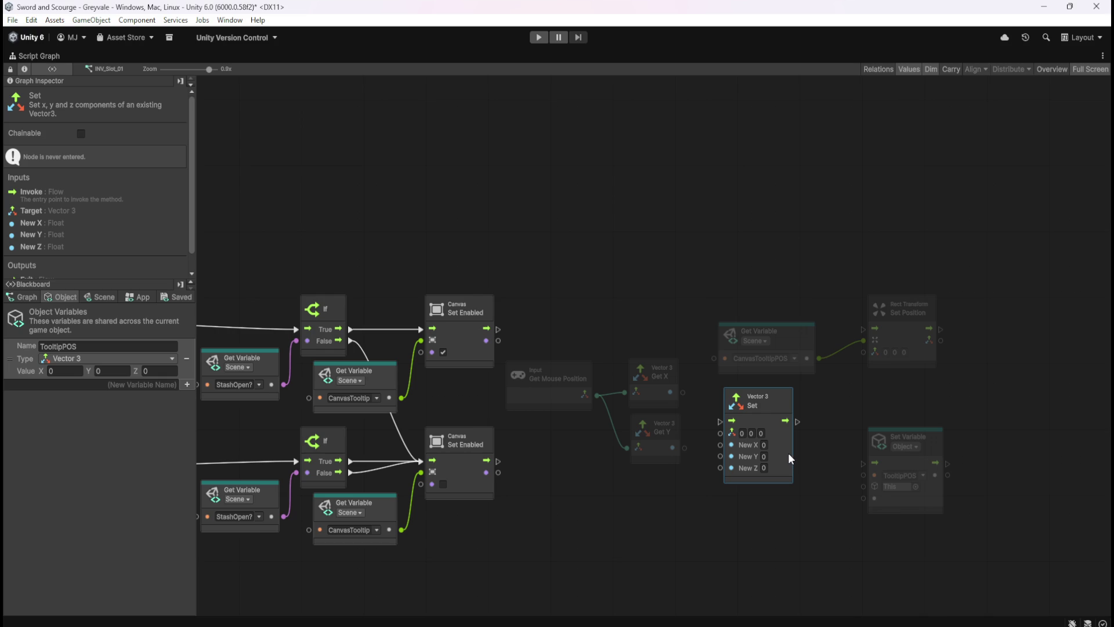
drag(812, 435, 783, 449)
right_click(757, 452)
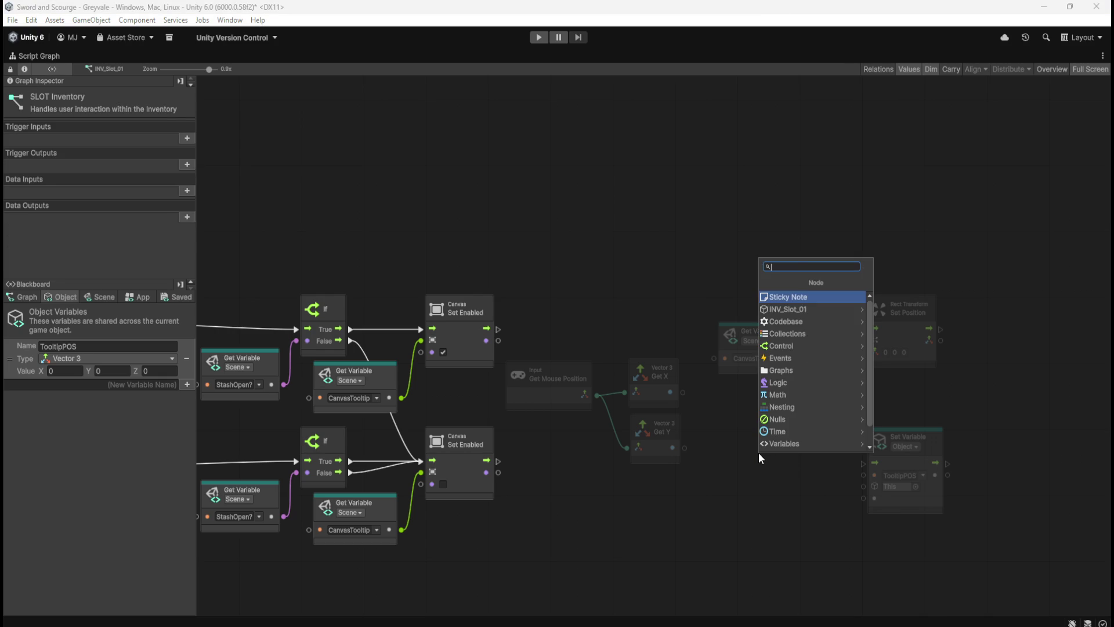
text(vector 3)
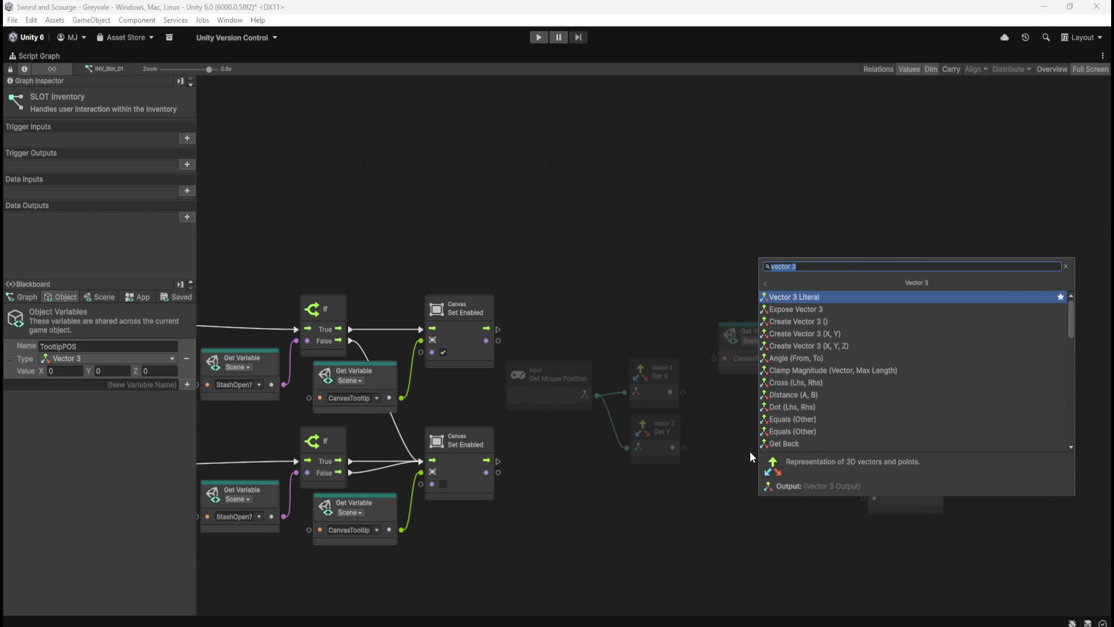